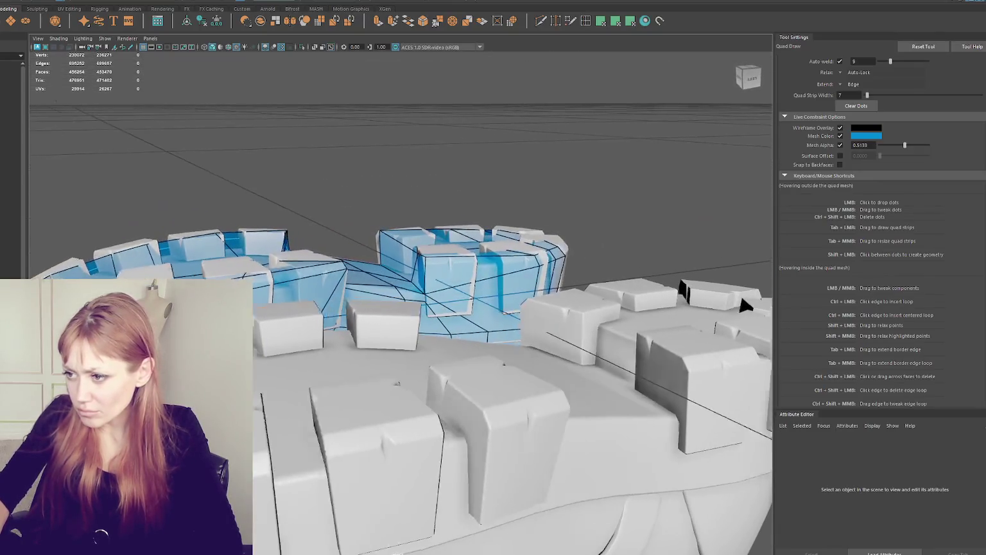
# Slide two boot-shaft vertices left so their edge columns straighten
pyautogui.moveTo(475, 302)
pyautogui.keyDown('alt'); pyautogui.mouseDown()
pyautogui.moveTo(459, 298)
pyautogui.moveTo(415, 316)
pyautogui.moveTo(458, 319)
pyautogui.mouseUp(); pyautogui.keyUp('alt')
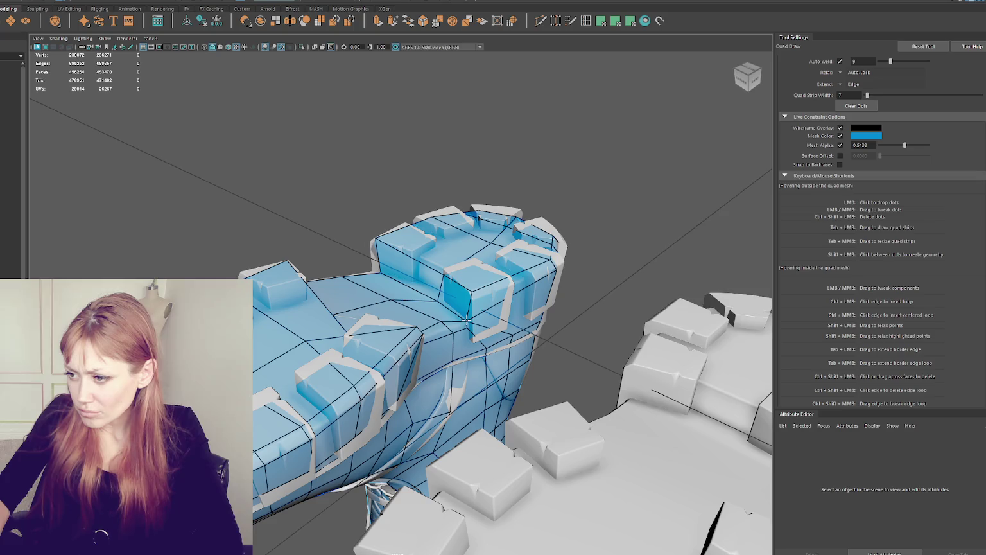
pyautogui.scroll(3, 477, 315)
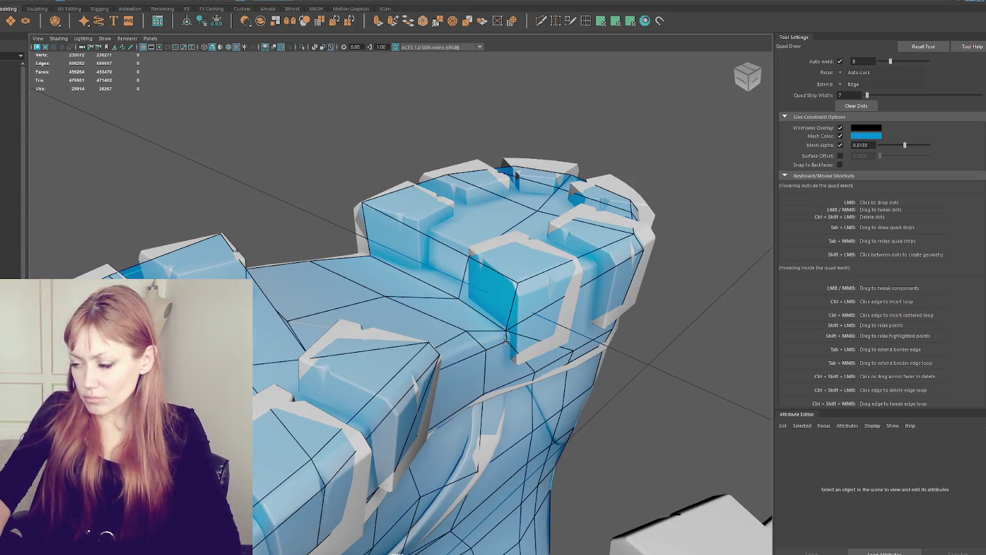
pyautogui.moveTo(500, 340)
pyautogui.keyDown('alt'); pyautogui.mouseDown()
pyautogui.moveTo(540, 317)
pyautogui.moveTo(548, 192)
pyautogui.moveTo(426, 347)
pyautogui.moveTo(382, 306)
pyautogui.mouseUp(); pyautogui.keyUp('alt')
pyautogui.moveTo(411, 244); pyautogui.dragTo(374, 246)
pyautogui.moveTo(409, 183); pyautogui.dragTo(376, 182)
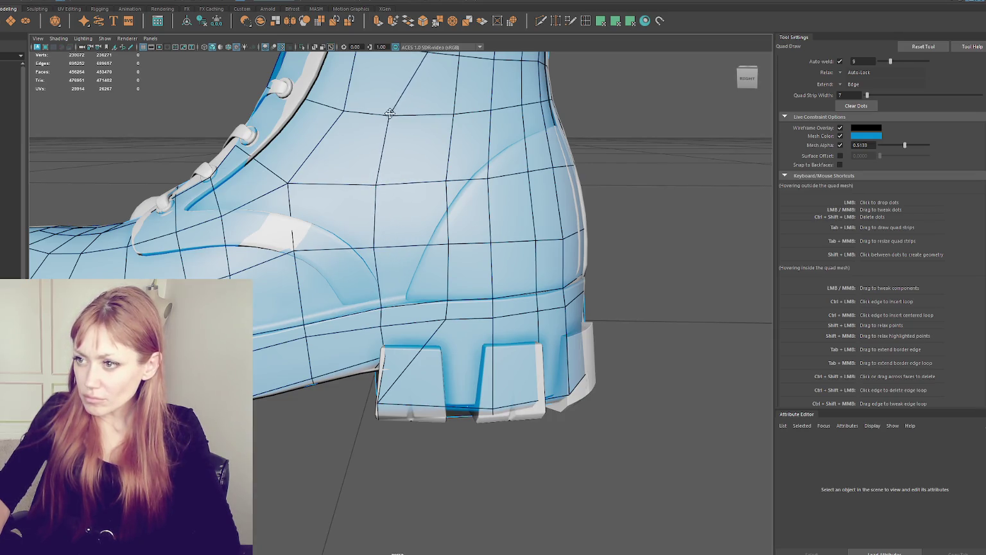
# Realign a shaft vertex and move the collar's top-rim vertices so the collar edge runs vertical
pyautogui.keyDown('alt'); pyautogui.moveTo(418, 129); pyautogui.dragTo(458, 344); pyautogui.keyUp('alt')
pyautogui.moveTo(458, 422)
pyautogui.keyDown('shift'); pyautogui.mouseDown()
pyautogui.moveTo(465, 307)
pyautogui.moveTo(427, 301)
pyautogui.moveTo(438, 300)
pyautogui.mouseUp(); pyautogui.keyUp('shift')
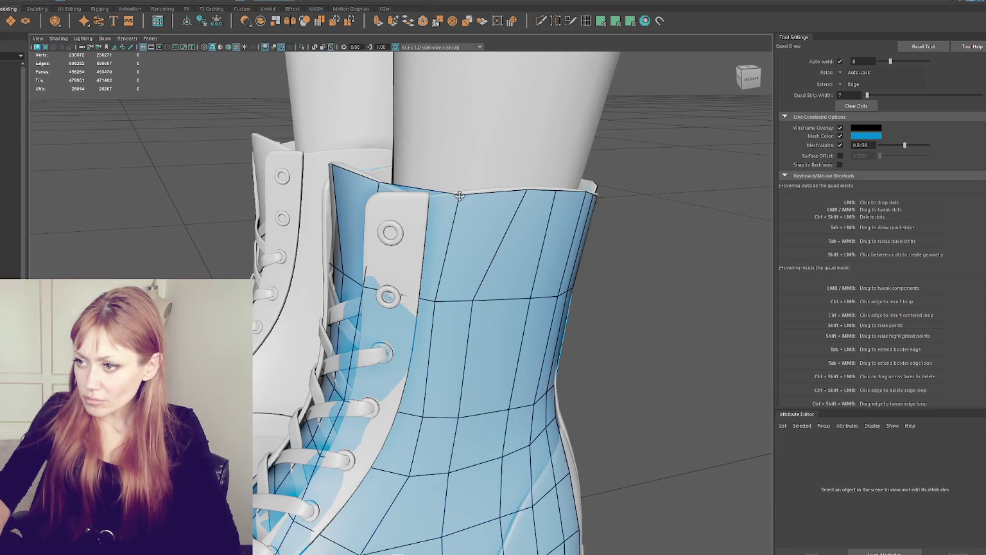
pyautogui.moveTo(459, 195)
pyautogui.mouseDown()
pyautogui.moveTo(440, 197)
pyautogui.moveTo(447, 221)
pyautogui.mouseUp()
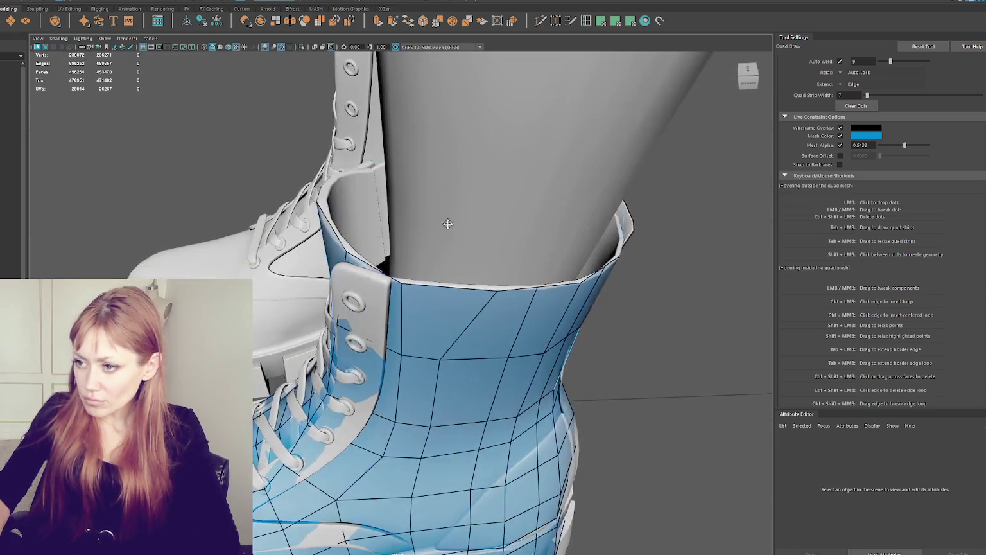
pyautogui.moveTo(497, 288)
pyautogui.mouseDown()
pyautogui.moveTo(451, 290)
pyautogui.moveTo(649, 284)
pyautogui.moveTo(500, 260)
pyautogui.mouseUp()
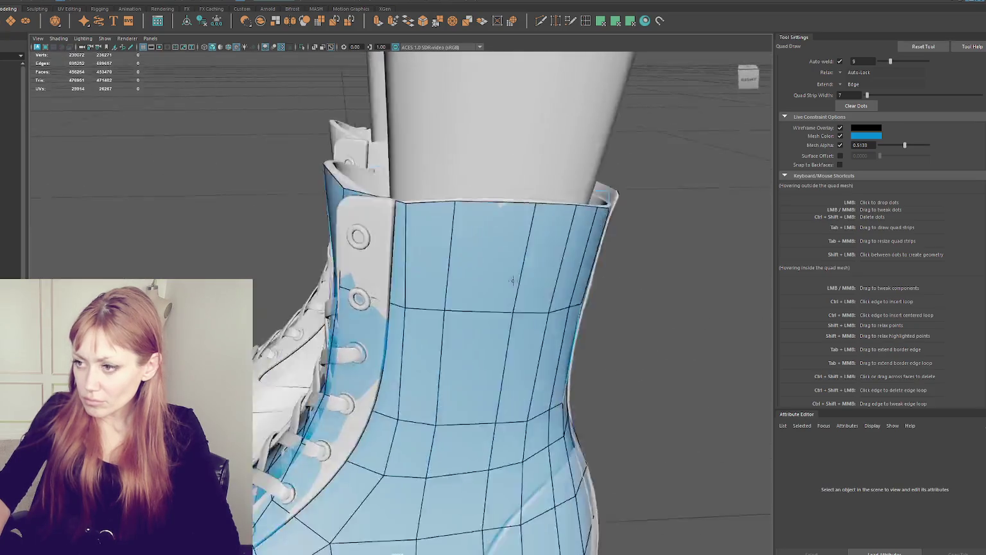
pyautogui.keyDown('alt'); pyautogui.moveTo(499, 218); pyautogui.dragTo(470, 293); pyautogui.keyUp('alt')
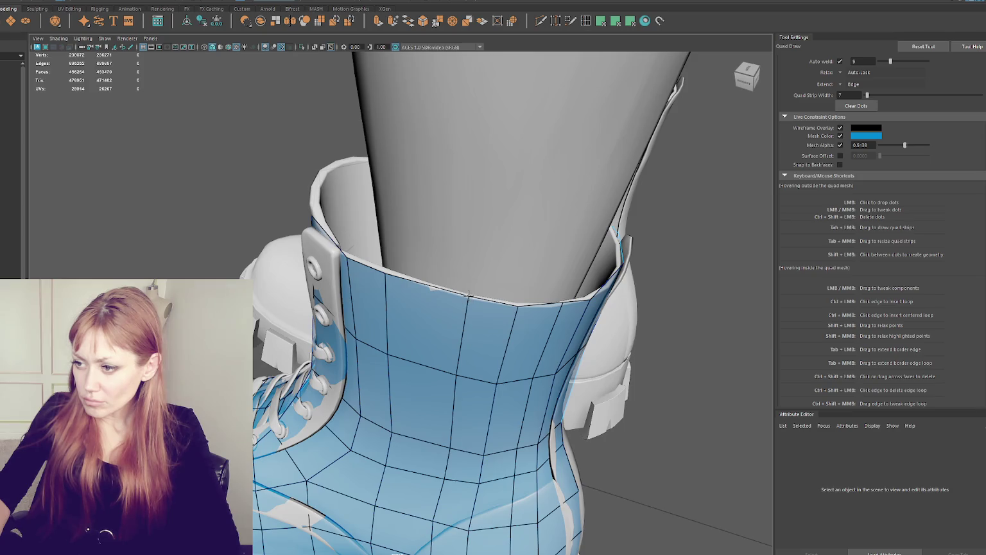
pyautogui.moveTo(504, 291)
pyautogui.keyDown('alt'); pyautogui.mouseDown()
pyautogui.moveTo(510, 149)
pyautogui.moveTo(468, 180)
pyautogui.moveTo(471, 257)
pyautogui.moveTo(452, 259)
pyautogui.mouseUp(); pyautogui.keyUp('alt')
# Slide the collar edge column's vertices left and even out their spacing
pyautogui.moveTo(457, 365); pyautogui.dragTo(447, 364)
pyautogui.moveTo(456, 464)
pyautogui.mouseDown()
pyautogui.moveTo(444, 462)
pyautogui.moveTo(488, 280)
pyautogui.moveTo(477, 275)
pyautogui.mouseUp()
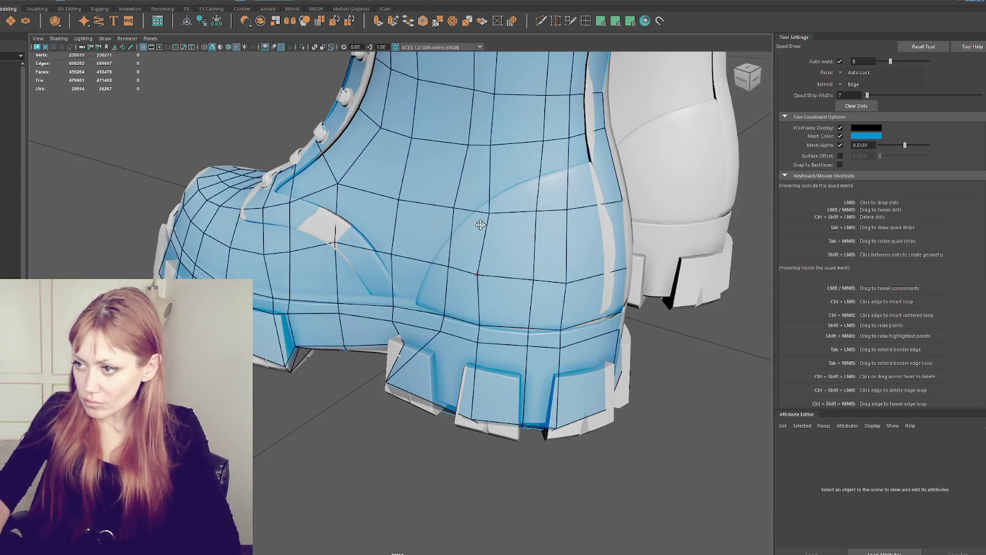
pyautogui.moveTo(490, 215)
pyautogui.mouseDown()
pyautogui.moveTo(425, 463)
pyautogui.moveTo(423, 451)
pyautogui.mouseUp()
# Shift the heel vertices so the vertical edge columns over the back of the heel run straight
pyautogui.moveTo(436, 404)
pyautogui.keyDown('alt'); pyautogui.mouseDown()
pyautogui.moveTo(463, 414)
pyautogui.moveTo(449, 394)
pyautogui.mouseUp(); pyautogui.keyUp('alt')
pyautogui.keyDown('alt'); pyautogui.moveTo(529, 369); pyautogui.dragTo(484, 460); pyautogui.keyUp('alt')
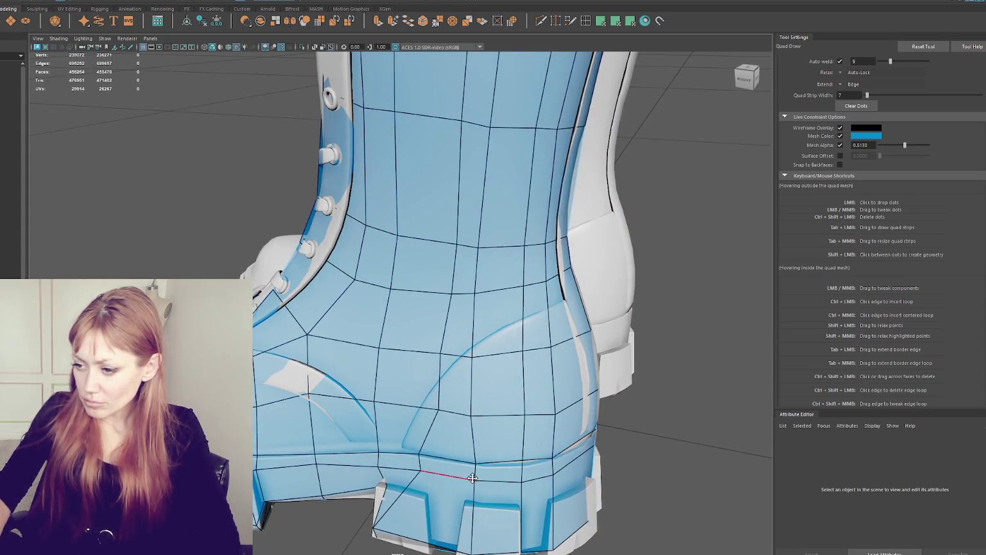
pyautogui.moveTo(478, 465); pyautogui.dragTo(468, 462)
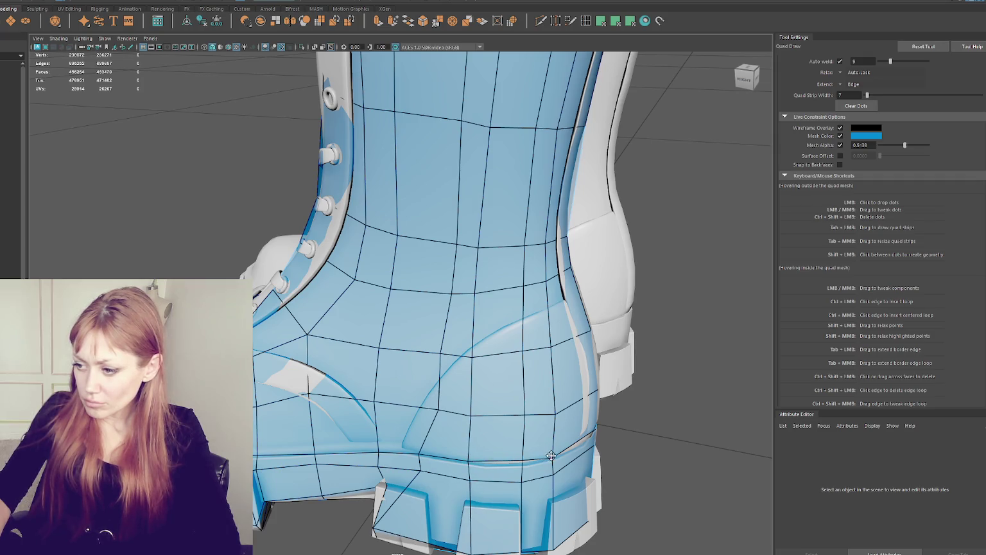
pyautogui.keyDown('alt'); pyautogui.moveTo(556, 452); pyautogui.dragTo(525, 497); pyautogui.keyUp('alt')
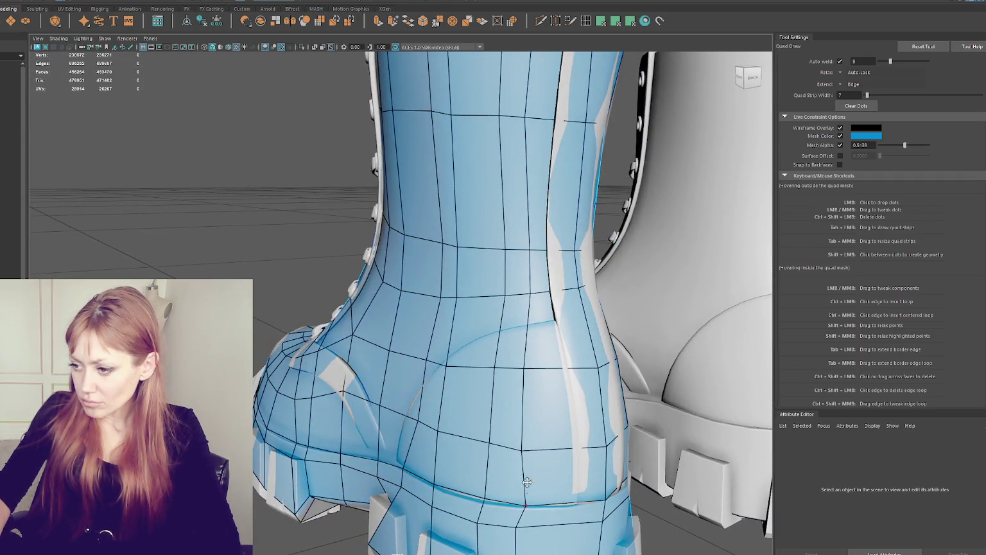
pyautogui.moveTo(522, 450); pyautogui.dragTo(533, 439)
pyautogui.keyDown('shift'); pyautogui.moveTo(522, 366); pyautogui.dragTo(520, 368); pyautogui.keyUp('shift')
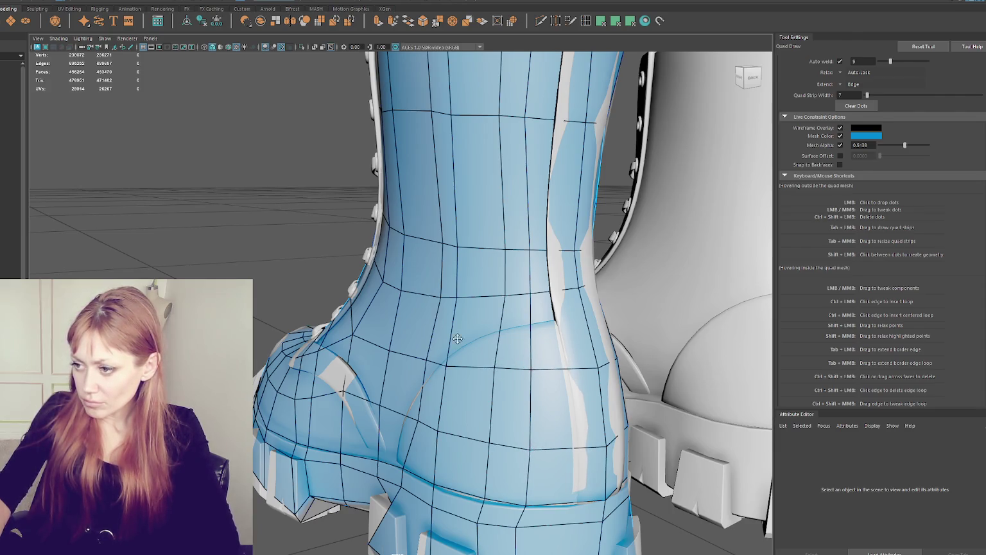
# Exit Quad Draw and select part of the retopology mesh in wireframe, then return to shaded view
pyautogui.press('q')
pyautogui.press('4')
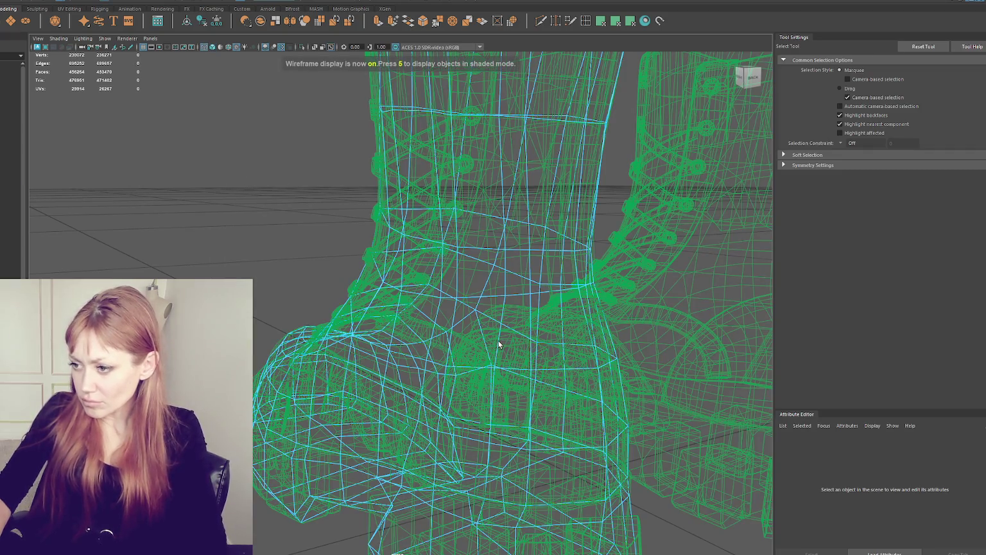
pyautogui.click(497, 342)
pyautogui.press('5')
pyautogui.scroll(-5, 497, 342)
pyautogui.keyDown('alt'); pyautogui.moveTo(498, 342); pyautogui.dragTo(465, 341); pyautogui.keyUp('alt')
# Try the Scale and Move tools on the selected boot mesh
pyautogui.press('r')
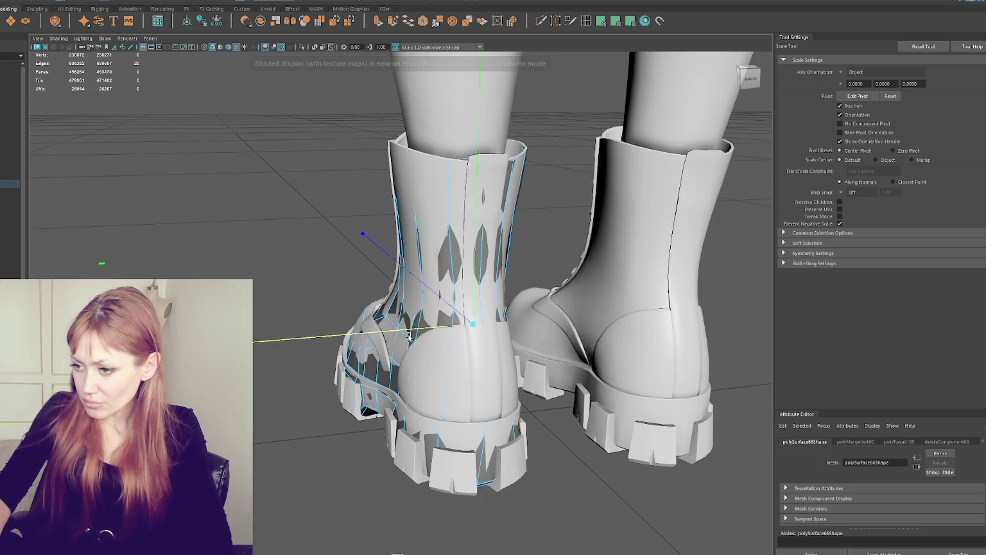
pyautogui.press('q')
pyautogui.keyDown('alt'); pyautogui.moveTo(409, 337); pyautogui.dragTo(427, 323); pyautogui.keyUp('alt')
pyautogui.press('r')
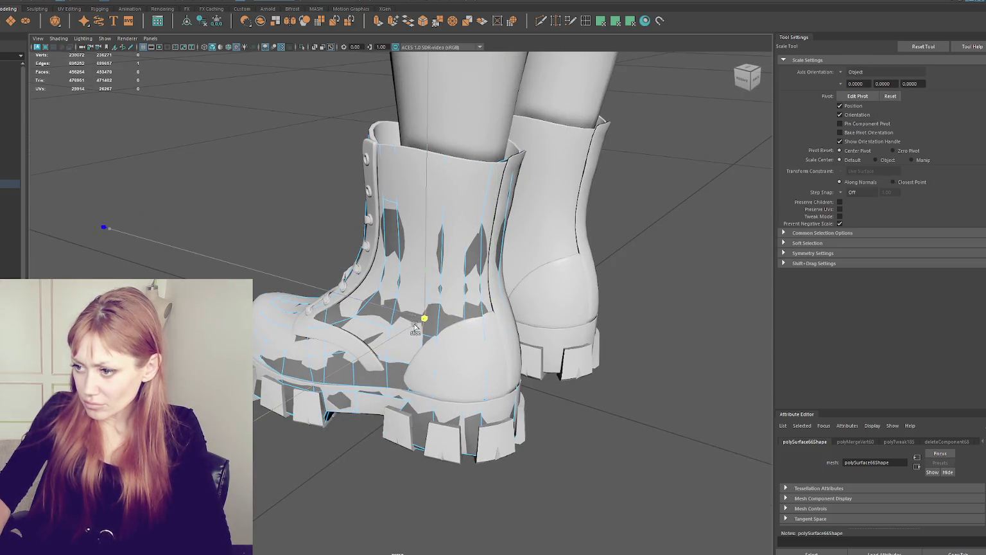
pyautogui.press('q')
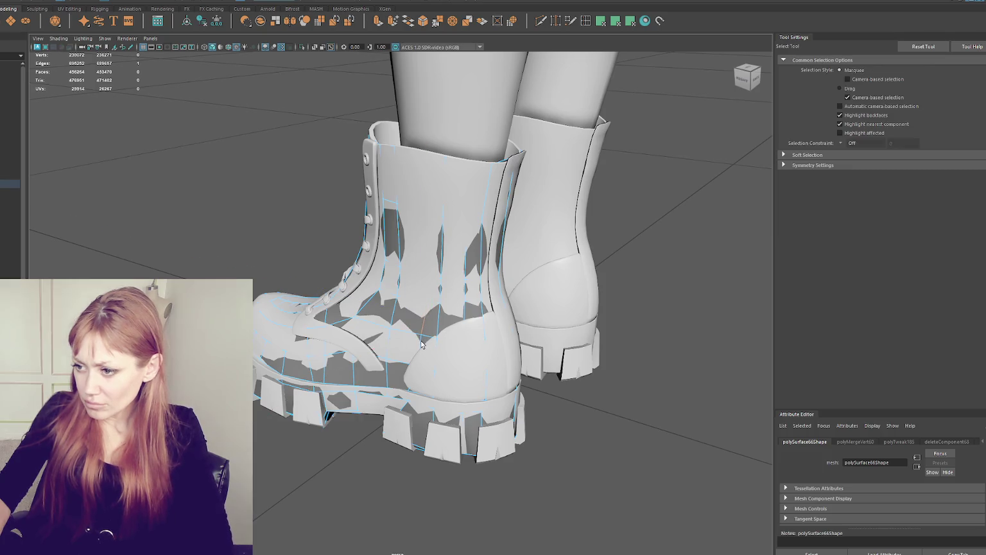
pyautogui.press('w')
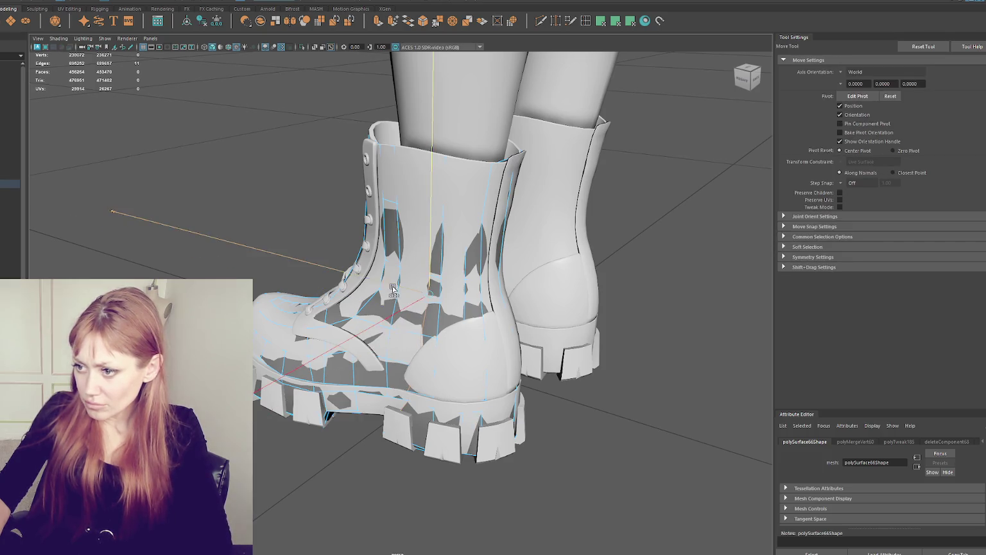
# Switch the mesh to vertex mode, pick Target Weld, then resume Quad Draw at the collar
pyautogui.moveTo(200, 132); pyautogui.dragTo(417, 58, button='right')
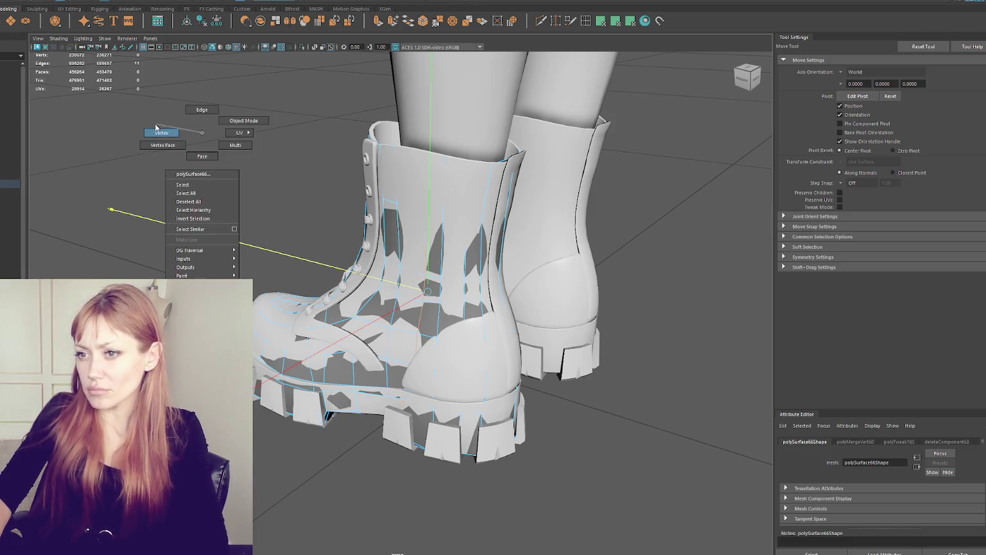
pyautogui.click(555, 21)
pyautogui.press('6')
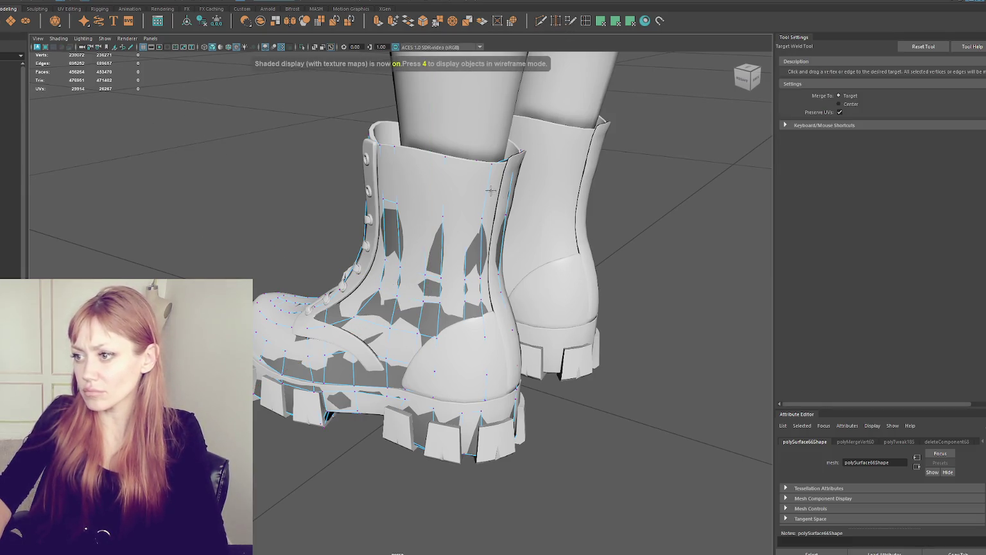
pyautogui.scroll(3, 517, 212)
pyautogui.keyDown('alt'); pyautogui.moveTo(517, 212); pyautogui.dragTo(449, 160); pyautogui.keyUp('alt')
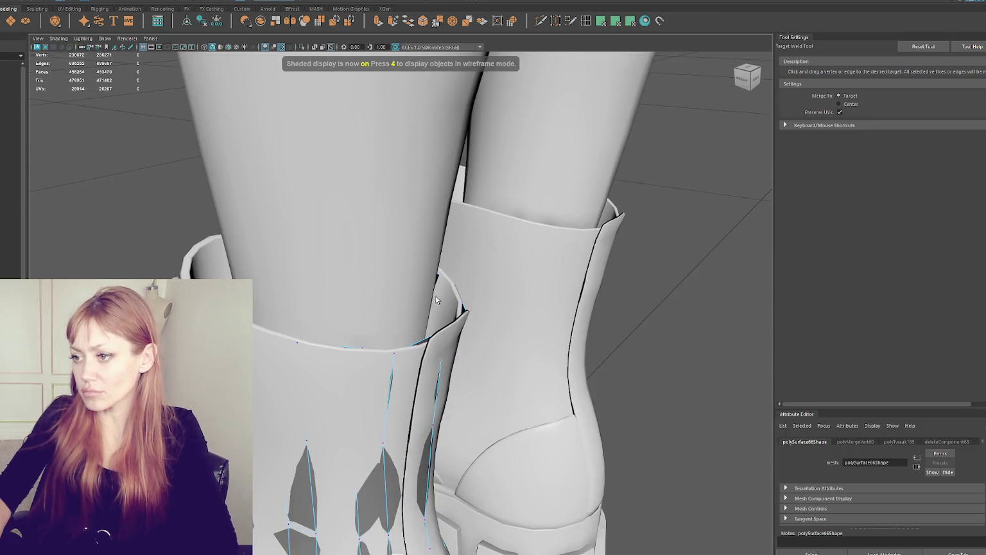
pyautogui.click(571, 21)
pyautogui.scroll(5, 439, 276)
pyautogui.scroll(-4, 425, 330)
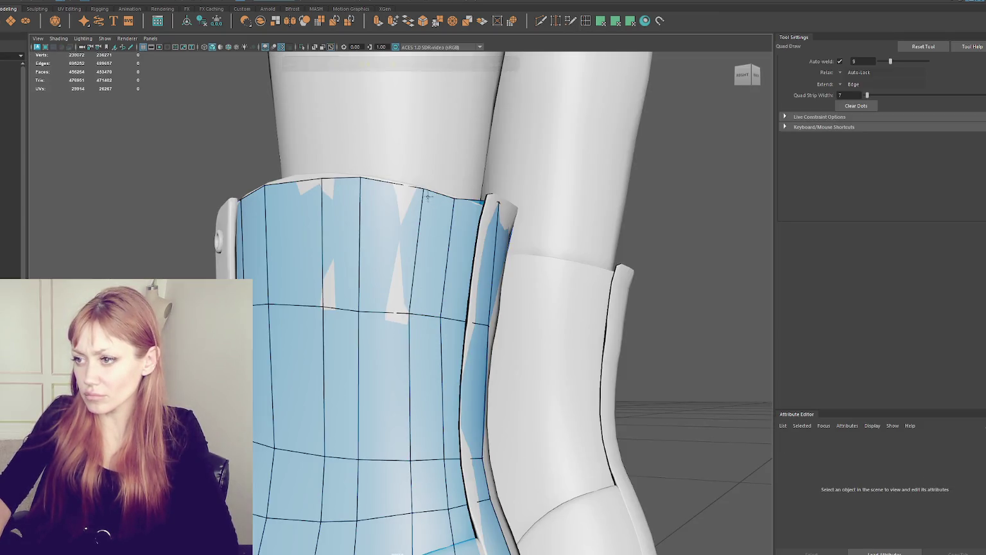
# Pull the collar's top-rim vertex inward on the lacing side, then check it from side and front
pyautogui.keyDown('alt'); pyautogui.moveTo(422, 190); pyautogui.dragTo(345, 265); pyautogui.keyUp('alt')
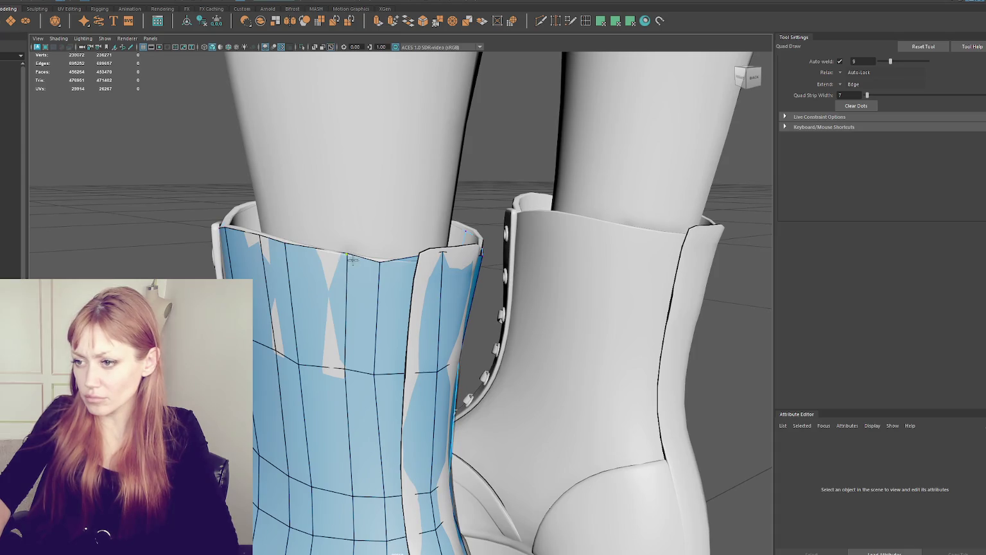
pyautogui.scroll(-3, 345, 252)
pyautogui.scroll(-3, 383, 288)
pyautogui.scroll(6, 409, 314)
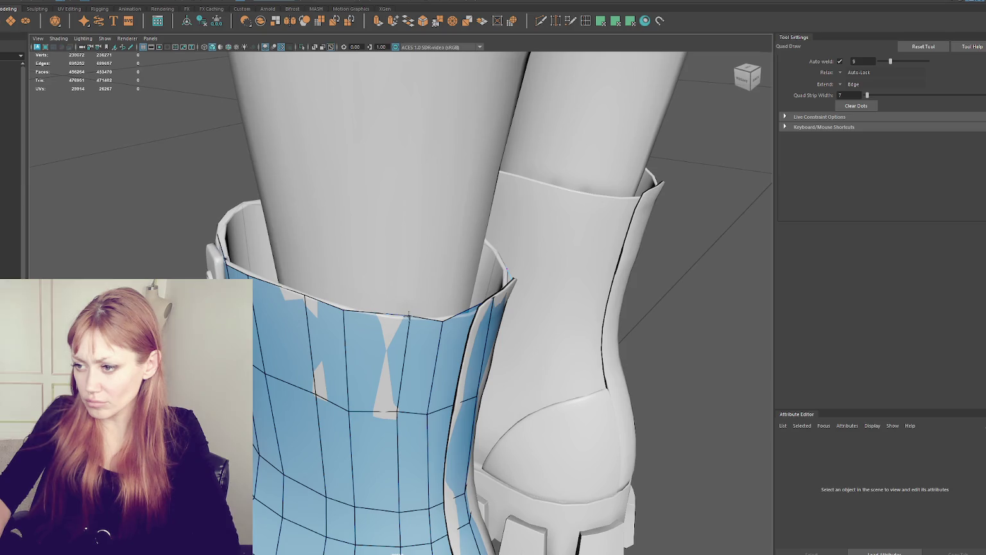
pyautogui.moveTo(409, 311); pyautogui.dragTo(397, 318)
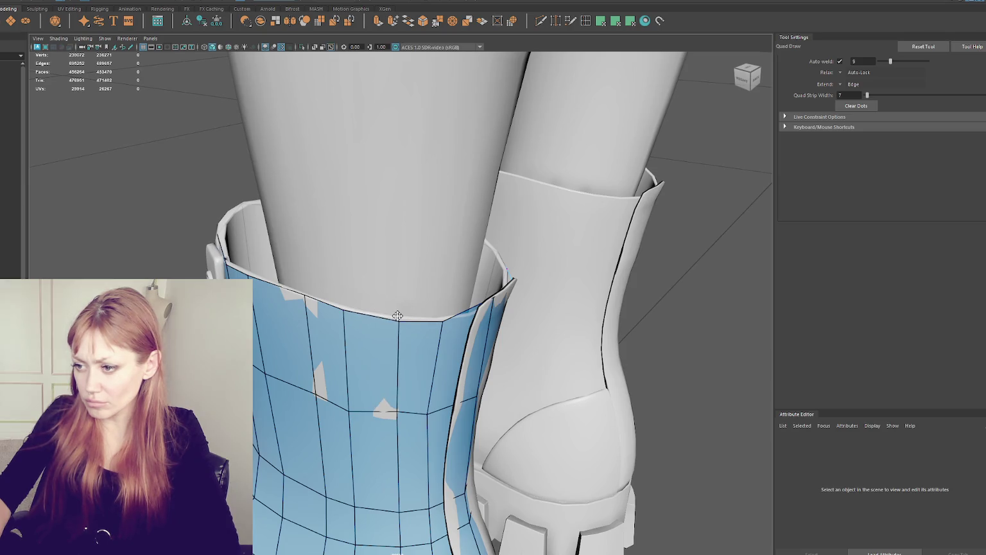
pyautogui.keyDown('alt'); pyautogui.moveTo(397, 413); pyautogui.dragTo(443, 406); pyautogui.keyUp('alt')
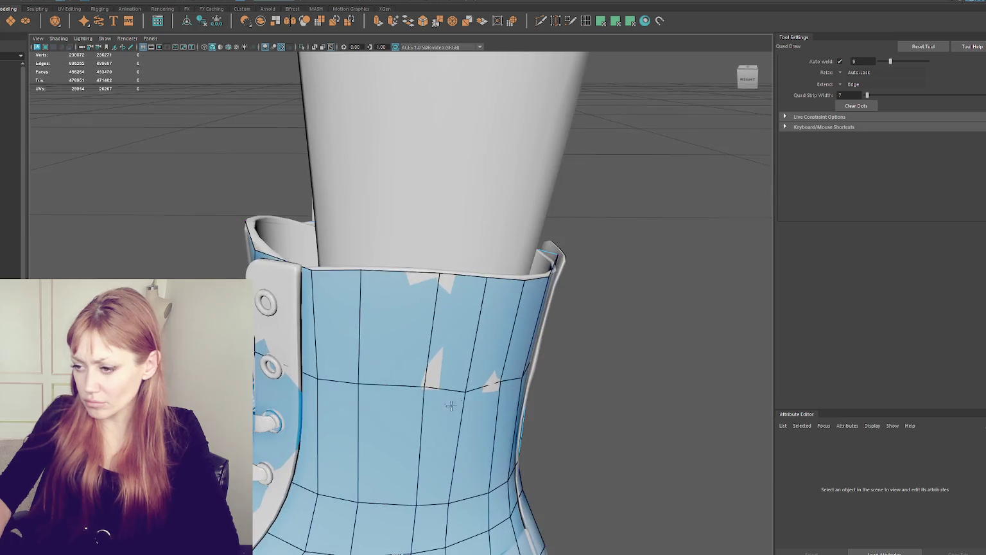
pyautogui.moveTo(498, 383)
pyautogui.keyDown('alt'); pyautogui.mouseDown()
pyautogui.moveTo(541, 339)
pyautogui.moveTo(461, 318)
pyautogui.moveTo(422, 276)
pyautogui.mouseUp(); pyautogui.keyUp('alt')
# Exit Quad Draw, select a cuff vertex and switch to the Move tool
pyautogui.press('q')
pyautogui.press('4')
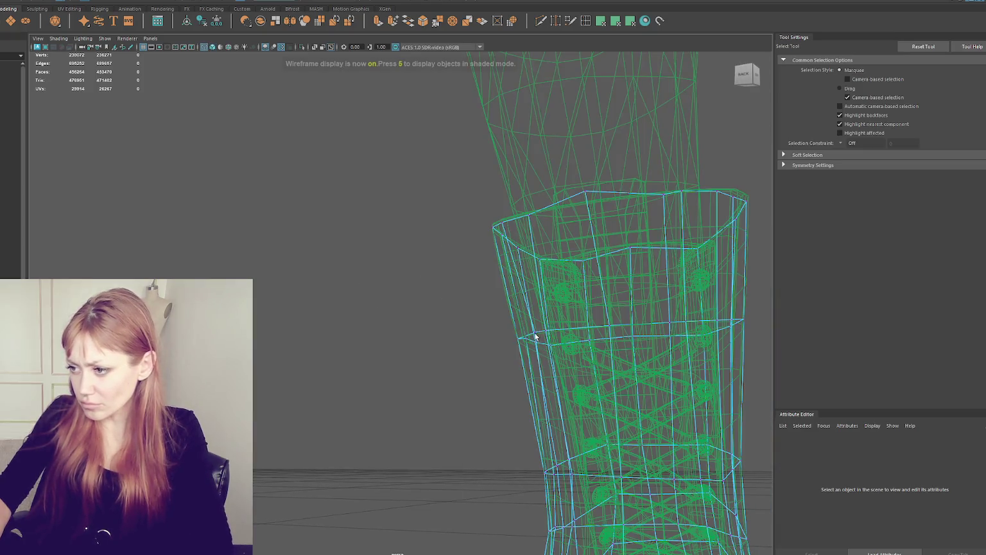
pyautogui.click(529, 333)
pyautogui.press('5')
pyautogui.press('w')
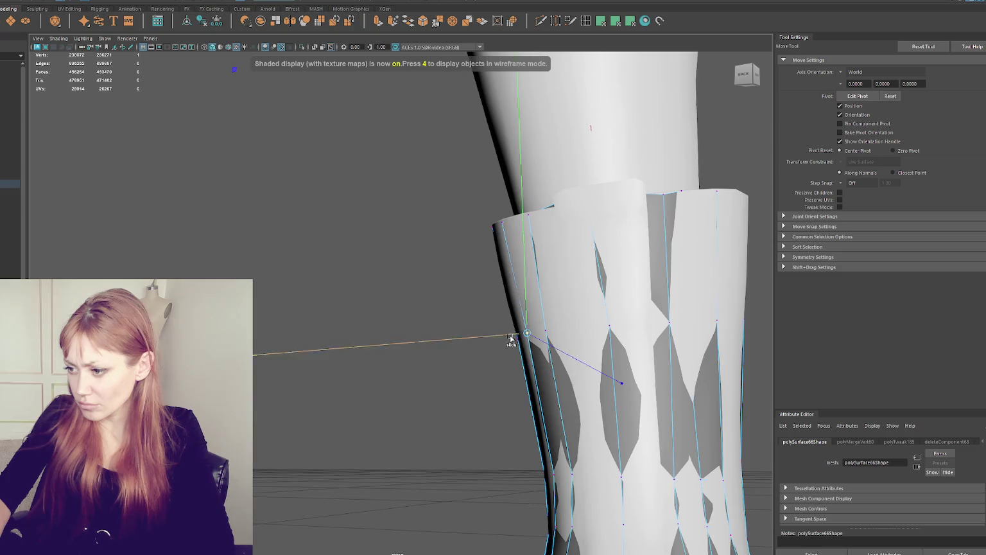
pyautogui.keyDown('alt'); pyautogui.moveTo(513, 335); pyautogui.dragTo(581, 413); pyautogui.keyUp('alt')
pyautogui.scroll(-5, 565, 392)
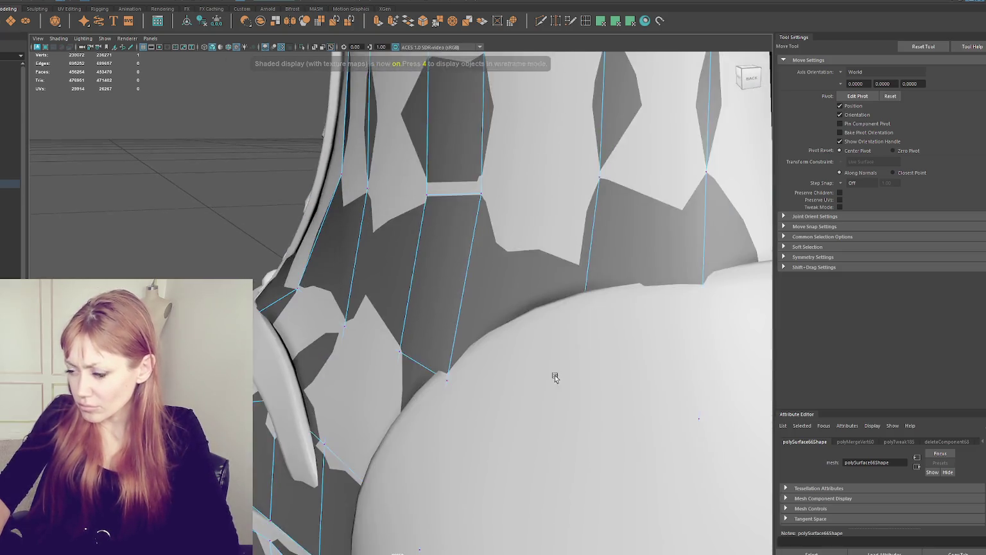
pyautogui.scroll(-3, 551, 374)
# Reposition stray vertices around the boot heel, checking them in wireframe and shaded views
pyautogui.press('4')
pyautogui.moveTo(462, 331)
pyautogui.keyDown('alt'); pyautogui.mouseDown()
pyautogui.moveTo(468, 323)
pyautogui.moveTo(544, 326)
pyautogui.mouseUp(); pyautogui.keyUp('alt')
pyautogui.press('5')
pyautogui.press('4')
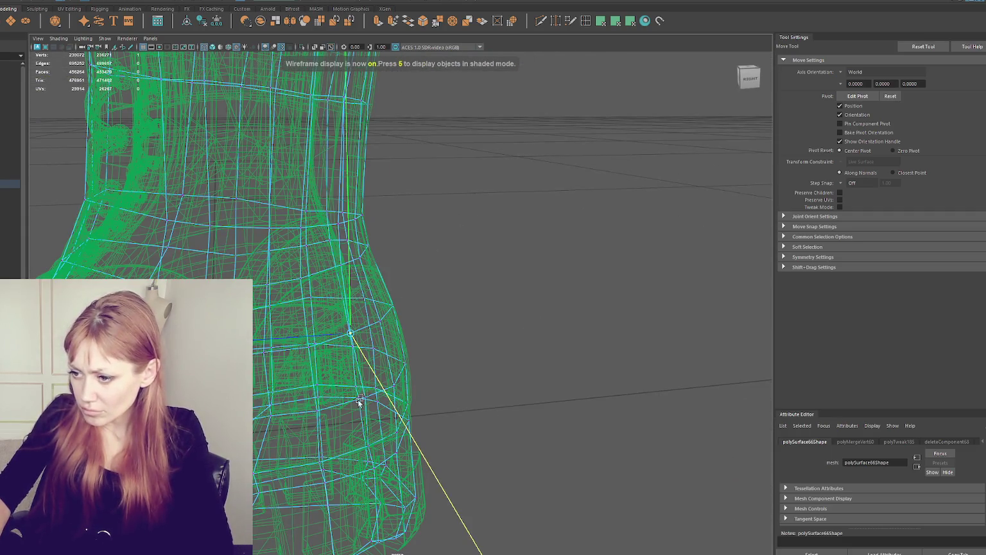
pyautogui.keyDown('alt'); pyautogui.moveTo(370, 381); pyautogui.dragTo(354, 418); pyautogui.keyUp('alt')
pyautogui.press('5')
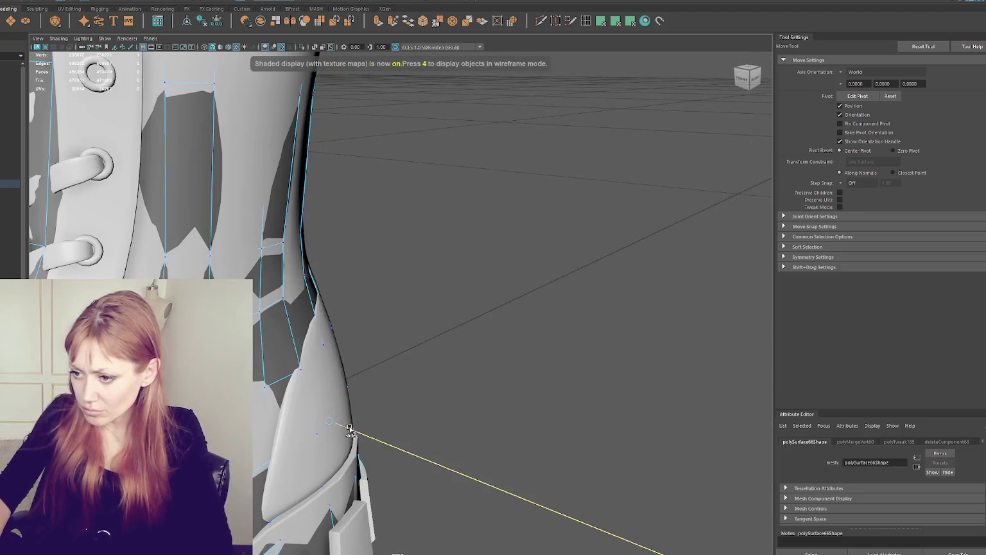
pyautogui.keyDown('alt'); pyautogui.moveTo(500, 426); pyautogui.dragTo(476, 401); pyautogui.keyUp('alt')
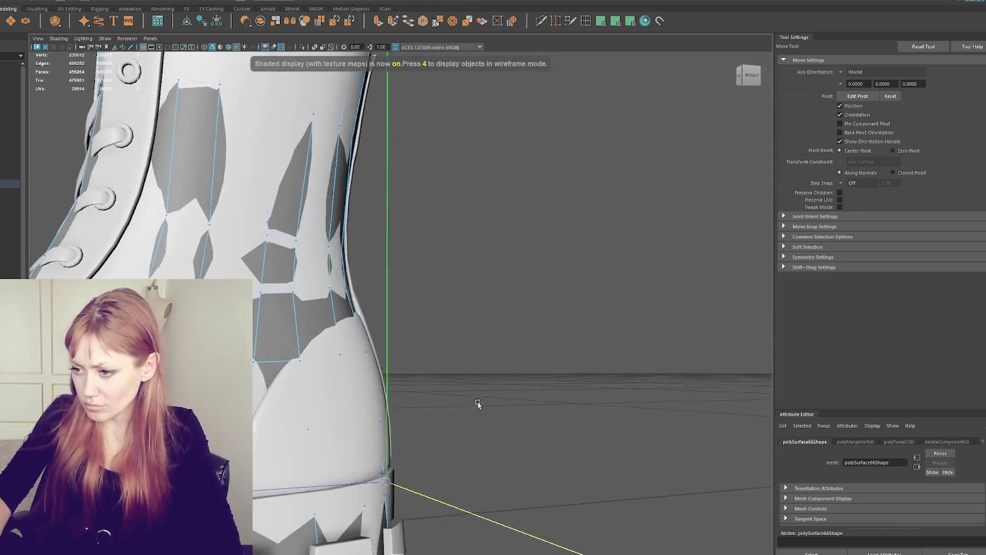
pyautogui.press('4')
pyautogui.moveTo(385, 410)
pyautogui.keyDown('alt'); pyautogui.mouseDown()
pyautogui.moveTo(361, 410)
pyautogui.moveTo(322, 453)
pyautogui.moveTo(339, 356)
pyautogui.mouseUp(); pyautogui.keyUp('alt')
pyautogui.press('q')
pyautogui.press('5')
pyautogui.press('w')
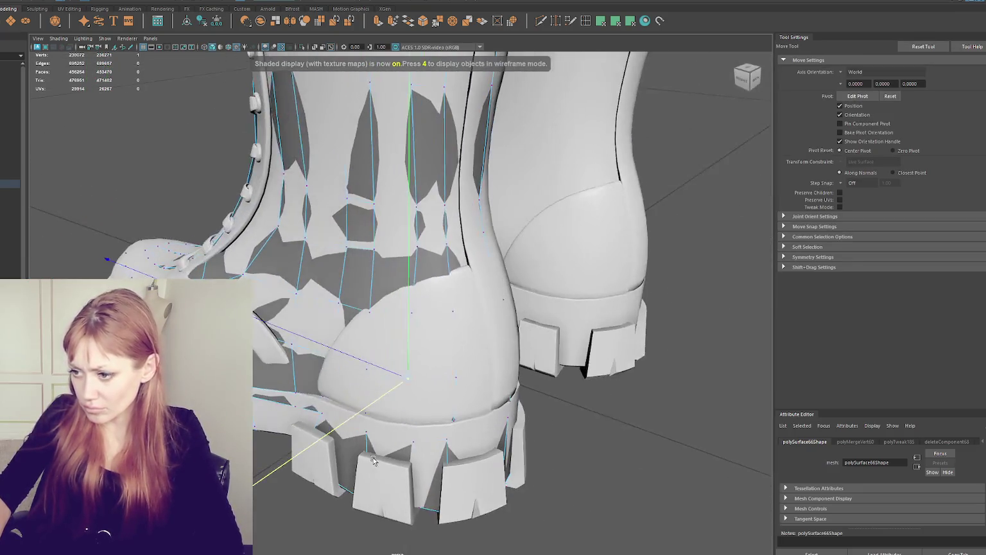
pyautogui.press('4')
pyautogui.press('q')
pyautogui.press('5')
pyautogui.press('w')
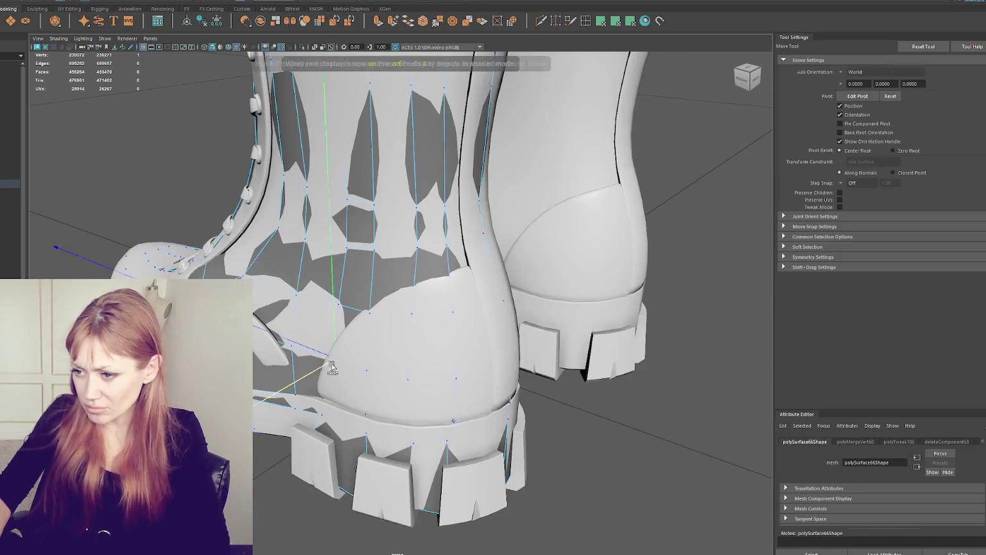
# Return to the wide back view of both boots and resume Quad Draw
pyautogui.scroll(5, 407, 370)
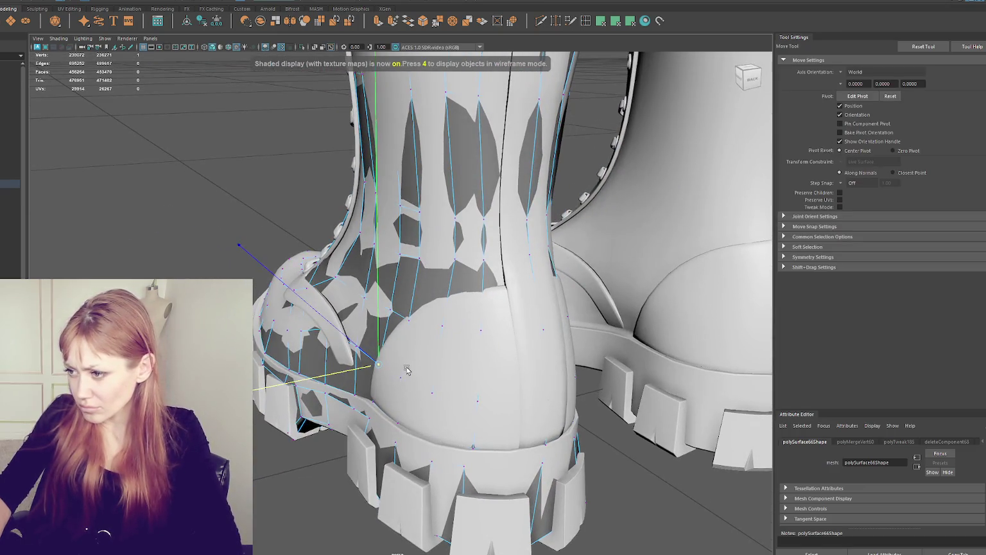
pyautogui.keyDown('alt'); pyautogui.moveTo(407, 371); pyautogui.dragTo(355, 364); pyautogui.keyUp('alt')
pyautogui.scroll(3, 355, 364)
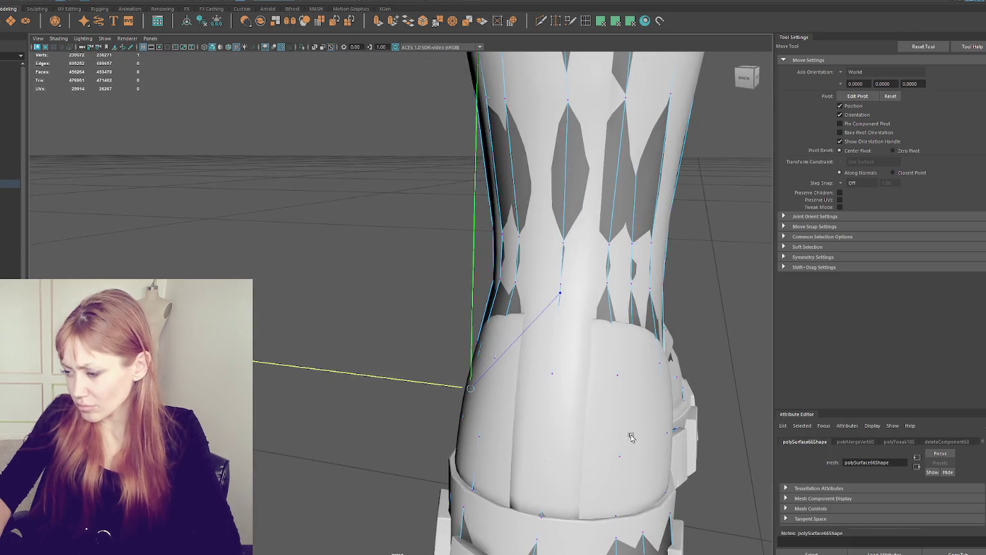
pyautogui.press('[')
pyautogui.press('[')
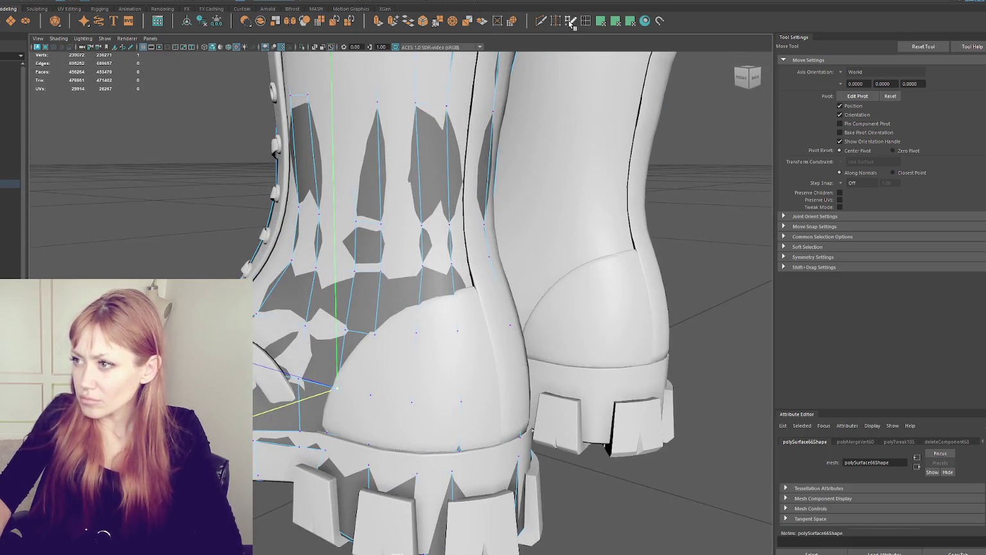
pyautogui.click(570, 22)
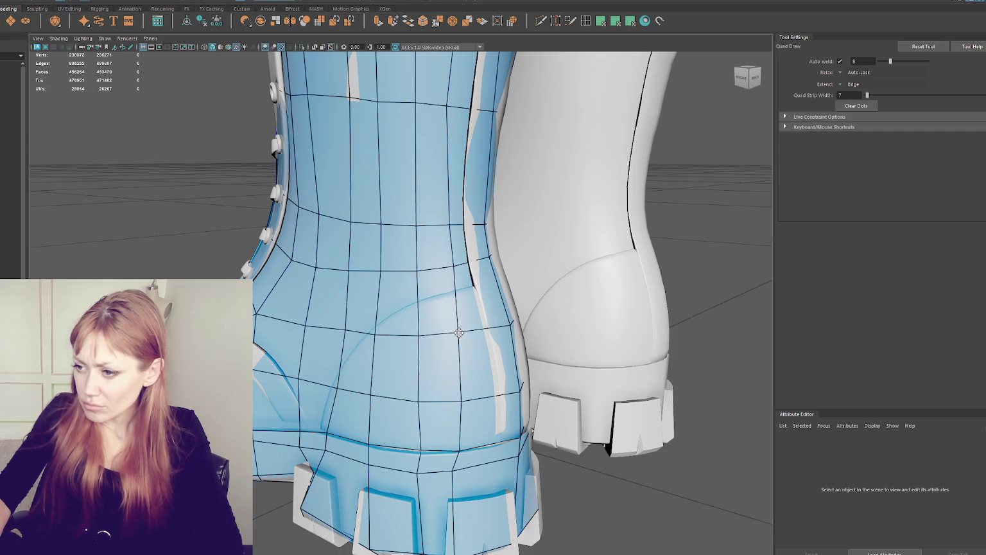
# Pull the heel vertices into better positions at the back of the boot
pyautogui.moveTo(460, 399); pyautogui.dragTo(465, 450)
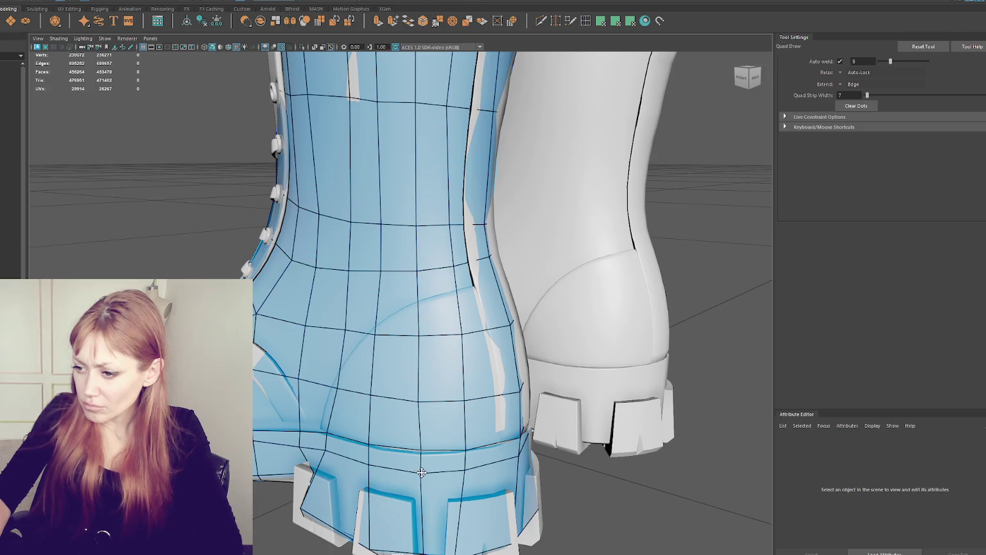
pyautogui.keyDown('alt'); pyautogui.moveTo(430, 448); pyautogui.dragTo(451, 450); pyautogui.keyUp('alt')
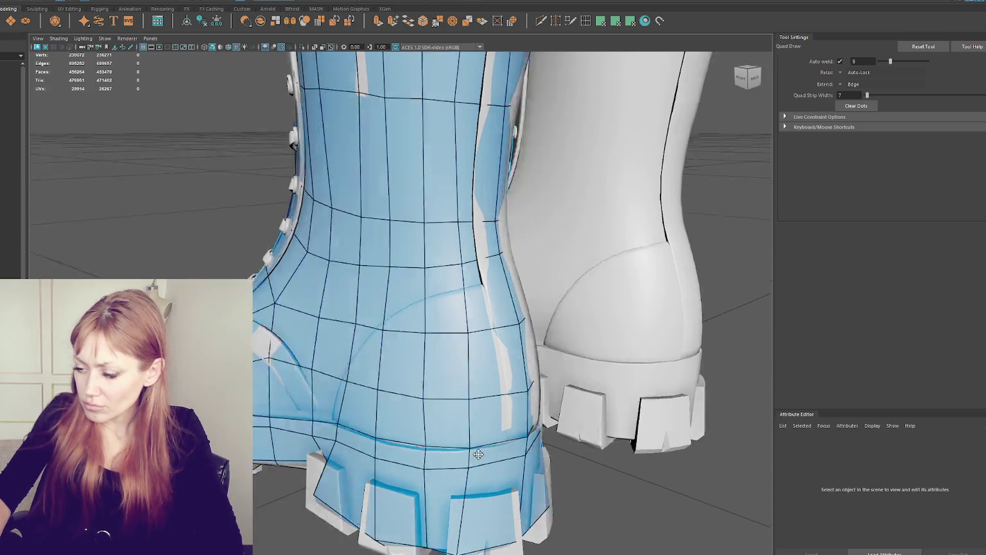
pyautogui.keyDown('alt'); pyautogui.moveTo(398, 322); pyautogui.dragTo(411, 359); pyautogui.keyUp('alt')
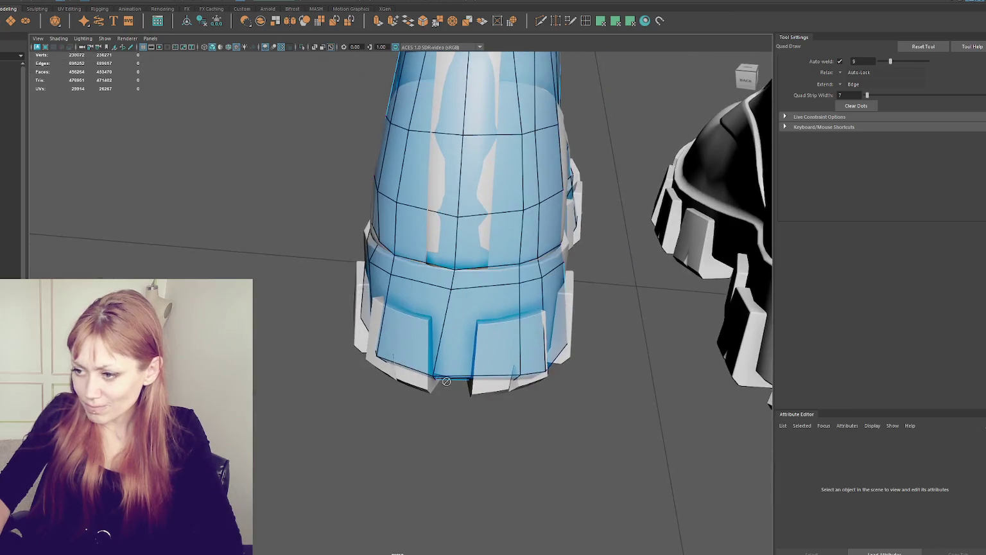
# Adjust a vertex near the boot sole with the Move tool, then resume Quad Draw
pyautogui.press('q')
pyautogui.press('4')
pyautogui.click(352, 219)
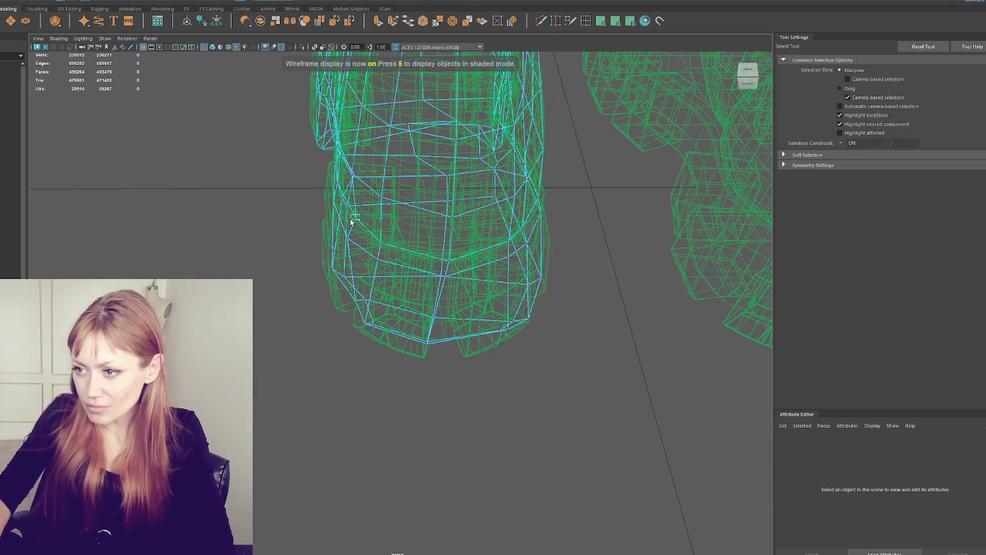
pyautogui.press('6')
pyautogui.press('w')
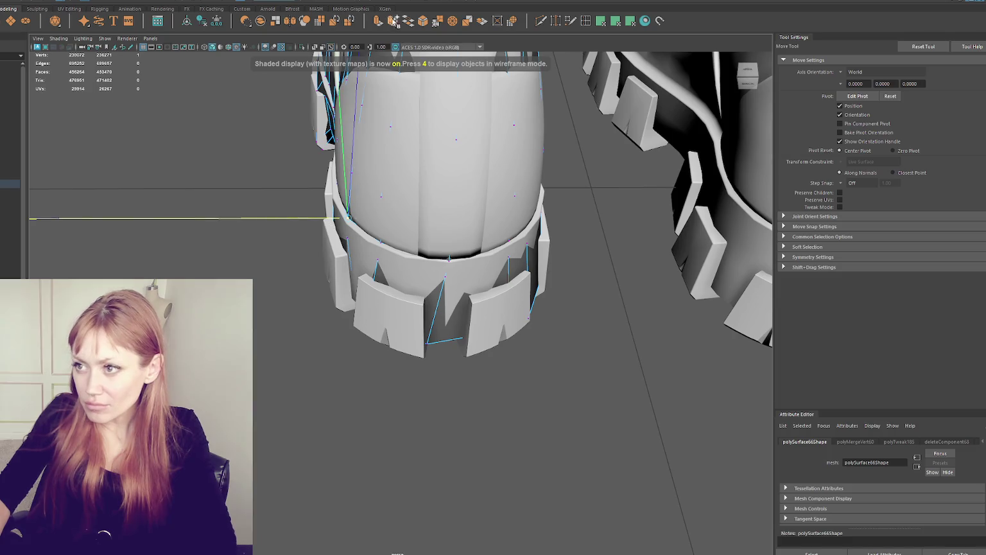
pyautogui.click(570, 21)
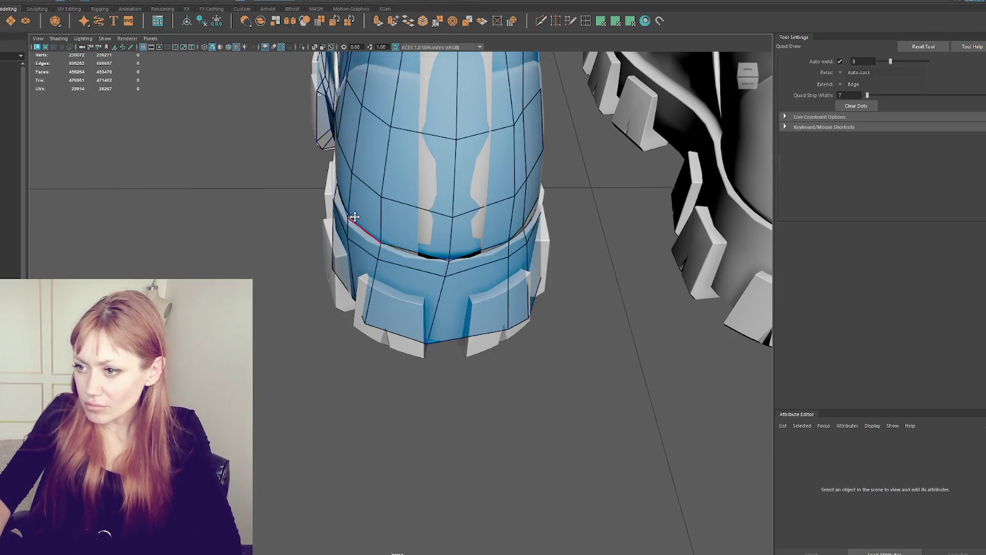
# Nudge a vertex above the sole band and slide three vertical heel edges to the right
pyautogui.moveTo(447, 264); pyautogui.dragTo(445, 260)
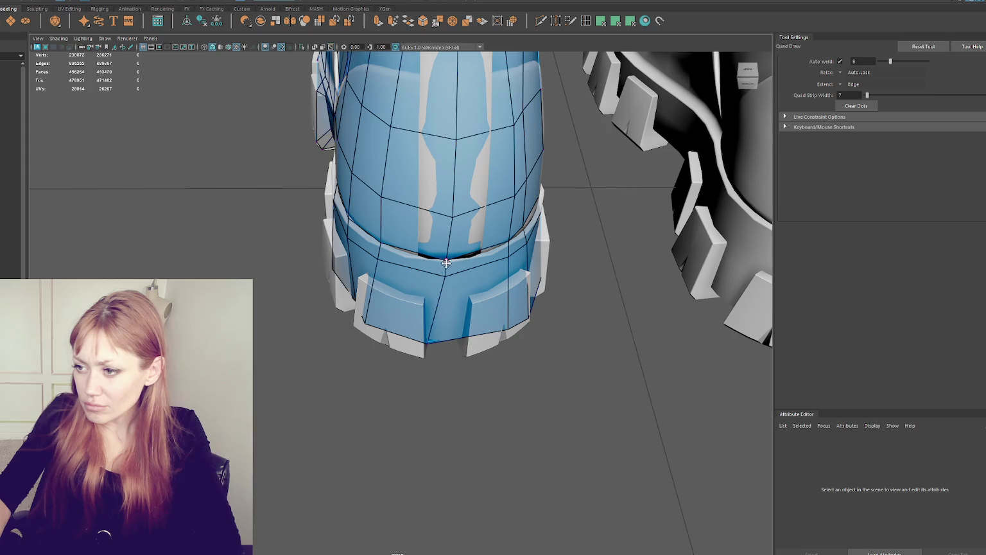
pyautogui.keyDown('alt'); pyautogui.moveTo(436, 336); pyautogui.dragTo(420, 396); pyautogui.keyUp('alt')
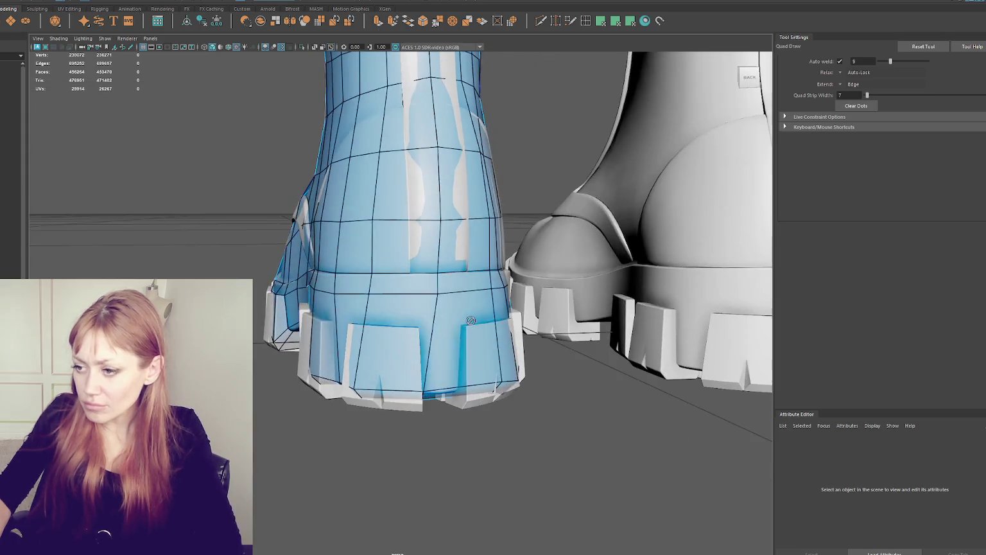
pyautogui.moveTo(356, 391); pyautogui.dragTo(373, 390)
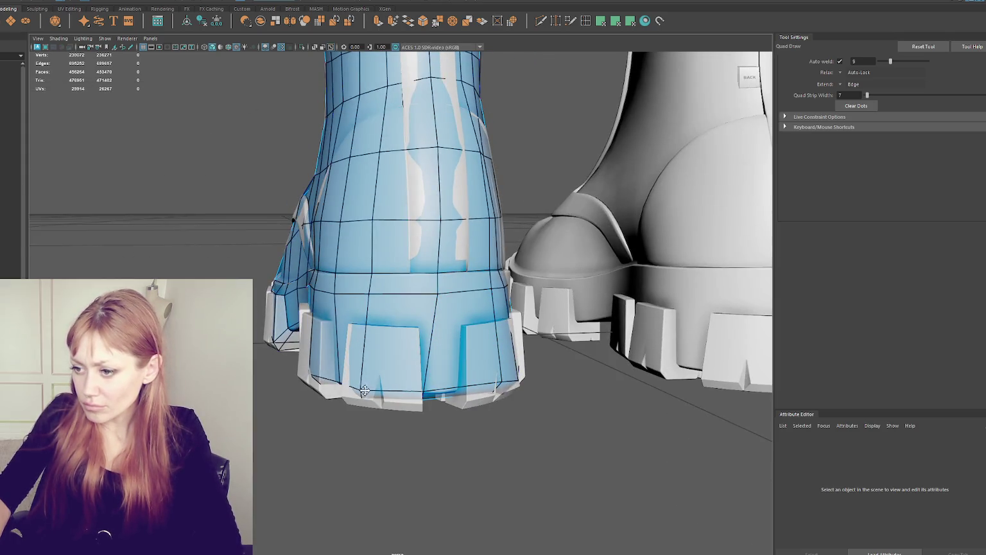
pyautogui.moveTo(369, 291); pyautogui.dragTo(375, 293)
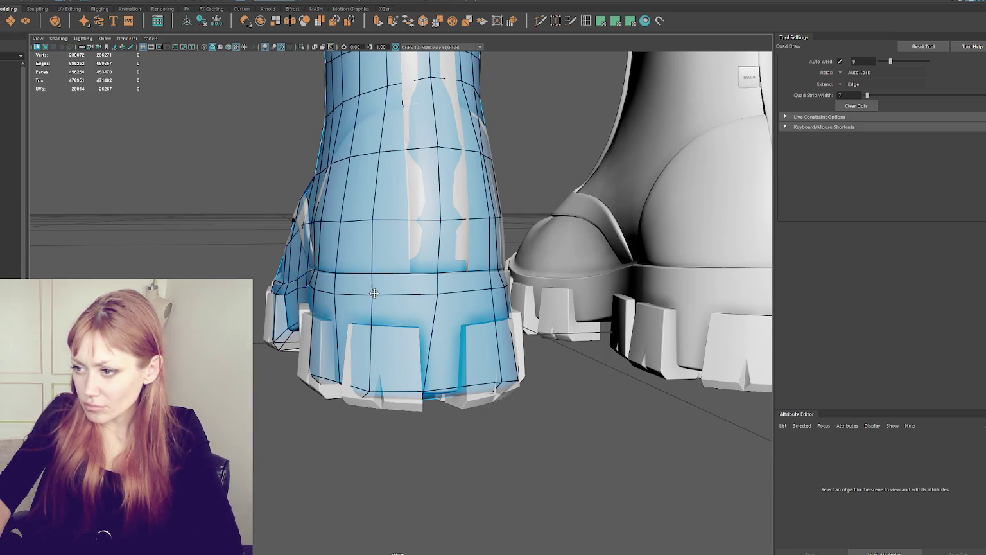
pyautogui.moveTo(425, 388); pyautogui.dragTo(443, 390)
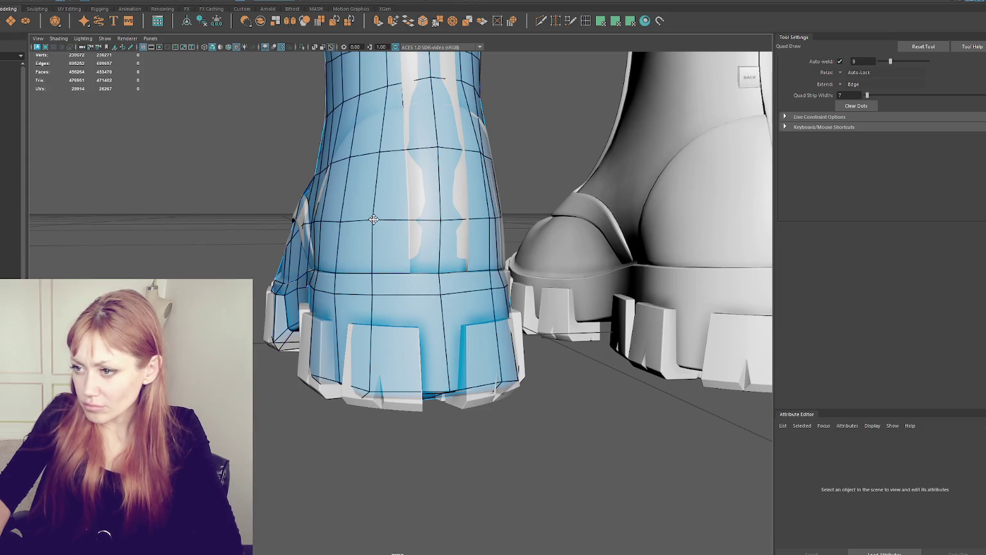
pyautogui.moveTo(375, 219)
pyautogui.keyDown('alt'); pyautogui.mouseDown()
pyautogui.moveTo(358, 276)
pyautogui.moveTo(302, 285)
pyautogui.mouseUp(); pyautogui.keyUp('alt')
pyautogui.scroll(-3, 367, 269)
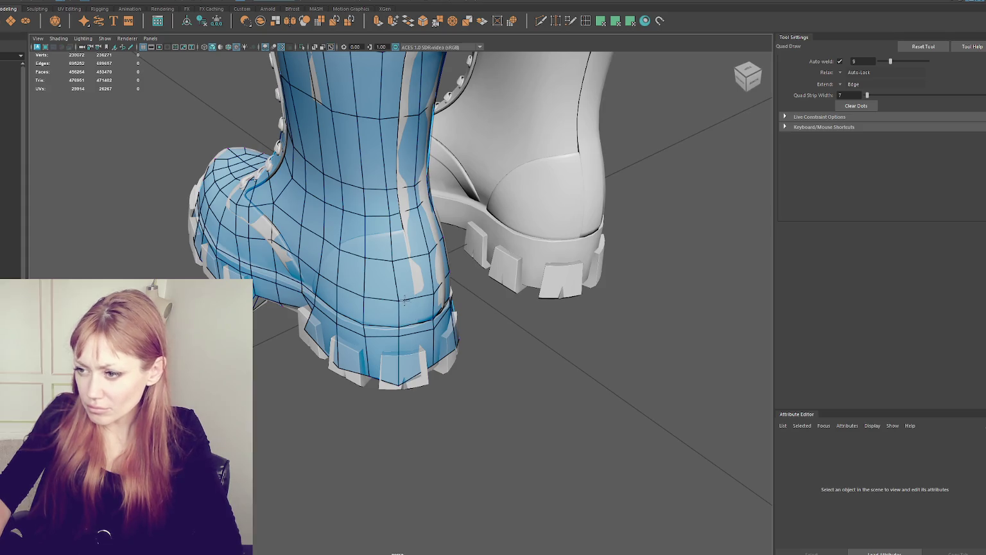
# Insert edge loops across the boot shaft and around the lower boot, pulling a heel vertex down-left
pyautogui.keyDown('alt'); pyautogui.moveTo(399, 254); pyautogui.dragTo(434, 298); pyautogui.keyUp('alt')
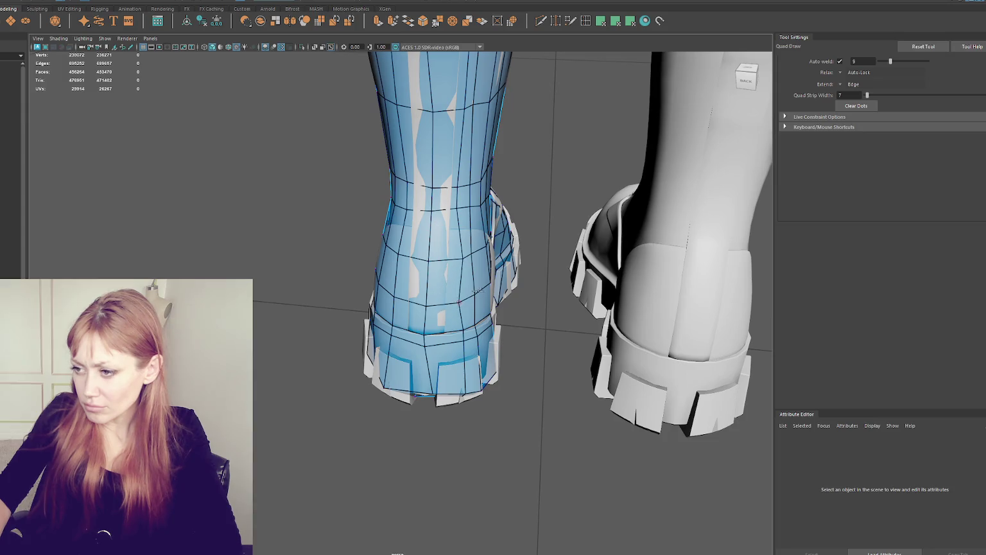
pyautogui.keyDown('alt'); pyautogui.moveTo(481, 291); pyautogui.dragTo(440, 268); pyautogui.keyUp('alt')
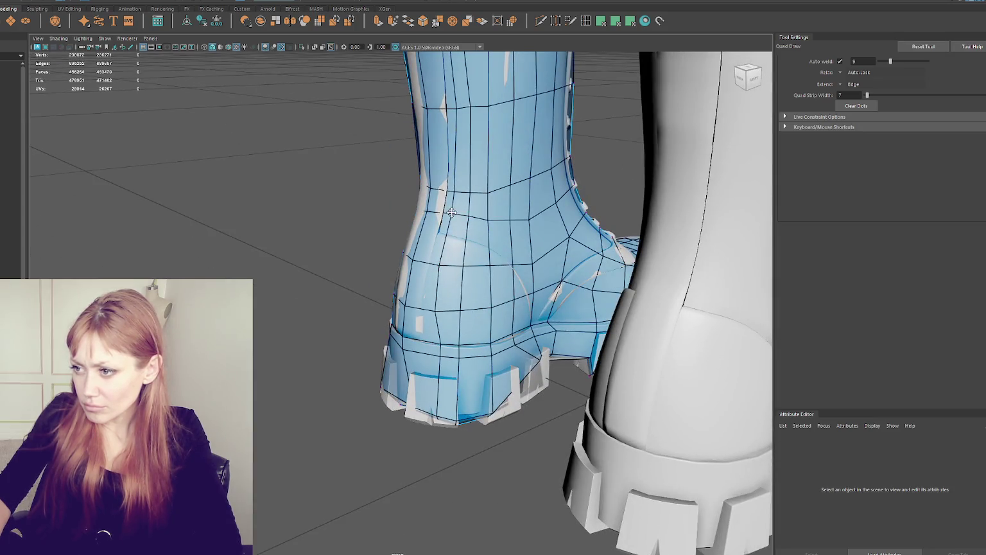
pyautogui.keyDown('ctrl'); pyautogui.click(448, 109); pyautogui.keyUp('ctrl')
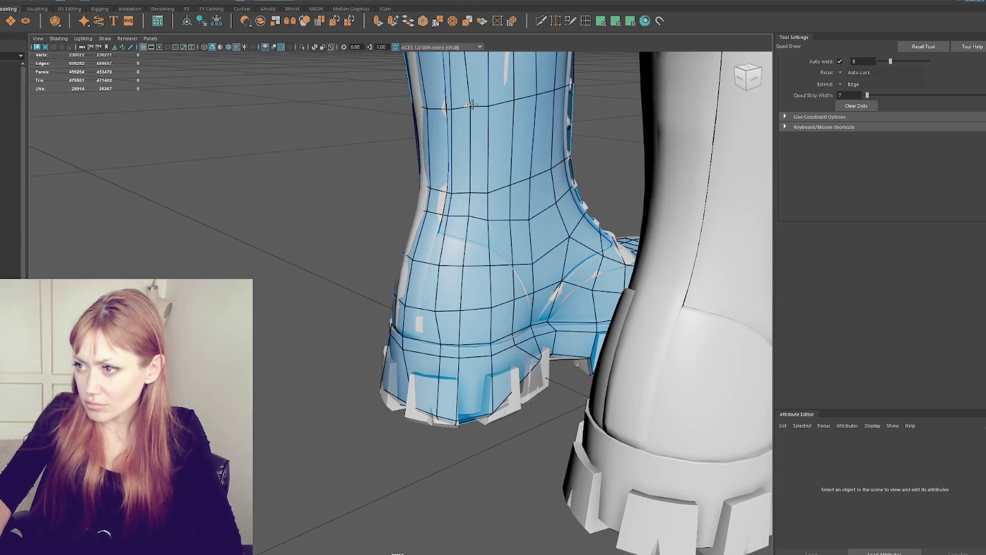
pyautogui.keyDown('alt'); pyautogui.moveTo(472, 104); pyautogui.dragTo(452, 106); pyautogui.keyUp('alt')
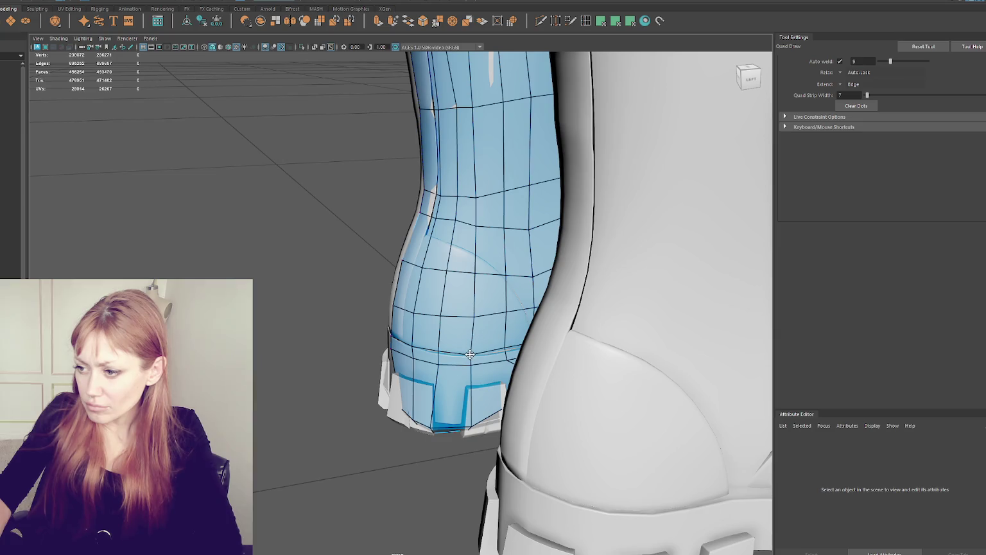
pyautogui.moveTo(476, 315); pyautogui.dragTo(472, 320)
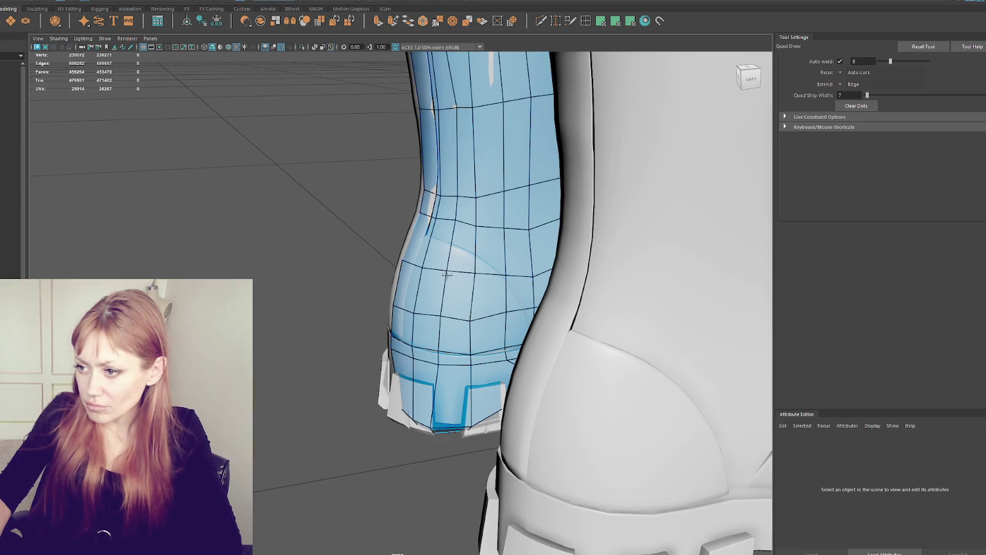
pyautogui.keyDown('ctrl'); pyautogui.click(475, 272); pyautogui.keyUp('ctrl')
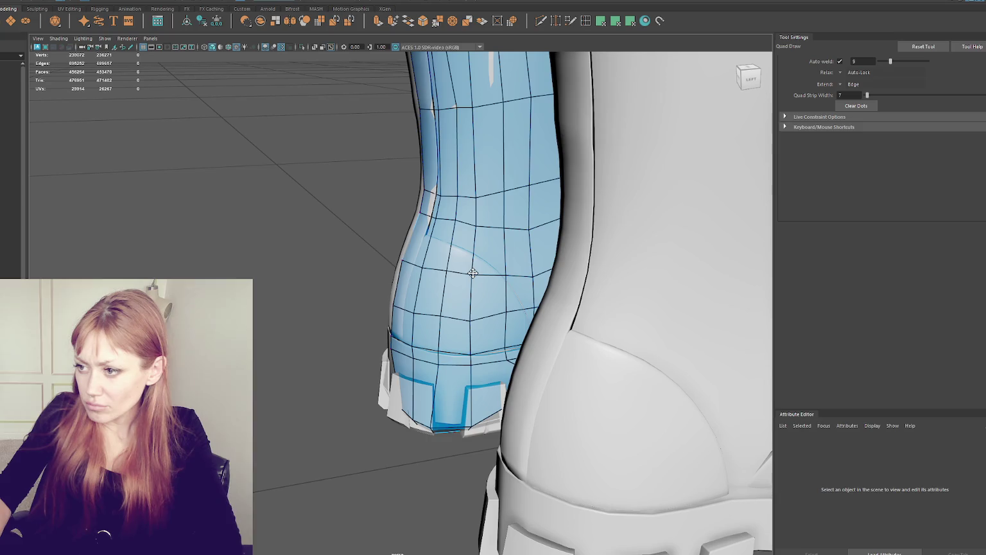
pyautogui.moveTo(477, 226)
pyautogui.keyDown('alt'); pyautogui.mouseDown()
pyautogui.moveTo(433, 302)
pyautogui.moveTo(411, 195)
pyautogui.mouseUp(); pyautogui.keyUp('alt')
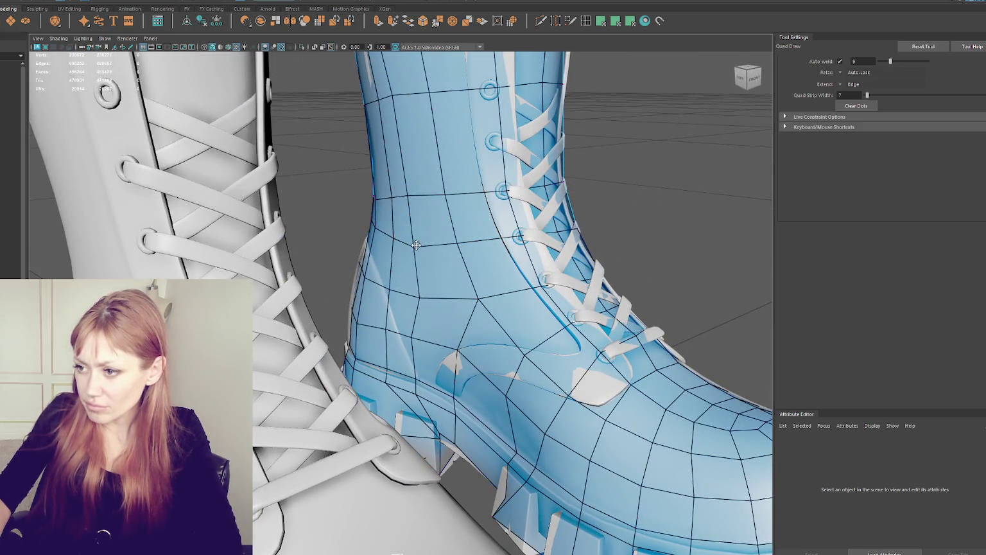
# Relax the vertical edges along the upper and lower boot shaft, then leave Quad Draw
pyautogui.keyDown('alt'); pyautogui.moveTo(400, 146); pyautogui.dragTo(444, 278); pyautogui.keyUp('alt')
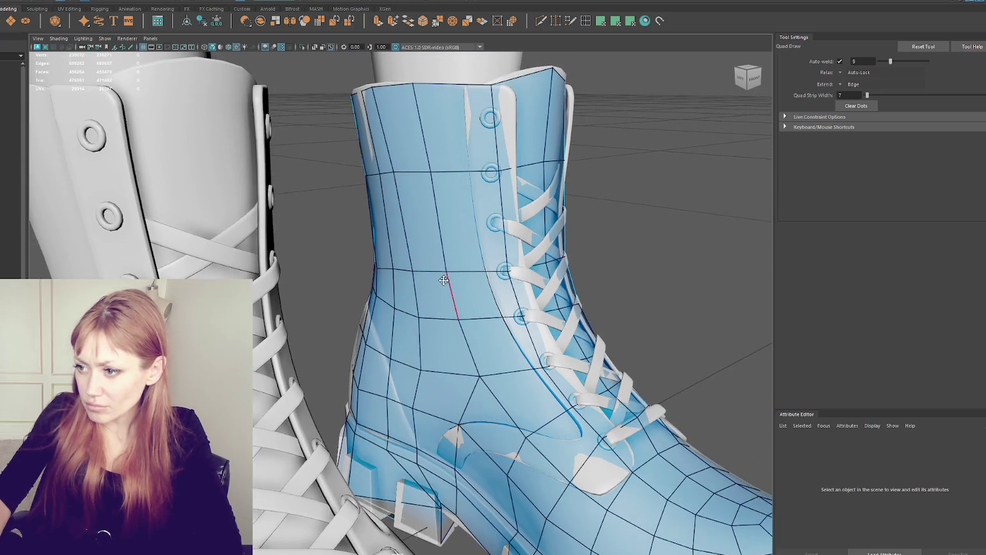
pyautogui.moveTo(468, 319)
pyautogui.keyDown('shift'); pyautogui.mouseDown()
pyautogui.moveTo(420, 75)
pyautogui.moveTo(396, 86)
pyautogui.mouseUp(); pyautogui.keyUp('shift')
pyautogui.moveTo(392, 172)
pyautogui.keyDown('shift'); pyautogui.mouseDown()
pyautogui.moveTo(427, 280)
pyautogui.moveTo(421, 407)
pyautogui.moveTo(533, 111)
pyautogui.mouseUp(); pyautogui.keyUp('shift')
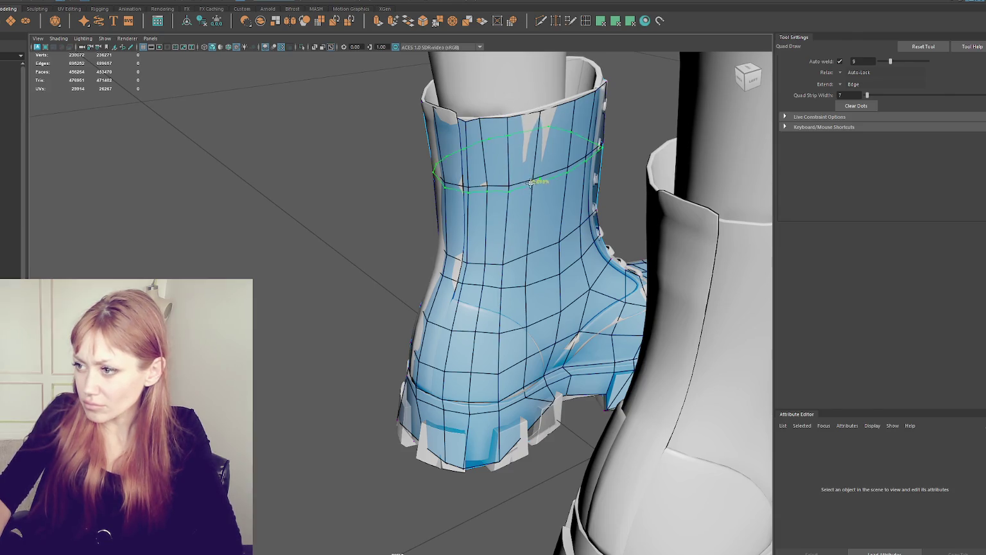
pyautogui.keyDown('alt'); pyautogui.moveTo(535, 180); pyautogui.dragTo(520, 179); pyautogui.keyUp('alt')
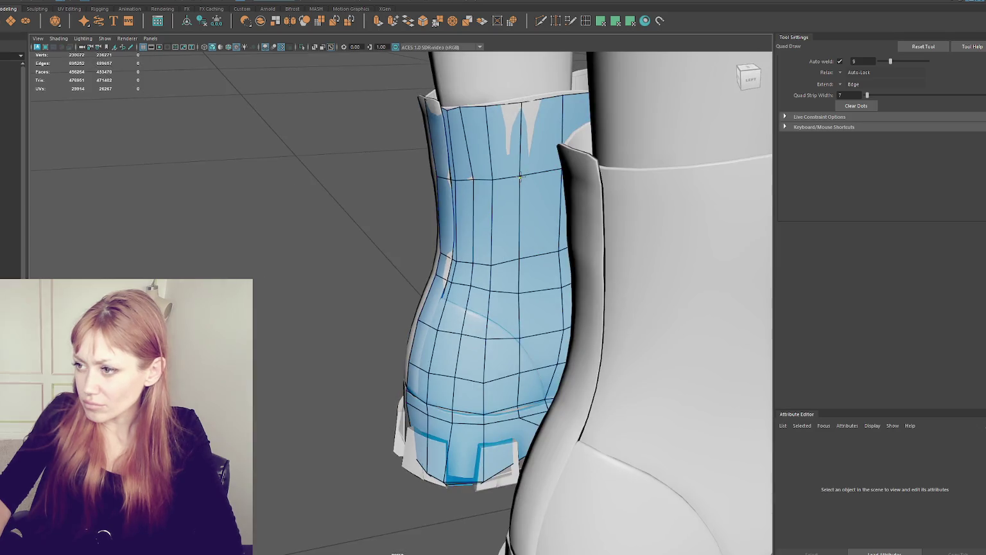
pyautogui.keyDown('shift'); pyautogui.moveTo(520, 179); pyautogui.dragTo(528, 257); pyautogui.keyUp('shift')
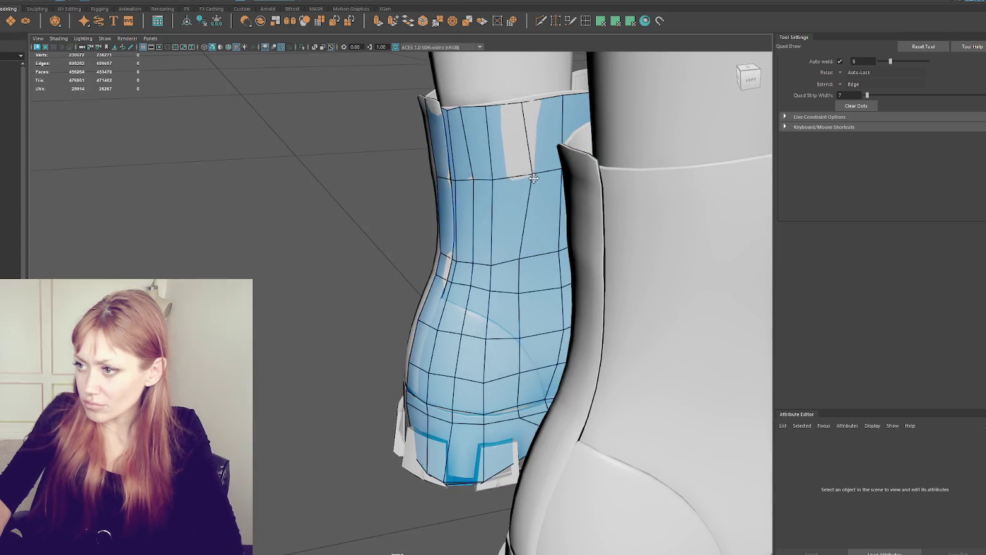
pyautogui.keyDown('shift'); pyautogui.moveTo(516, 294); pyautogui.dragTo(528, 336); pyautogui.keyUp('shift')
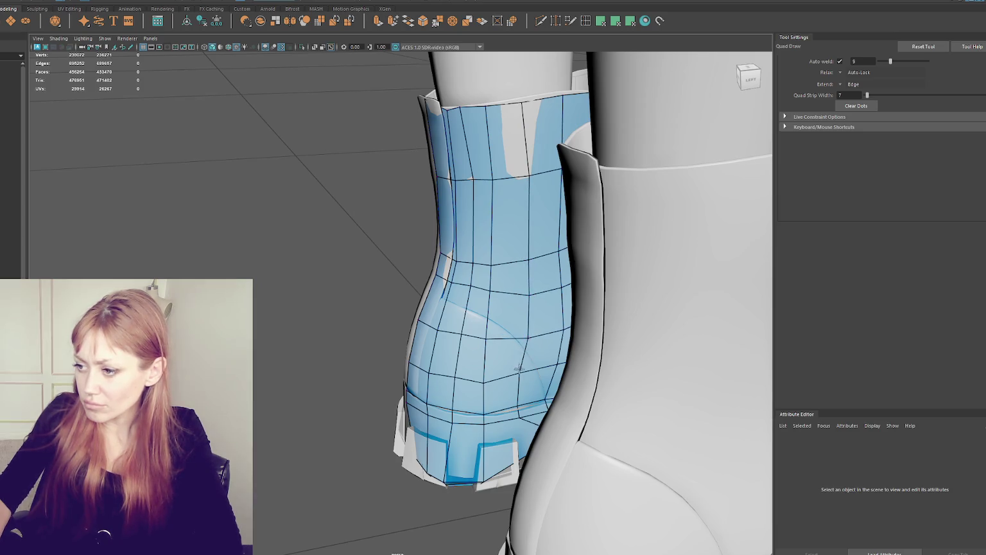
pyautogui.moveTo(334, 277); pyautogui.dragTo(308, 247, button='right')
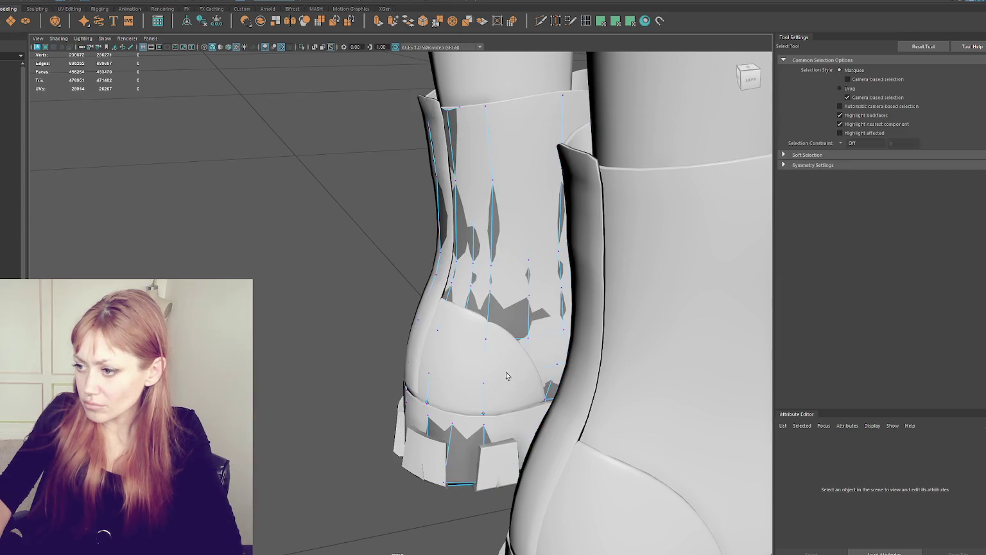
# Pick a heel vertex of the retopology mesh with the Move tool, checking it in wireframe
pyautogui.press('4')
pyautogui.press('6')
pyautogui.press('w')
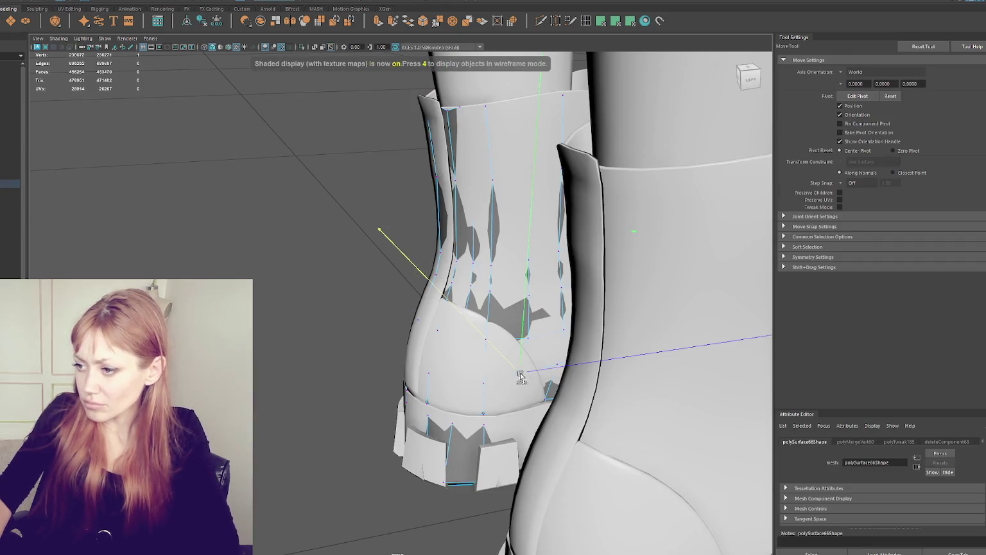
pyautogui.keyDown('alt'); pyautogui.moveTo(520, 378); pyautogui.dragTo(558, 363); pyautogui.keyUp('alt')
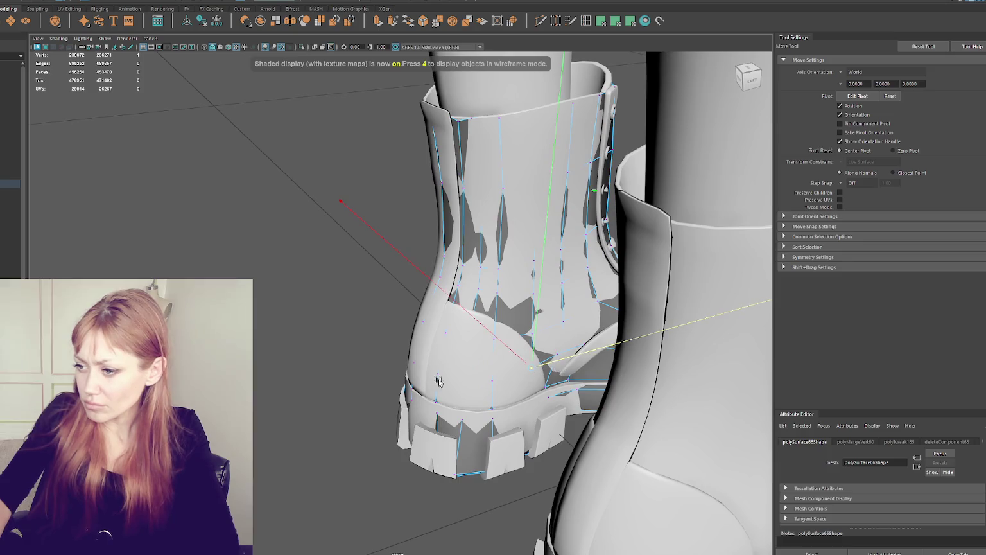
pyautogui.press('4')
pyautogui.press('6')
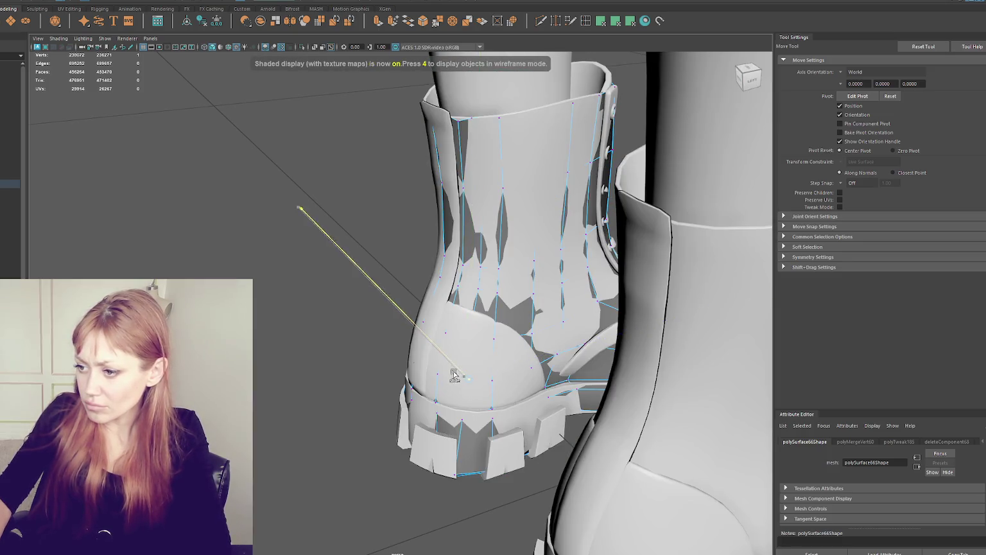
pyautogui.press('4')
pyautogui.click(474, 334)
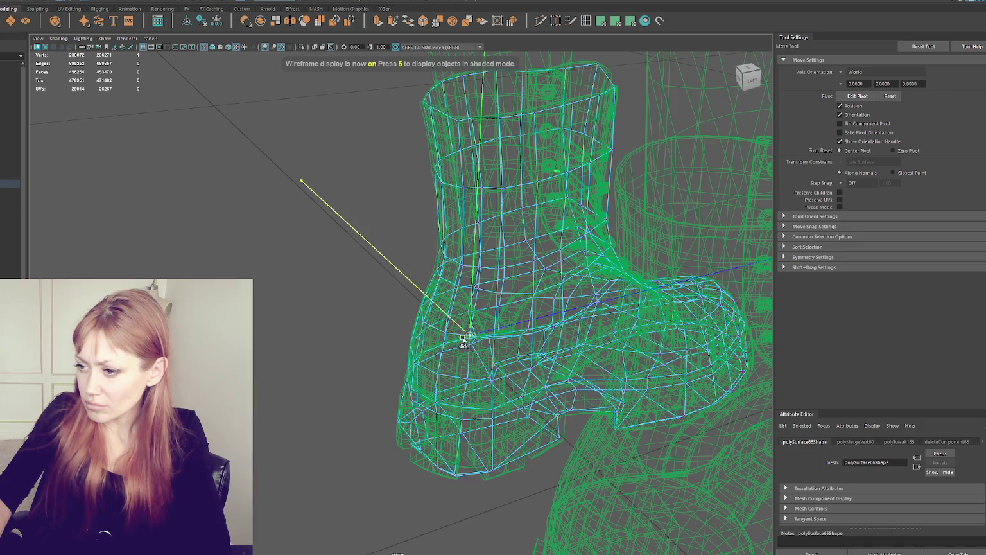
pyautogui.press('6')
pyautogui.press('5')
pyautogui.rightClick(299, 189)
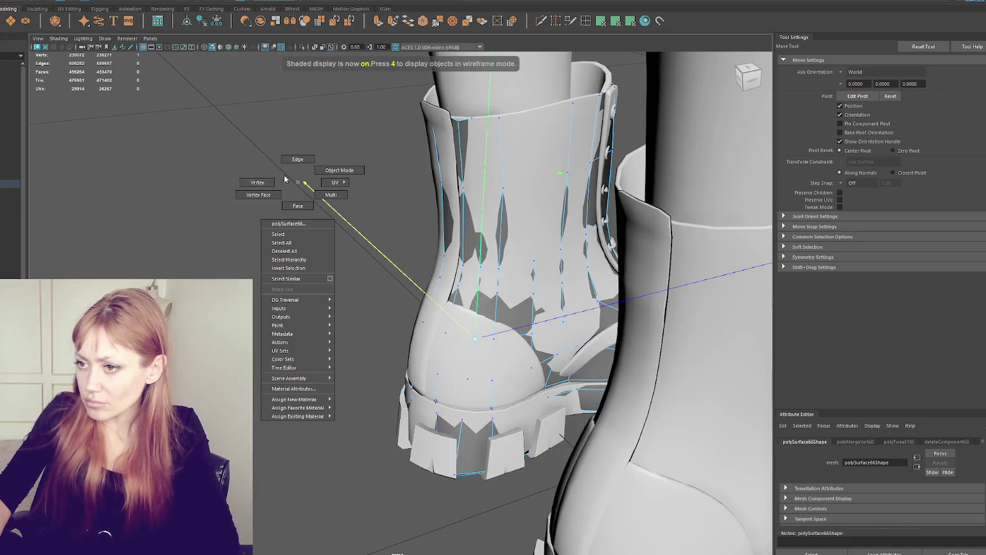
# Move a heel vertex near the sole onto the boot surface, then resume Quad Draw
pyautogui.keyDown('shift'); pyautogui.moveTo(475, 281); pyautogui.dragTo(500, 292, button='right'); pyautogui.keyUp('shift')
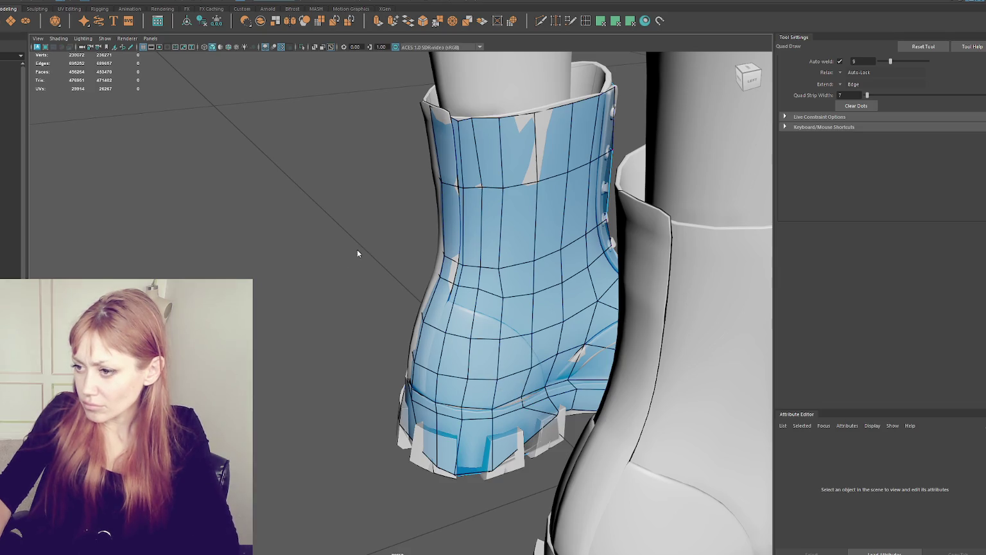
pyautogui.press('4')
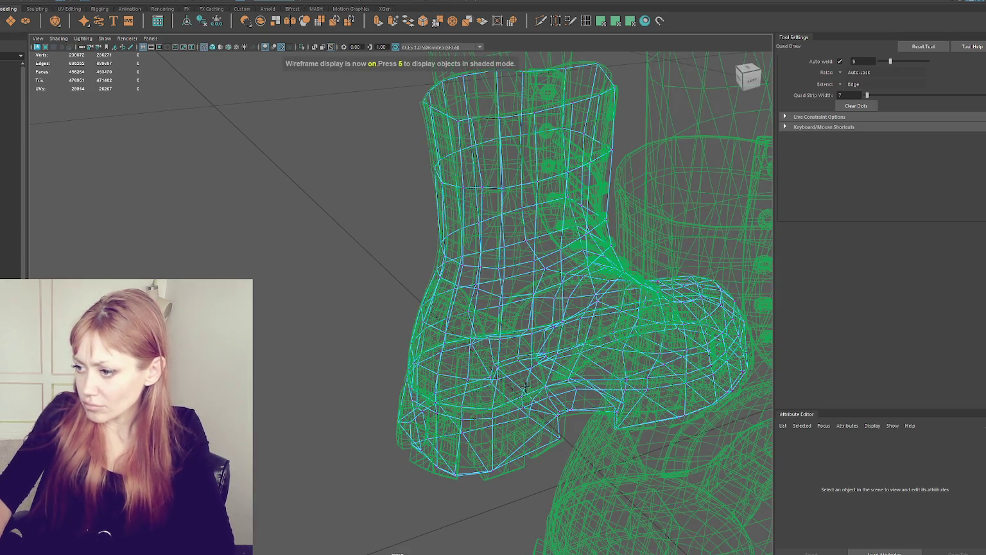
pyautogui.press('w')
pyautogui.click(522, 396)
pyautogui.press('5')
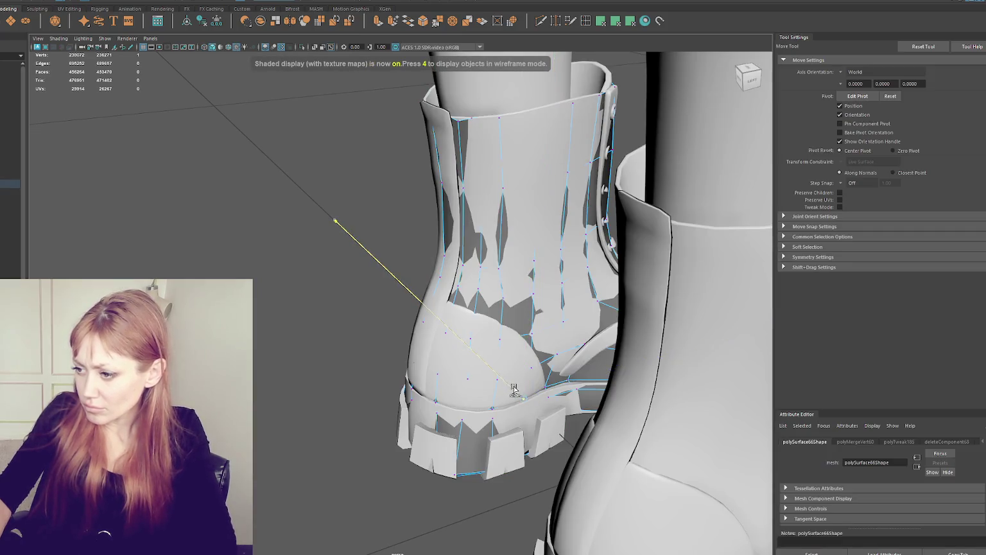
pyautogui.press('4')
pyautogui.press('q')
pyautogui.press('5')
pyautogui.press('w')
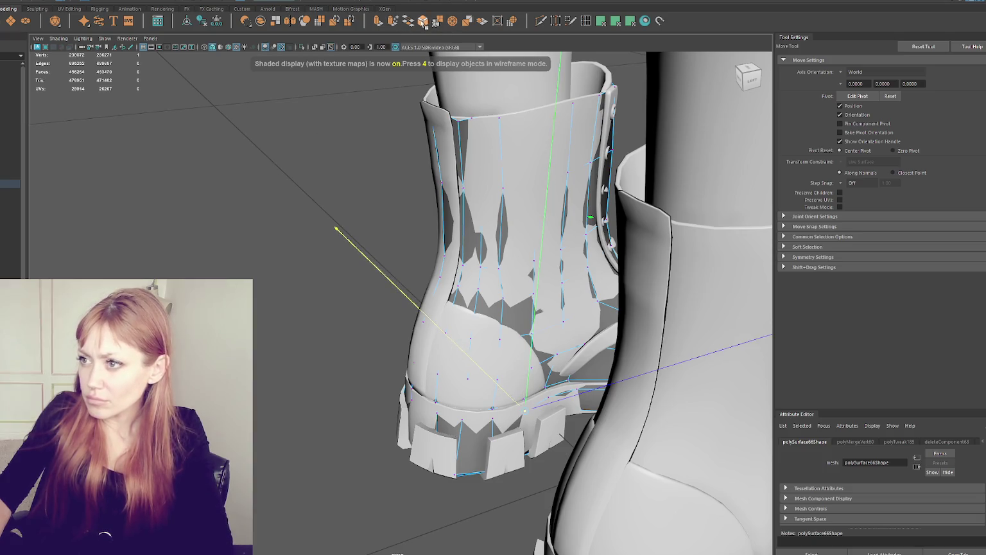
pyautogui.click(571, 21)
pyautogui.keyDown('alt'); pyautogui.moveTo(398, 379); pyautogui.dragTo(488, 381); pyautogui.keyUp('alt')
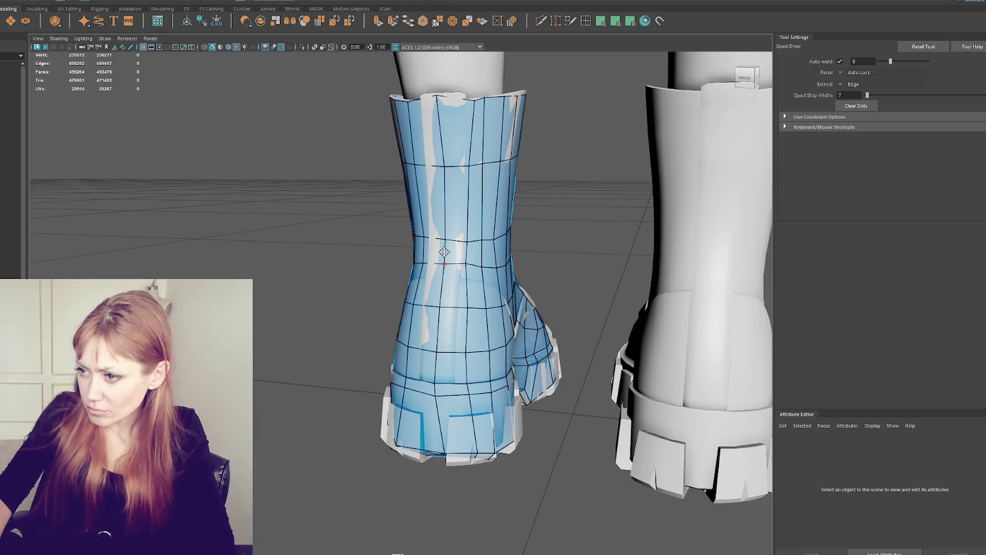
# Inspect the back of both boots and add a vertical edge loop on the left boot's mesh
pyautogui.keyDown('alt'); pyautogui.moveTo(444, 242); pyautogui.dragTo(416, 237); pyautogui.keyUp('alt')
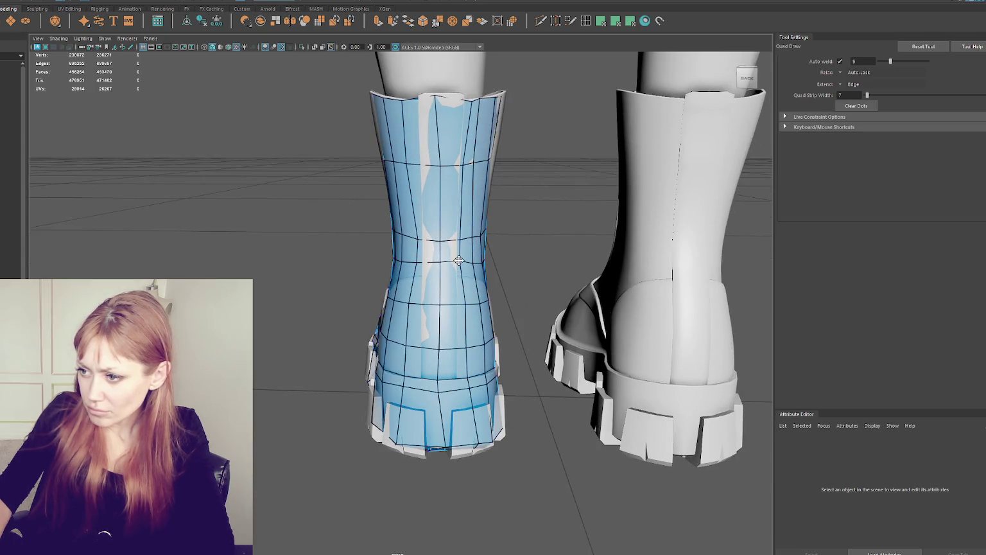
pyautogui.click(465, 304)
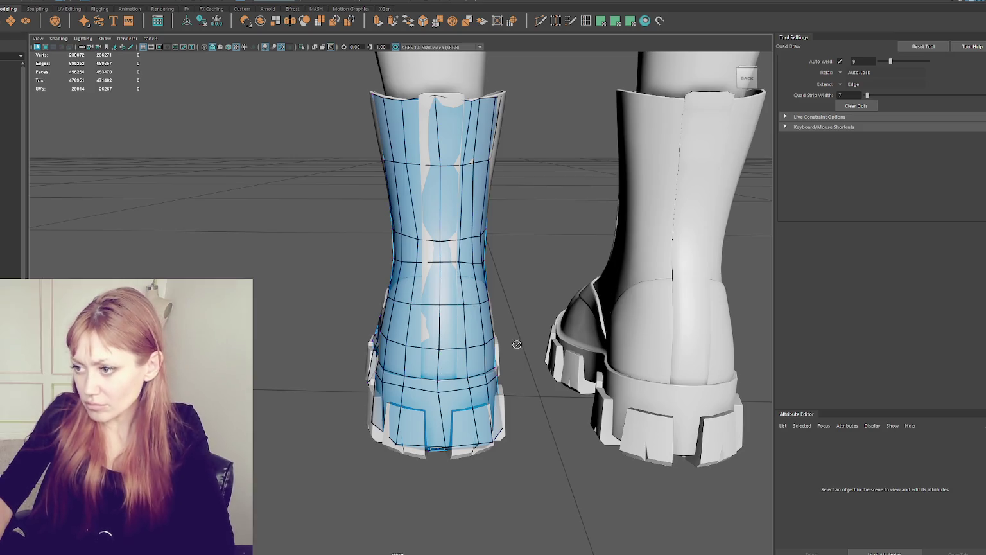
pyautogui.keyDown('alt'); pyautogui.moveTo(442, 365); pyautogui.dragTo(461, 263); pyautogui.keyUp('alt')
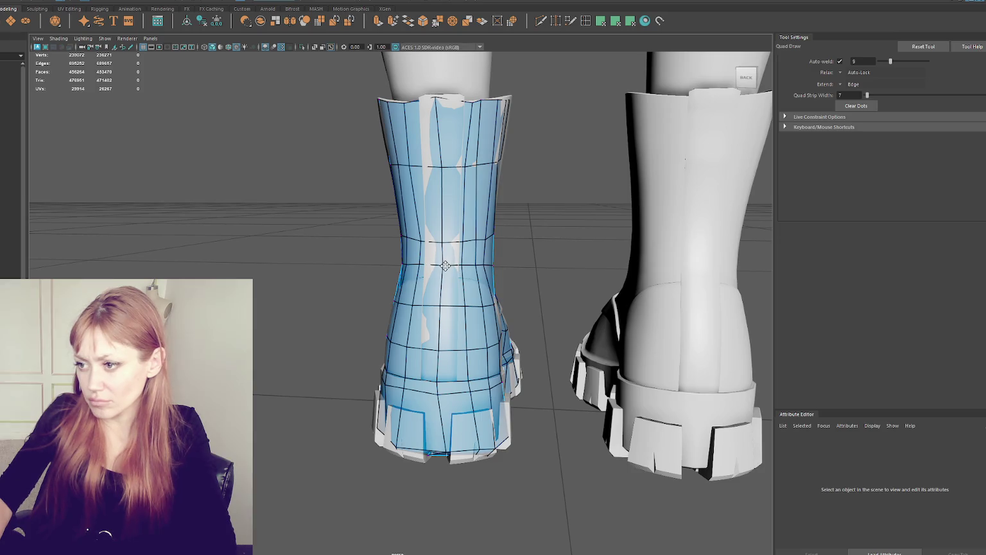
pyautogui.keyDown('alt'); pyautogui.moveTo(412, 239); pyautogui.dragTo(402, 264); pyautogui.keyUp('alt')
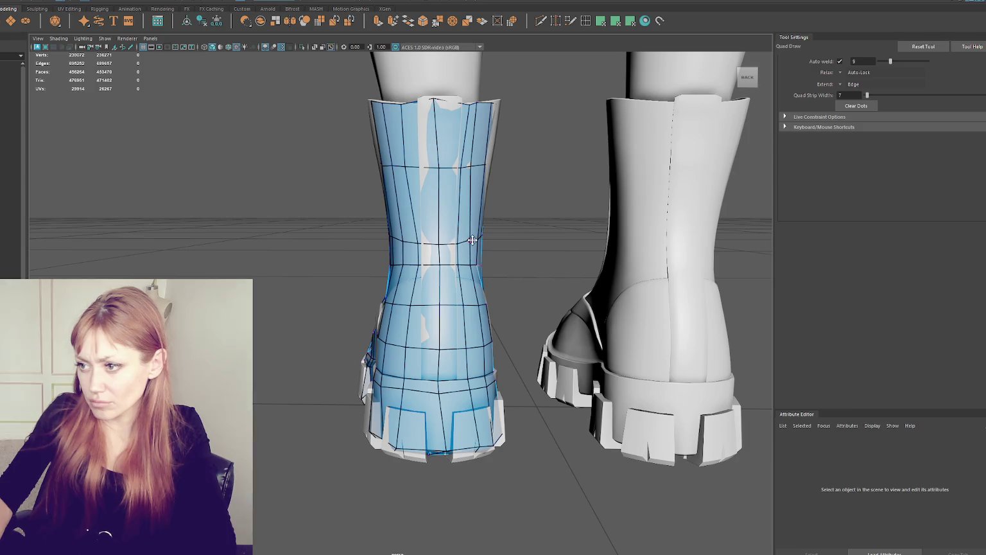
pyautogui.keyDown('alt'); pyautogui.moveTo(471, 236); pyautogui.dragTo(468, 173); pyautogui.keyUp('alt')
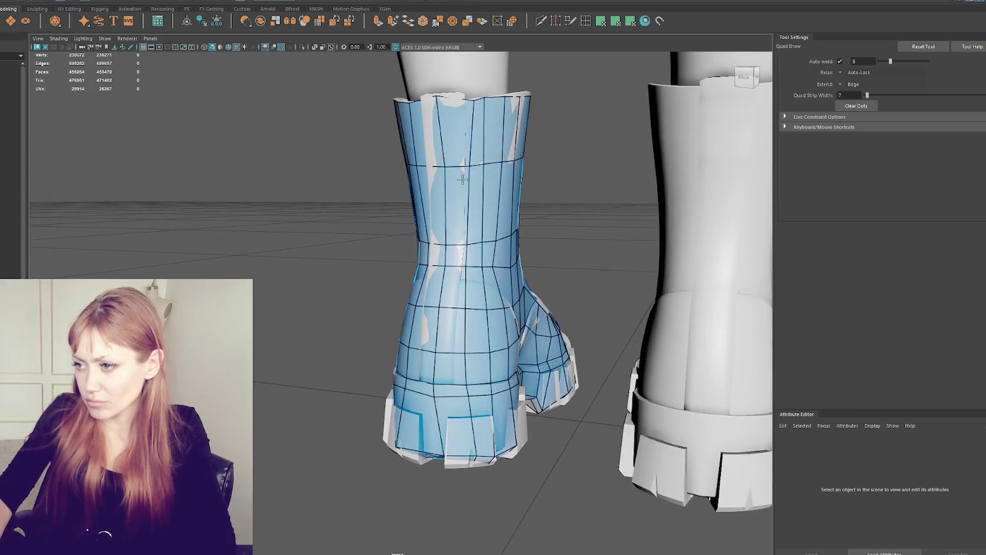
pyautogui.keyDown('ctrl'); pyautogui.click(468, 174); pyautogui.keyUp('ctrl')
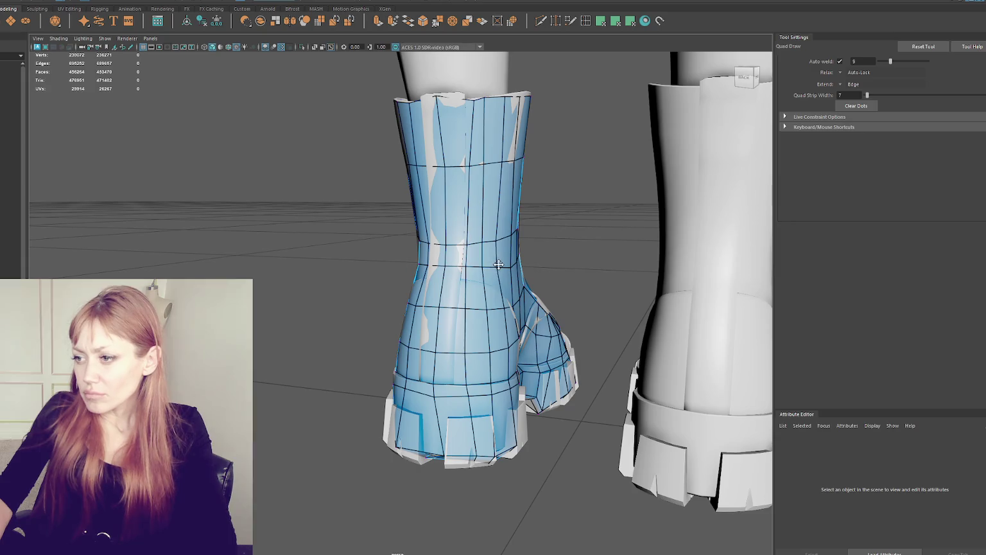
pyautogui.keyDown('alt'); pyautogui.moveTo(483, 242); pyautogui.dragTo(311, 237); pyautogui.keyUp('alt')
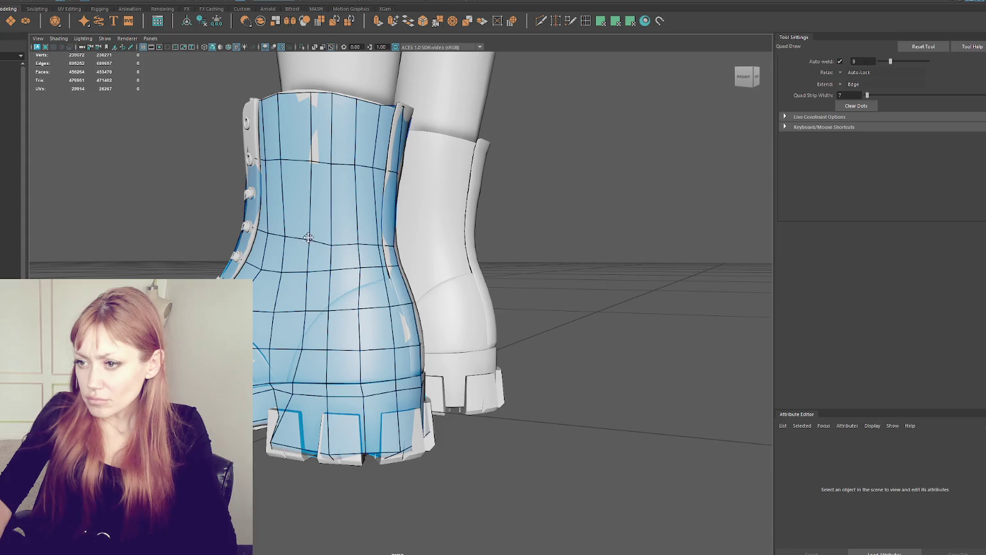
pyautogui.keyDown('alt'); pyautogui.moveTo(286, 236); pyautogui.dragTo(294, 282, button='middle'); pyautogui.keyUp('alt')
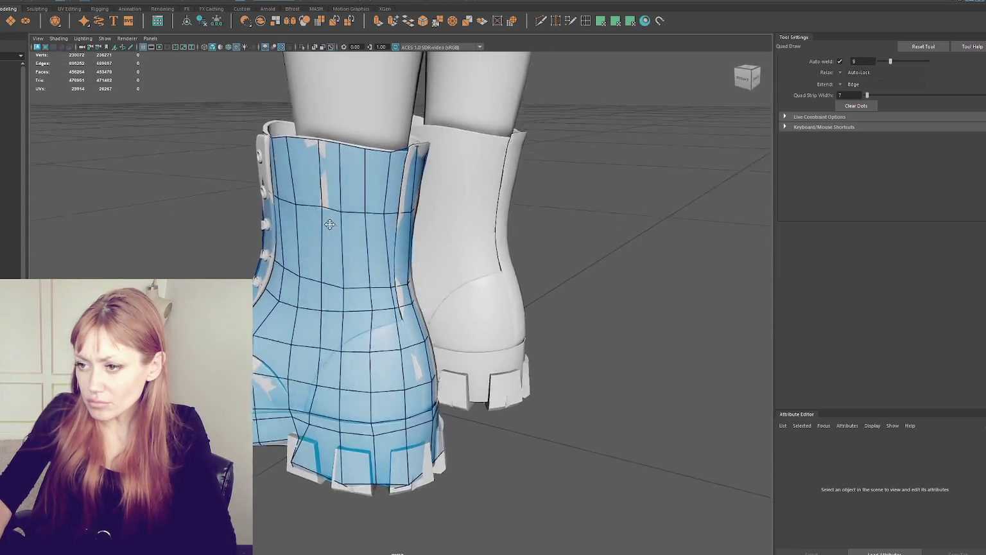
# Lift a front vertex of the boot's retopology mesh up onto the boot's top rim
pyautogui.press('q')
pyautogui.press('4')
pyautogui.click(317, 210)
pyautogui.press('5')
pyautogui.press('w')
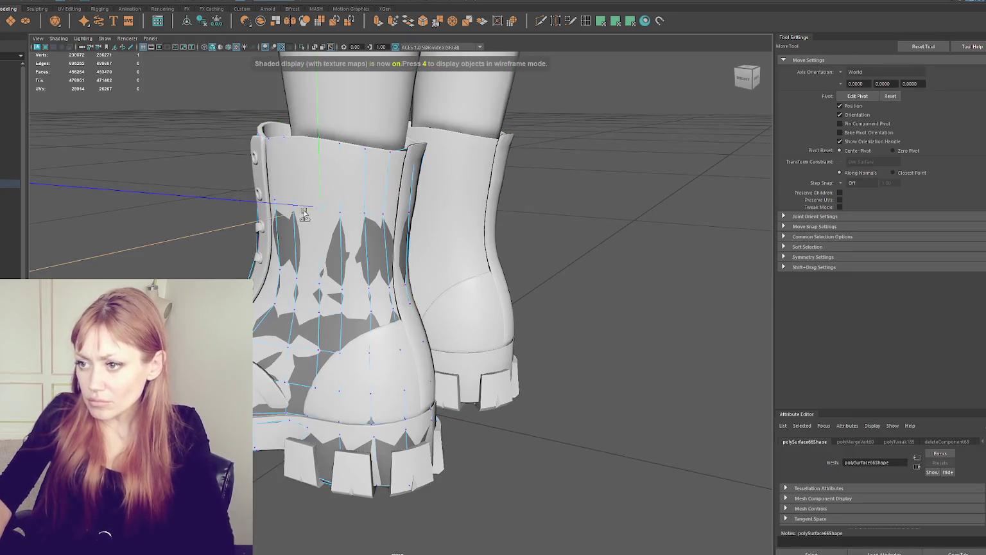
pyautogui.press('4')
pyautogui.moveTo(319, 144); pyautogui.dragTo(319, 75)
pyautogui.press('6')
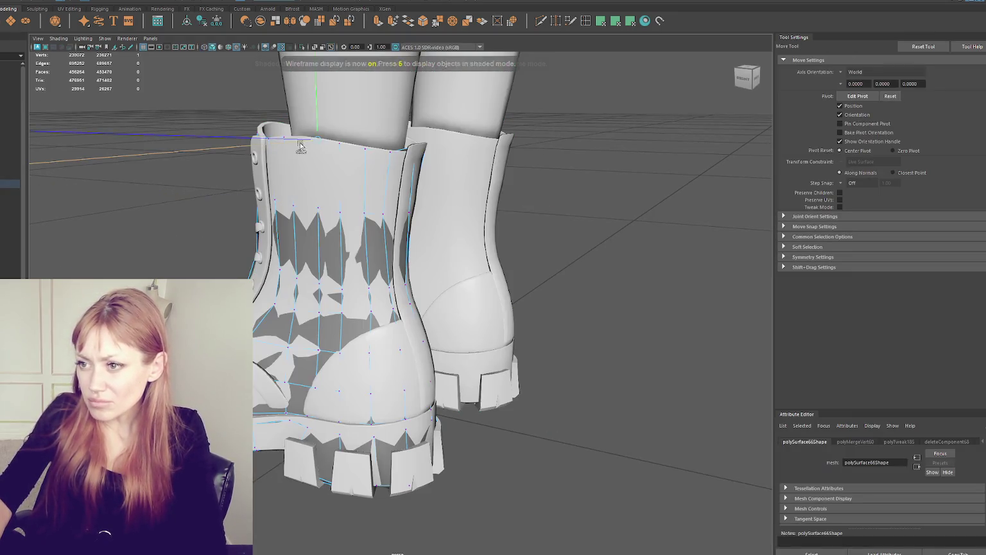
# From the back of the boot, select a top-rim vertex and check its placement in wireframe
pyautogui.keyDown('alt'); pyautogui.moveTo(372, 169); pyautogui.dragTo(282, 163); pyautogui.keyUp('alt')
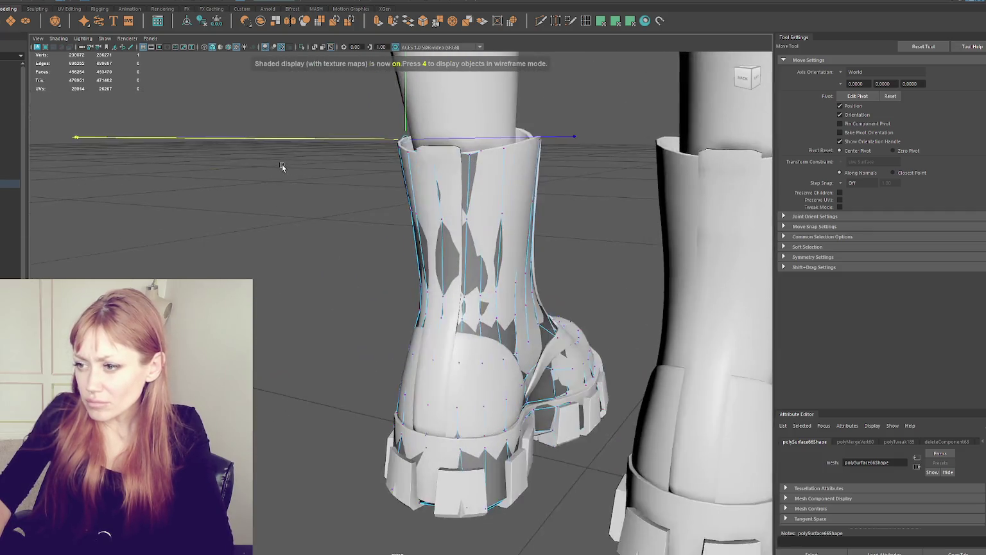
pyautogui.press('4')
pyautogui.press('5')
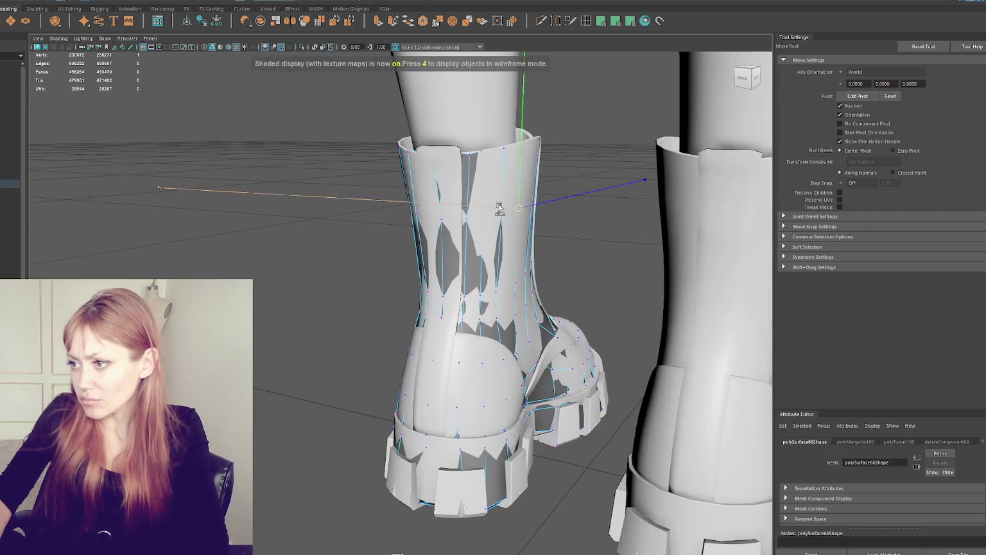
pyautogui.press('4')
pyautogui.press('6')
pyautogui.moveTo(515, 153); pyautogui.dragTo(501, 172)
pyautogui.press('4')
# Select another boot vertex and compare its placement in wireframe and shaded views
pyautogui.click(487, 217)
pyautogui.press('6')
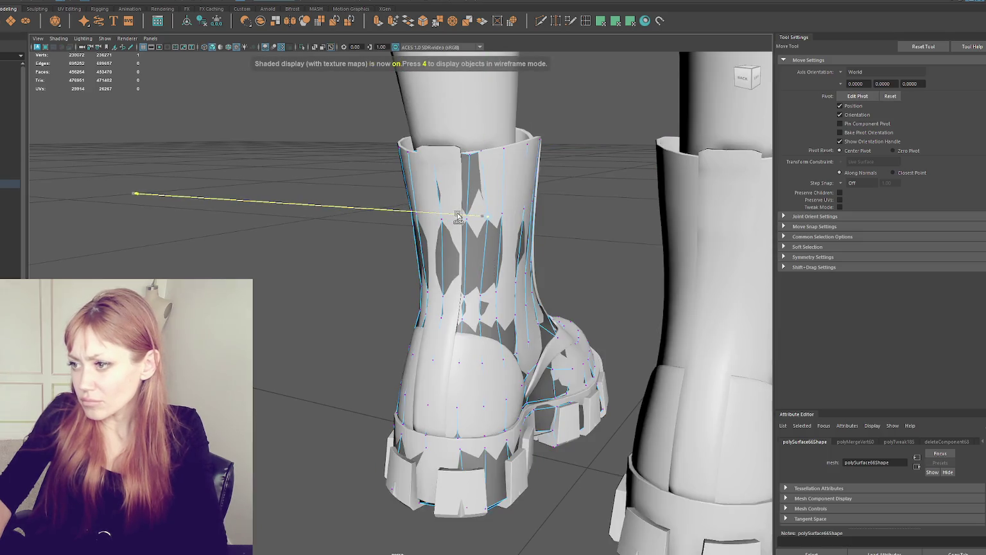
pyautogui.press('4')
pyautogui.press('q')
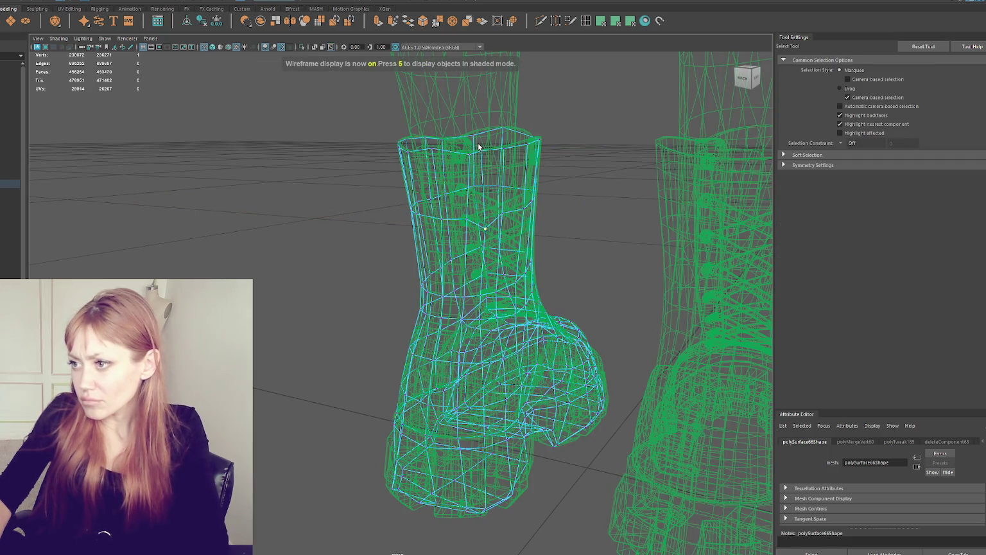
pyautogui.press('5')
pyautogui.press('4')
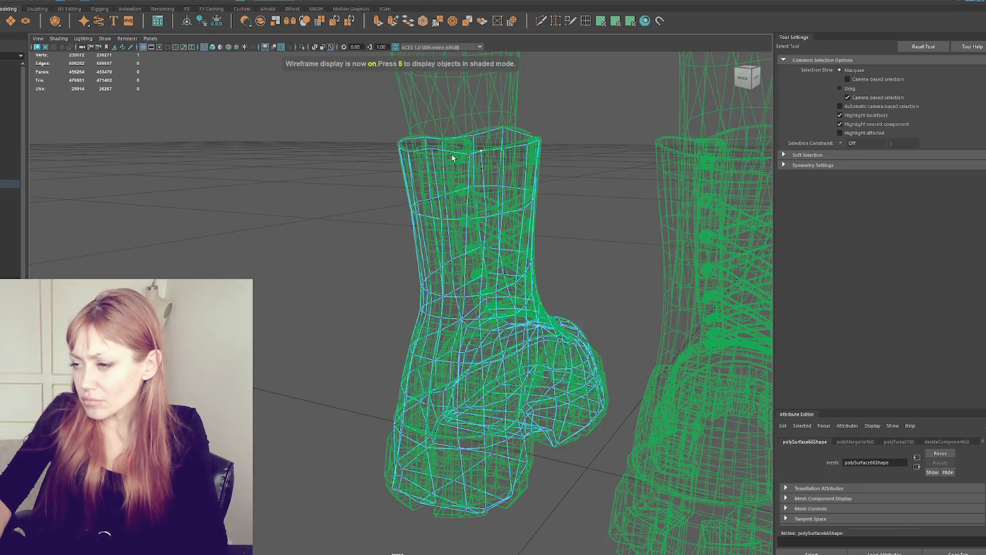
pyautogui.press('w')
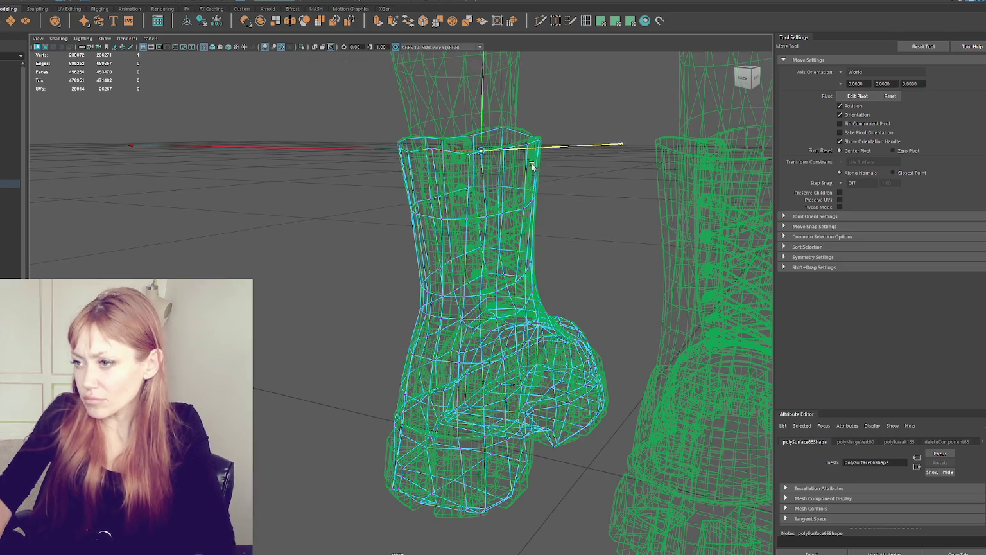
# Pick a vertex on the boot opening's rim, then review both boots from the side
pyautogui.keyDown('alt'); pyautogui.moveTo(524, 152); pyautogui.dragTo(448, 184); pyautogui.keyUp('alt')
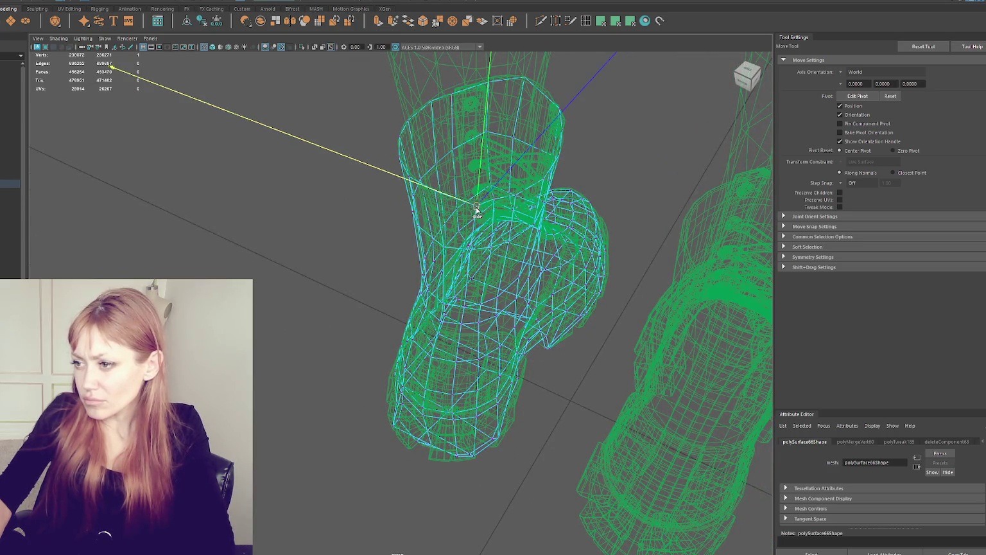
pyautogui.click(495, 201)
pyautogui.click(494, 201)
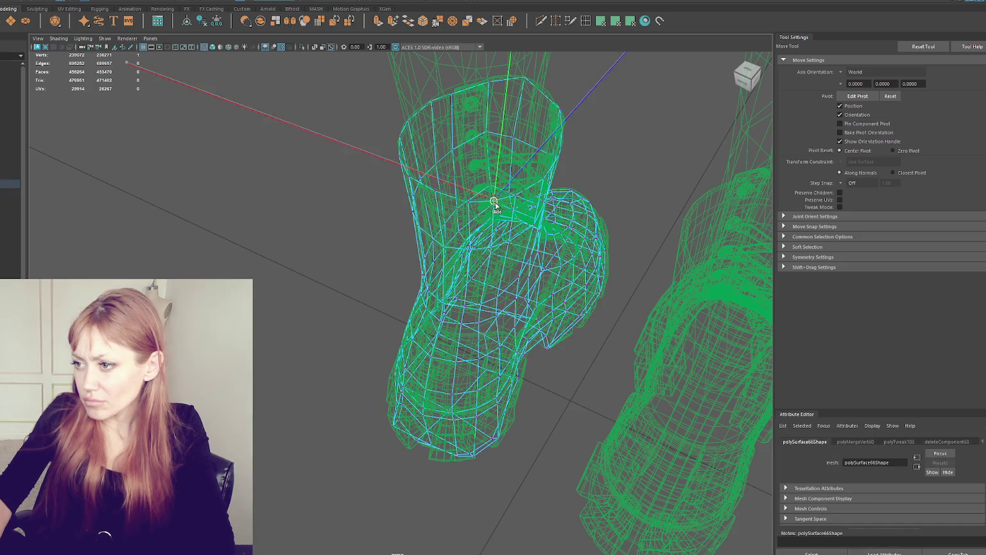
pyautogui.moveTo(494, 201)
pyautogui.keyDown('alt'); pyautogui.mouseDown()
pyautogui.moveTo(534, 282)
pyautogui.moveTo(522, 298)
pyautogui.moveTo(533, 299)
pyautogui.mouseUp(); pyautogui.keyUp('alt')
pyautogui.press('6')
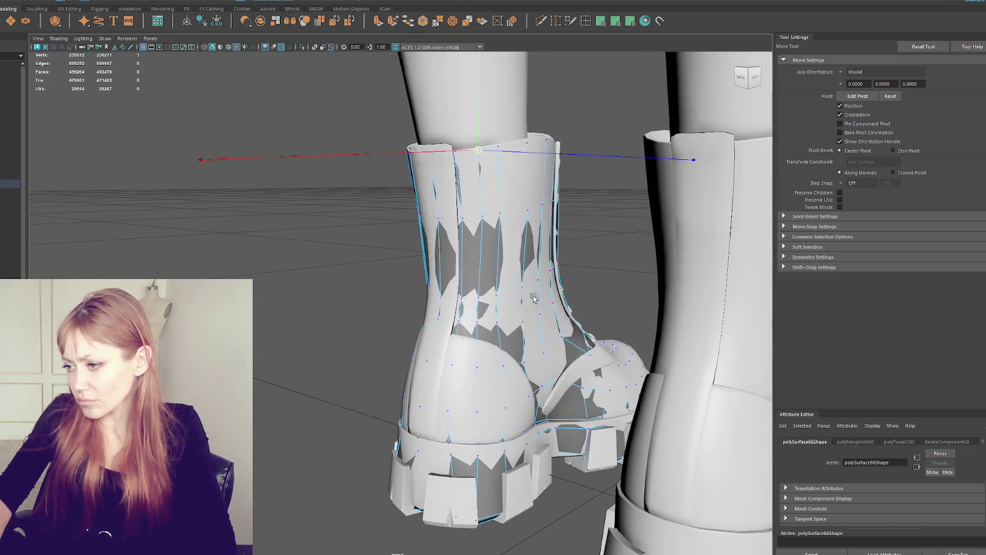
pyautogui.press('q')
pyautogui.moveTo(310, 293); pyautogui.dragTo(300, 221, button='right')
pyautogui.scroll(-5, 384, 187)
pyautogui.press('6')
pyautogui.moveTo(384, 186)
pyautogui.keyDown('alt'); pyautogui.mouseDown()
pyautogui.moveTo(409, 265)
pyautogui.moveTo(463, 281)
pyautogui.mouseUp(); pyautogui.keyUp('alt')
# Isolate the boot retopology mesh to inspect it from the front, then show all objects again
pyautogui.press('4')
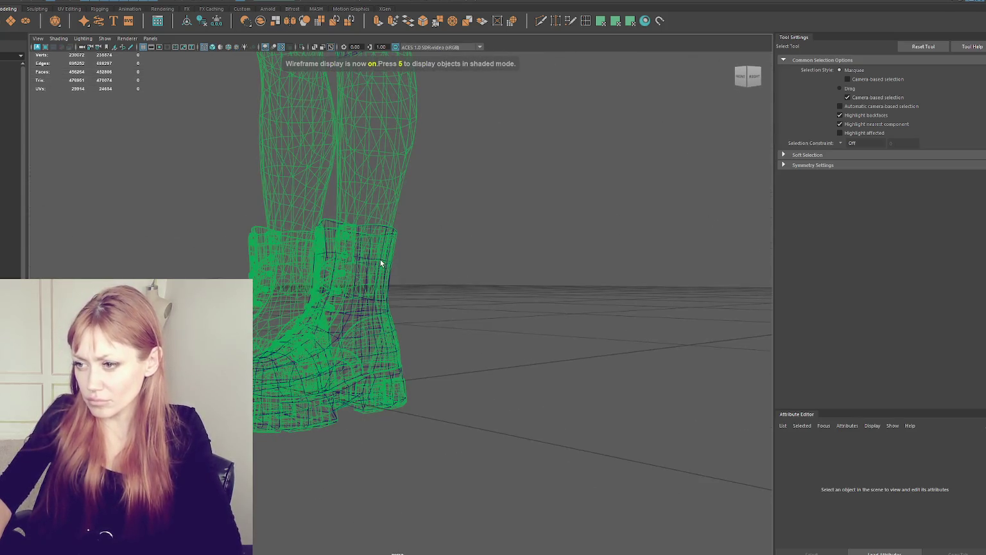
pyautogui.click(380, 260)
pyautogui.hotkey('ctrl', '1')
pyautogui.press('5')
pyautogui.keyDown('alt'); pyautogui.moveTo(380, 262); pyautogui.dragTo(507, 276); pyautogui.keyUp('alt')
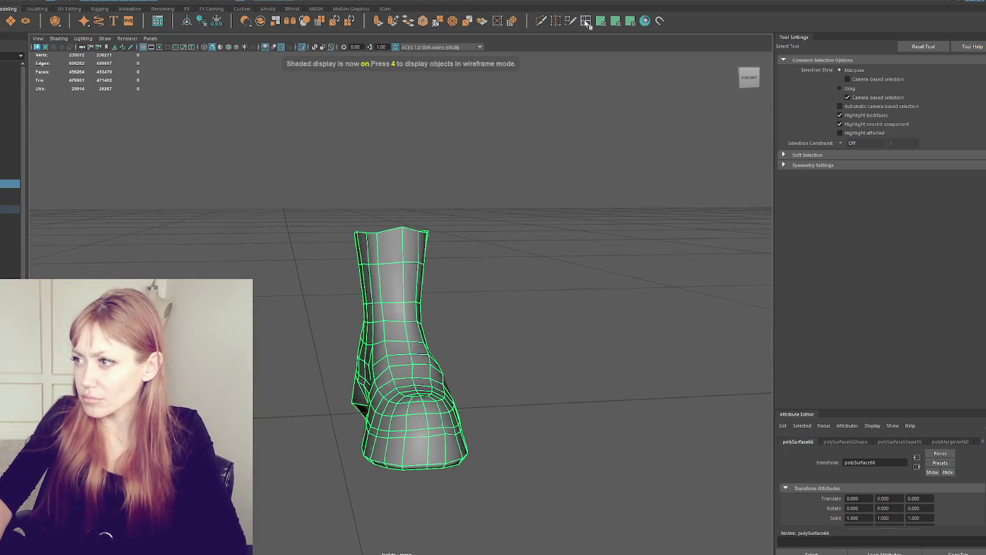
pyautogui.moveTo(494, 186); pyautogui.dragTo(515, 175, button='right')
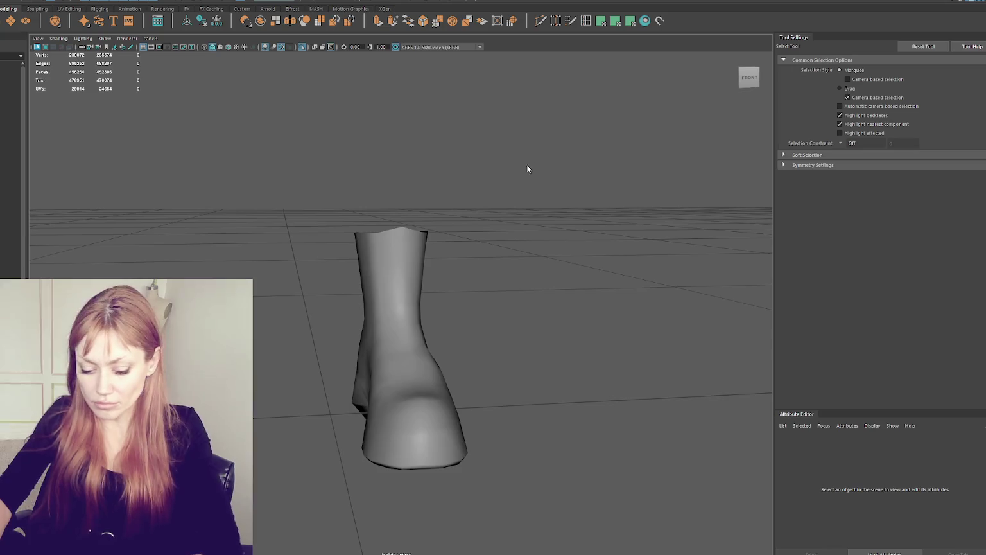
pyautogui.hotkey('ctrl', '1')
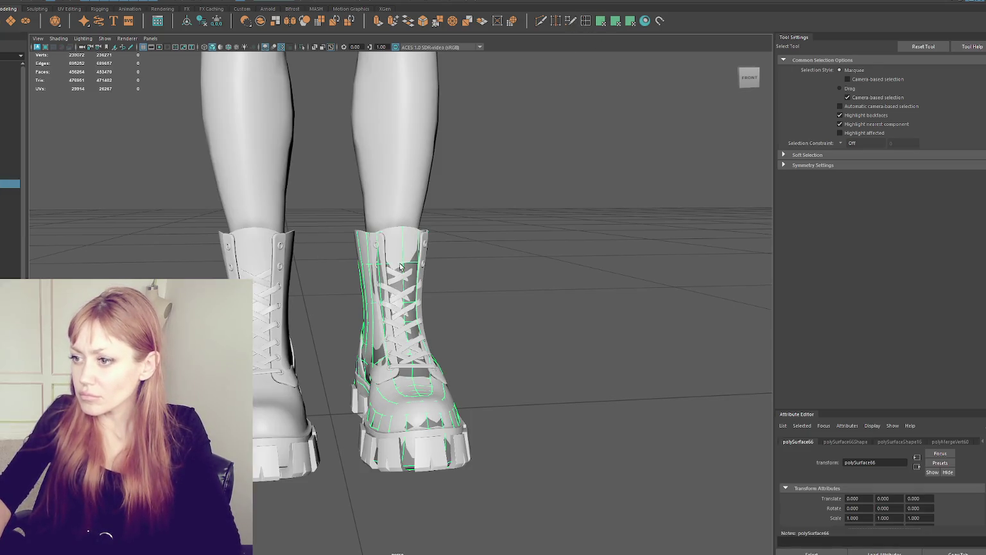
# Insert two edge loops across the boot mesh with Quad Draw, then return to selection
pyautogui.hotkey('alt', 'q')
pyautogui.scroll(3, 402, 229)
pyautogui.keyDown('ctrl'); pyautogui.click(404, 230); pyautogui.keyUp('ctrl')
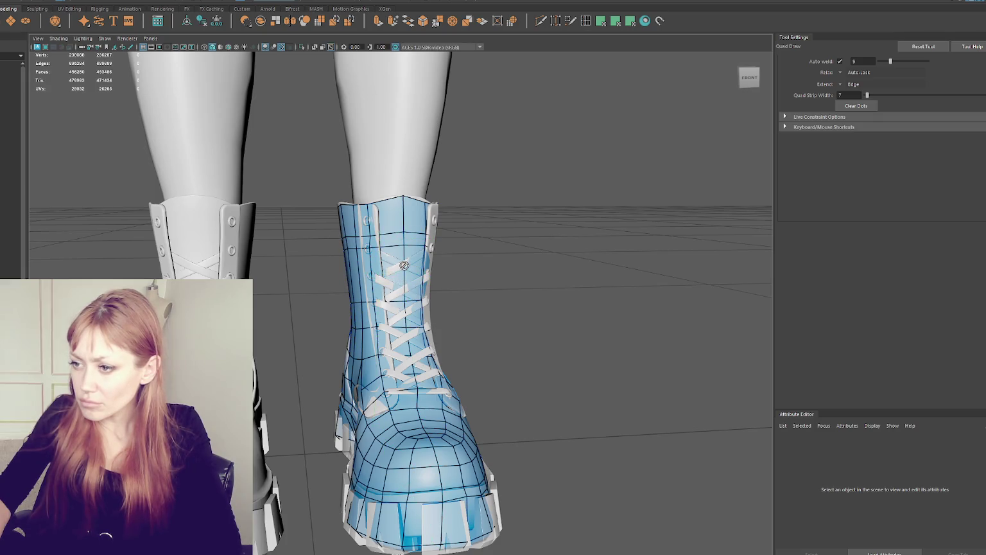
pyautogui.keyDown('ctrl'); pyautogui.click(405, 270); pyautogui.keyUp('ctrl')
pyautogui.moveTo(500, 251)
pyautogui.keyDown('alt'); pyautogui.mouseDown()
pyautogui.moveTo(361, 265)
pyautogui.moveTo(508, 247)
pyautogui.mouseUp(); pyautogui.keyUp('alt')
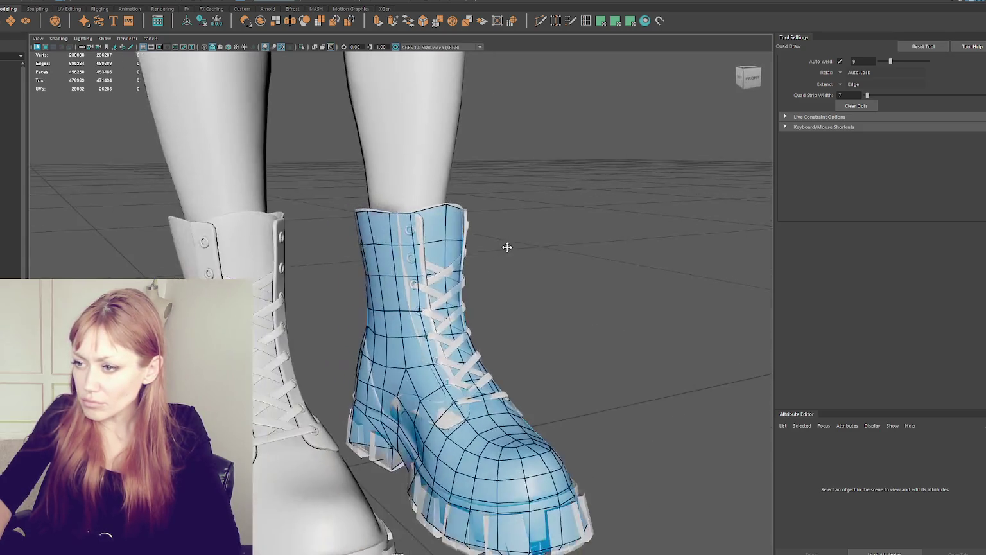
pyautogui.scroll(-3, 498, 247)
pyautogui.press('q')
pyautogui.scroll(-3, 521, 183)
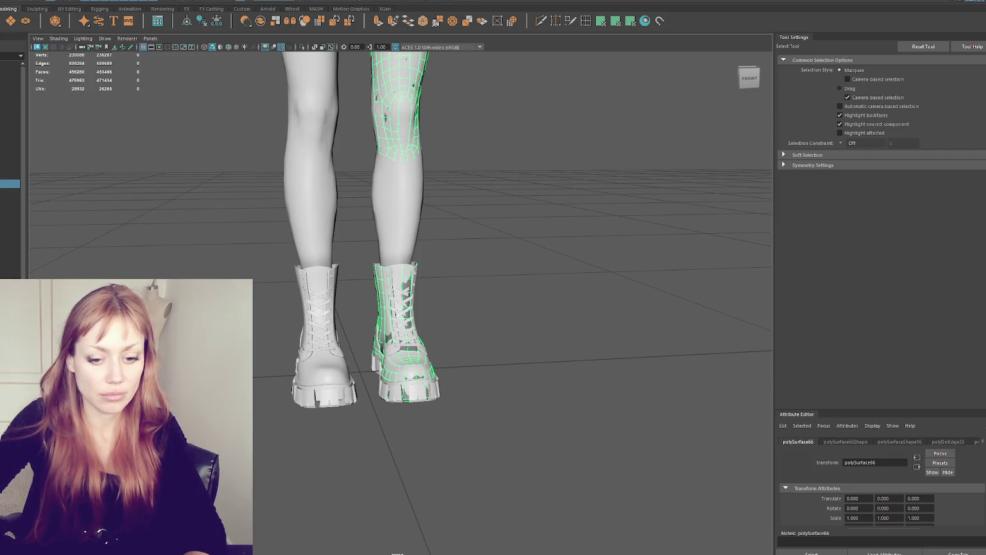
# Orbit and zoom around the figure to frame the legs, then close in on the boots
pyautogui.scroll(-5, 515, 131)
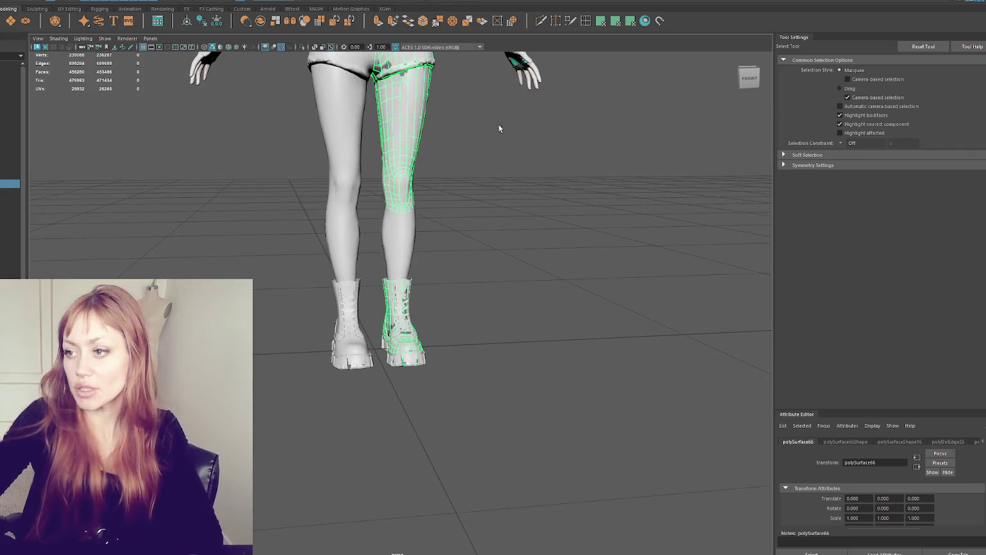
pyautogui.moveTo(445, 234)
pyautogui.keyDown('alt'); pyautogui.mouseDown()
pyautogui.moveTo(286, 282)
pyautogui.moveTo(302, 314)
pyautogui.mouseUp(); pyautogui.keyUp('alt')
pyautogui.scroll(3, 285, 283)
pyautogui.scroll(3, 302, 314)
pyautogui.scroll(-2, 365, 158)
pyautogui.keyDown('alt'); pyautogui.moveTo(365, 158); pyautogui.dragTo(418, 371); pyautogui.keyUp('alt')
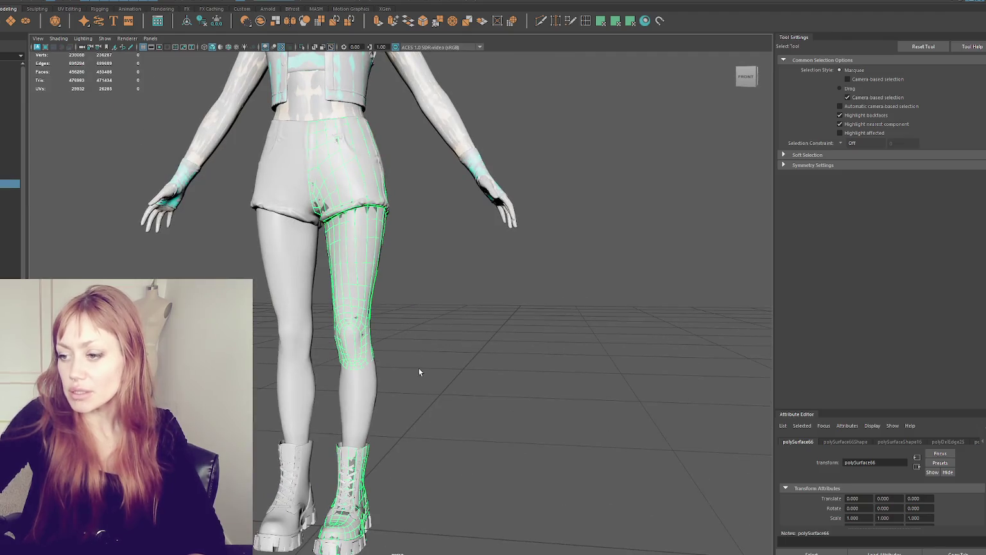
pyautogui.scroll(5, 489, 282)
pyautogui.scroll(-2, 434, 297)
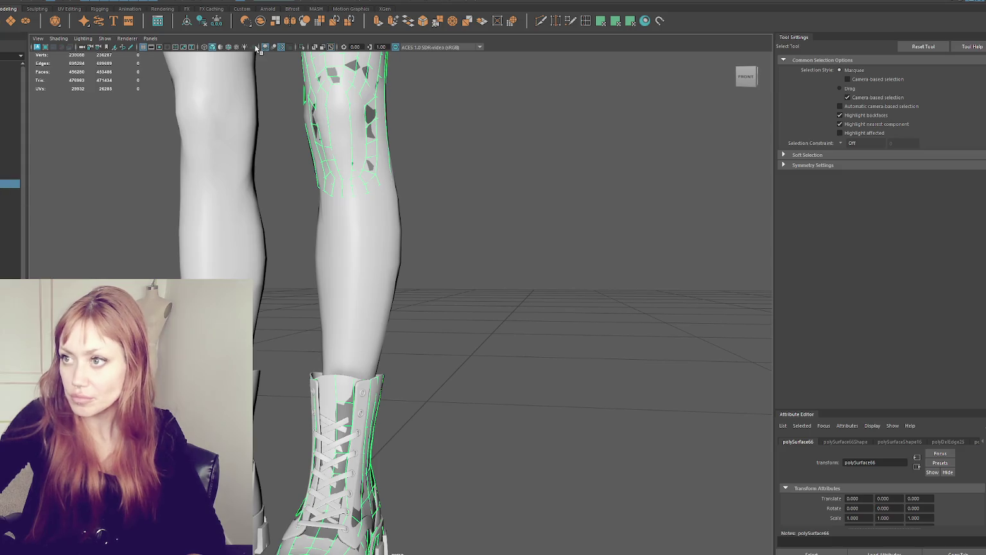
pyautogui.scroll(5, 478, 253)
pyautogui.scroll(3, 478, 253)
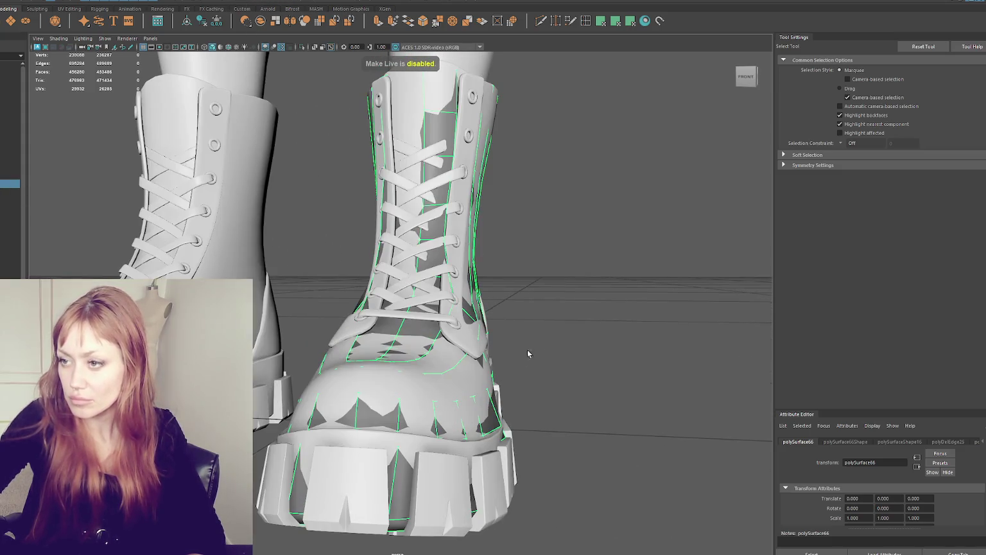
pyautogui.keyDown('alt'); pyautogui.moveTo(478, 253); pyautogui.dragTo(507, 331); pyautogui.keyUp('alt')
pyautogui.scroll(-2, 506, 331)
pyautogui.scroll(2, 291, 370)
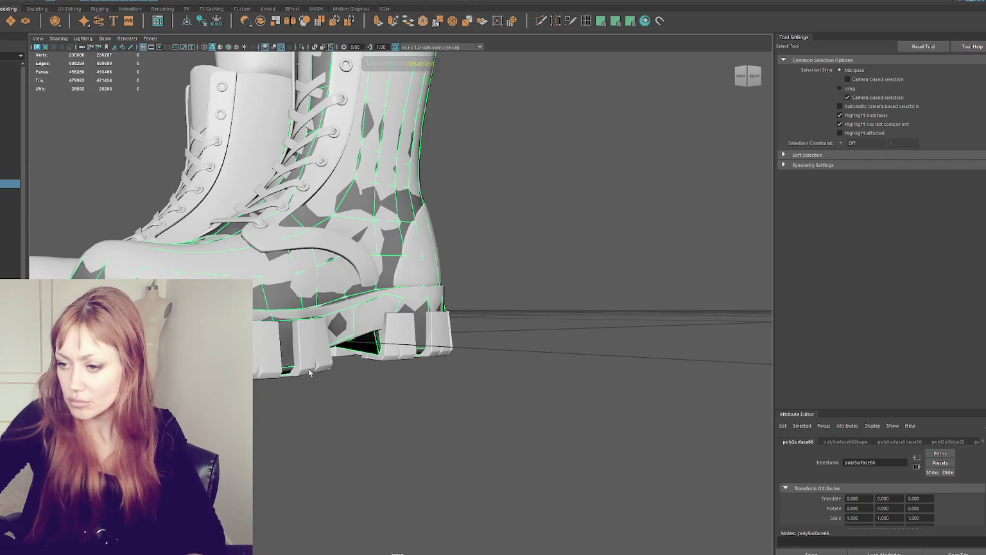
# In wireframe, tumble under the boot to view its sole and bring up the mesh's component menu
pyautogui.press('4')
pyautogui.moveTo(489, 302)
pyautogui.keyDown('alt'); pyautogui.mouseDown()
pyautogui.moveTo(396, 296)
pyautogui.moveTo(389, 337)
pyautogui.moveTo(615, 168)
pyautogui.moveTo(460, 196)
pyautogui.moveTo(408, 367)
pyautogui.moveTo(449, 468)
pyautogui.moveTo(379, 359)
pyautogui.mouseUp(); pyautogui.keyUp('alt')
pyautogui.press('6')
pyautogui.press('4')
pyautogui.rightClick(615, 168)
# Select the retopology faces covering the boot sole, deselecting four unwanted faces
pyautogui.press('6')
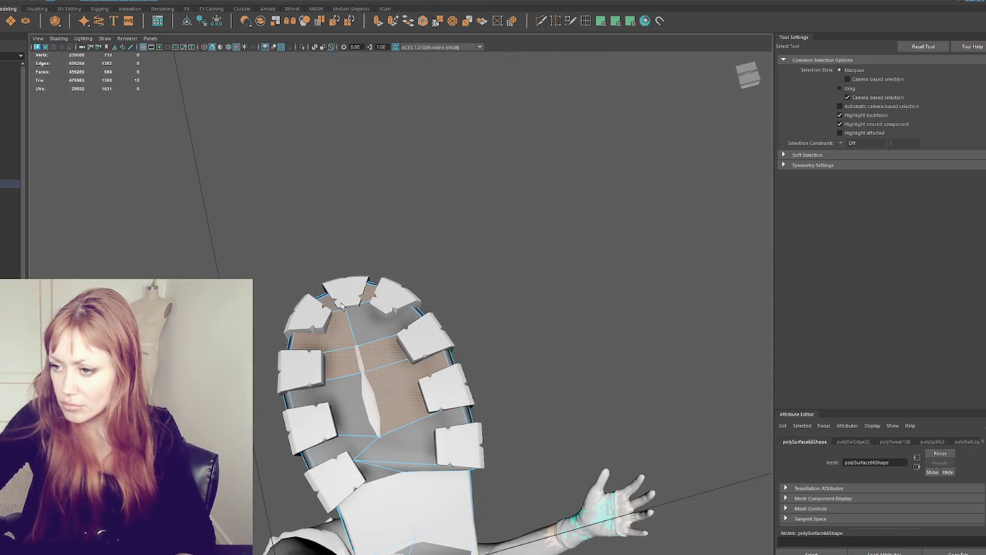
pyautogui.moveTo(374, 473)
pyautogui.keyDown('alt'); pyautogui.mouseDown()
pyautogui.moveTo(381, 303)
pyautogui.moveTo(484, 275)
pyautogui.moveTo(431, 306)
pyautogui.moveTo(338, 326)
pyautogui.mouseUp(); pyautogui.keyUp('alt')
pyautogui.press('4')
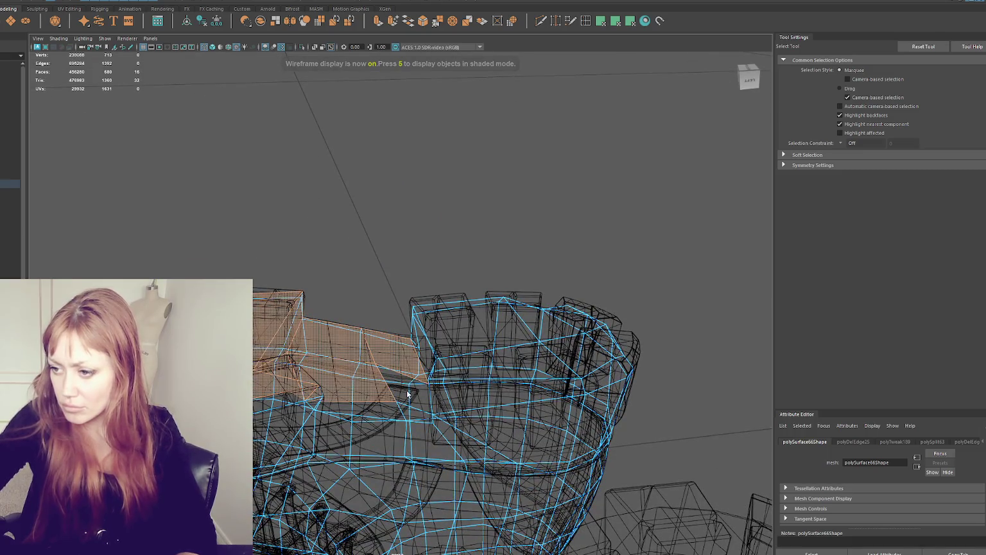
pyautogui.keyDown('shift'); pyautogui.click(439, 361); pyautogui.keyUp('shift')
pyautogui.keyDown('shift'); pyautogui.click(548, 333); pyautogui.keyUp('shift')
pyautogui.keyDown('alt'); pyautogui.moveTo(461, 369); pyautogui.dragTo(364, 354); pyautogui.keyUp('alt')
pyautogui.keyDown('ctrl'); pyautogui.click(445, 310); pyautogui.keyUp('ctrl')
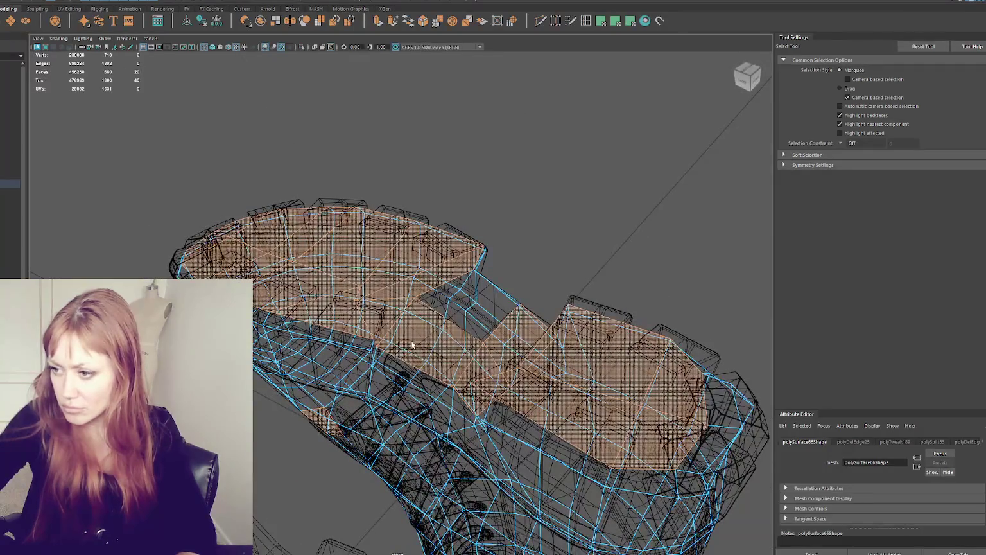
pyautogui.keyDown('ctrl'); pyautogui.click(416, 343); pyautogui.keyUp('ctrl')
pyautogui.keyDown('ctrl'); pyautogui.click(502, 336); pyautogui.keyUp('ctrl')
pyautogui.keyDown('ctrl'); pyautogui.click(474, 364); pyautogui.keyUp('ctrl')
pyautogui.moveTo(500, 356)
pyautogui.keyDown('alt'); pyautogui.mouseDown()
pyautogui.moveTo(410, 353)
pyautogui.moveTo(430, 344)
pyautogui.moveTo(266, 258)
pyautogui.moveTo(424, 336)
pyautogui.moveTo(405, 335)
pyautogui.moveTo(407, 359)
pyautogui.moveTo(441, 392)
pyautogui.moveTo(423, 361)
pyautogui.mouseUp(); pyautogui.keyUp('alt')
pyautogui.press('5')
pyautogui.press('4')
# Scale the selected sole faces flat on Y and move them out to tread level
pyautogui.press('r')
pyautogui.press('q')
pyautogui.press('r')
pyautogui.moveTo(396, 309); pyautogui.dragTo(417, 26)
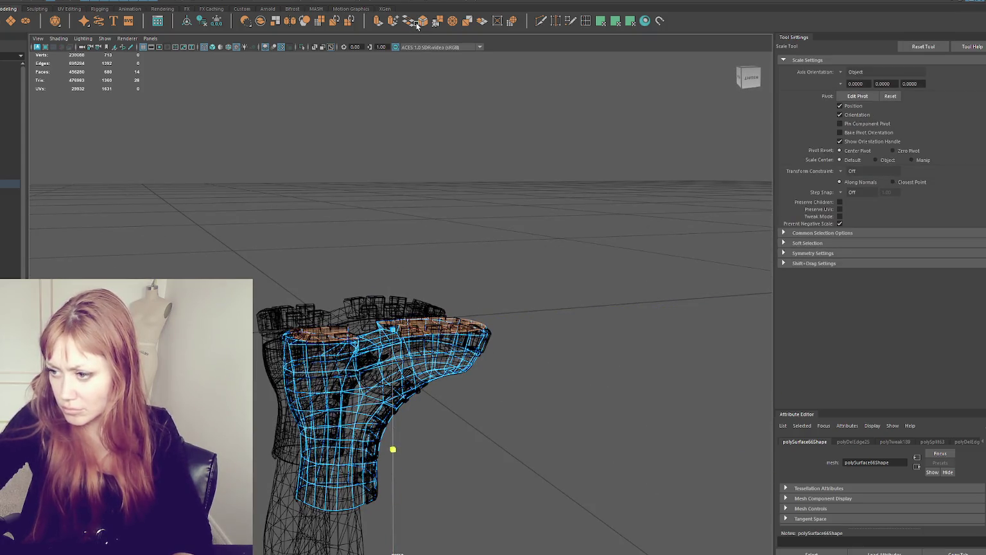
pyautogui.keyDown('alt'); pyautogui.moveTo(396, 80); pyautogui.dragTo(364, 179); pyautogui.keyUp('alt')
pyautogui.press('5')
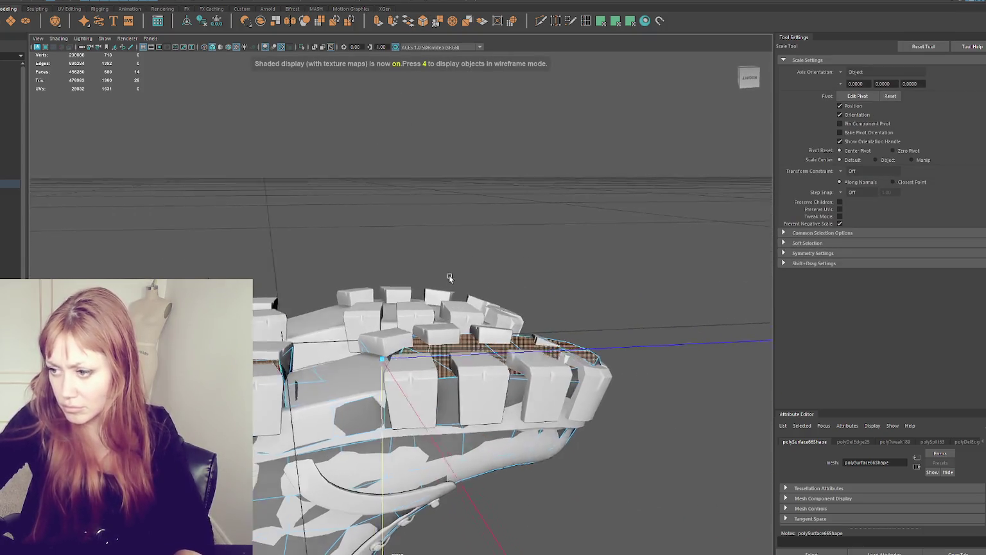
pyautogui.press('w')
pyautogui.moveTo(383, 392); pyautogui.dragTo(381, 384)
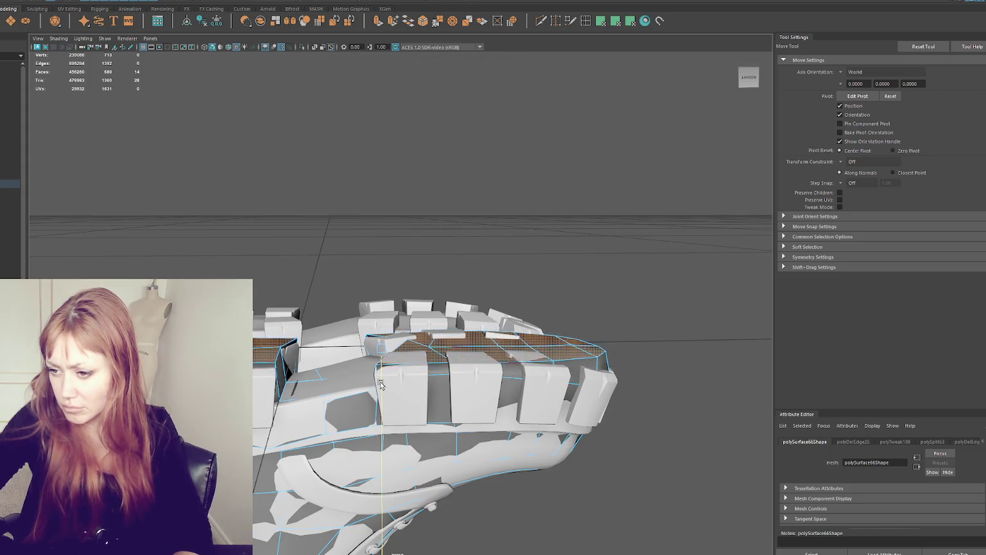
# Move a sole-edge vertex up toward the tread and slide it sideways along the sole
pyautogui.keyDown('alt'); pyautogui.moveTo(381, 384); pyautogui.dragTo(414, 342); pyautogui.keyUp('alt')
pyautogui.press('q')
pyautogui.click(384, 370)
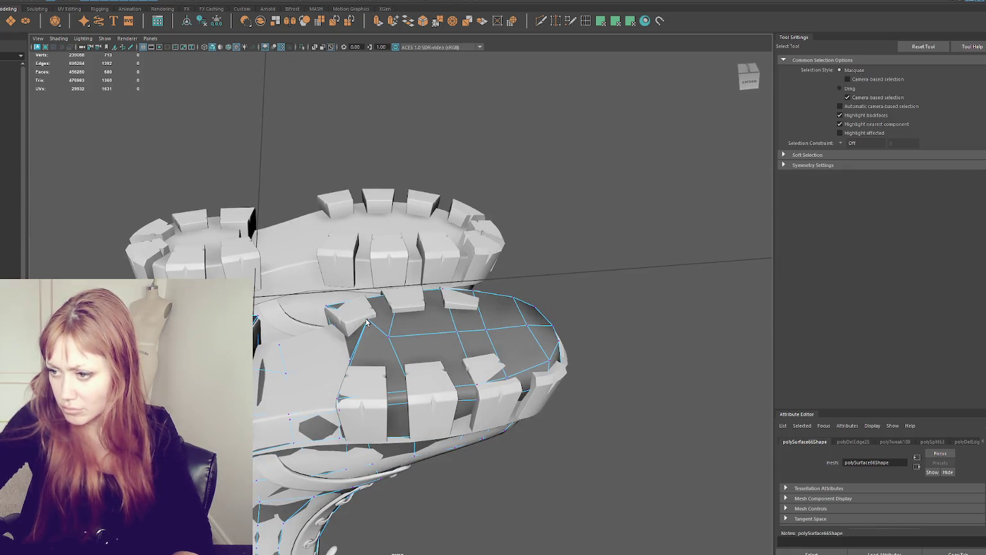
pyautogui.press('w')
pyautogui.click(372, 360)
pyautogui.moveTo(376, 365); pyautogui.dragTo(381, 381)
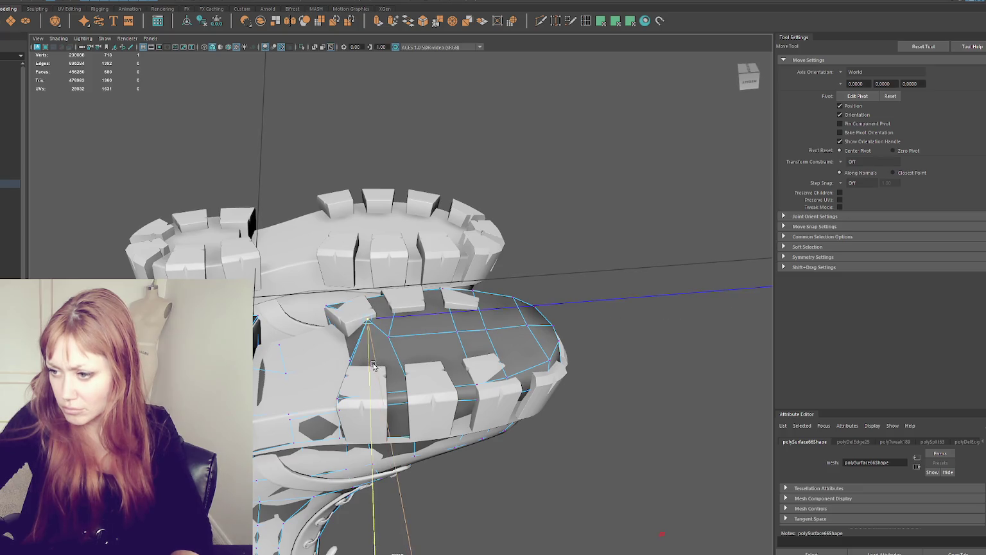
pyautogui.moveTo(416, 336); pyautogui.dragTo(418, 336)
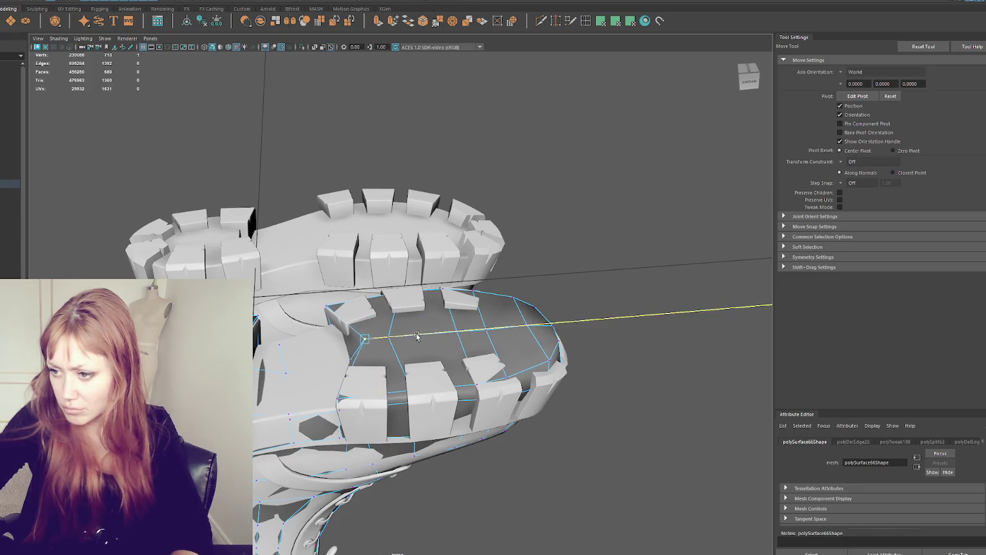
# Slide the left and top-left corner vertices out along the sole edge and nudge a nearby vertex
pyautogui.moveTo(514, 322)
pyautogui.keyDown('alt'); pyautogui.mouseDown()
pyautogui.moveTo(562, 300)
pyautogui.moveTo(565, 276)
pyautogui.moveTo(572, 328)
pyautogui.mouseUp(); pyautogui.keyUp('alt')
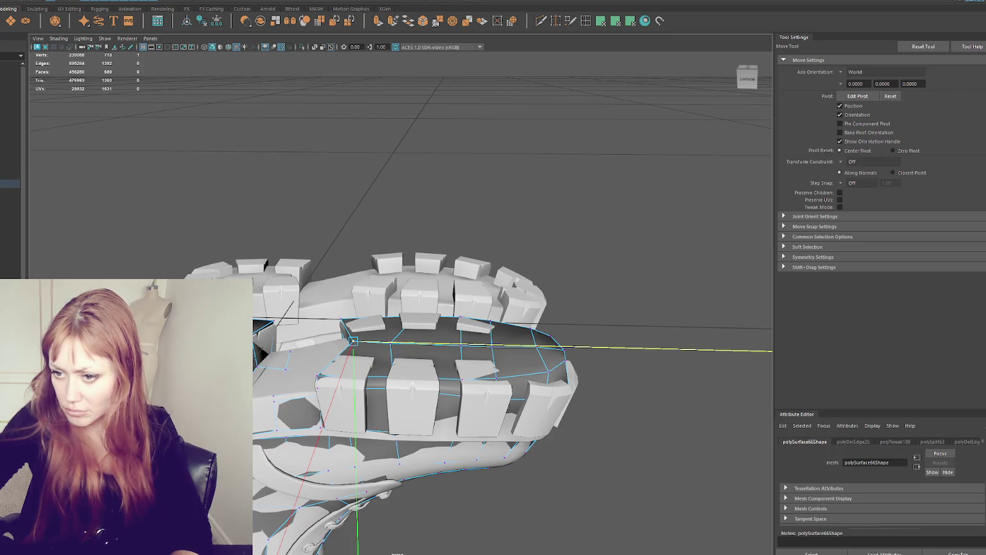
pyautogui.keyDown('alt'); pyautogui.moveTo(573, 327); pyautogui.dragTo(580, 370); pyautogui.keyUp('alt')
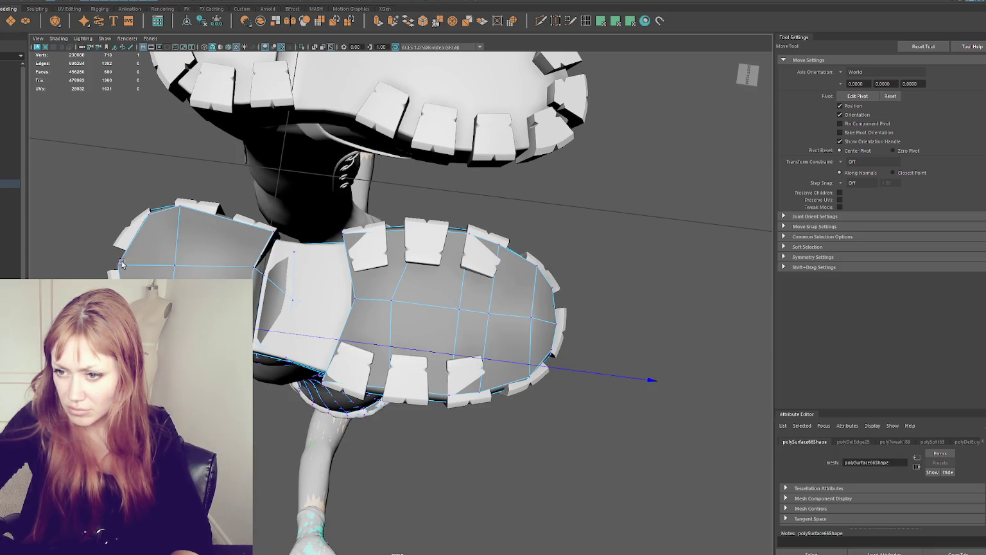
pyautogui.moveTo(145, 270); pyautogui.dragTo(137, 267)
pyautogui.click(158, 221)
pyautogui.moveTo(176, 218); pyautogui.dragTo(183, 210)
pyautogui.click(236, 260)
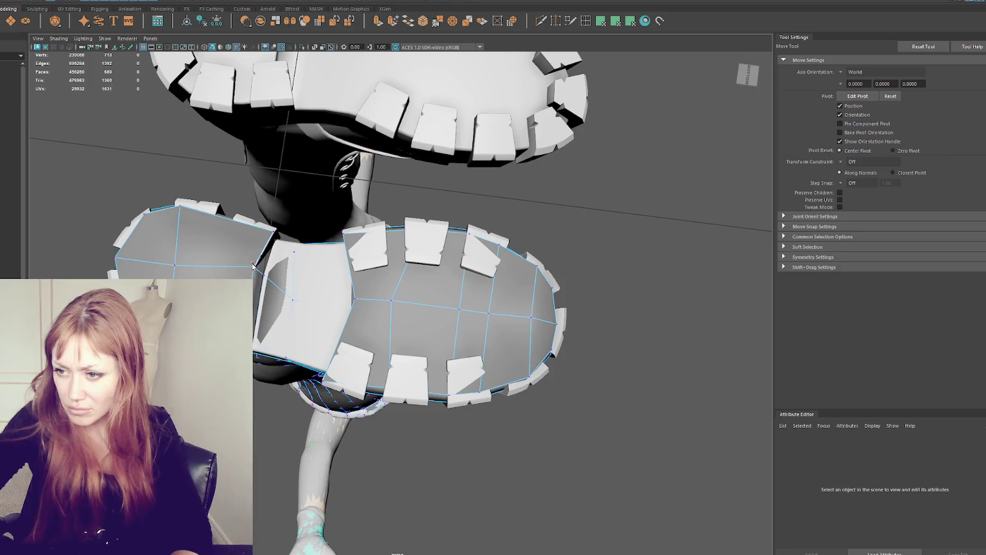
pyautogui.click(253, 276)
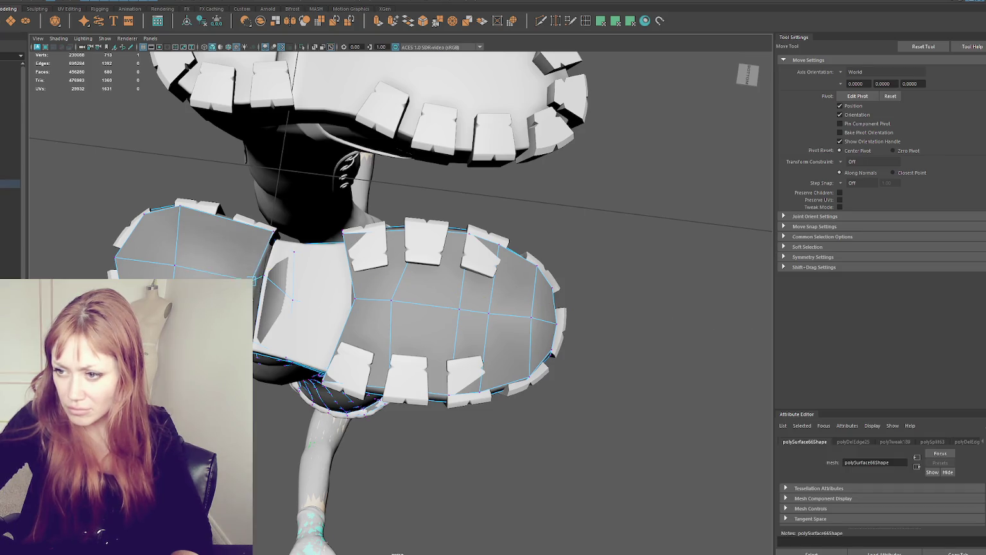
pyautogui.moveTo(263, 276); pyautogui.dragTo(261, 285)
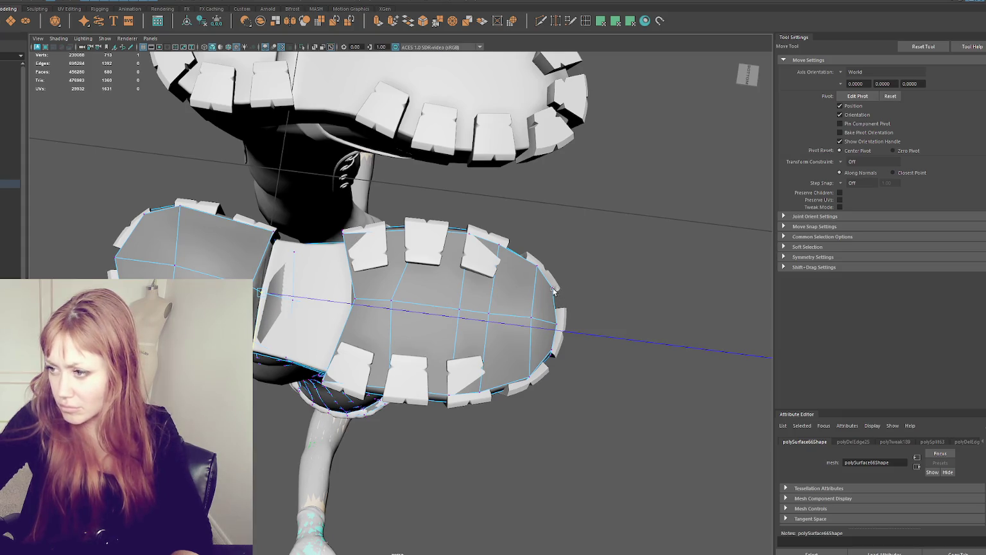
# From a low side view, select a group of vertices along the sole rim
pyautogui.scroll(-3, 553, 288)
pyautogui.moveTo(551, 275)
pyautogui.keyDown('alt'); pyautogui.mouseDown()
pyautogui.moveTo(619, 282)
pyautogui.moveTo(602, 311)
pyautogui.mouseUp(); pyautogui.keyUp('alt')
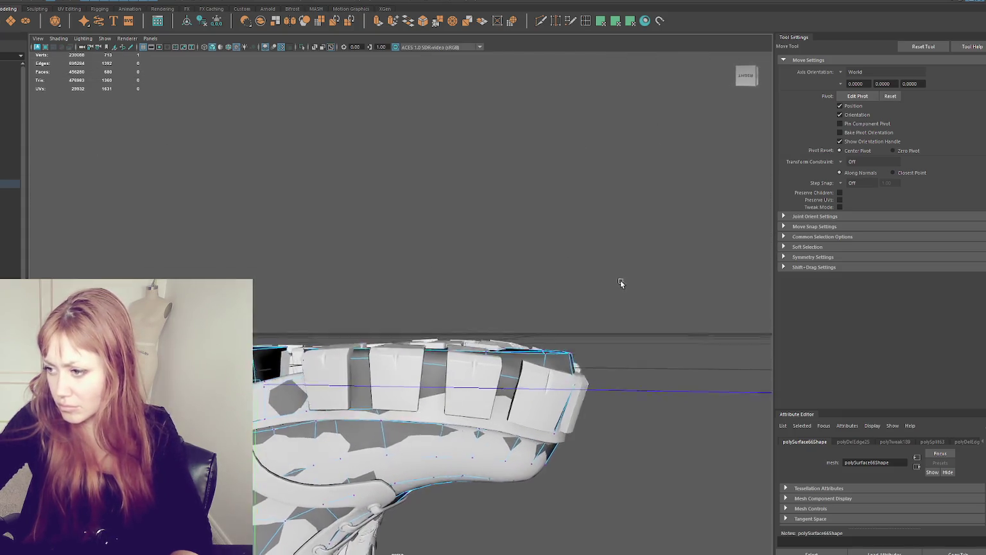
pyautogui.moveTo(529, 357); pyautogui.dragTo(529, 357)
pyautogui.moveTo(530, 356)
pyautogui.keyDown('alt'); pyautogui.mouseDown()
pyautogui.moveTo(551, 350)
pyautogui.moveTo(561, 395)
pyautogui.mouseUp(); pyautogui.keyUp('alt')
# Select a sole-rim vertex and compare the mesh against the boot in wireframe and shaded views
pyautogui.press('q')
pyautogui.press('w')
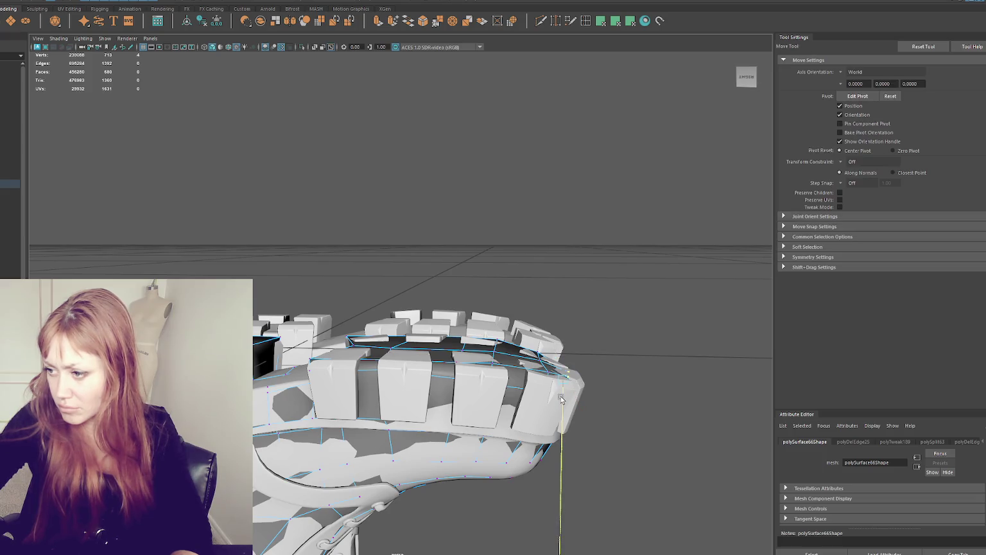
pyautogui.click(549, 375)
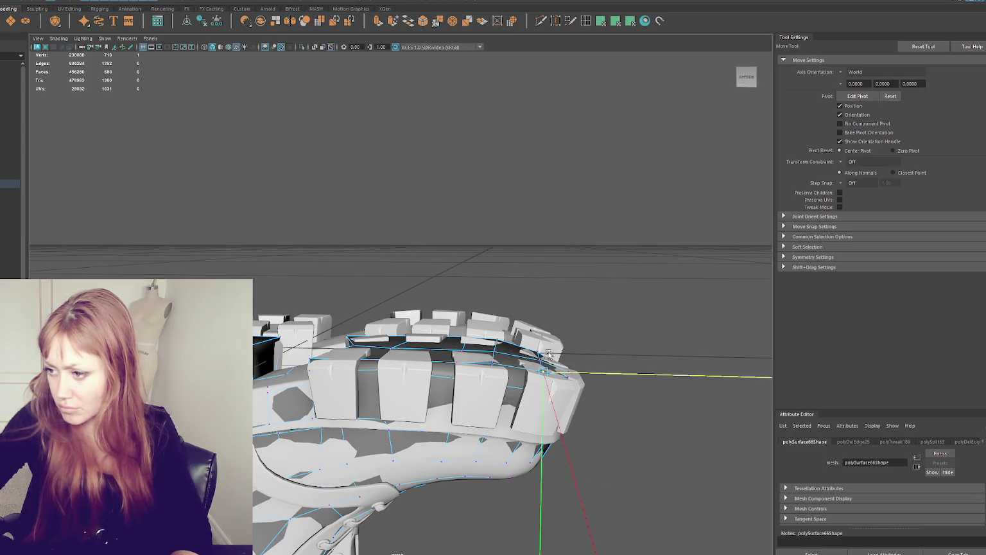
pyautogui.moveTo(577, 278)
pyautogui.keyDown('alt'); pyautogui.mouseDown()
pyautogui.moveTo(463, 271)
pyautogui.moveTo(469, 368)
pyautogui.mouseUp(); pyautogui.keyUp('alt')
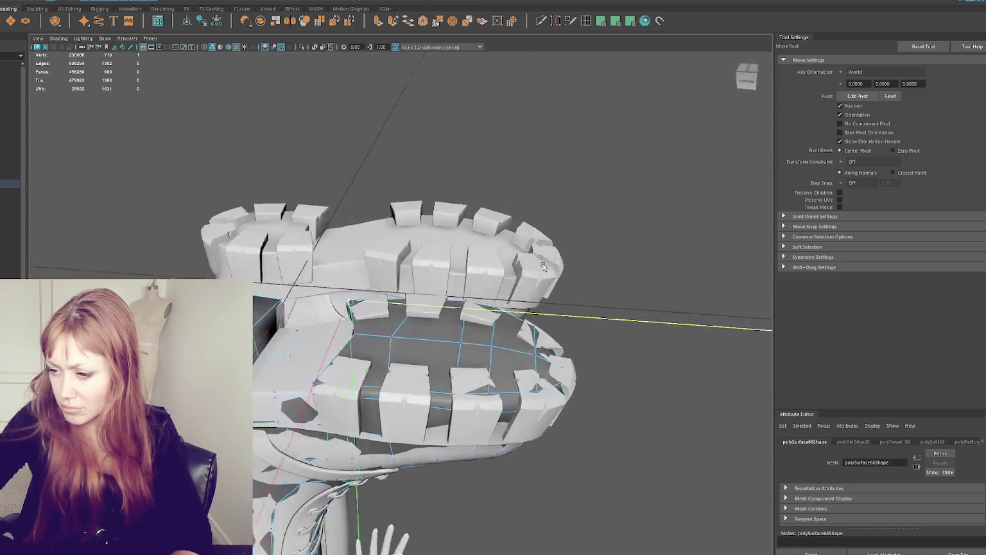
pyautogui.moveTo(576, 256); pyautogui.dragTo(569, 228, button='right')
pyautogui.moveTo(451, 395)
pyautogui.keyDown('alt'); pyautogui.mouseDown()
pyautogui.moveTo(488, 386)
pyautogui.moveTo(505, 360)
pyautogui.moveTo(676, 362)
pyautogui.moveTo(607, 349)
pyautogui.moveTo(598, 305)
pyautogui.mouseUp(); pyautogui.keyUp('alt')
pyautogui.press('4')
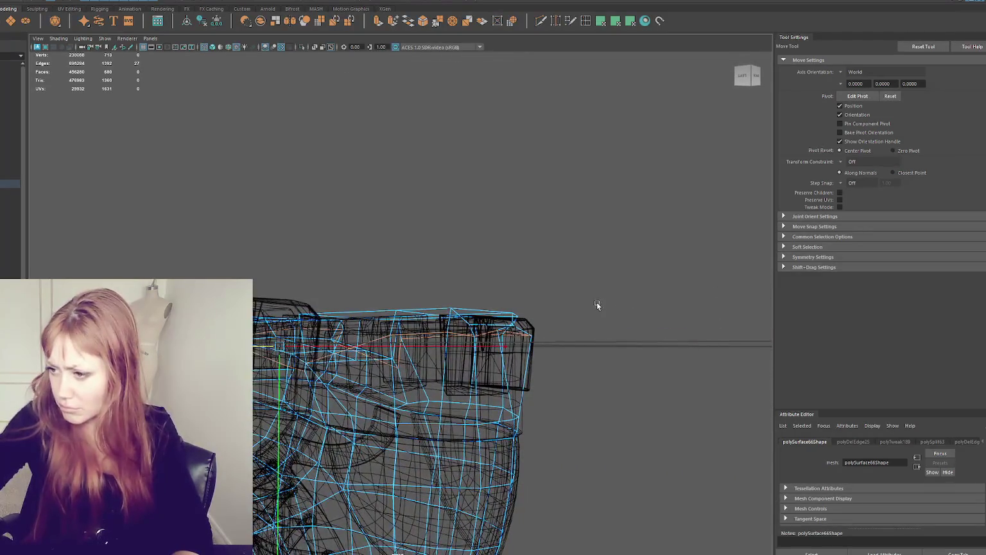
pyautogui.keyDown('alt'); pyautogui.moveTo(499, 334); pyautogui.dragTo(505, 395); pyautogui.keyUp('alt')
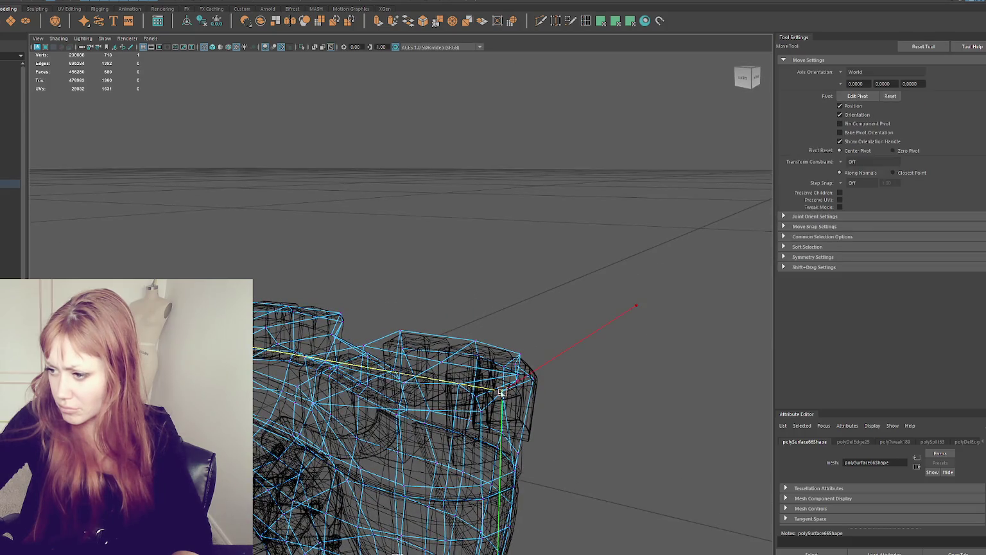
pyautogui.press('6')
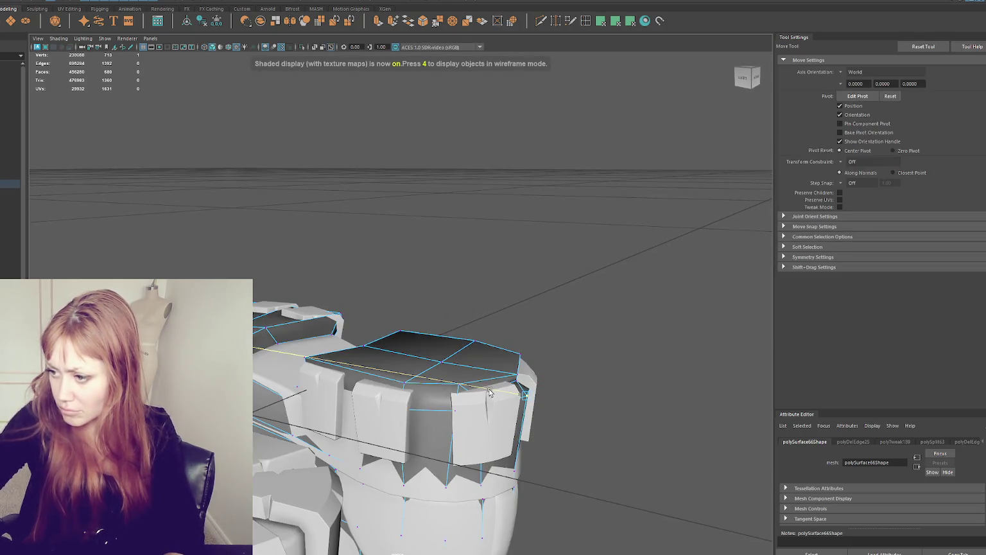
pyautogui.press('4')
pyautogui.press('6')
pyautogui.press('4')
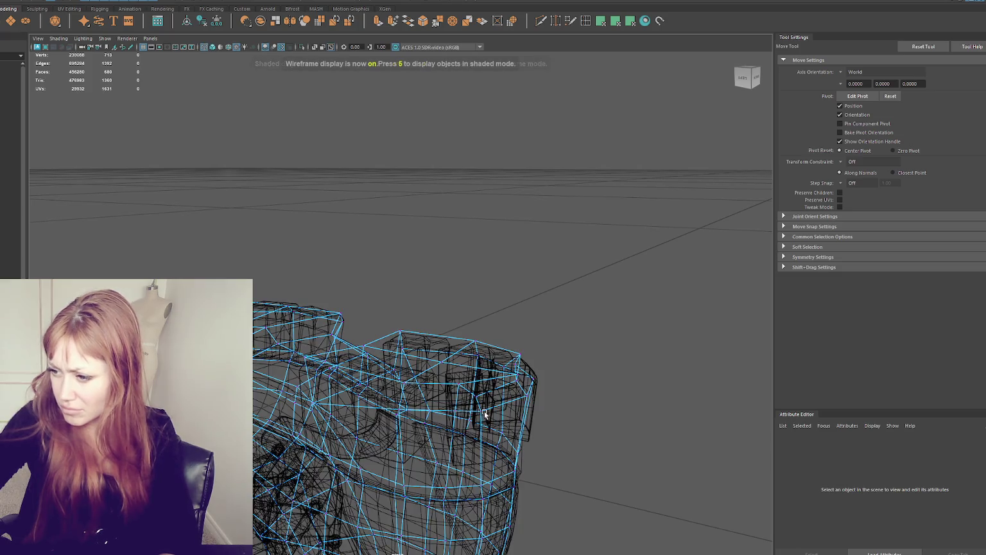
# Move a sole vertex so the mesh fits the sole outline
pyautogui.click(485, 415)
pyautogui.press('6')
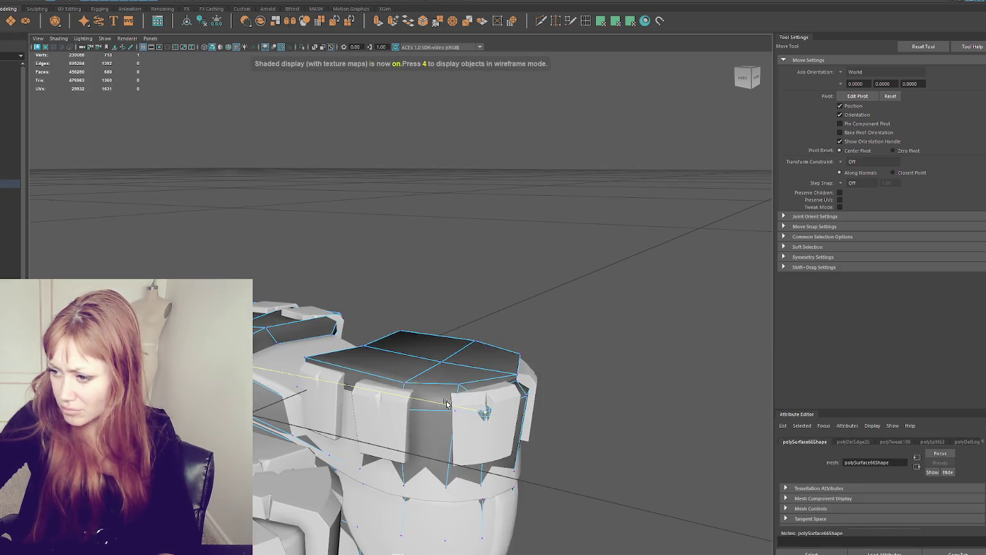
pyautogui.press('4')
pyautogui.moveTo(550, 407)
pyautogui.keyDown('alt'); pyautogui.mouseDown()
pyautogui.moveTo(531, 408)
pyautogui.moveTo(516, 336)
pyautogui.mouseUp(); pyautogui.keyUp('alt')
pyautogui.press('q')
pyautogui.doubleClick(488, 329)
pyautogui.keyDown('alt'); pyautogui.moveTo(462, 389); pyautogui.dragTo(413, 386); pyautogui.keyUp('alt')
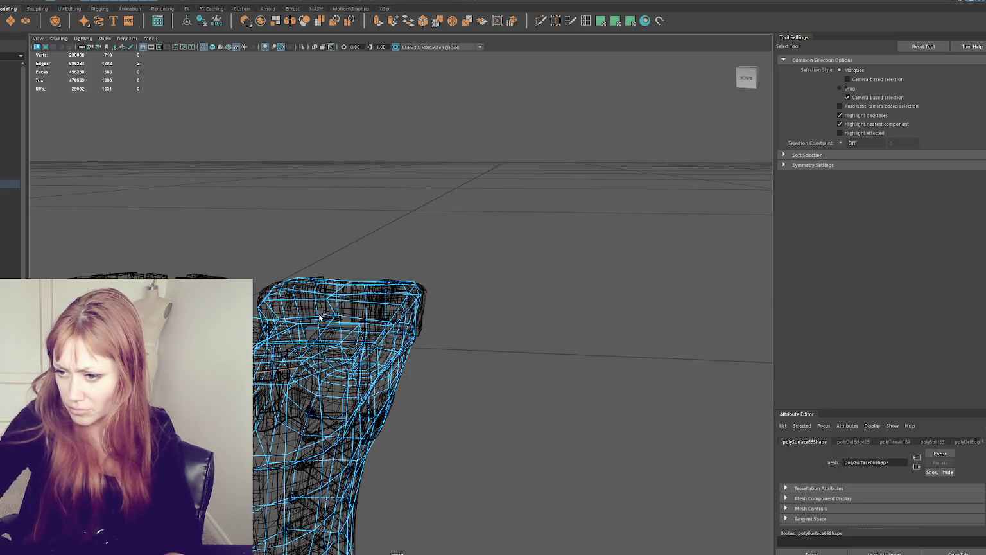
pyautogui.press('6')
pyautogui.press('w')
pyautogui.moveTo(554, 236)
pyautogui.keyDown('alt'); pyautogui.mouseDown()
pyautogui.moveTo(493, 236)
pyautogui.moveTo(278, 363)
pyautogui.moveTo(258, 327)
pyautogui.mouseUp(); pyautogui.keyUp('alt')
pyautogui.click(277, 364)
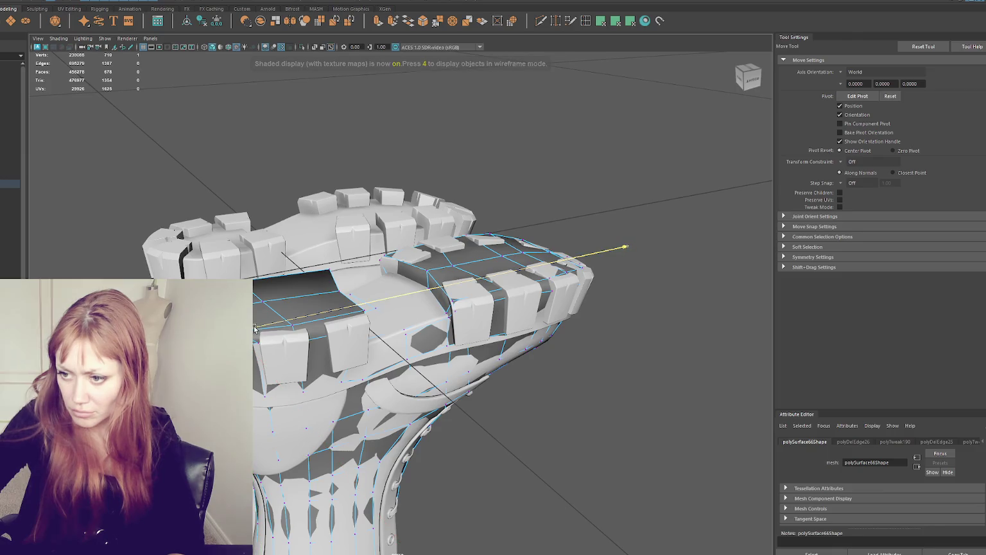
pyautogui.moveTo(522, 516)
pyautogui.mouseDown()
pyautogui.moveTo(500, 503)
pyautogui.moveTo(654, 296)
pyautogui.moveTo(617, 254)
pyautogui.mouseUp()
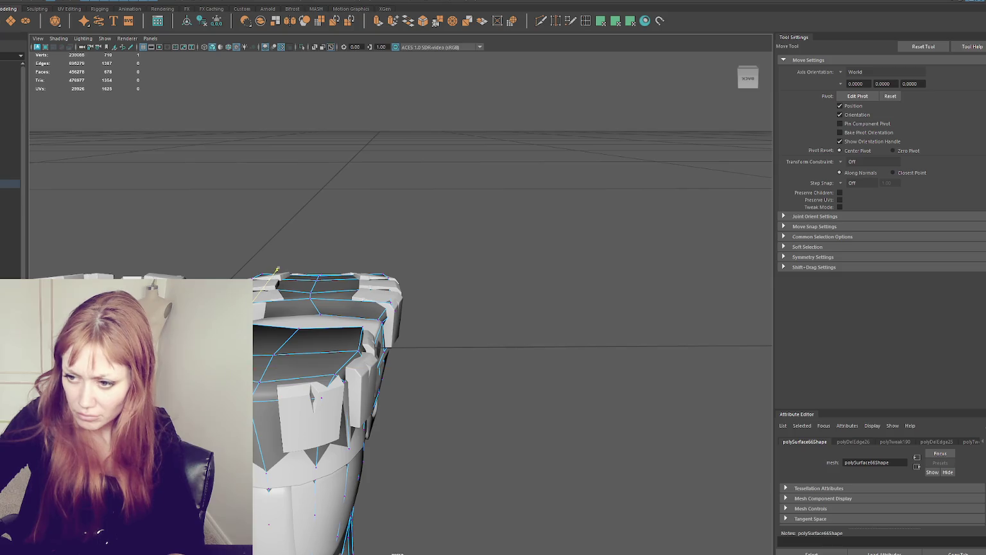
# Nudge a tread-edge vertex sideways and vertically onto the sole rim
pyautogui.keyDown('alt'); pyautogui.moveTo(251, 385); pyautogui.dragTo(295, 382); pyautogui.keyUp('alt')
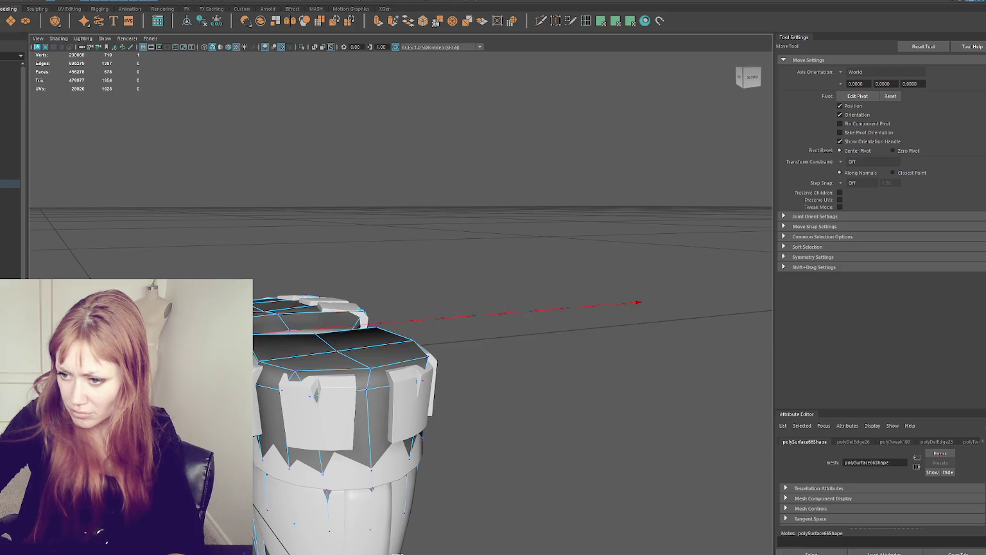
pyautogui.keyDown('alt'); pyautogui.moveTo(256, 341); pyautogui.dragTo(373, 347); pyautogui.keyUp('alt')
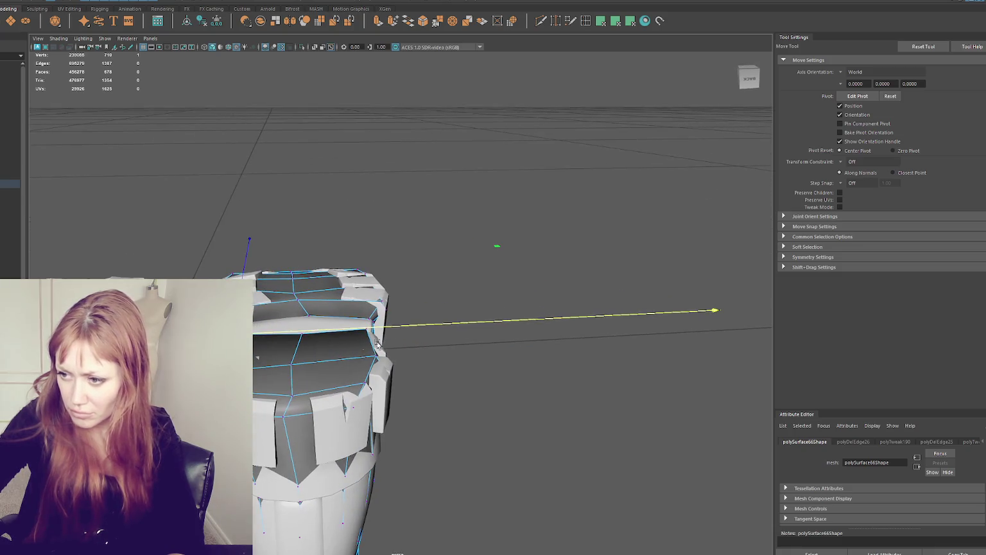
pyautogui.click(290, 395)
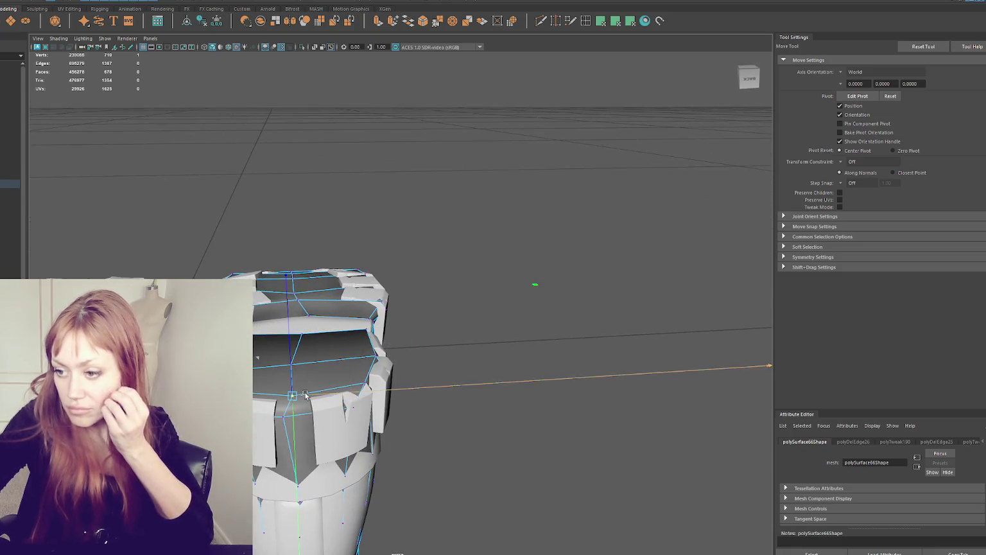
pyautogui.click(292, 365)
pyautogui.moveTo(307, 365)
pyautogui.keyDown('alt'); pyautogui.mouseDown()
pyautogui.moveTo(304, 327)
pyautogui.moveTo(334, 327)
pyautogui.mouseUp(); pyautogui.keyUp('alt')
pyautogui.click(304, 328)
pyautogui.click(422, 321)
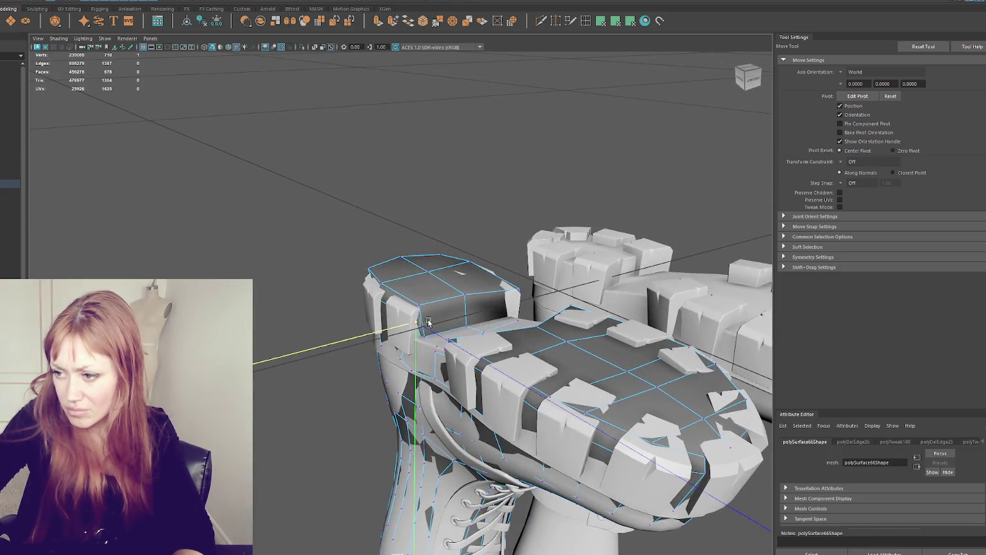
pyautogui.moveTo(407, 325)
pyautogui.mouseDown()
pyautogui.moveTo(326, 306)
pyautogui.moveTo(280, 319)
pyautogui.moveTo(262, 339)
pyautogui.mouseUp()
pyautogui.click(375, 313)
# Check the reshaped sole in wireframe and shaded views from around the boot
pyautogui.press('5')
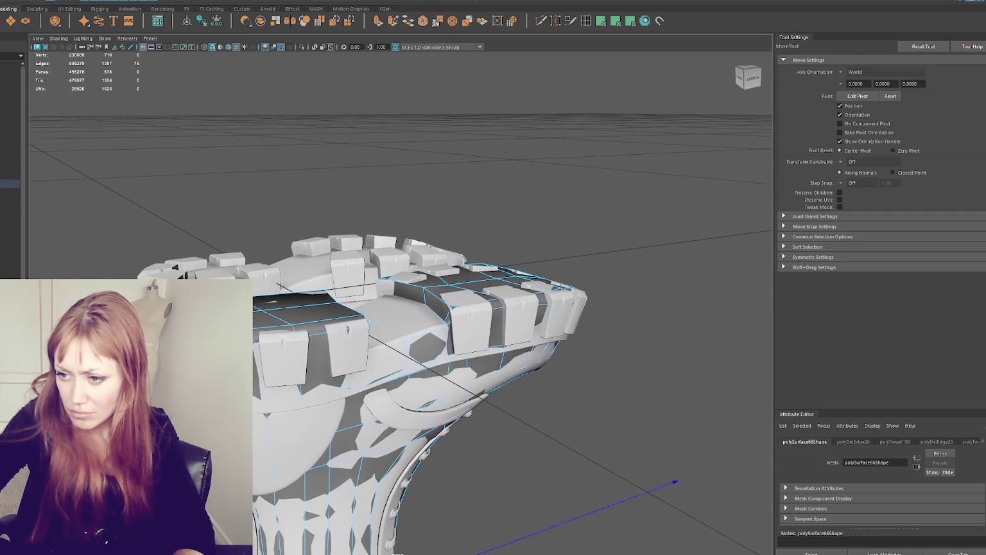
pyautogui.press('q')
pyautogui.press('4')
pyautogui.moveTo(264, 340)
pyautogui.keyDown('alt'); pyautogui.mouseDown()
pyautogui.moveTo(345, 338)
pyautogui.moveTo(347, 308)
pyautogui.moveTo(445, 205)
pyautogui.mouseUp(); pyautogui.keyUp('alt')
pyautogui.scroll(-3, 348, 309)
pyautogui.press('5')
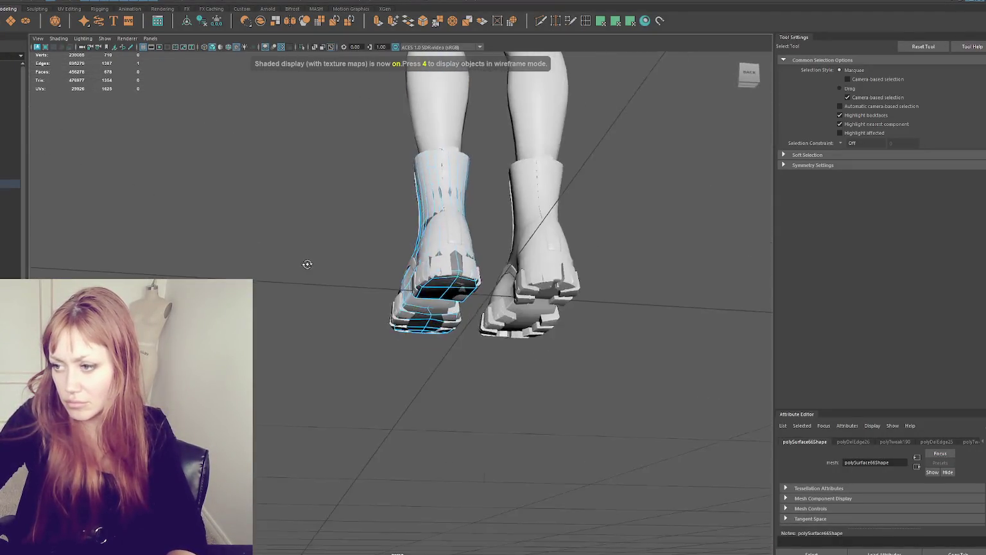
# Select the boot retopology mesh and bring the cuff into a front view
pyautogui.click(445, 205)
pyautogui.scroll(3, 450, 213)
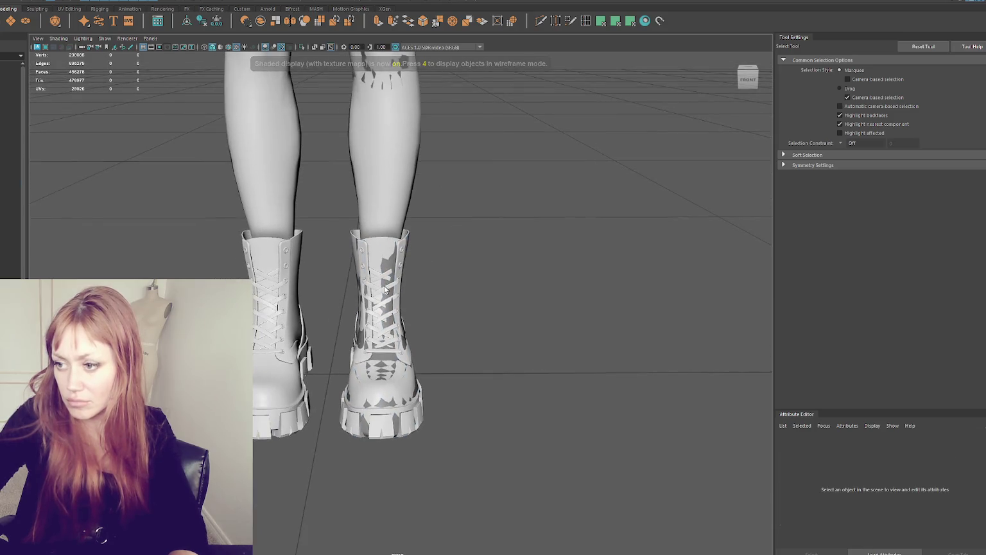
pyautogui.scroll(2, 424, 269)
pyautogui.click(408, 308)
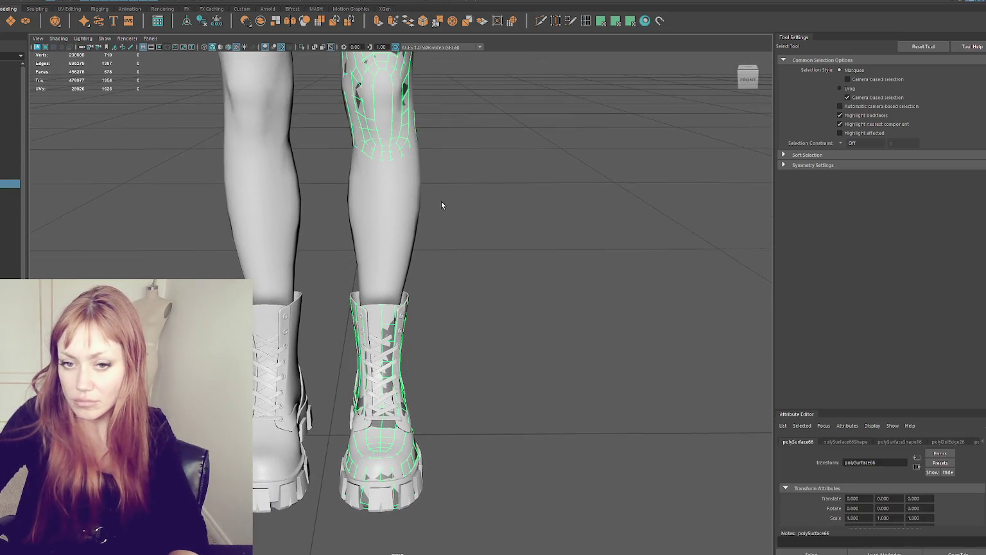
pyautogui.scroll(3, 461, 224)
pyautogui.moveTo(464, 214); pyautogui.dragTo(468, 177, button='right')
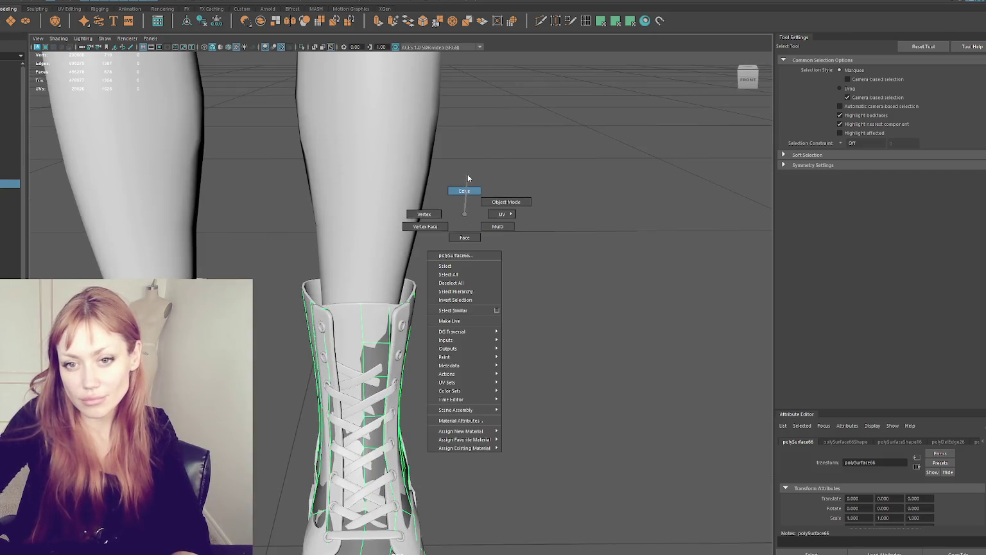
pyautogui.scroll(2, 449, 189)
pyautogui.scroll(2, 395, 185)
pyautogui.press('6')
pyautogui.scroll(2, 425, 371)
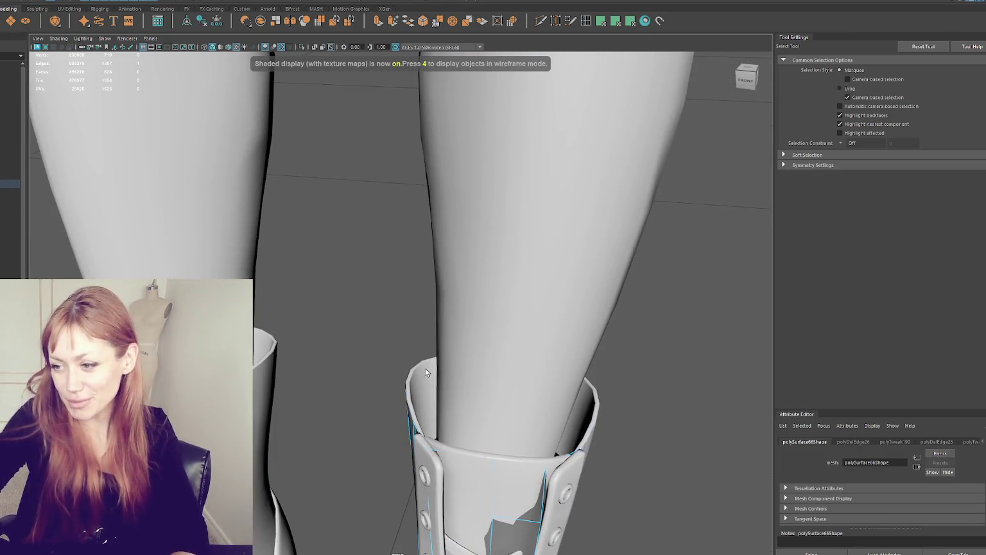
pyautogui.keyDown('alt'); pyautogui.moveTo(426, 371); pyautogui.dragTo(379, 255); pyautogui.keyUp('alt')
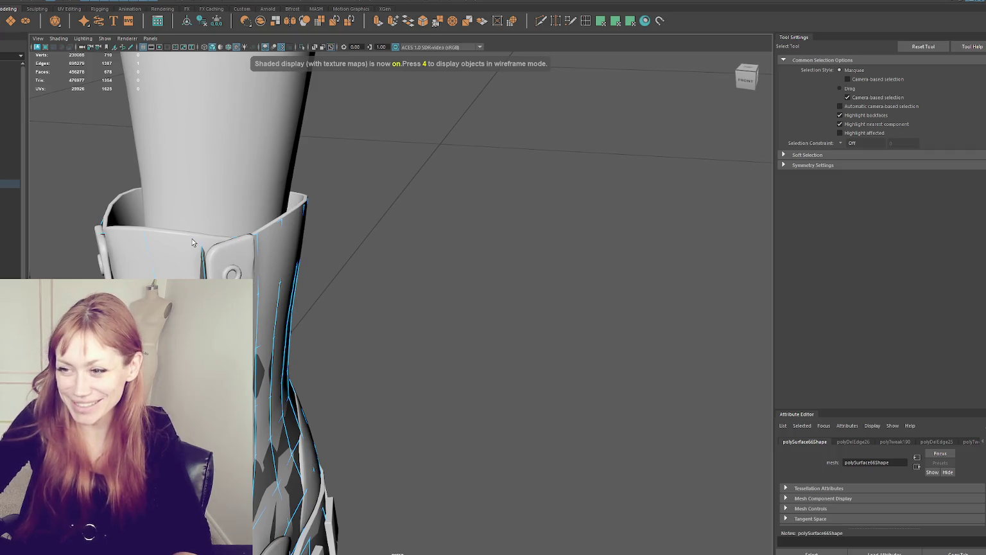
pyautogui.keyDown('alt'); pyautogui.moveTo(192, 242); pyautogui.dragTo(293, 259); pyautogui.keyUp('alt')
# View the cuff in wireframe from a level front angle with the Move Tool ready
pyautogui.press('4')
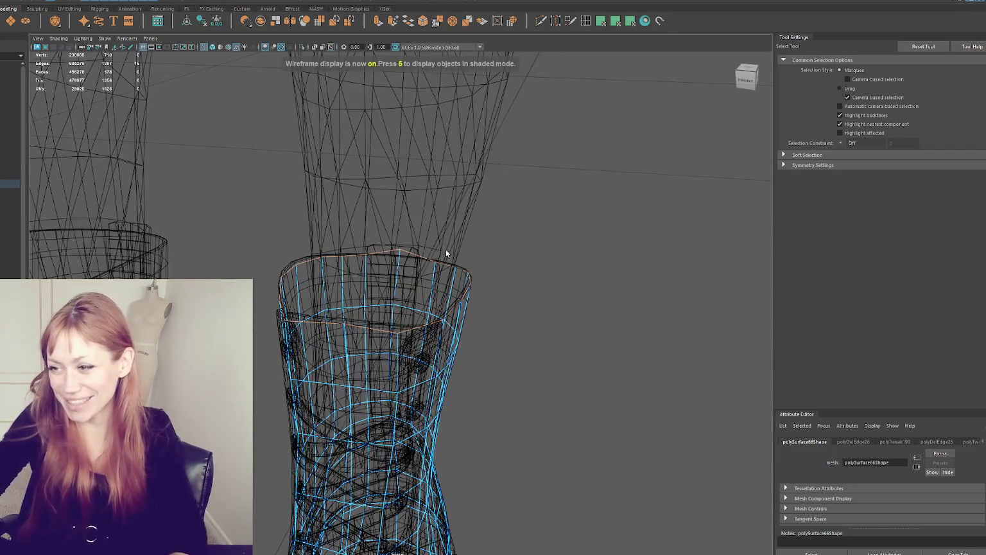
pyautogui.keyDown('alt'); pyautogui.moveTo(444, 251); pyautogui.dragTo(468, 231); pyautogui.keyUp('alt')
pyautogui.moveTo(551, 203)
pyautogui.keyDown('alt'); pyautogui.mouseDown()
pyautogui.moveTo(517, 199)
pyautogui.moveTo(412, 253)
pyautogui.moveTo(467, 247)
pyautogui.mouseUp(); pyautogui.keyUp('alt')
pyautogui.press('w')
pyautogui.press('q')
pyautogui.press('w')
pyautogui.press('q')
pyautogui.press('w')
pyautogui.press('q')
pyautogui.press('w')
# Move the first top-rim vertices onto the cuff opening
pyautogui.click(457, 246)
pyautogui.keyDown('alt'); pyautogui.moveTo(461, 246); pyautogui.dragTo(344, 246); pyautogui.keyUp('alt')
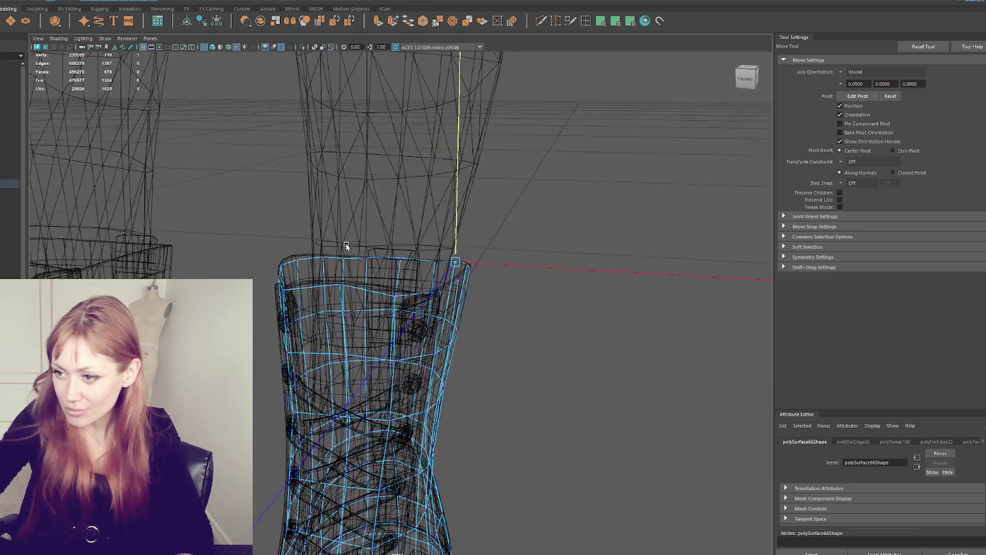
pyautogui.press('q')
pyautogui.click(323, 241)
pyautogui.press('w')
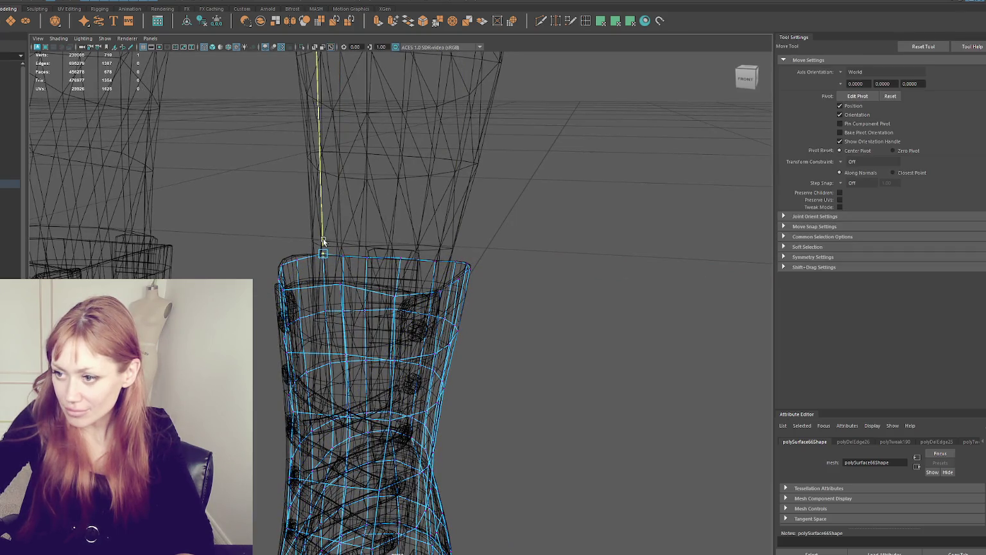
pyautogui.press('q')
pyautogui.press('w')
pyautogui.keyDown('alt'); pyautogui.moveTo(297, 249); pyautogui.dragTo(260, 243); pyautogui.keyUp('alt')
# Reposition another collar rim vertex so the upper edge follows the cuff
pyautogui.press('q')
pyautogui.press('w')
pyautogui.press('q')
pyautogui.click(290, 235)
pyautogui.press('w')
pyautogui.moveTo(292, 229)
pyautogui.keyDown('alt'); pyautogui.mouseDown()
pyautogui.moveTo(299, 224)
pyautogui.moveTo(281, 242)
pyautogui.moveTo(223, 221)
pyautogui.moveTo(408, 218)
pyautogui.mouseUp(); pyautogui.keyUp('alt')
pyautogui.press('q')
pyautogui.press('w')
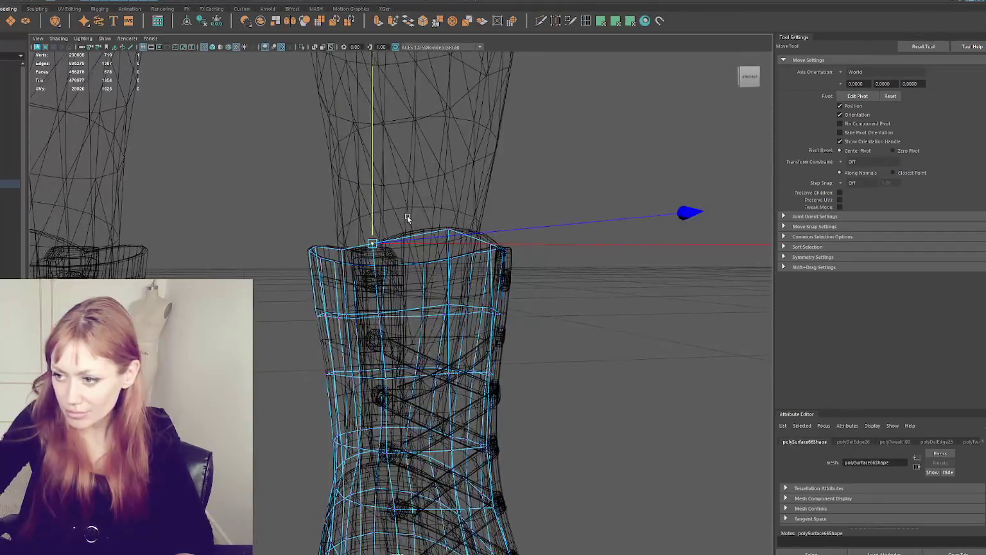
# Put the boot mesh in edge selection and check it in shaded and wireframe views
pyautogui.press('6')
pyautogui.scroll(-3, 496, 239)
pyautogui.press('q')
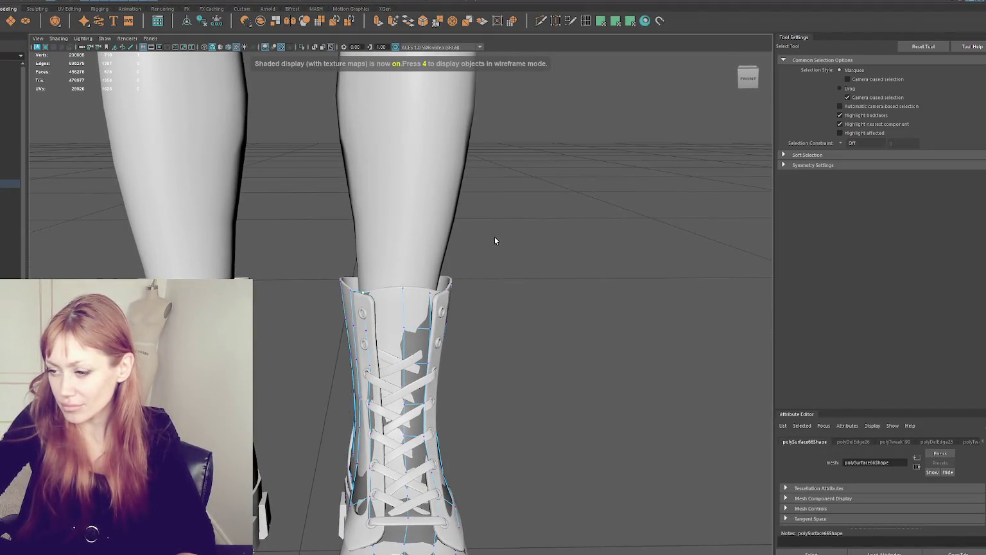
pyautogui.moveTo(495, 241); pyautogui.dragTo(535, 223, button='right')
pyautogui.press('4')
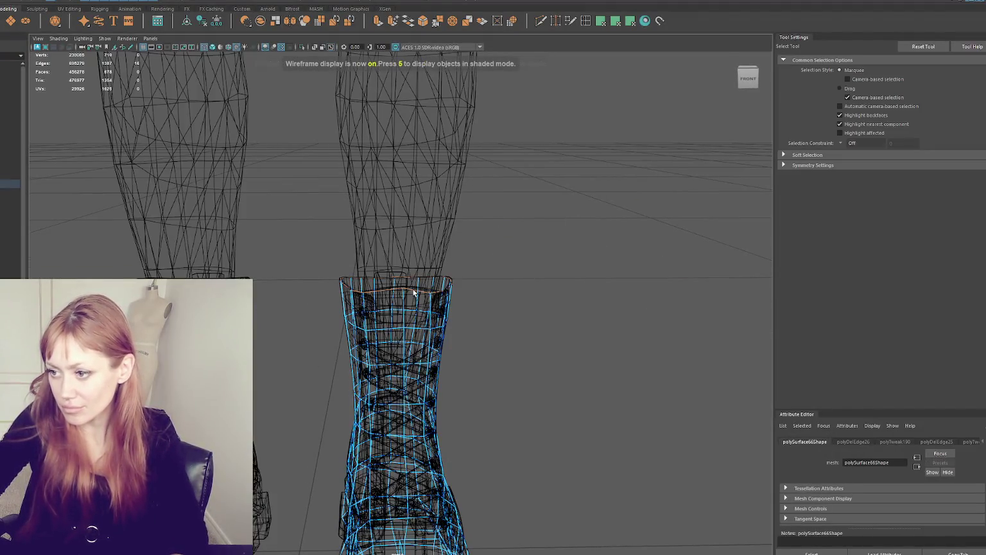
pyautogui.scroll(3, 477, 284)
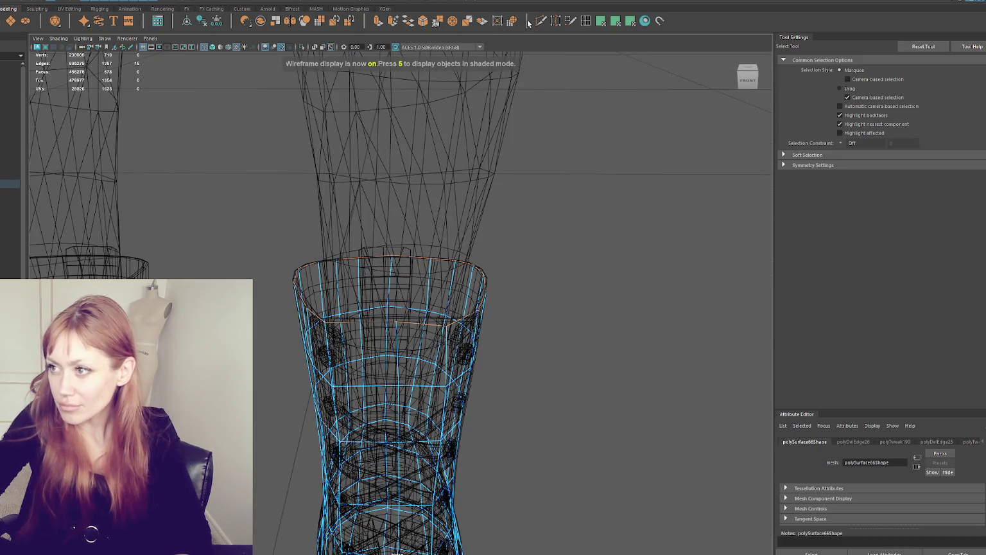
# Bevel the selected top rim edge loop of the boot mesh
pyautogui.press('r')
pyautogui.press('w')
pyautogui.press('q')
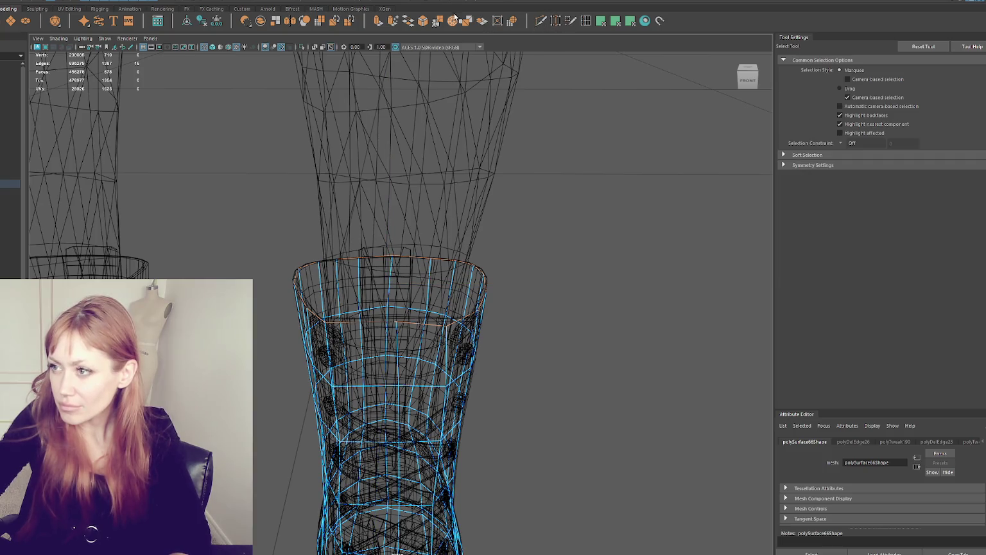
pyautogui.hotkey('ctrl', 'b')
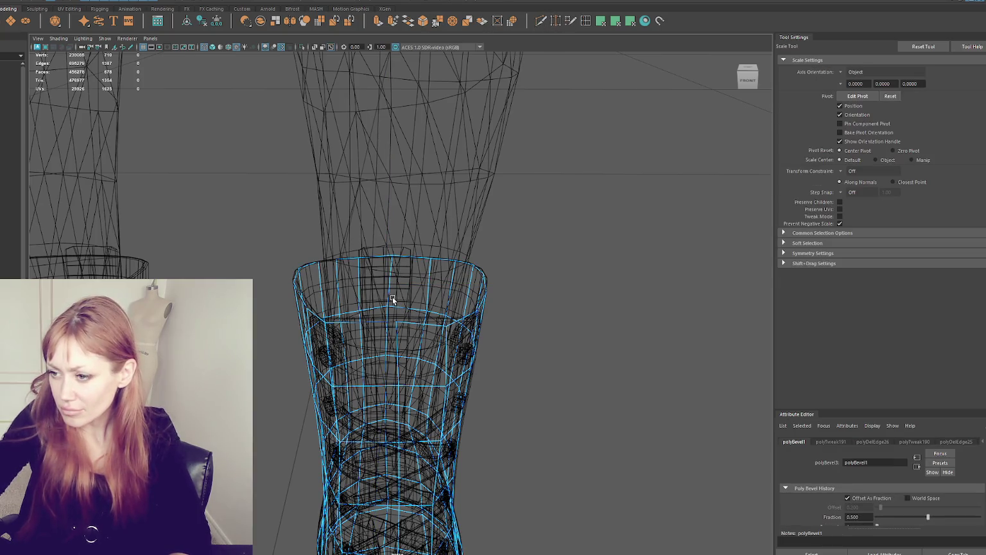
pyautogui.press('q')
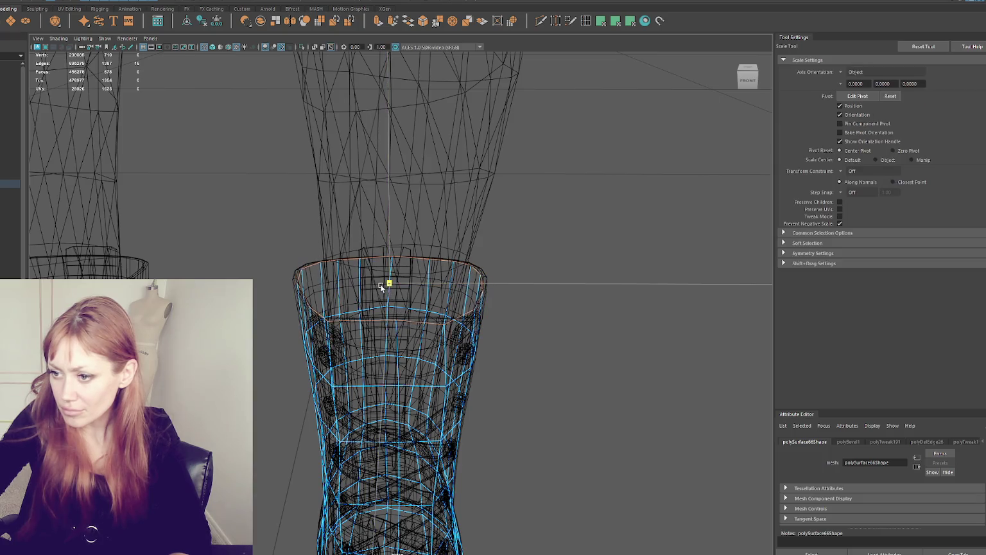
# Extrude the rim edges twice, pushing the new ring down into the boot and scaling it
pyautogui.click(379, 22)
pyautogui.press('r')
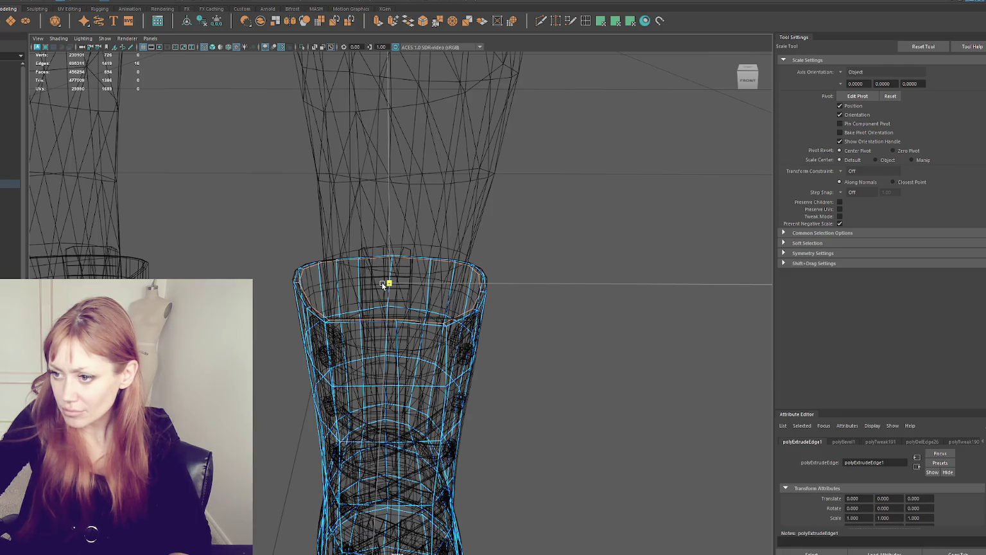
pyautogui.hotkey('ctrl', 'e')
pyautogui.press('w')
pyautogui.moveTo(379, 293); pyautogui.dragTo(373, 370, button='middle')
pyautogui.press('r')
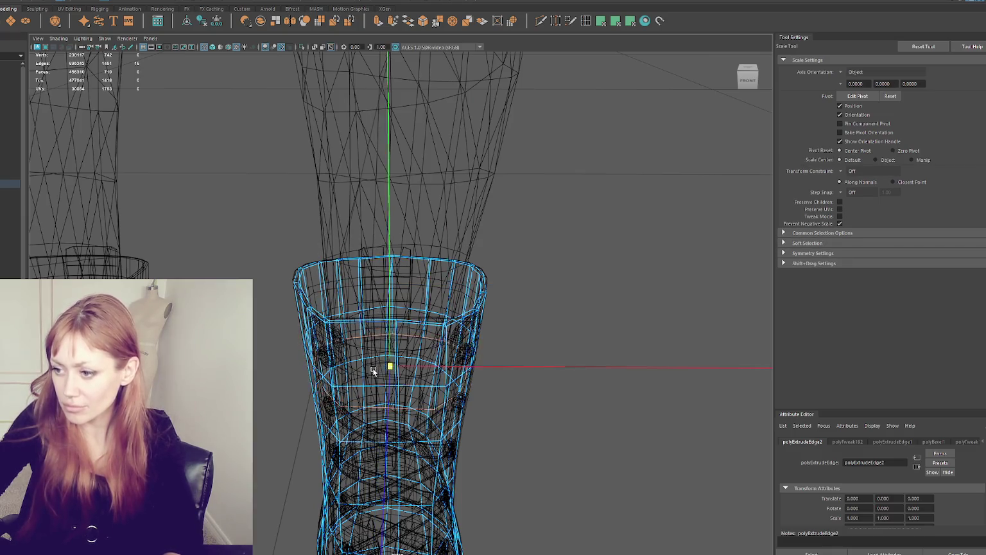
pyautogui.press('6')
pyautogui.moveTo(373, 371)
pyautogui.keyDown('alt'); pyautogui.mouseDown()
pyautogui.moveTo(417, 398)
pyautogui.moveTo(336, 349)
pyautogui.moveTo(392, 346)
pyautogui.moveTo(269, 307)
pyautogui.moveTo(344, 343)
pyautogui.moveTo(349, 364)
pyautogui.moveTo(400, 336)
pyautogui.mouseUp(); pyautogui.keyUp('alt')
pyautogui.press('w')
pyautogui.press('r')
# Isolate the leg retopology mesh so only the knee and boot meshes show
pyautogui.press('F8')
pyautogui.click(588, 187)
pyautogui.moveTo(587, 187)
pyautogui.keyDown('alt'); pyautogui.mouseDown(button='right')
pyautogui.moveTo(477, 195)
pyautogui.moveTo(462, 184)
pyautogui.mouseUp(button='right'); pyautogui.keyUp('alt')
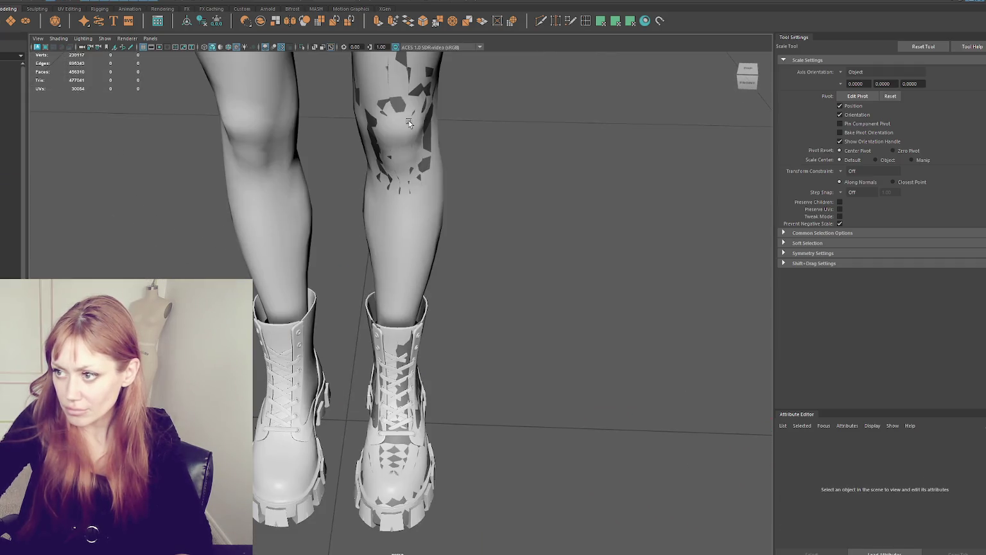
pyautogui.click(410, 124)
pyautogui.hotkey('ctrl', '1')
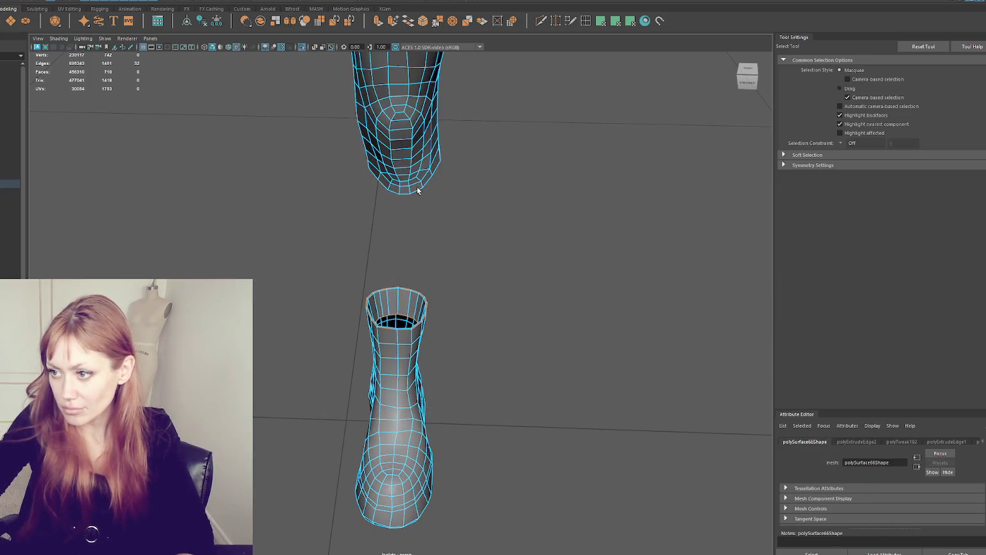
pyautogui.keyDown('alt'); pyautogui.moveTo(431, 229); pyautogui.dragTo(421, 253); pyautogui.keyUp('alt')
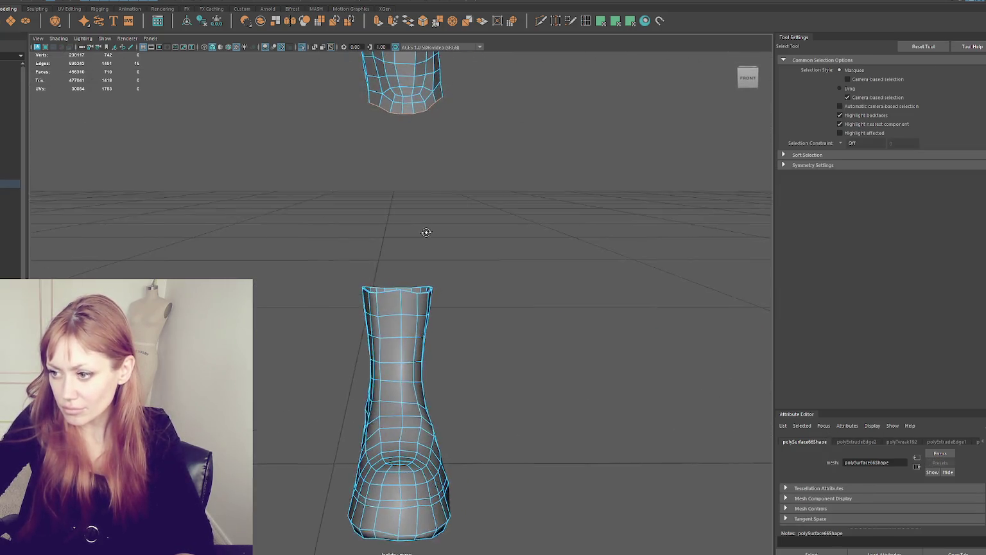
# Exit isolation, make the high-detail legs and boots model live, and frame the retopology mesh
pyautogui.press('F8')
pyautogui.hotkey('ctrl', '1')
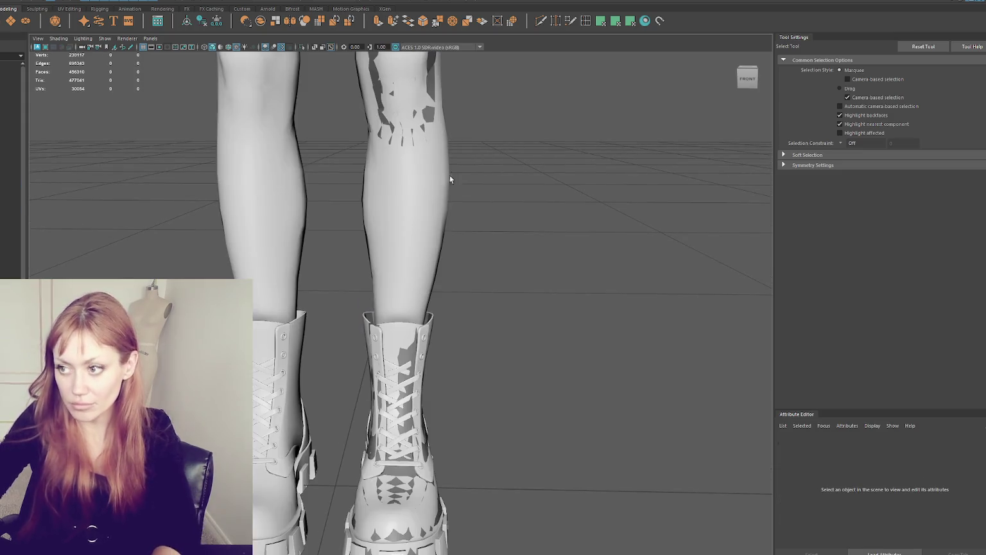
pyautogui.click(9, 124)
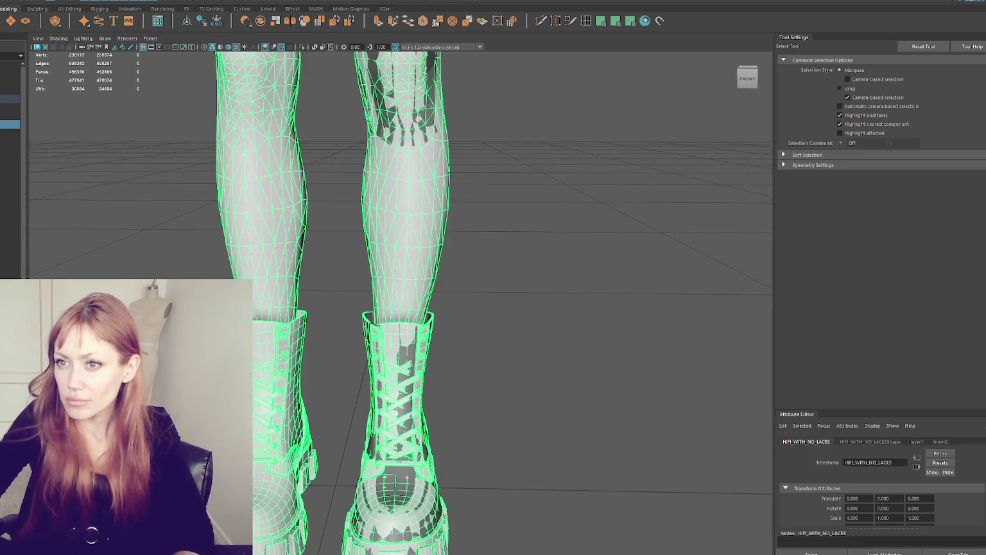
pyautogui.click(70, 2)
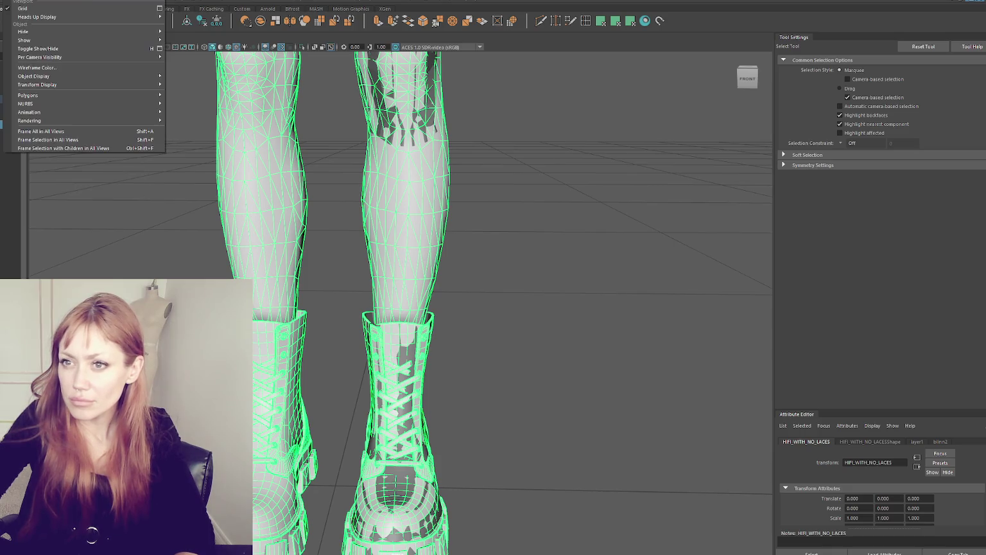
pyautogui.moveTo(23, 126)
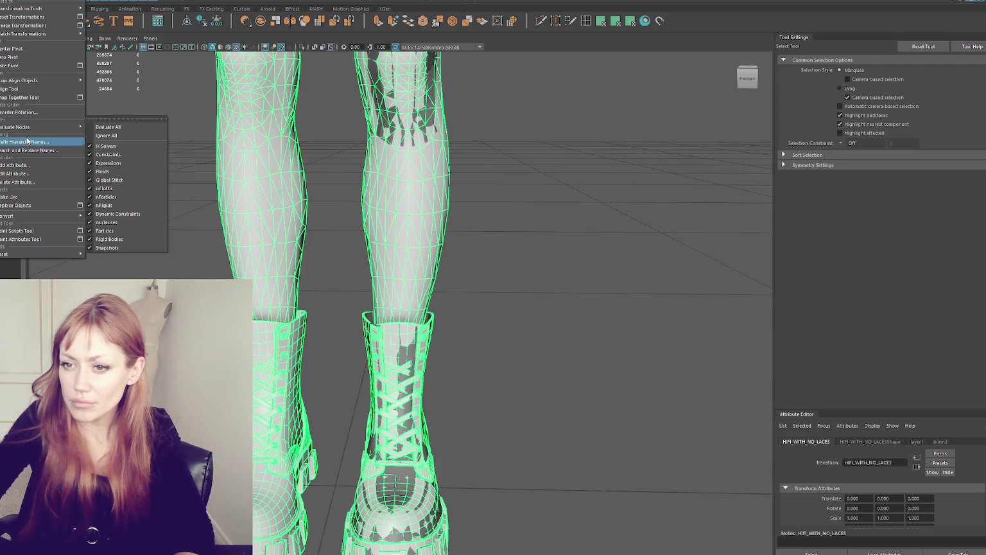
pyautogui.click(13, 197)
pyautogui.click(407, 133)
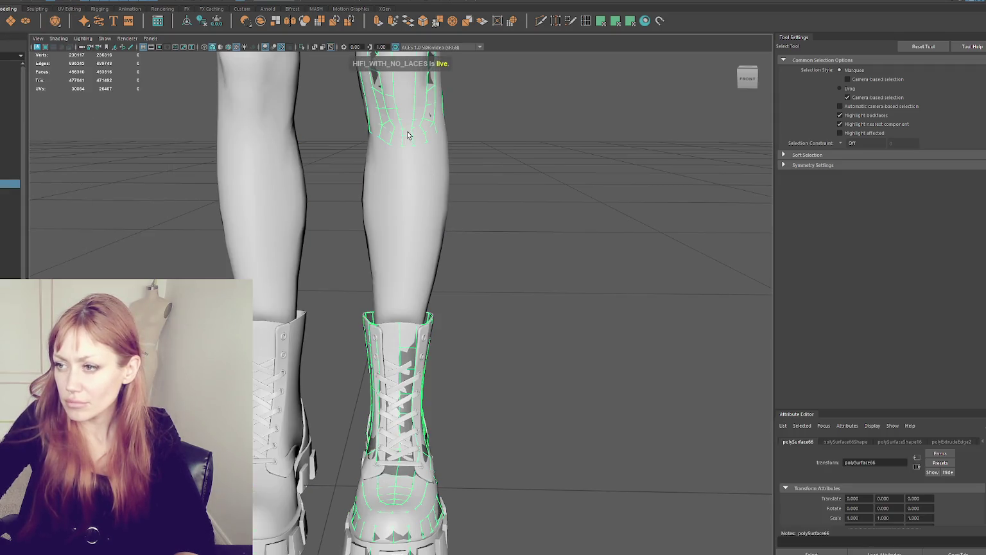
pyautogui.press('f')
# Using Quad Draw, extend the knee mesh's bottom quad row down the shin and fill the gap with a quad
pyautogui.click(569, 21)
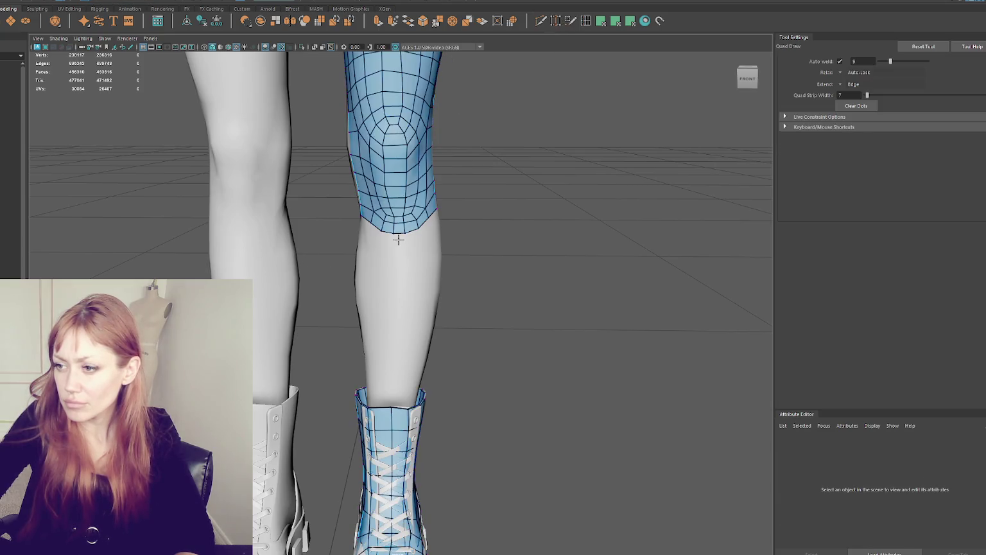
pyautogui.press('q')
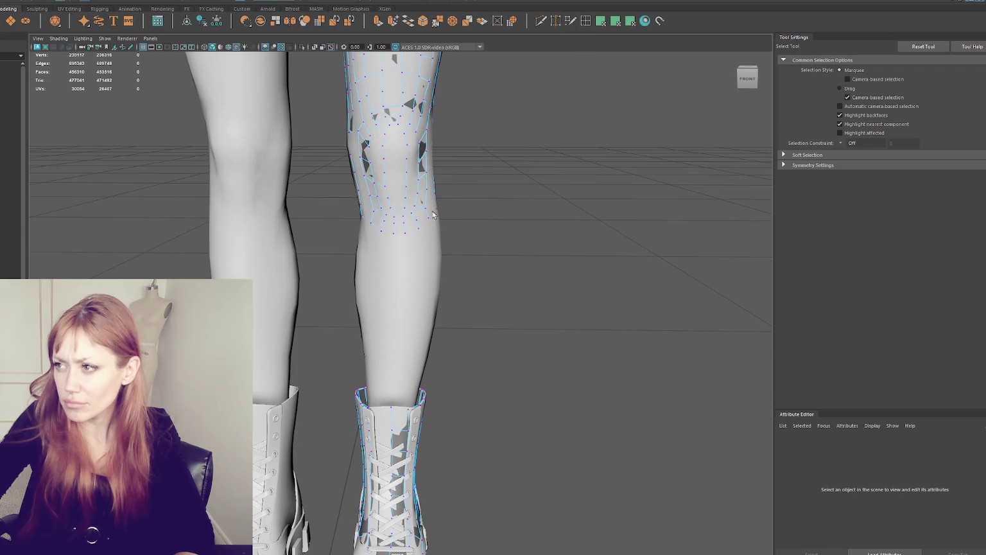
pyautogui.press('y')
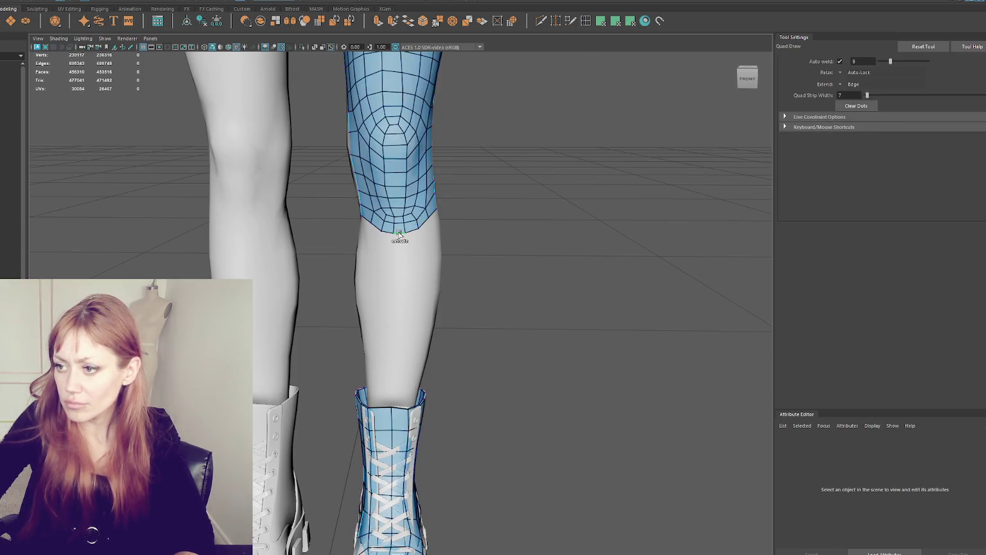
pyautogui.keyDown('ctrl'); pyautogui.keyDown('shift'); pyautogui.rightClick(399, 236); pyautogui.keyUp('shift'); pyautogui.keyUp('ctrl')
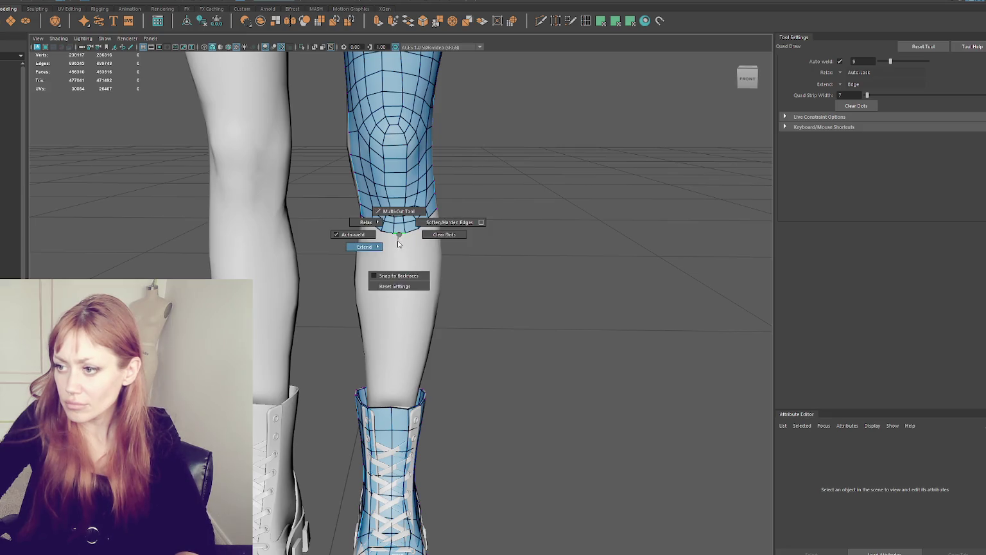
pyautogui.moveTo(400, 239)
pyautogui.mouseDown()
pyautogui.moveTo(388, 248)
pyautogui.moveTo(399, 293)
pyautogui.moveTo(374, 219)
pyautogui.mouseUp()
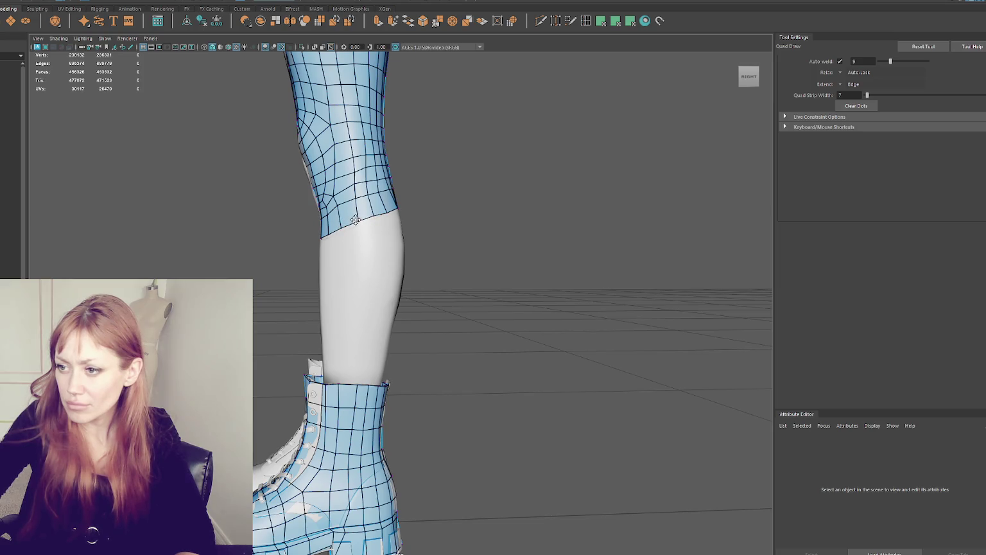
pyautogui.moveTo(360, 222)
pyautogui.keyDown('alt'); pyautogui.mouseDown()
pyautogui.moveTo(473, 220)
pyautogui.moveTo(437, 229)
pyautogui.mouseUp(); pyautogui.keyUp('alt')
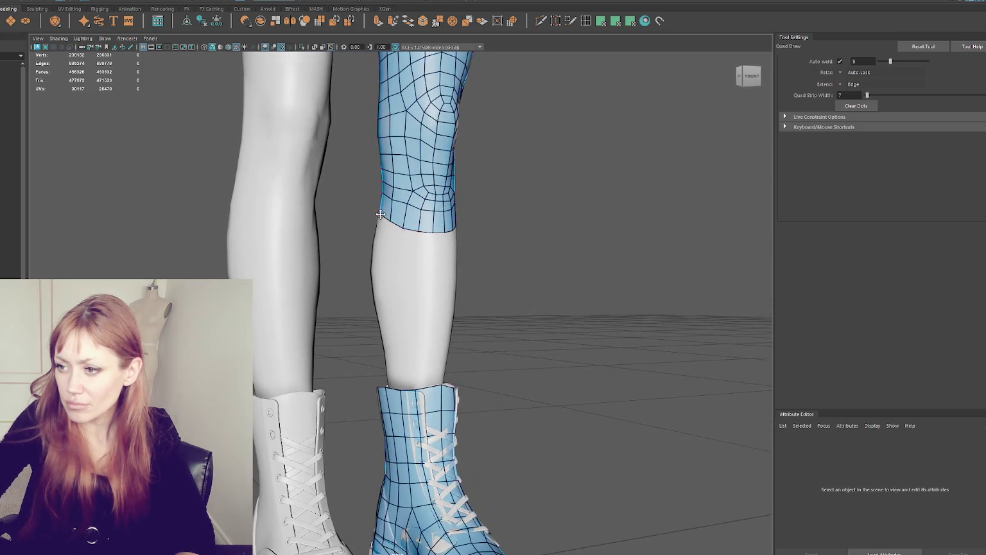
pyautogui.moveTo(387, 221)
pyautogui.keyDown('alt'); pyautogui.mouseDown()
pyautogui.moveTo(427, 203)
pyautogui.moveTo(506, 215)
pyautogui.moveTo(370, 217)
pyautogui.mouseUp(); pyautogui.keyUp('alt')
pyautogui.keyDown('shift'); pyautogui.click(384, 201); pyautogui.keyUp('shift')
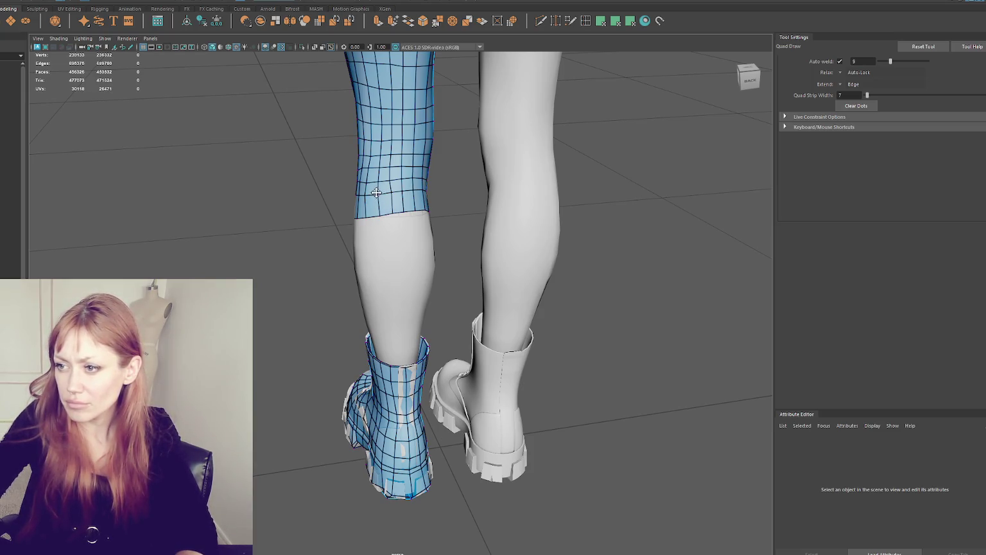
pyautogui.keyDown('alt'); pyautogui.moveTo(368, 195); pyautogui.dragTo(469, 181); pyautogui.keyUp('alt')
# In wireframe, select the leg mesh's bottom vertex ring and nudge it slightly upward
pyautogui.moveTo(467, 183); pyautogui.dragTo(435, 201, button='right')
pyautogui.press('4')
pyautogui.keyDown('alt'); pyautogui.moveTo(467, 214); pyautogui.dragTo(434, 217); pyautogui.keyUp('alt')
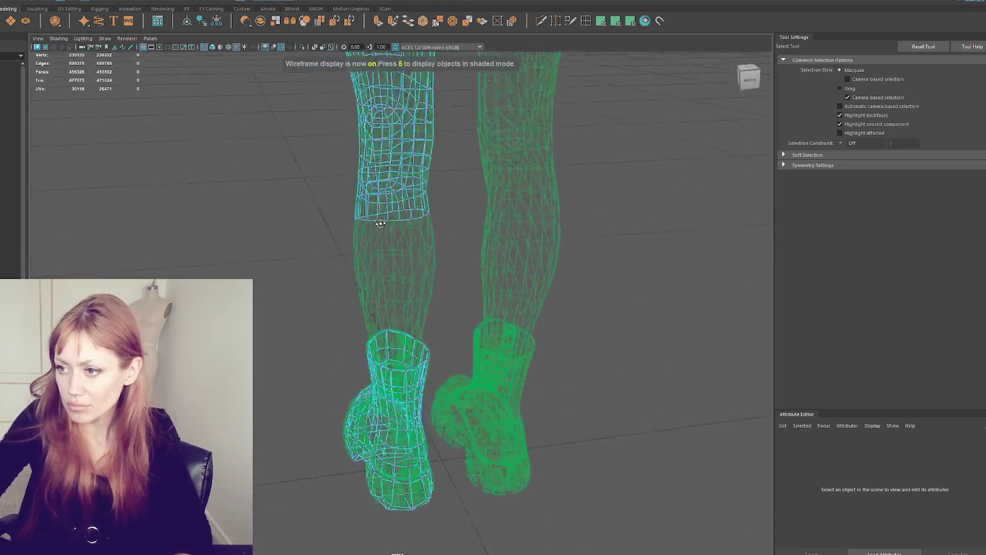
pyautogui.moveTo(322, 243); pyautogui.dragTo(323, 241)
pyautogui.keyDown('alt'); pyautogui.moveTo(322, 242); pyautogui.dragTo(487, 218); pyautogui.keyUp('alt')
pyautogui.press('r')
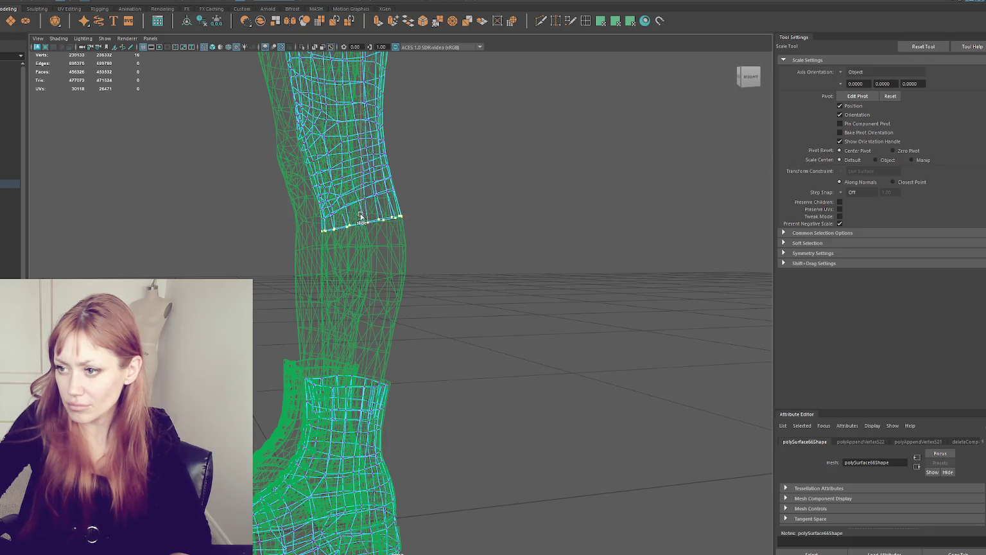
pyautogui.press('w')
pyautogui.moveTo(361, 216); pyautogui.dragTo(365, 201)
pyautogui.click(449, 183)
pyautogui.press('q')
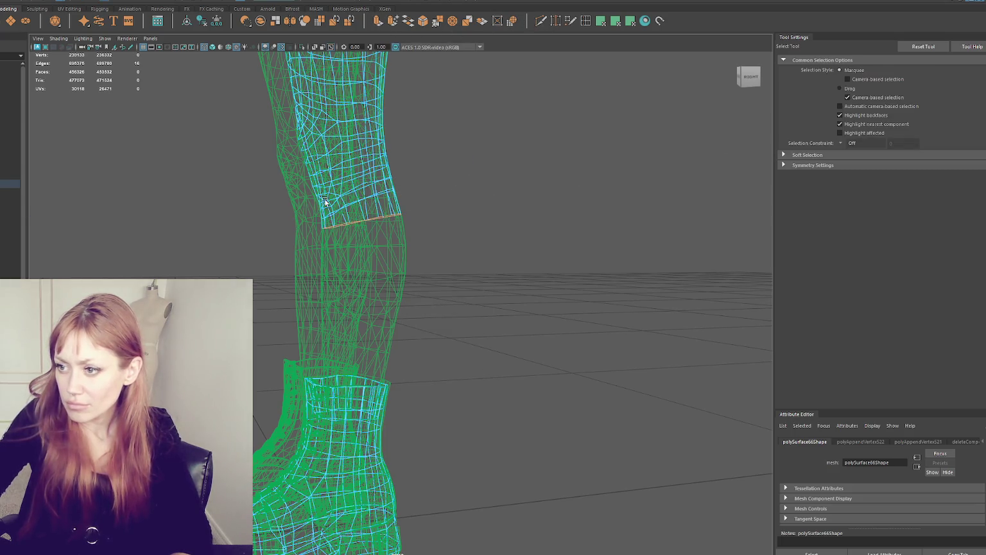
# Extrude the bottom edge loop down the shin and scale it to fit
pyautogui.hotkey('ctrl', 'e')
pyautogui.moveTo(343, 222); pyautogui.dragTo(331, 281)
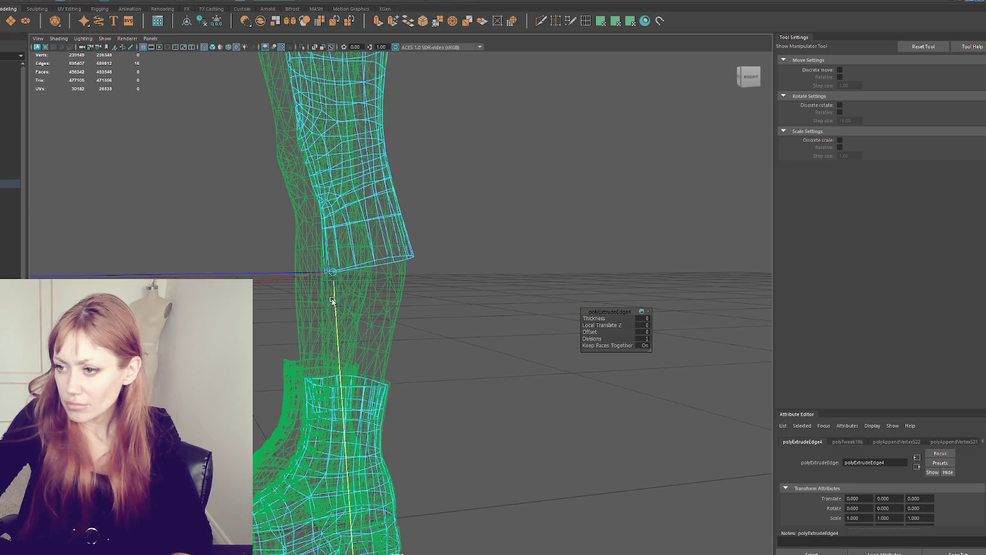
pyautogui.press('w')
pyautogui.moveTo(366, 167)
pyautogui.mouseDown()
pyautogui.moveTo(366, 254)
pyautogui.moveTo(364, 232)
pyautogui.mouseUp()
pyautogui.press('r')
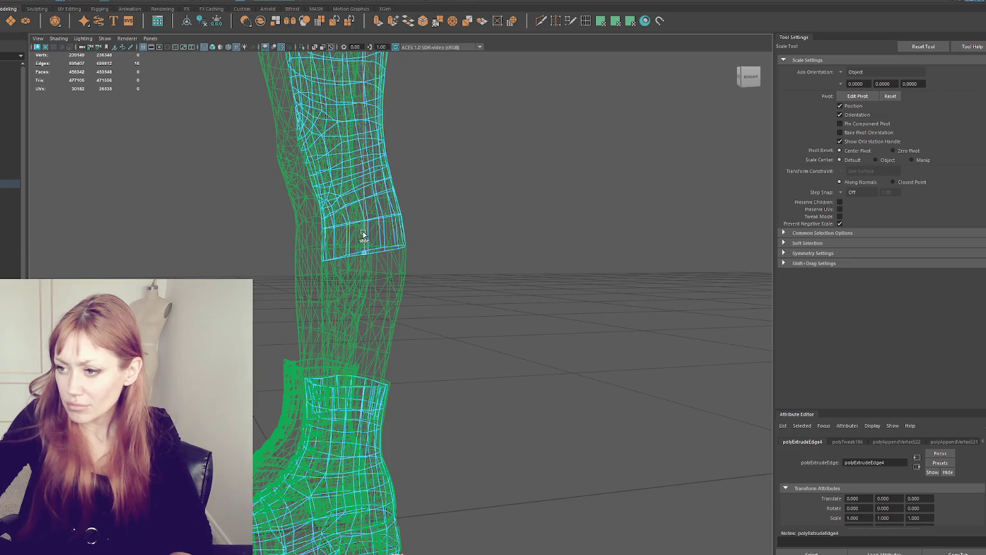
pyautogui.moveTo(325, 390); pyautogui.dragTo(323, 399, button='middle')
pyautogui.moveTo(366, 255); pyautogui.dragTo(365, 256, button='middle')
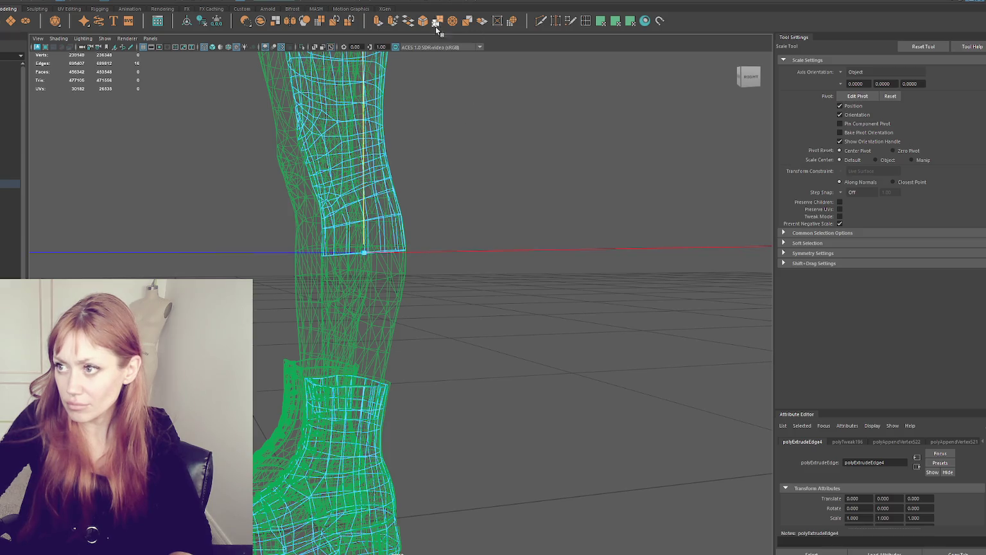
# Pull a second loop further down the shin, resize it, and extrude another toward the boot
pyautogui.press('w')
pyautogui.keyDown('shift'); pyautogui.moveTo(364, 226); pyautogui.dragTo(358, 336); pyautogui.keyUp('shift')
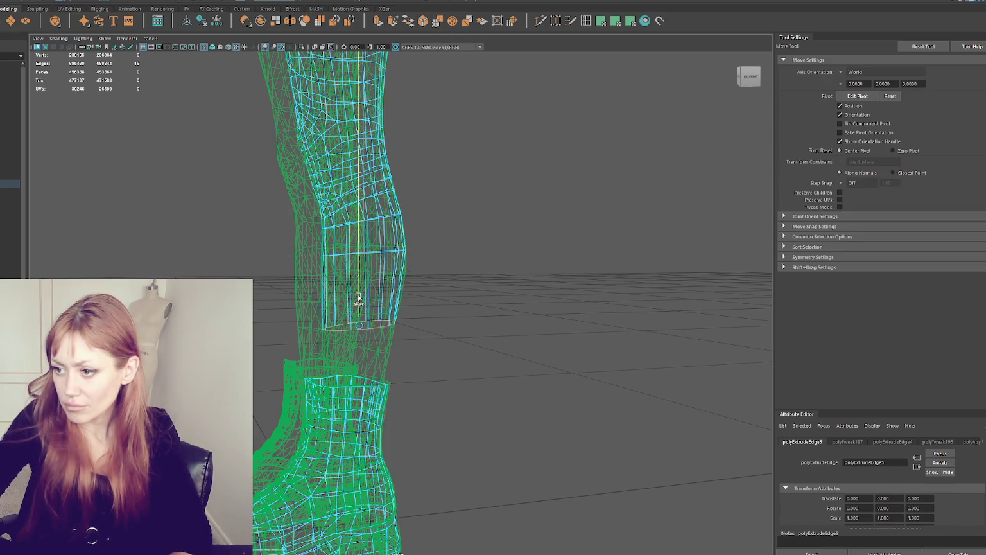
pyautogui.press('r')
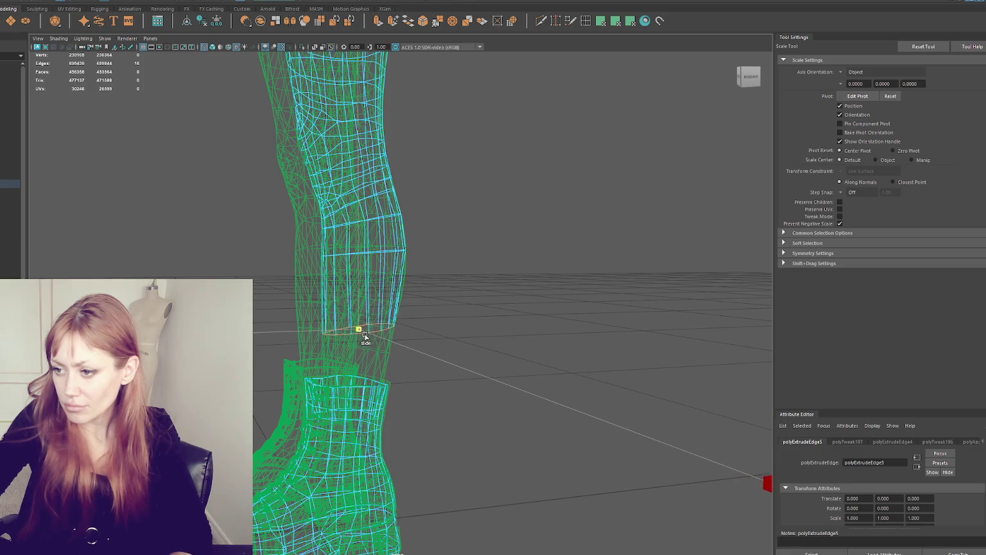
pyautogui.moveTo(358, 339); pyautogui.dragTo(357, 311, button='middle')
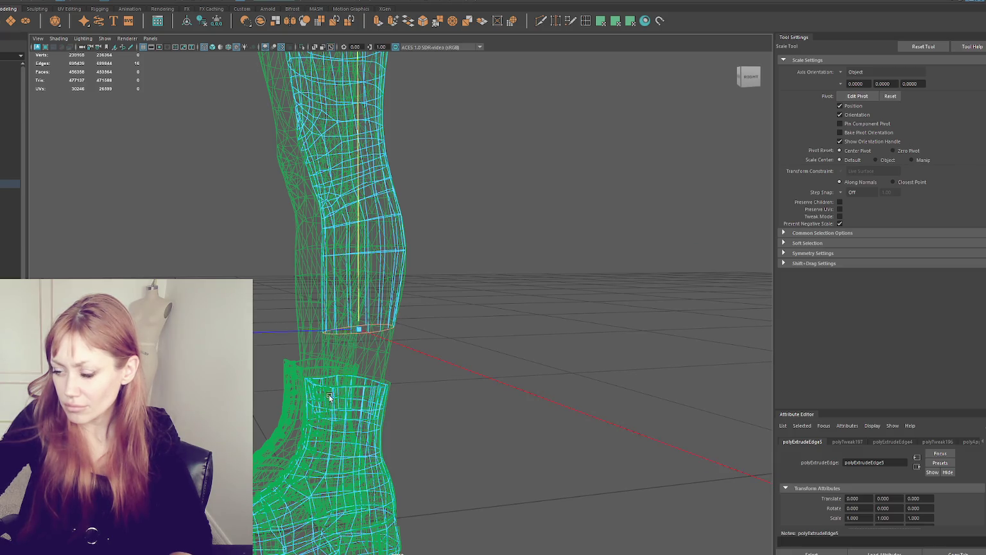
pyautogui.press('w')
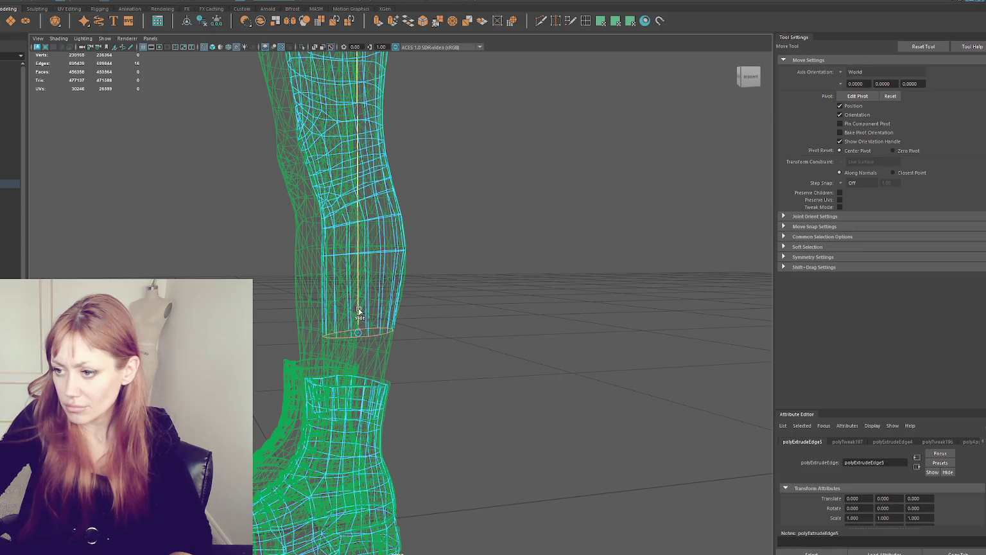
pyautogui.hotkey('ctrl', 'e')
pyautogui.moveTo(359, 313)
pyautogui.keyDown('alt'); pyautogui.mouseDown()
pyautogui.moveTo(370, 379)
pyautogui.moveTo(398, 360)
pyautogui.mouseUp(); pyautogui.keyUp('alt')
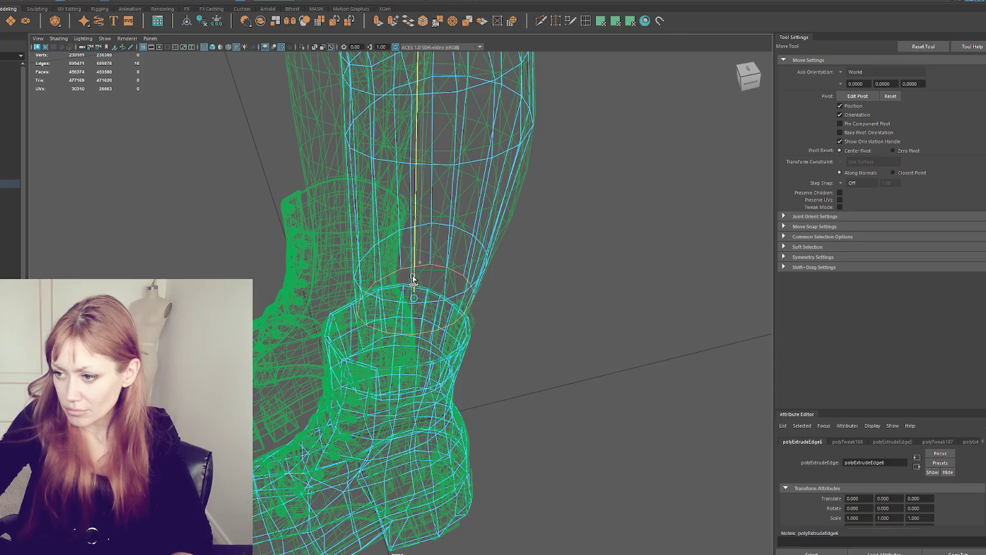
# Check the loop in shaded view and reposition it just above the boot top
pyautogui.press('6')
pyautogui.scroll(3, 412, 296)
pyautogui.scroll(3, 398, 340)
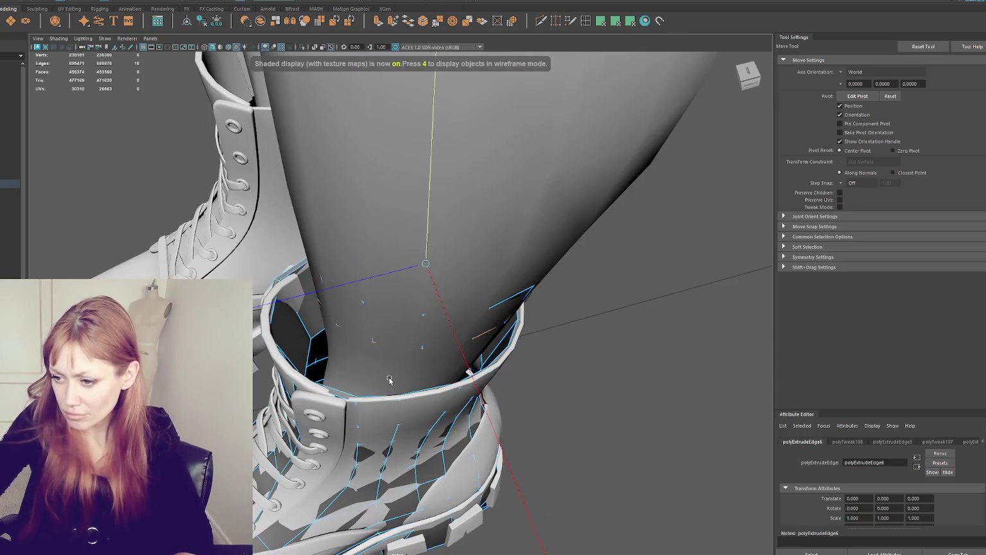
pyautogui.keyDown('alt'); pyautogui.moveTo(342, 387); pyautogui.dragTo(362, 388); pyautogui.keyUp('alt')
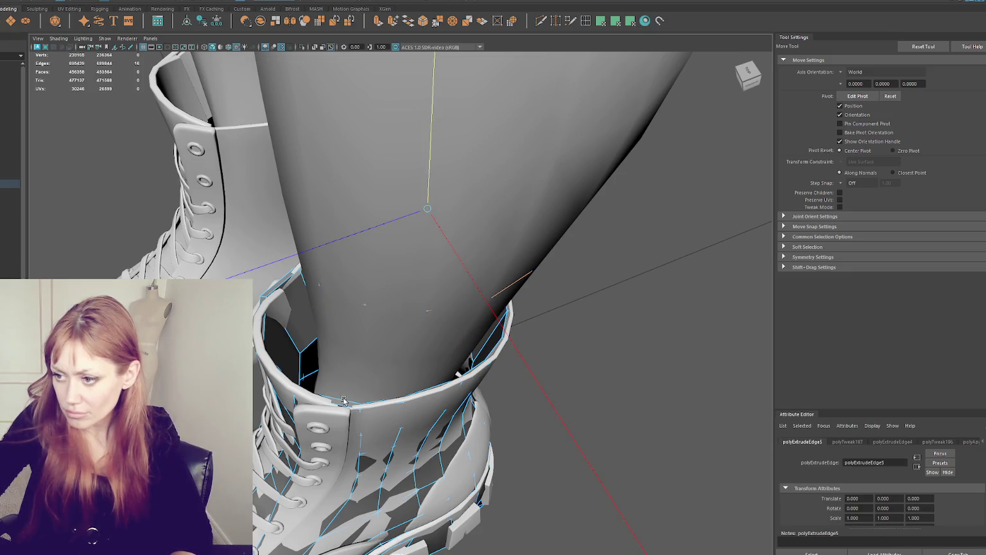
pyautogui.press('4')
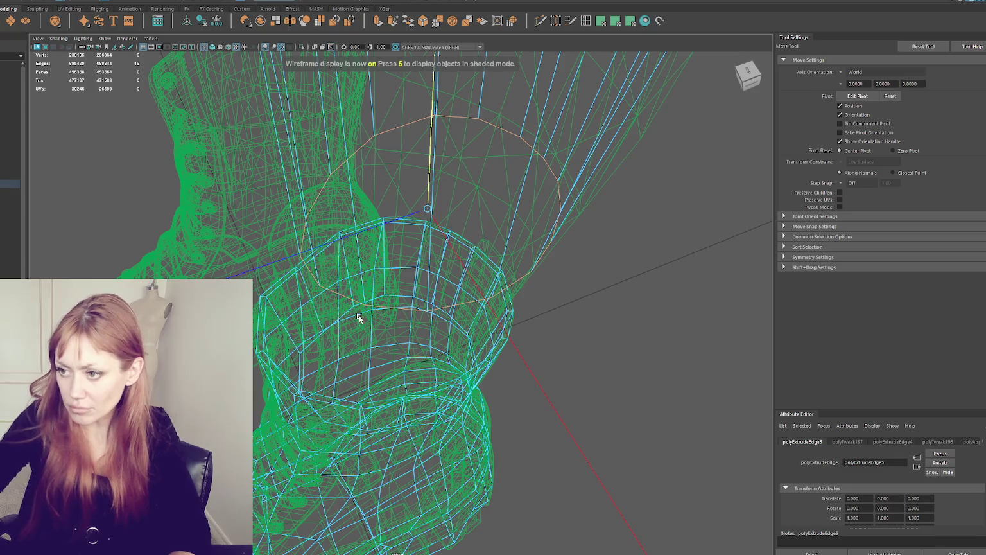
pyautogui.moveTo(357, 317); pyautogui.dragTo(398, 284, button='middle')
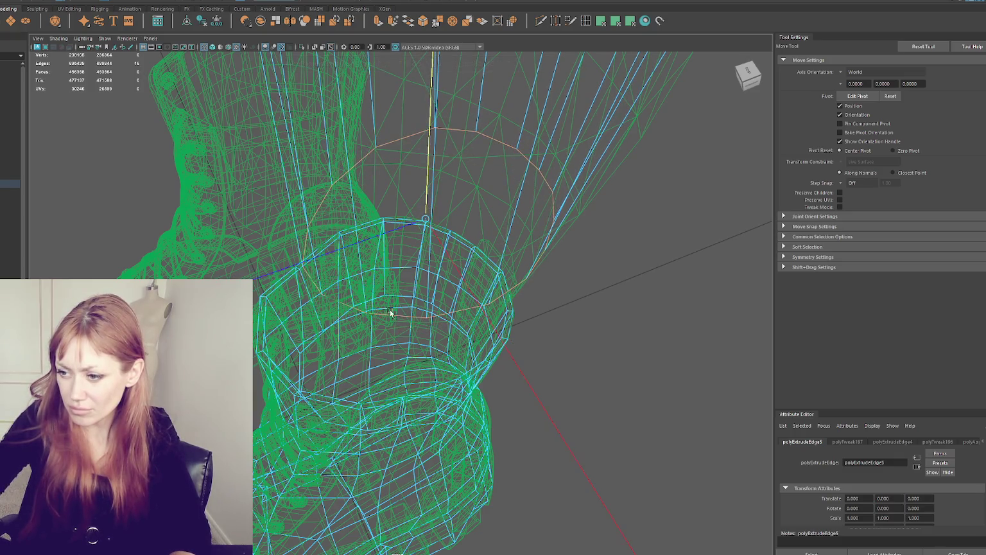
pyautogui.press('6')
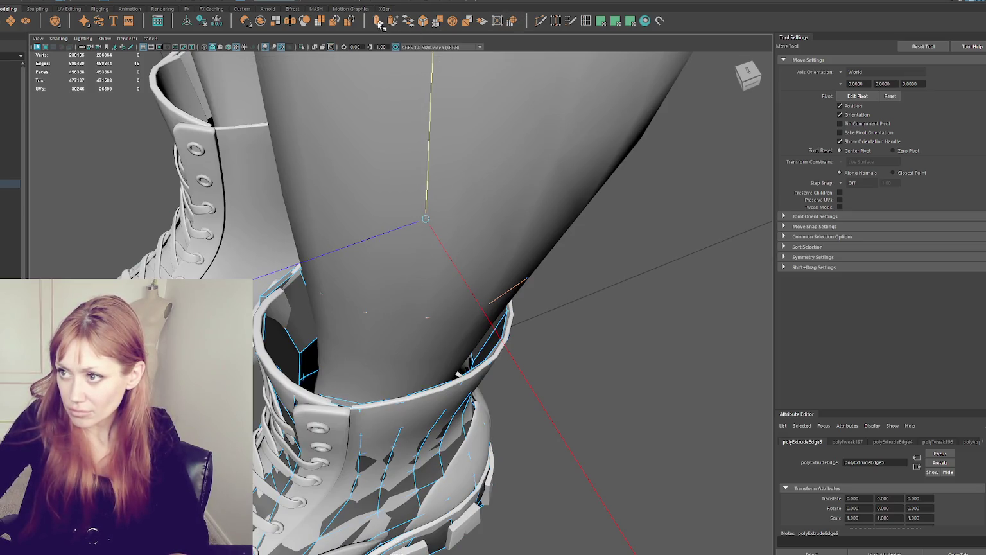
pyautogui.press('4')
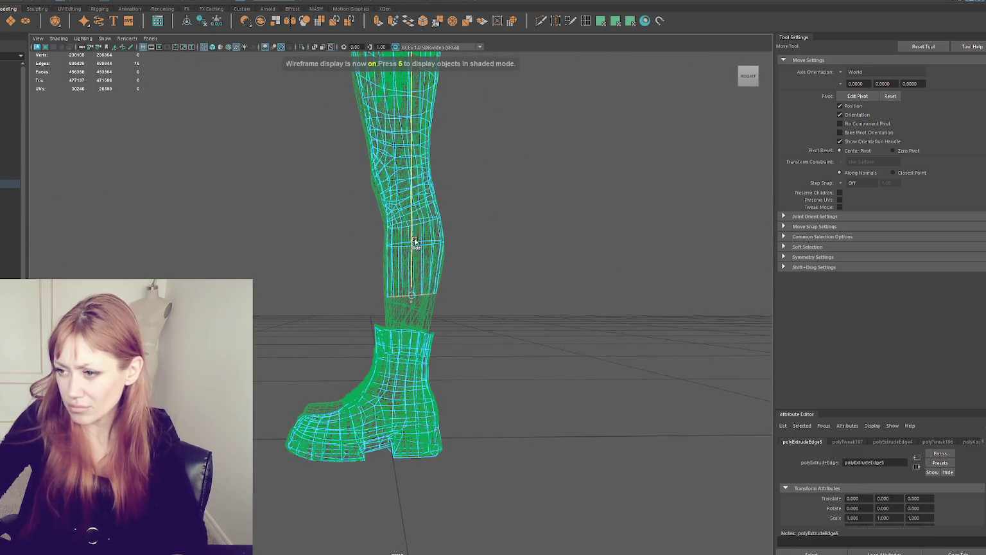
pyautogui.press('r')
pyautogui.press('w')
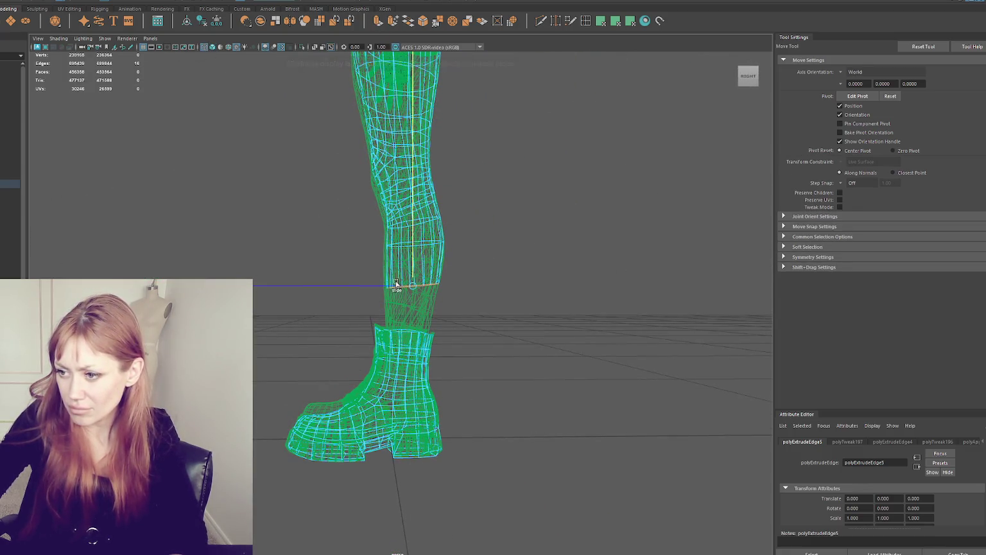
pyautogui.moveTo(426, 281)
pyautogui.keyDown('alt'); pyautogui.mouseDown()
pyautogui.moveTo(508, 291)
pyautogui.moveTo(413, 234)
pyautogui.mouseUp(); pyautogui.keyUp('alt')
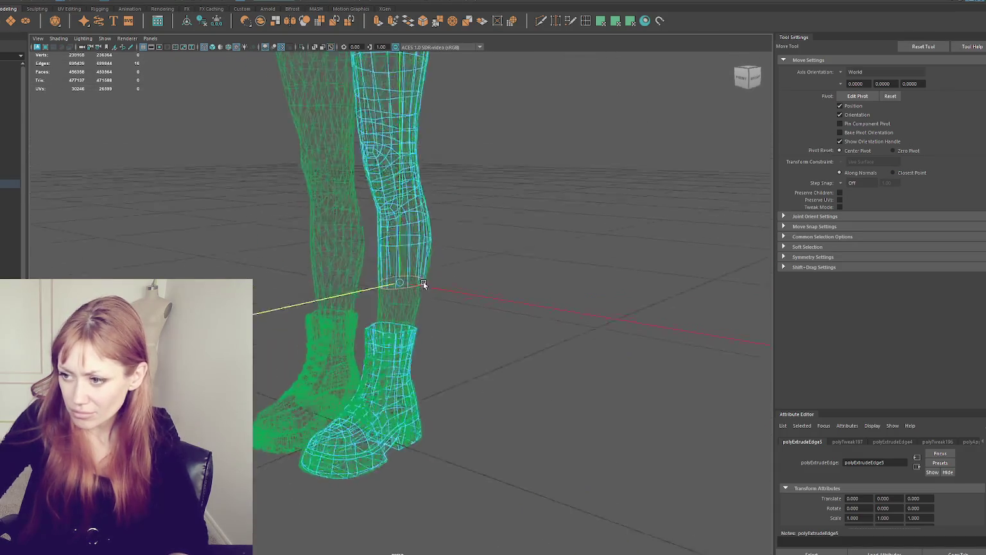
# Extrude a final loop down to the boot's top rim and scale it to fit
pyautogui.press('r')
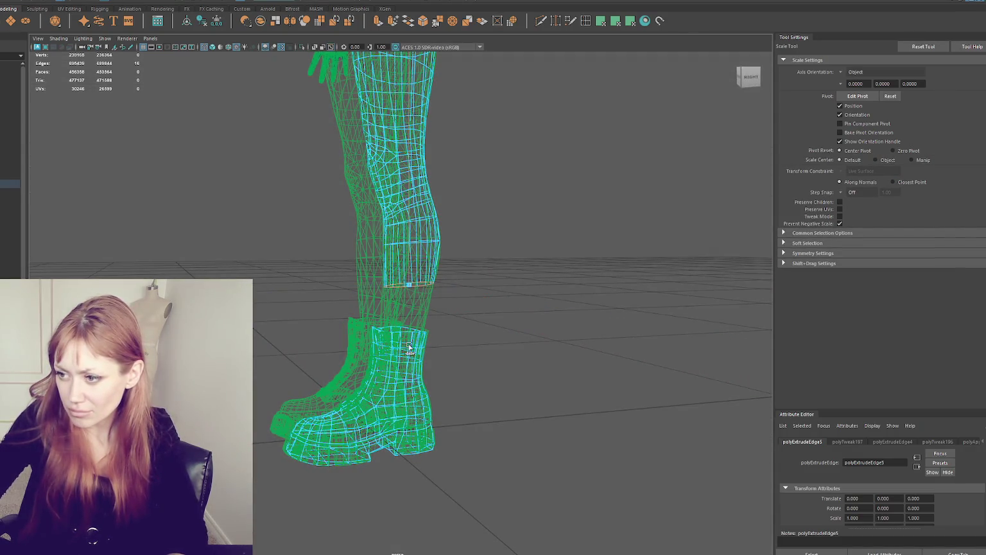
pyautogui.press('w')
pyautogui.keyDown('shift'); pyautogui.moveTo(409, 264); pyautogui.dragTo(404, 301); pyautogui.keyUp('shift')
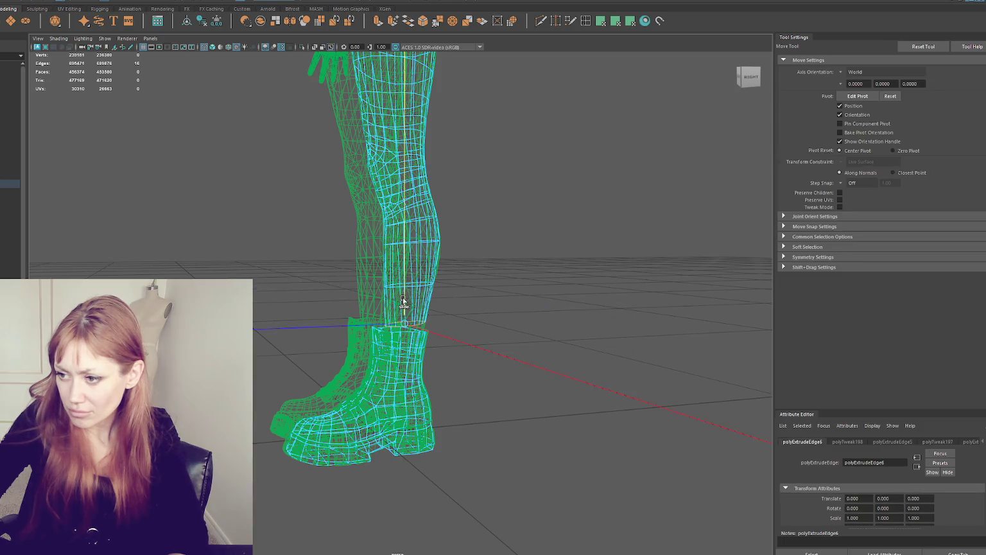
pyautogui.press('f')
pyautogui.press('r')
pyautogui.moveTo(409, 478)
pyautogui.keyDown('alt'); pyautogui.mouseDown()
pyautogui.moveTo(267, 395)
pyautogui.moveTo(365, 346)
pyautogui.mouseUp(); pyautogui.keyUp('alt')
pyautogui.press('q')
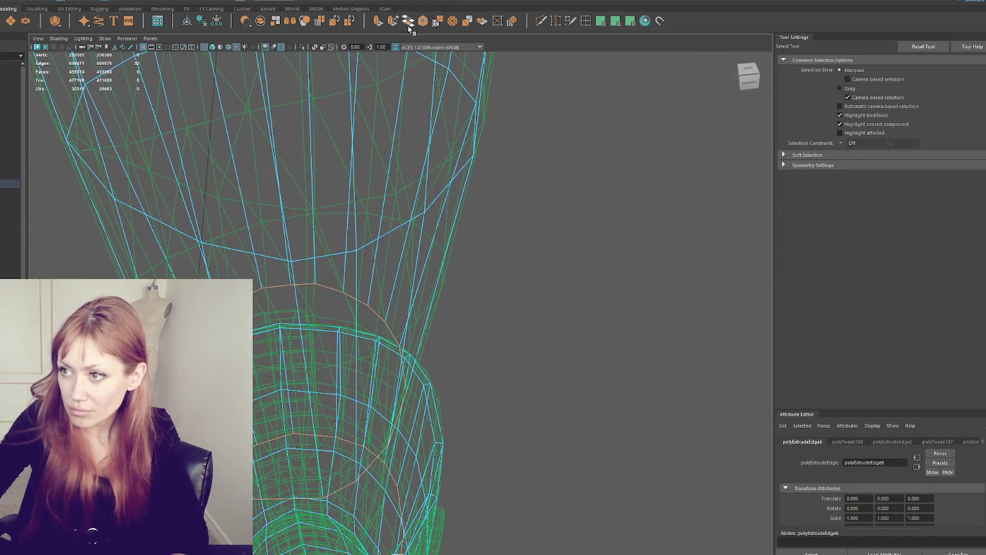
# Try bridging the leg loop to the boot top, then undo the failed result
pyautogui.click(409, 25)
pyautogui.press('5')
pyautogui.moveTo(414, 214)
pyautogui.keyDown('alt'); pyautogui.mouseDown()
pyautogui.moveTo(427, 242)
pyautogui.moveTo(419, 238)
pyautogui.mouseUp(); pyautogui.keyUp('alt')
pyautogui.hotkey('ctrl', 'z')
# Isolate the right leg mesh and bridge its bottom edge loop to the boot's top edge
pyautogui.press('q')
pyautogui.click(576, 158)
pyautogui.scroll(-5, 577, 158)
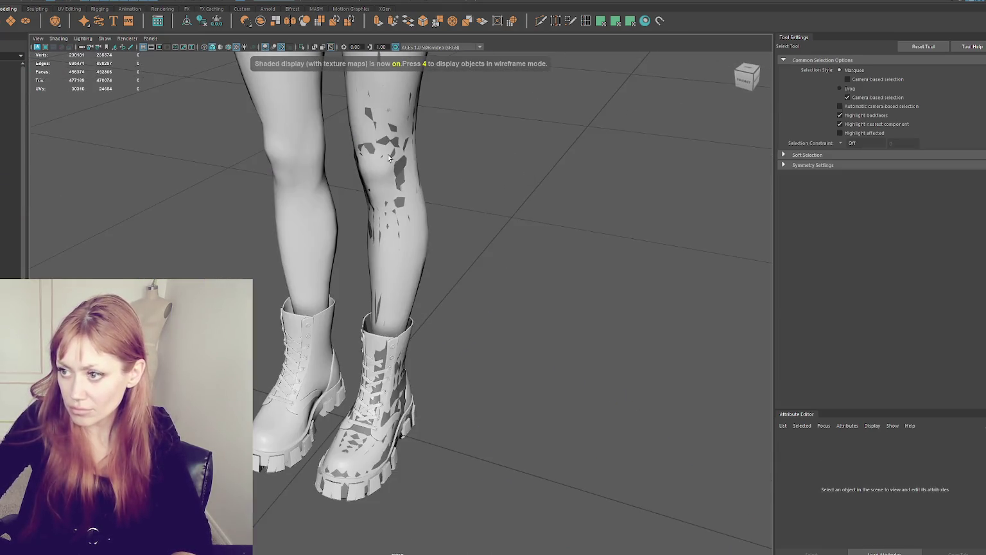
pyautogui.click(388, 158)
pyautogui.press('4')
pyautogui.hotkey('ctrl', '1')
pyautogui.press('5')
pyautogui.scroll(5, 445, 223)
pyautogui.keyDown('alt'); pyautogui.moveTo(445, 222); pyautogui.dragTo(478, 256); pyautogui.keyUp('alt')
pyautogui.moveTo(541, 289); pyautogui.dragTo(541, 246, button='right')
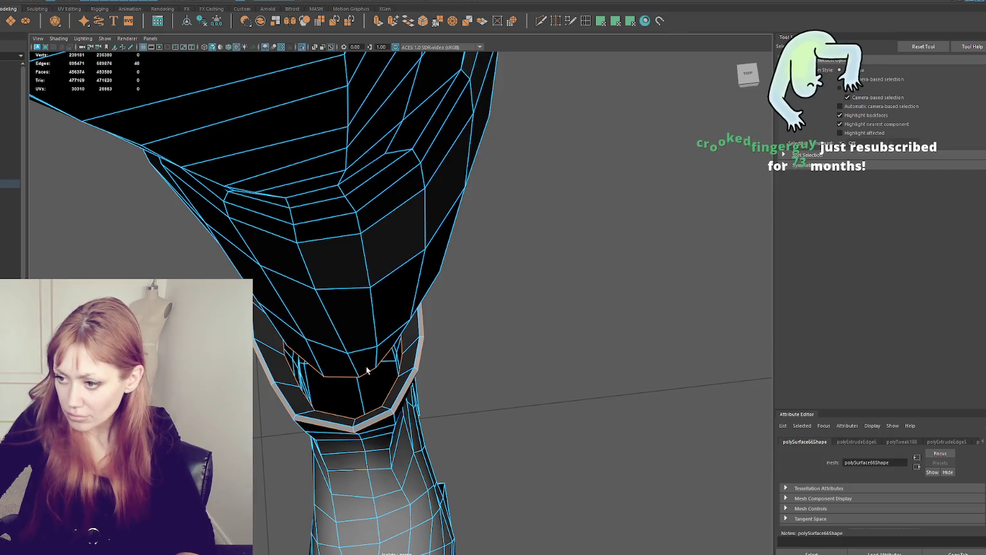
pyautogui.click(409, 26)
# Inspect the bridged join and return to object selection in textured display
pyautogui.moveTo(410, 77)
pyautogui.keyDown('alt'); pyautogui.mouseDown()
pyautogui.moveTo(379, 209)
pyautogui.moveTo(379, 194)
pyautogui.moveTo(480, 161)
pyautogui.moveTo(423, 170)
pyautogui.mouseUp(); pyautogui.keyUp('alt')
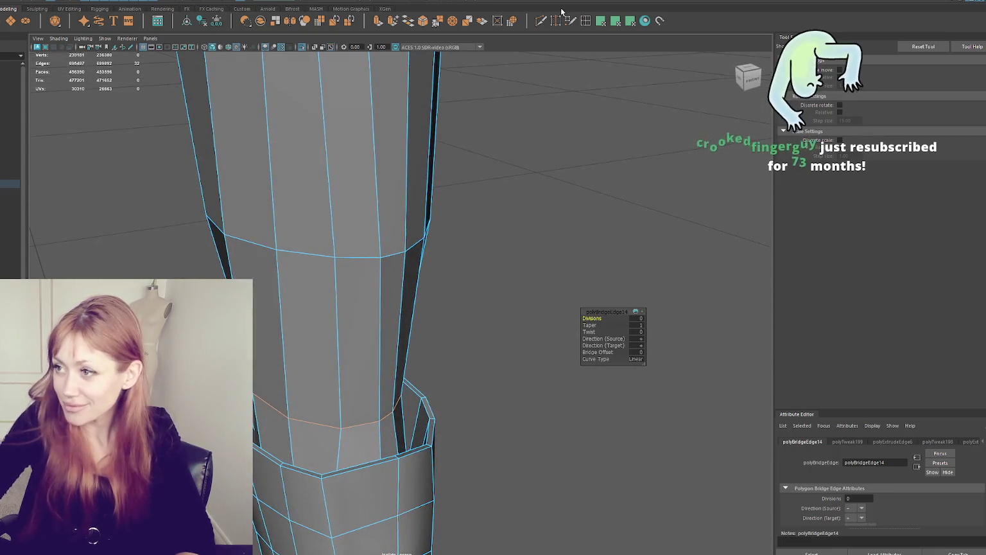
pyautogui.click(470, 233)
pyautogui.keyDown('alt'); pyautogui.moveTo(470, 233); pyautogui.dragTo(495, 238); pyautogui.keyUp('alt')
pyautogui.rightClick(492, 196)
pyautogui.click(533, 183)
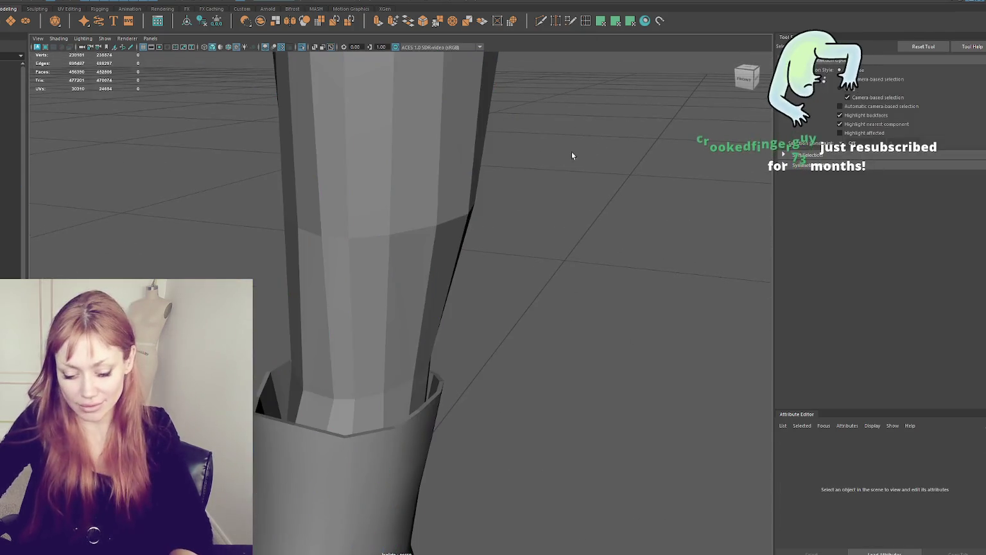
pyautogui.press('6')
pyautogui.keyDown('alt'); pyautogui.moveTo(575, 150); pyautogui.dragTo(451, 209); pyautogui.keyUp('alt')
# Select the retopology mesh and review the lower leg and boot in wireframe and shaded views
pyautogui.click(441, 245)
pyautogui.moveTo(441, 245)
pyautogui.keyDown('alt'); pyautogui.mouseDown()
pyautogui.moveTo(411, 259)
pyautogui.moveTo(444, 344)
pyautogui.moveTo(473, 270)
pyautogui.moveTo(443, 214)
pyautogui.moveTo(520, 295)
pyautogui.moveTo(449, 284)
pyautogui.moveTo(390, 293)
pyautogui.moveTo(401, 288)
pyautogui.moveTo(502, 340)
pyautogui.moveTo(476, 228)
pyautogui.mouseUp(); pyautogui.keyUp('alt')
pyautogui.scroll(-3, 432, 255)
pyautogui.scroll(3, 411, 259)
pyautogui.press('4')
pyautogui.press('5')
pyautogui.moveTo(539, 261); pyautogui.dragTo(542, 236, button='right')
pyautogui.keyDown('alt'); pyautogui.moveTo(542, 236); pyautogui.dragTo(392, 332); pyautogui.keyUp('alt')
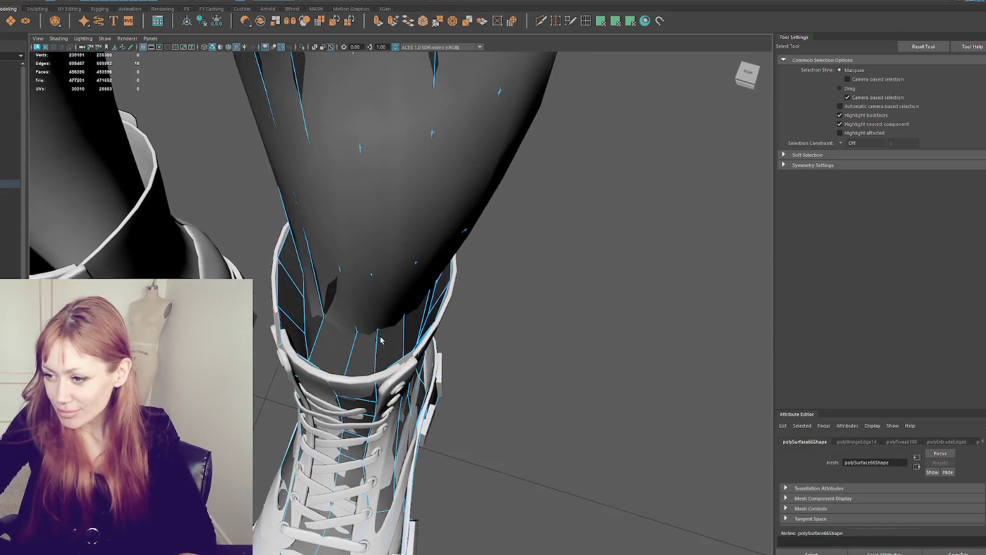
# Slide the selected vertices down toward the boot top and relax the mesh above it
pyautogui.moveTo(306, 348)
pyautogui.keyDown('alt'); pyautogui.mouseDown()
pyautogui.moveTo(342, 368)
pyautogui.moveTo(346, 359)
pyautogui.mouseUp(); pyautogui.keyUp('alt')
pyautogui.press('r')
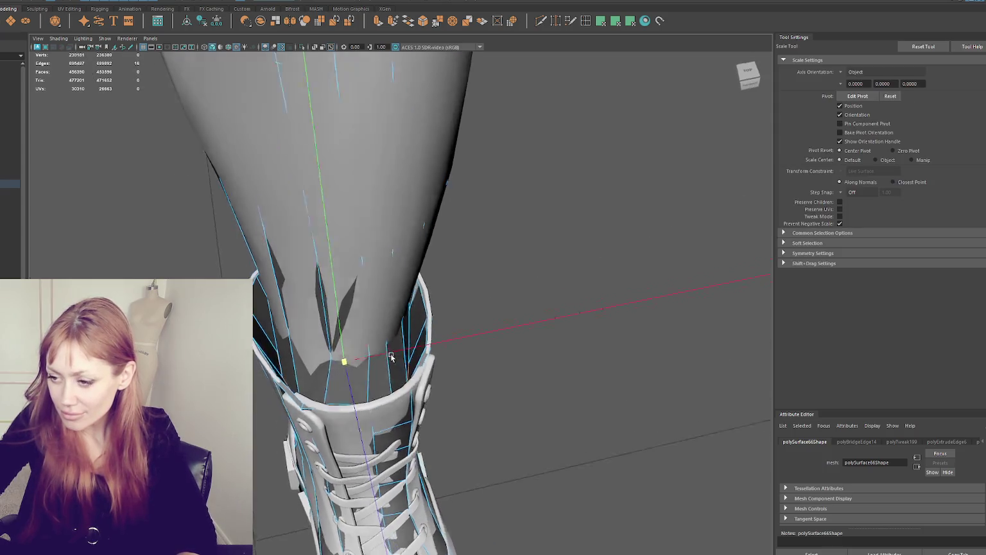
pyautogui.press('q')
pyautogui.press('4')
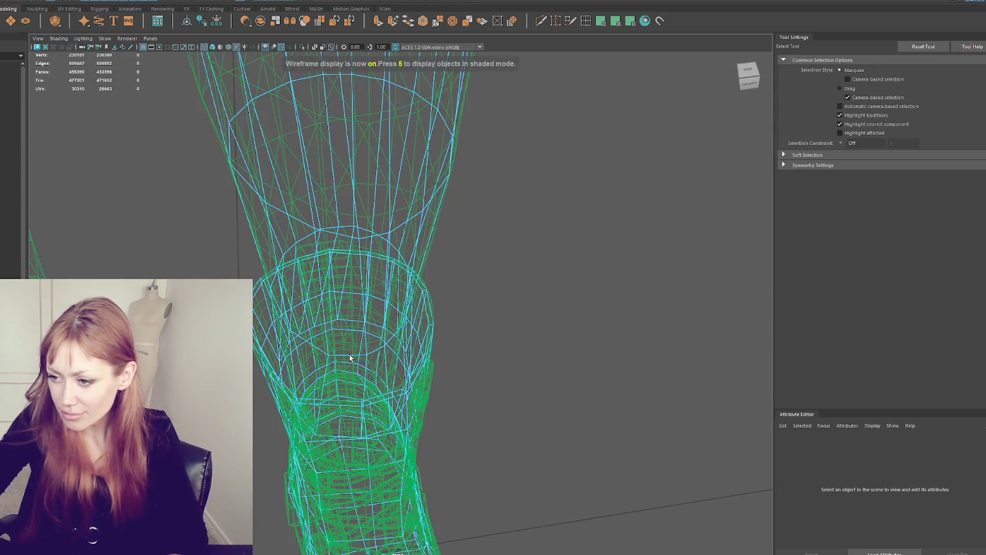
pyautogui.press('6')
pyautogui.press('w')
pyautogui.moveTo(334, 271)
pyautogui.mouseDown()
pyautogui.moveTo(340, 315)
pyautogui.moveTo(361, 299)
pyautogui.mouseUp()
pyautogui.moveTo(394, 248)
pyautogui.keyDown('alt'); pyautogui.mouseDown()
pyautogui.moveTo(351, 240)
pyautogui.moveTo(427, 269)
pyautogui.mouseUp(); pyautogui.keyUp('alt')
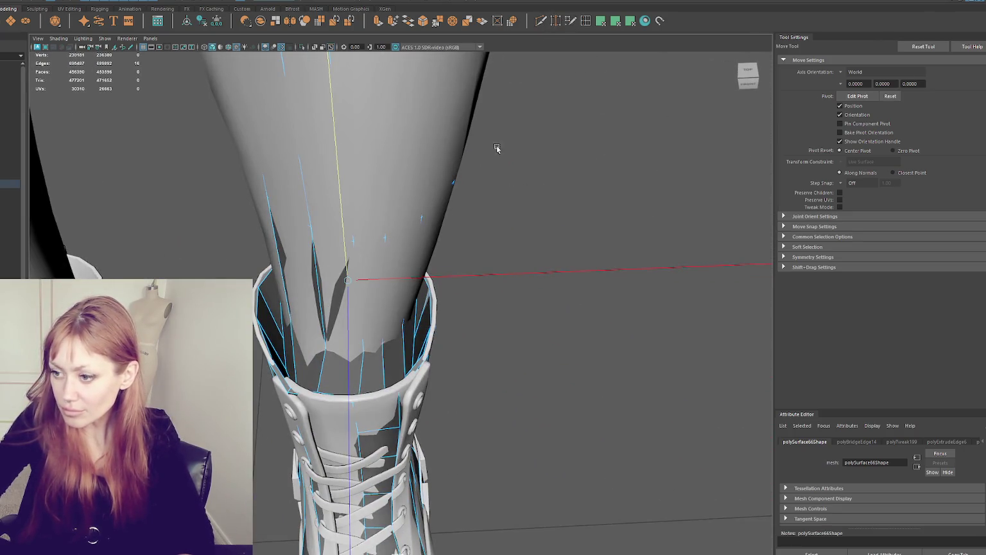
pyautogui.keyDown('shift'); pyautogui.moveTo(526, 100); pyautogui.dragTo(508, 77, button='right'); pyautogui.keyUp('shift')
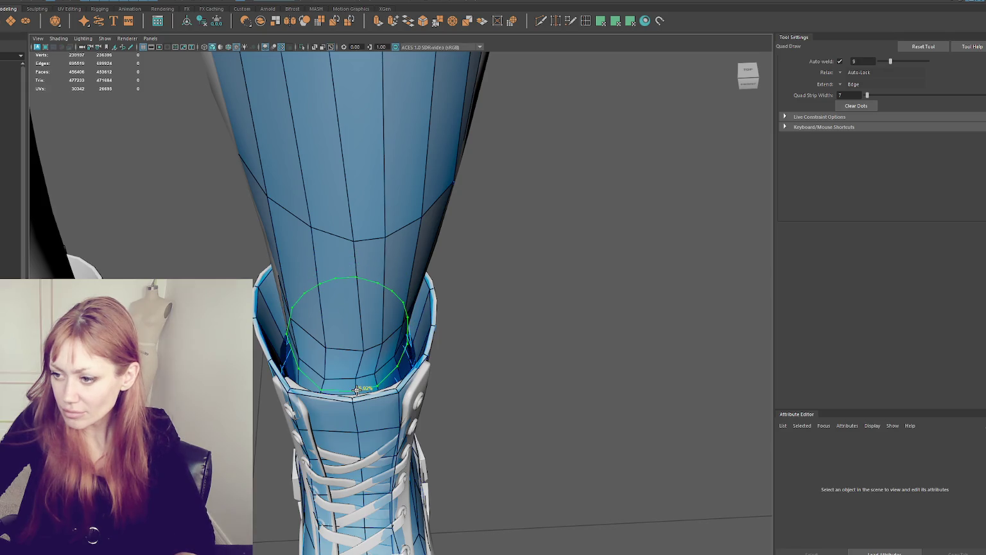
# Insert a horizontal edge loop around the leg, relax it near the boot, and undo an extra loop
pyautogui.keyDown('alt'); pyautogui.moveTo(357, 390); pyautogui.dragTo(399, 316); pyautogui.keyUp('alt')
pyautogui.keyDown('ctrl'); pyautogui.click(362, 311); pyautogui.keyUp('ctrl')
pyautogui.keyDown('shift'); pyautogui.moveTo(369, 352); pyautogui.dragTo(359, 343); pyautogui.keyUp('shift')
pyautogui.keyDown('alt'); pyautogui.moveTo(474, 296); pyautogui.dragTo(456, 290); pyautogui.keyUp('alt')
pyautogui.keyDown('ctrl'); pyautogui.click(372, 272); pyautogui.keyUp('ctrl')
pyautogui.hotkey('ctrl', 'z')
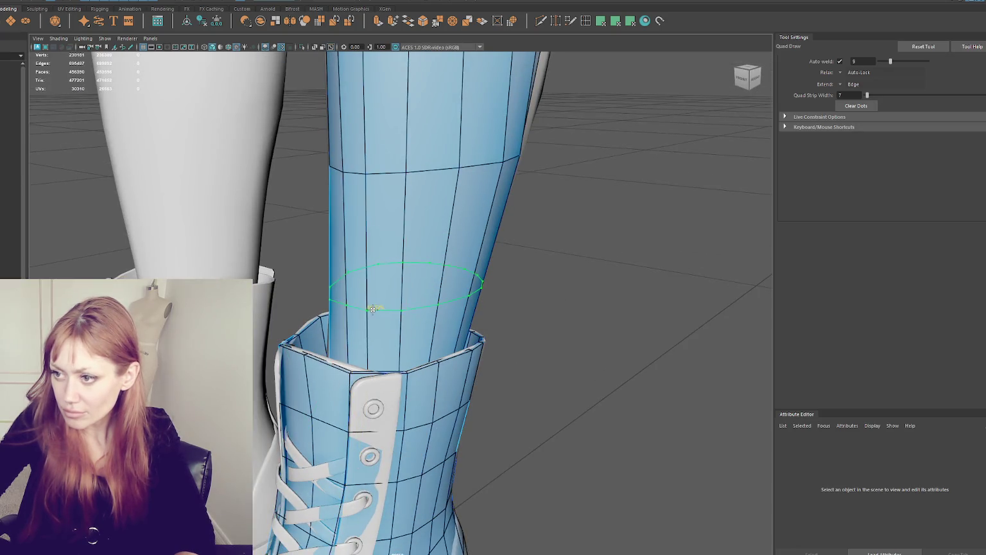
pyautogui.hotkey('ctrl', 'z')
pyautogui.hotkey('ctrl', 'z')
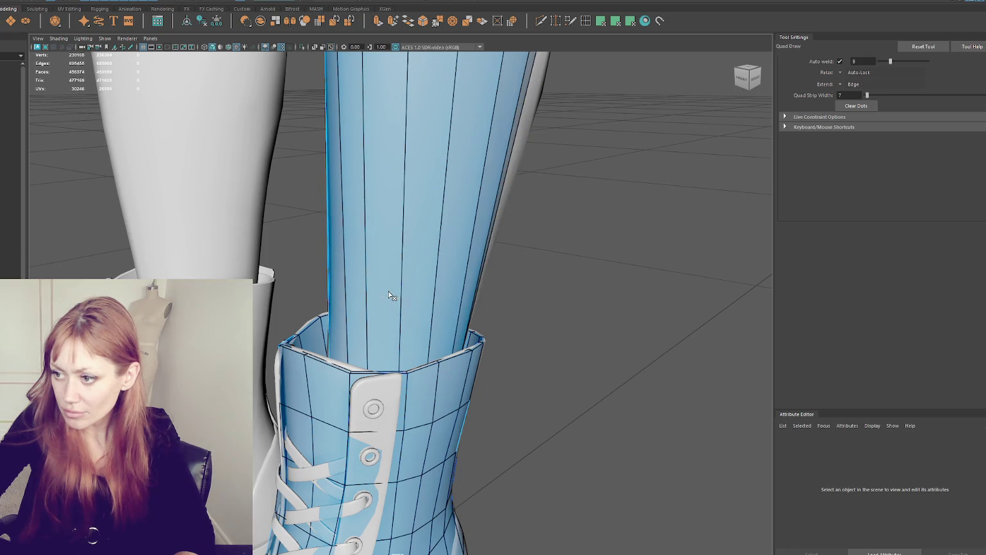
# Add another edge loop around the shin from a front view
pyautogui.scroll(-10, 448, 204)
pyautogui.keyDown('alt'); pyautogui.moveTo(448, 204); pyautogui.dragTo(419, 277); pyautogui.keyUp('alt')
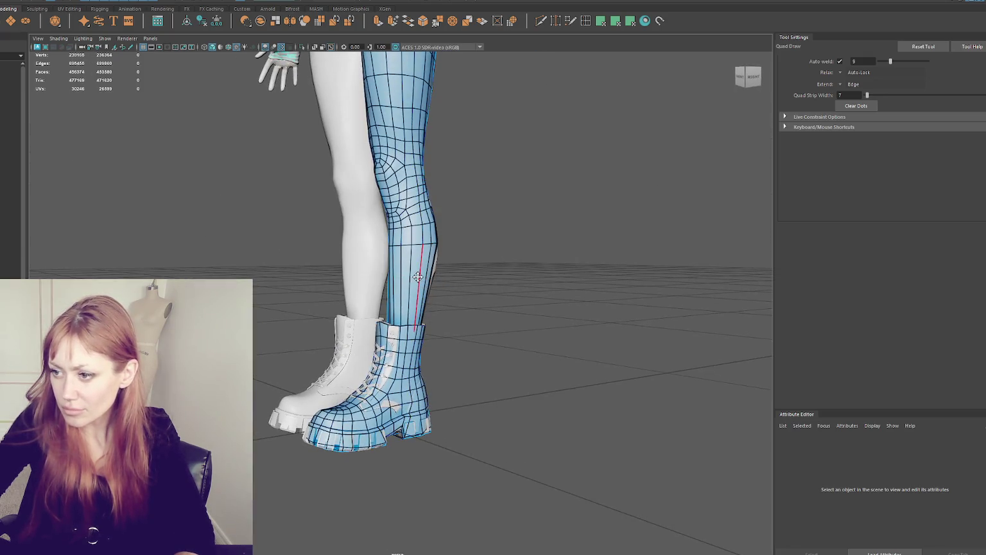
pyautogui.moveTo(506, 275)
pyautogui.keyDown('alt'); pyautogui.mouseDown()
pyautogui.moveTo(456, 271)
pyautogui.moveTo(573, 275)
pyautogui.moveTo(470, 278)
pyautogui.mouseUp(); pyautogui.keyUp('alt')
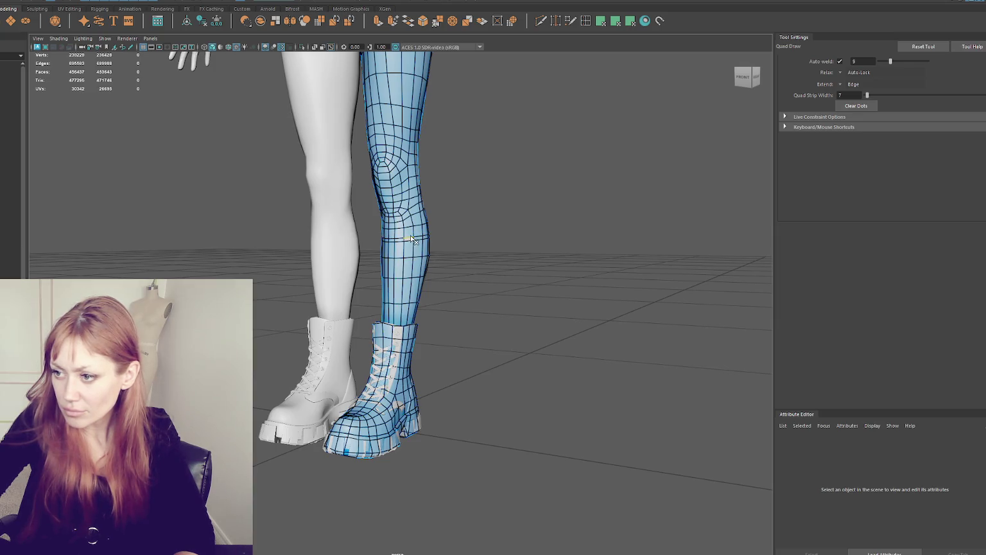
pyautogui.scroll(2, 415, 241)
pyautogui.scroll(1, 424, 218)
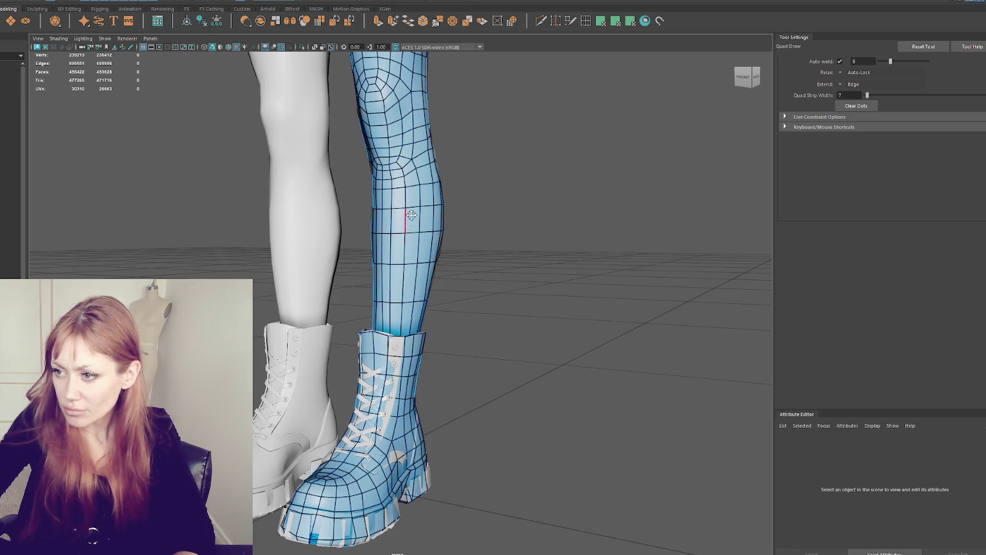
pyautogui.keyDown('ctrl'); pyautogui.click(406, 204); pyautogui.keyUp('ctrl')
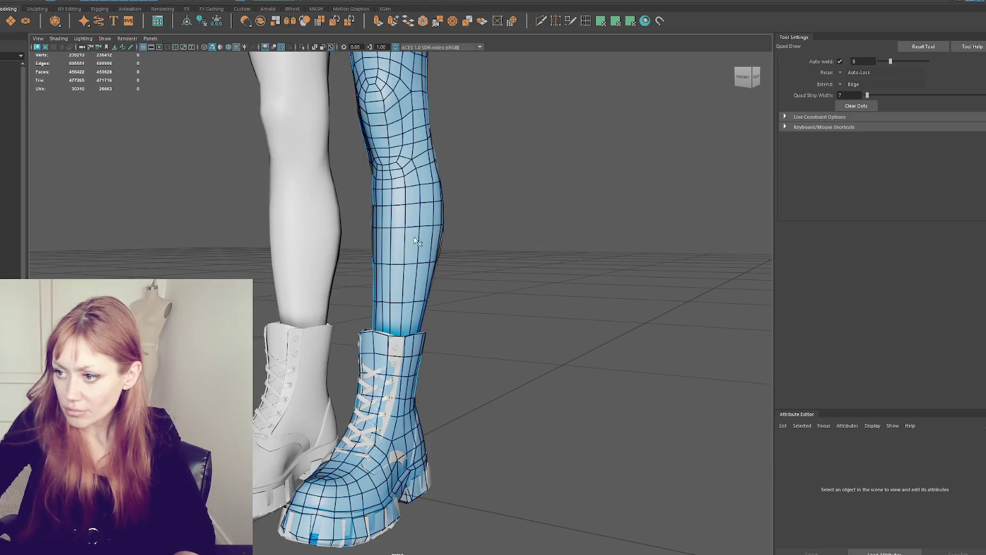
# Check the leg from several angles, then exit Quad Draw and deselect everything
pyautogui.moveTo(404, 258)
pyautogui.keyDown('alt'); pyautogui.mouseDown()
pyautogui.moveTo(427, 264)
pyautogui.moveTo(422, 281)
pyautogui.moveTo(470, 271)
pyautogui.mouseUp(); pyautogui.keyUp('alt')
pyautogui.keyDown('alt'); pyautogui.moveTo(414, 309); pyautogui.dragTo(483, 298); pyautogui.keyUp('alt')
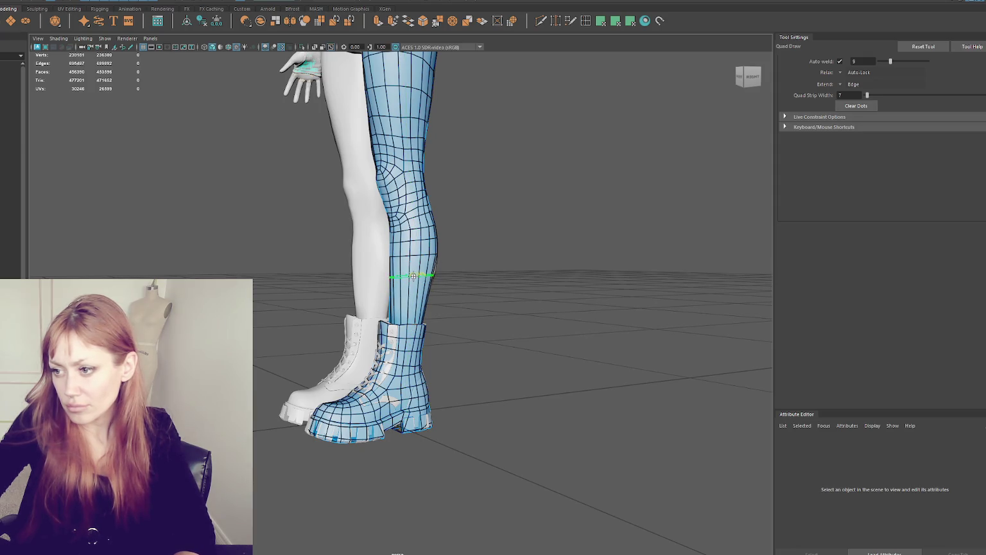
pyautogui.moveTo(411, 301)
pyautogui.keyDown('alt'); pyautogui.mouseDown()
pyautogui.moveTo(451, 286)
pyautogui.moveTo(546, 295)
pyautogui.moveTo(498, 203)
pyautogui.mouseUp(); pyautogui.keyUp('alt')
pyautogui.press('q')
pyautogui.keyDown('alt'); pyautogui.moveTo(425, 196); pyautogui.dragTo(366, 204, button='right'); pyautogui.keyUp('alt')
pyautogui.click(366, 204)
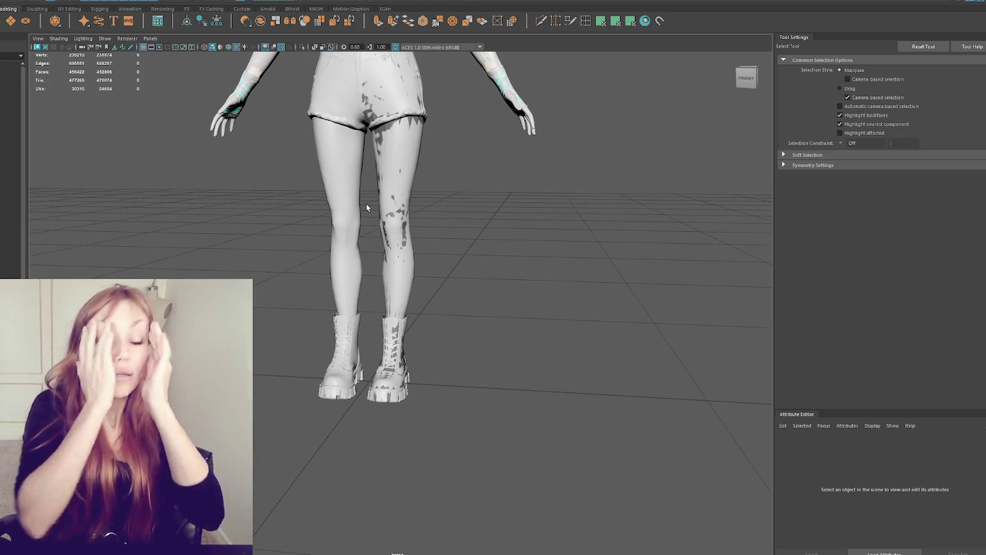
# Frame the legs and select the leg retopology mesh
pyautogui.keyDown('alt'); pyautogui.moveTo(427, 139); pyautogui.dragTo(449, 135, button='right'); pyautogui.keyUp('alt')
pyautogui.keyDown('alt'); pyautogui.moveTo(450, 135); pyautogui.dragTo(455, 373, button='middle'); pyautogui.keyUp('alt')
pyautogui.scroll(2, 454, 374)
pyautogui.click(455, 373)
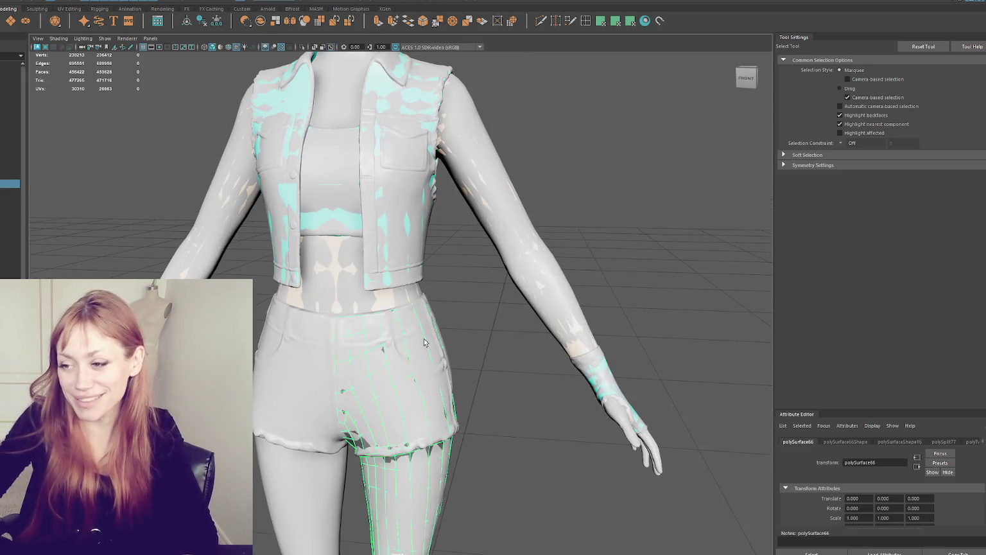
pyautogui.scroll(2, 450, 356)
pyautogui.scroll(3, 443, 334)
pyautogui.scroll(2, 438, 318)
pyautogui.scroll(2, 437, 313)
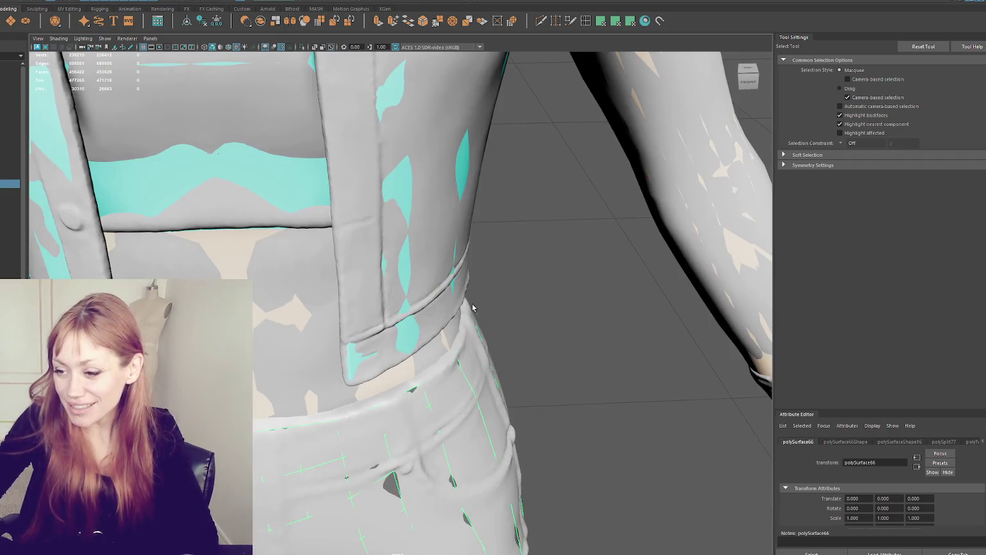
pyautogui.scroll(2, 469, 302)
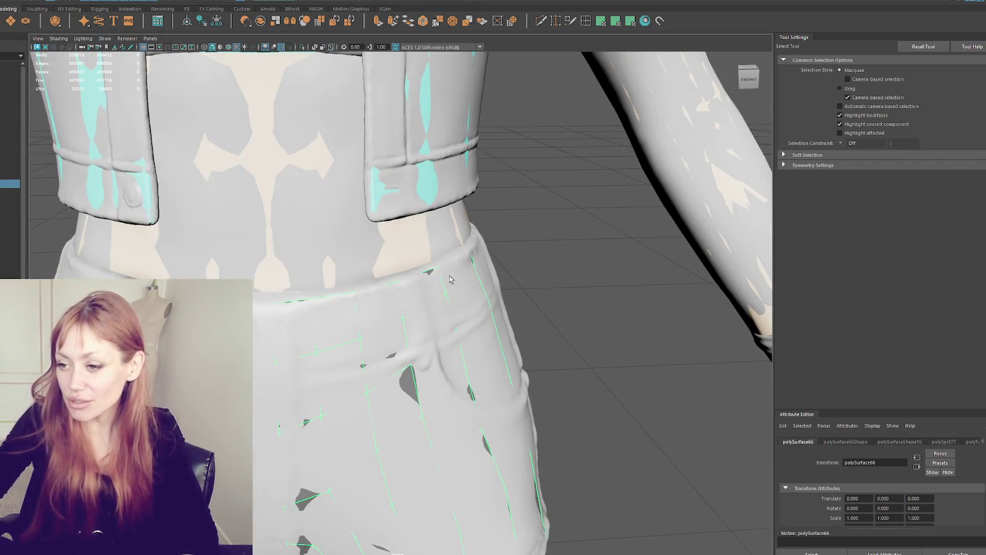
pyautogui.scroll(-10, 450, 279)
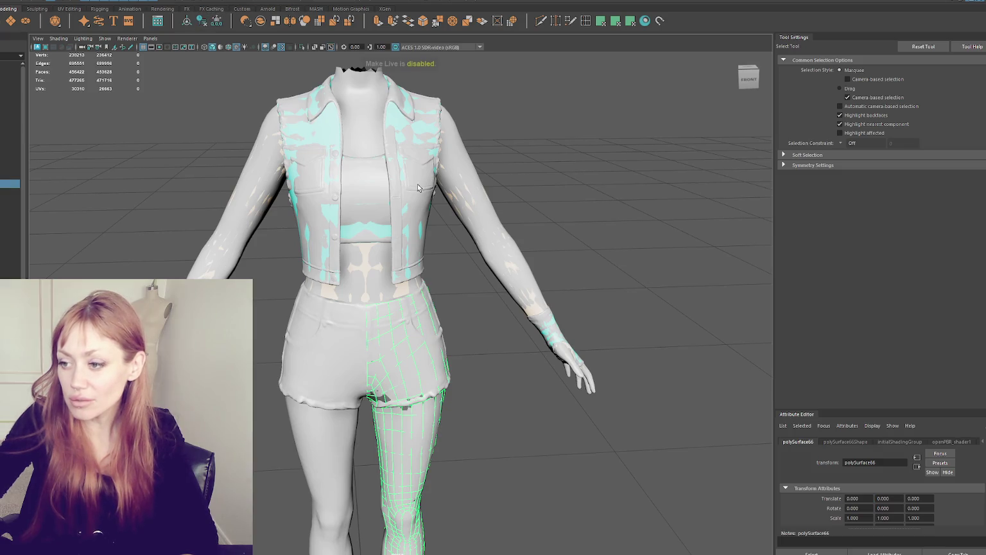
pyautogui.press('w')
pyautogui.keyDown('alt'); pyautogui.moveTo(463, 310); pyautogui.dragTo(375, 207, button='middle'); pyautogui.keyUp('alt')
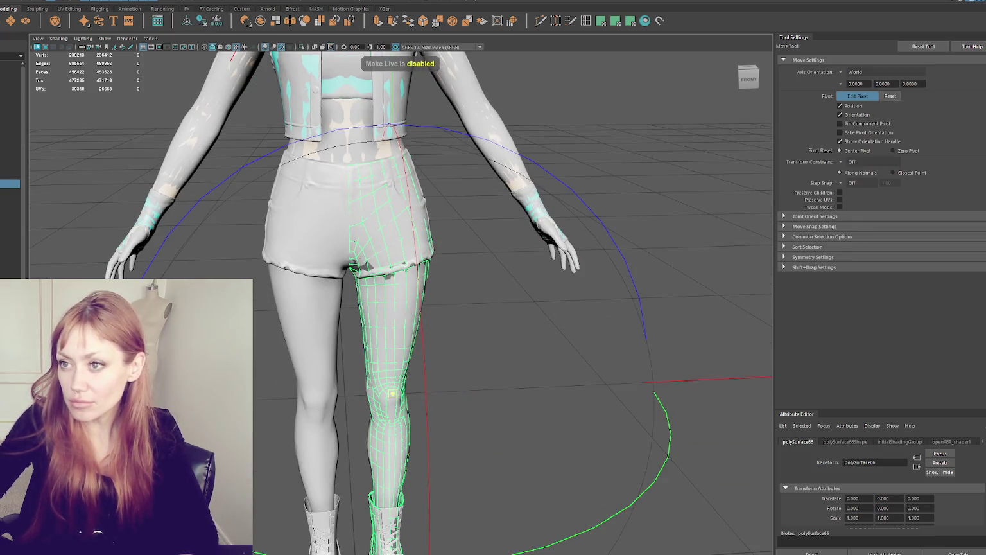
pyautogui.click(398, 360)
# Mirror the leg mesh onto the other leg, combine both halves, and isolate the result
pyautogui.click(70, 2)
pyautogui.click(103, 126)
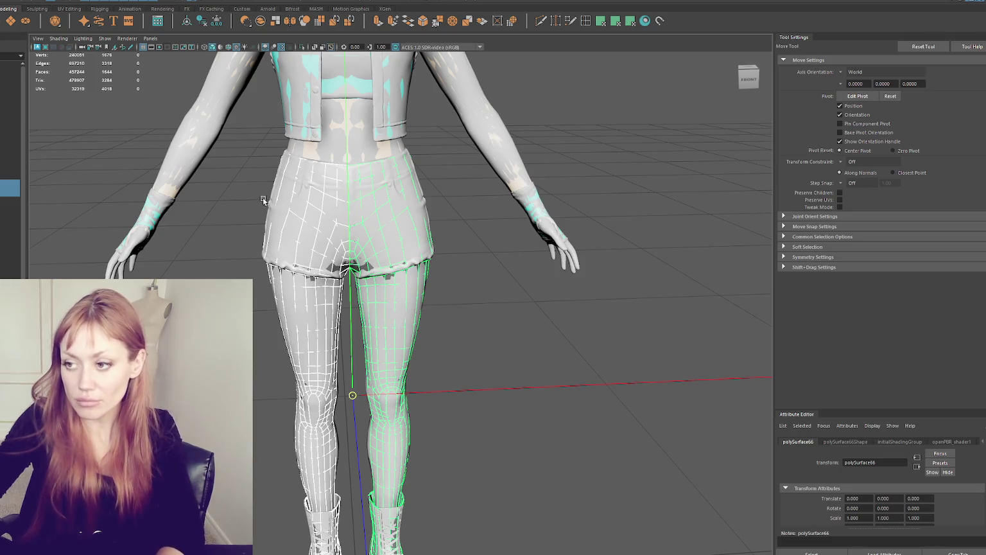
pyautogui.click(72, 1)
pyautogui.click(74, 17)
pyautogui.hotkey('ctrl', '1')
# Select every vertex of the combined legs mesh
pyautogui.moveTo(565, 151); pyautogui.dragTo(510, 129, button='right')
pyautogui.press('r')
pyautogui.scroll(3, 370, 137)
pyautogui.scroll(3, 353, 154)
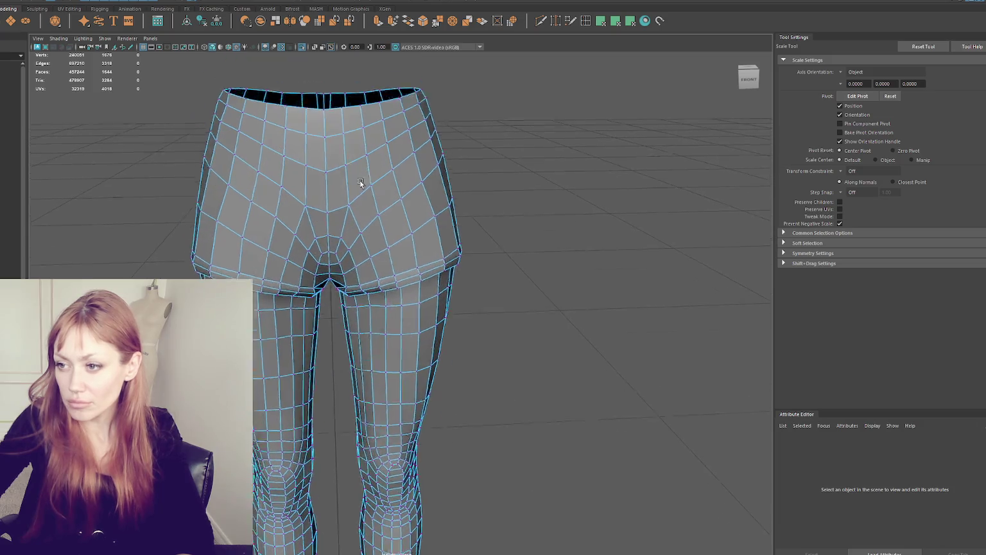
pyautogui.keyDown('alt'); pyautogui.moveTo(359, 165); pyautogui.dragTo(359, 227); pyautogui.keyUp('alt')
pyautogui.press('q')
pyautogui.click(388, 259)
pyautogui.keyDown('ctrl'); pyautogui.moveTo(503, 181); pyautogui.dragTo(636, 219, button='right'); pyautogui.keyUp('ctrl')
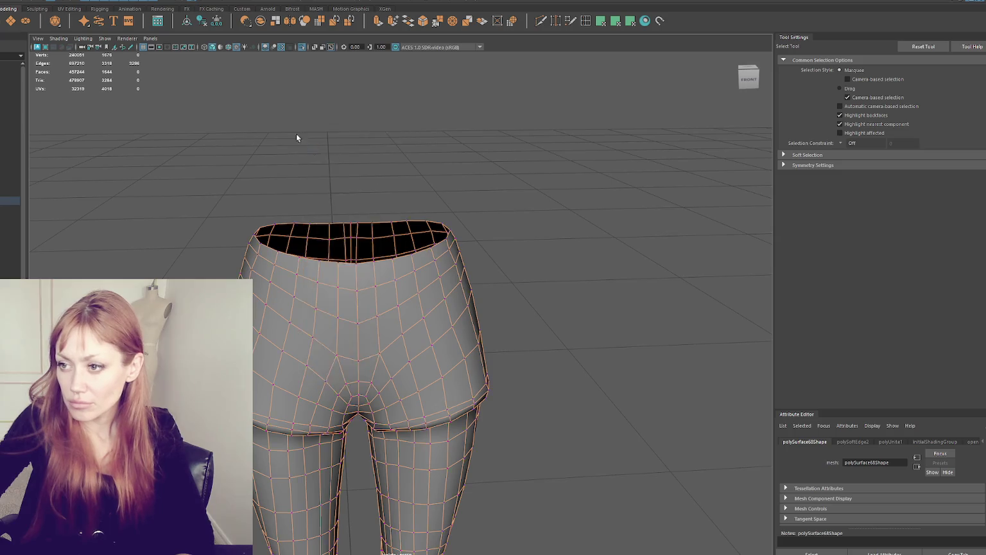
pyautogui.scroll(-5, 305, 145)
pyautogui.press('F9')
pyautogui.moveTo(220, 209); pyautogui.dragTo(501, 516)
# Merge the overlapping seam vertices using the Edit Mesh merge settings
pyautogui.click(65, 0)
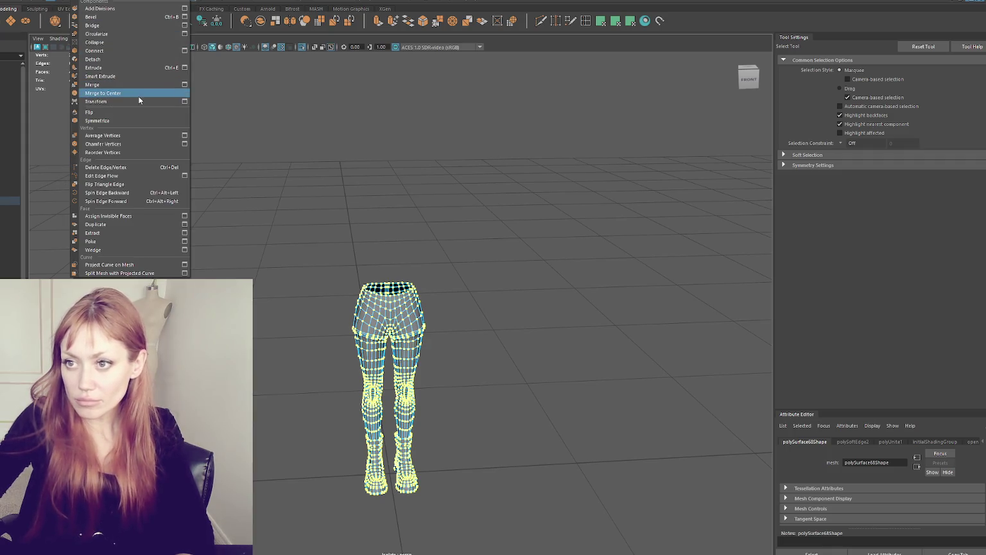
pyautogui.click(184, 85)
pyautogui.click(864, 284)
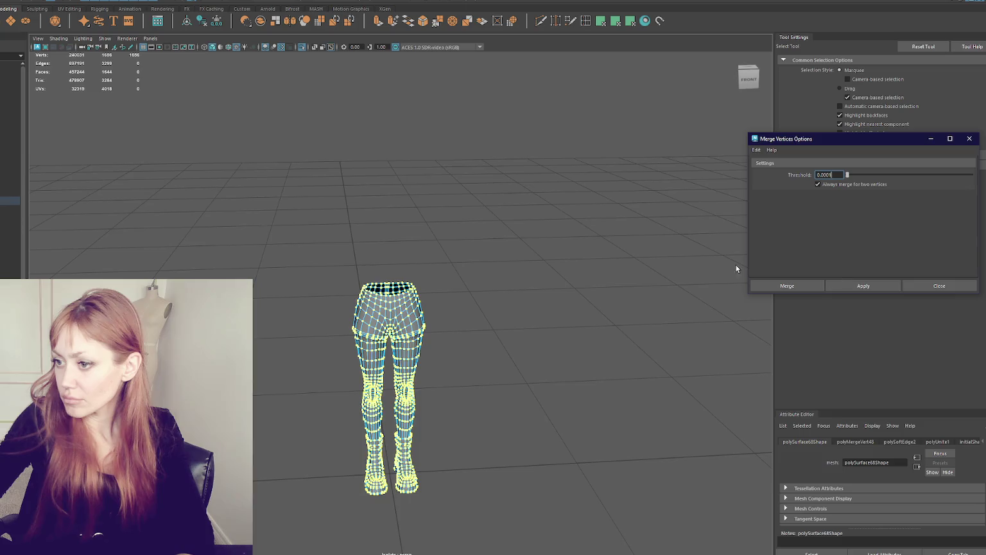
pyautogui.scroll(2, 456, 223)
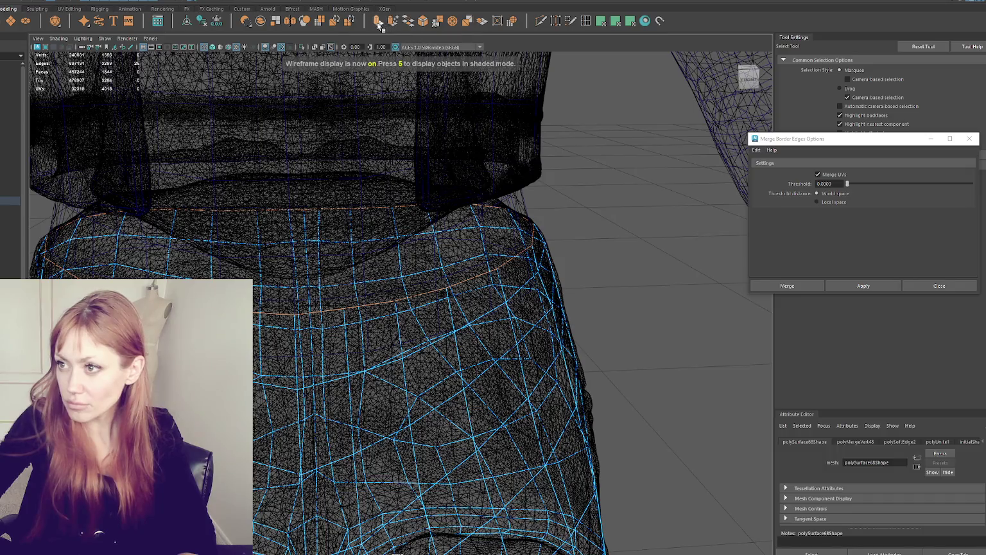
pyautogui.click(299, 242)
# Scale the extruded waist ring outward into a band and raise it slightly
pyautogui.press('r')
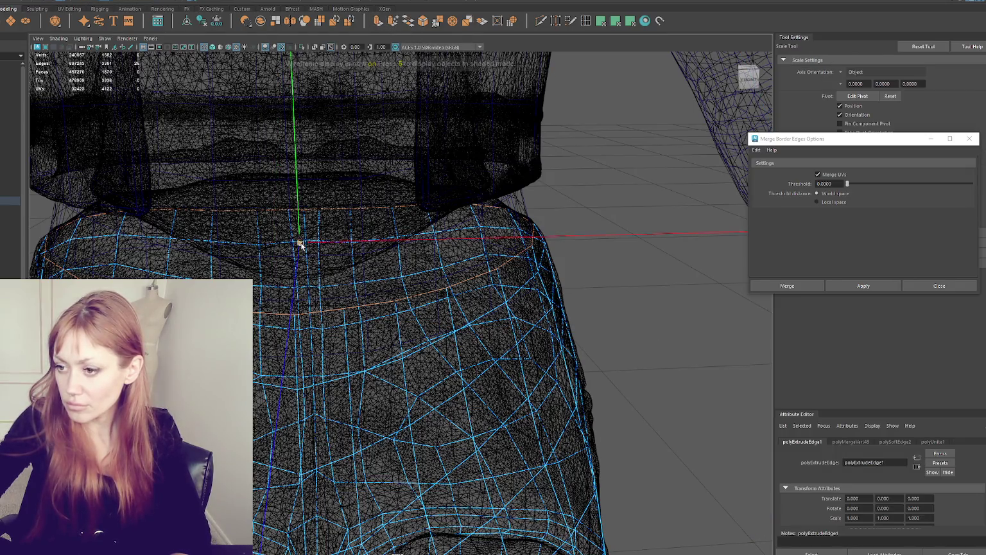
pyautogui.press('6')
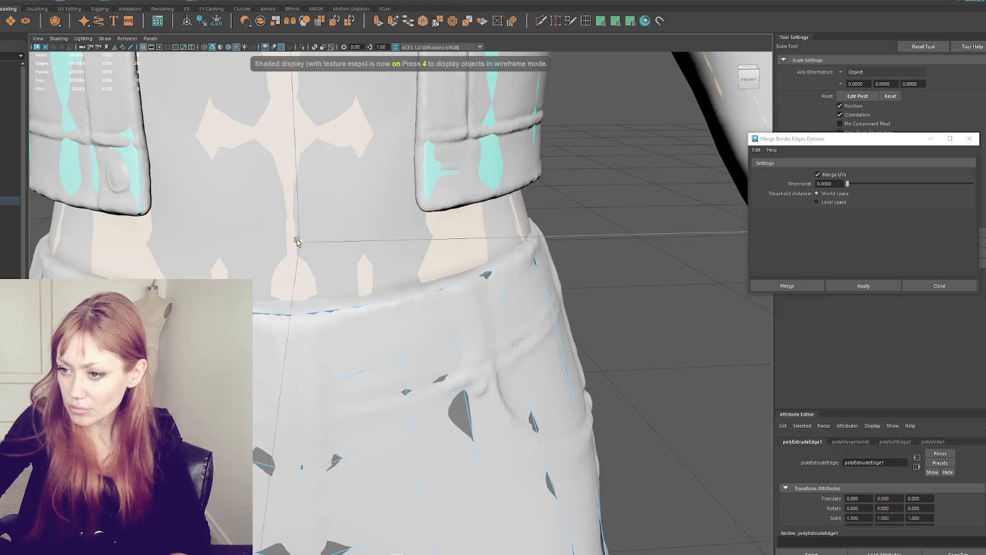
pyautogui.press('r')
pyautogui.moveTo(300, 252); pyautogui.dragTo(359, 246)
pyautogui.press('w')
pyautogui.moveTo(302, 194); pyautogui.dragTo(301, 199)
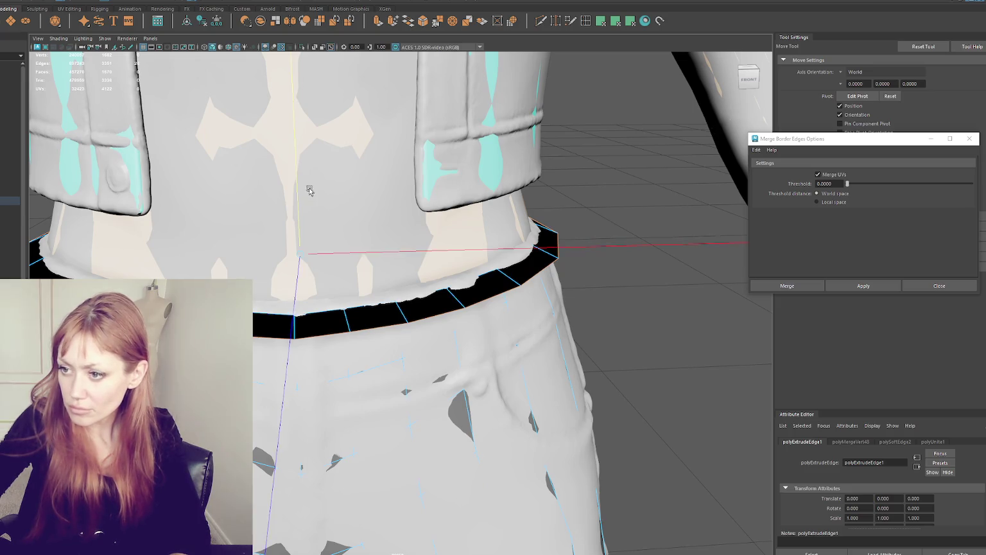
pyautogui.scroll(-5, 306, 187)
pyautogui.moveTo(359, 258)
pyautogui.mouseDown()
pyautogui.moveTo(359, 242)
pyautogui.moveTo(342, 277)
pyautogui.mouseUp()
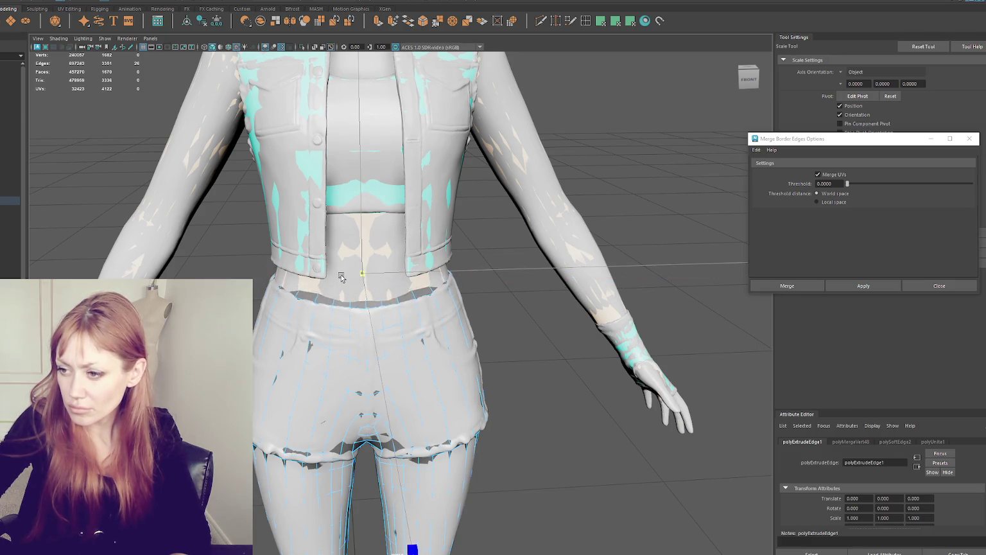
# Lower the waistband edge onto the shorts and extrude it again
pyautogui.press('w')
pyautogui.scroll(3, 345, 276)
pyautogui.scroll(3, 293, 203)
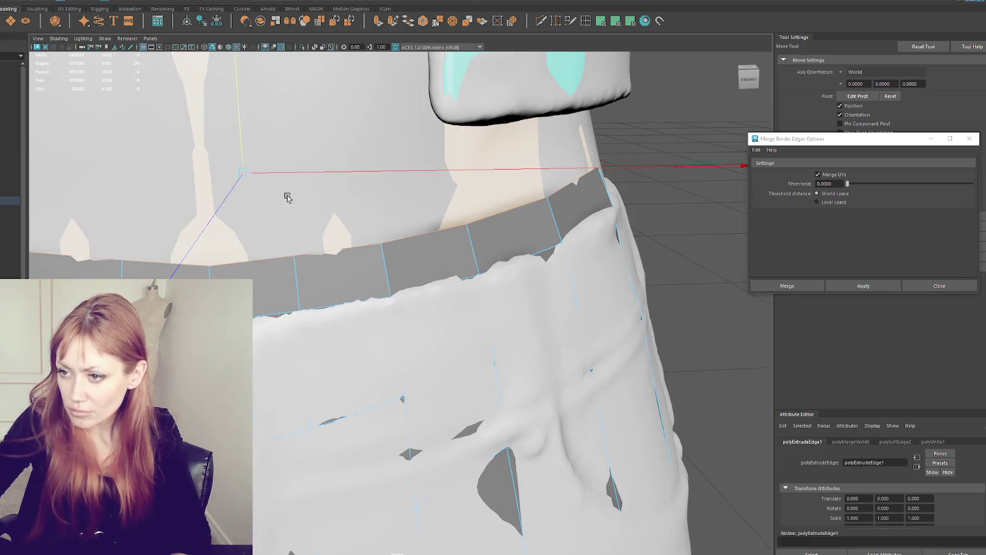
pyautogui.moveTo(240, 148); pyautogui.dragTo(238, 176)
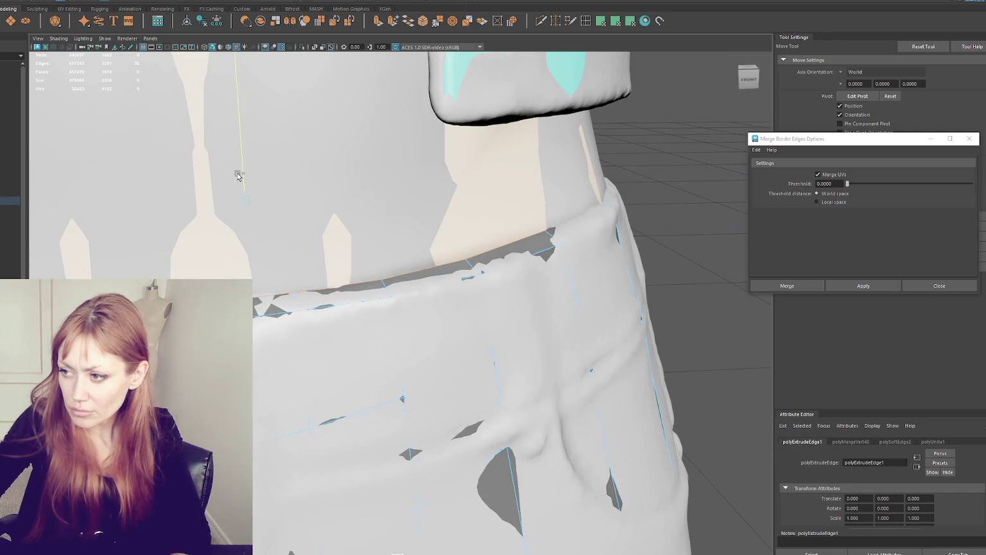
pyautogui.scroll(-5, 244, 183)
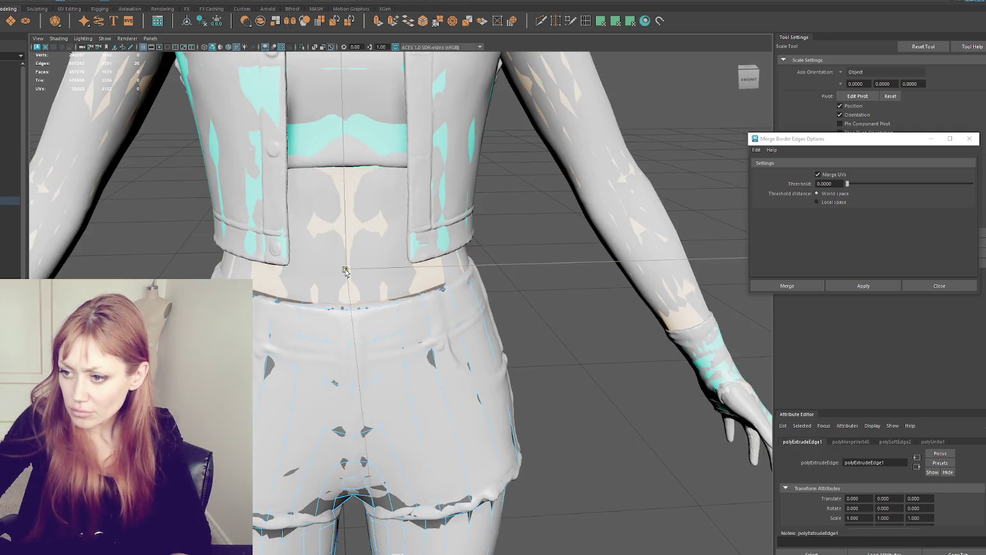
pyautogui.hotkey('ctrl', 'e')
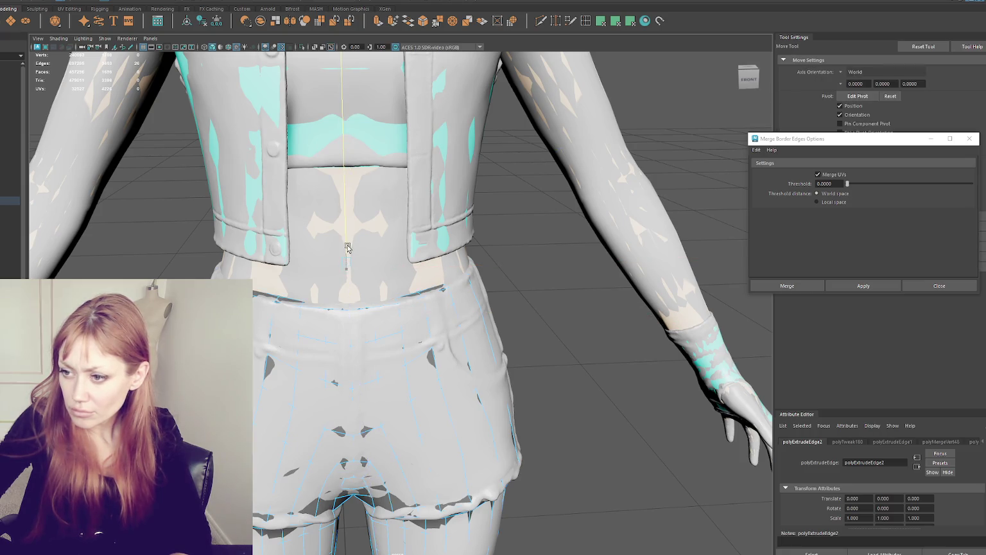
# Select the shorts mesh's waist edge loop in wireframe edge mode, ready for Edit Mesh
pyautogui.scroll(-3, 341, 256)
pyautogui.moveTo(122, 152); pyautogui.dragTo(141, 143, button='right')
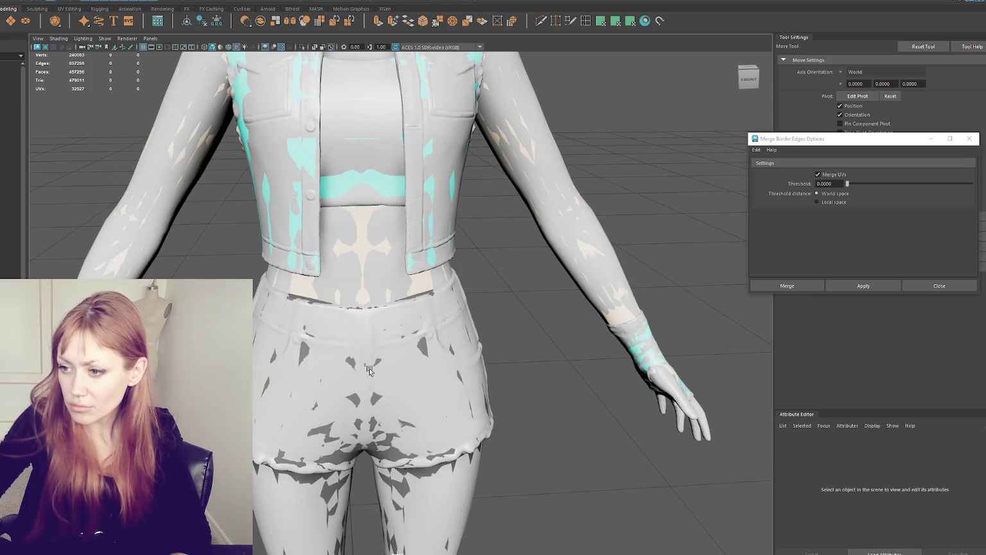
pyautogui.scroll(5, 383, 361)
pyautogui.click(453, 283)
pyautogui.press('4')
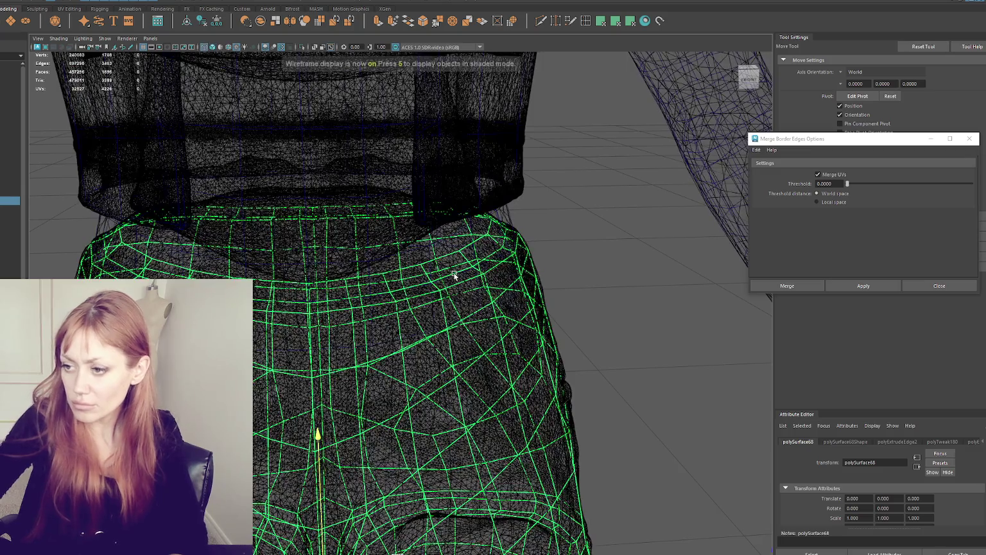
pyautogui.press('5')
pyautogui.scroll(-4, 456, 277)
pyautogui.press('4')
pyautogui.moveTo(487, 281); pyautogui.dragTo(470, 254, button='right')
pyautogui.scroll(3, 402, 280)
pyautogui.click(154, 3)
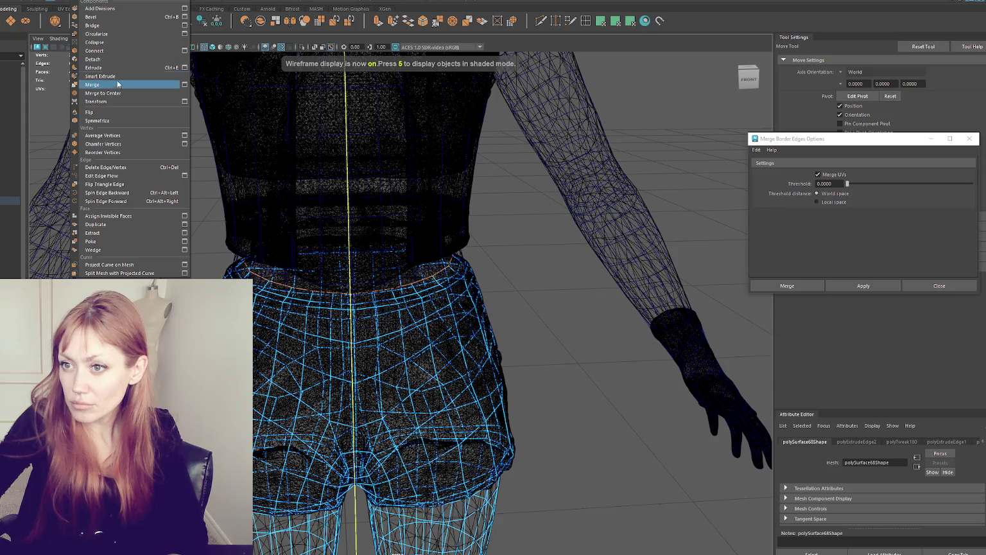
# Merge the selected waist vertices and return to textured object-mode display
pyautogui.click(182, 93)
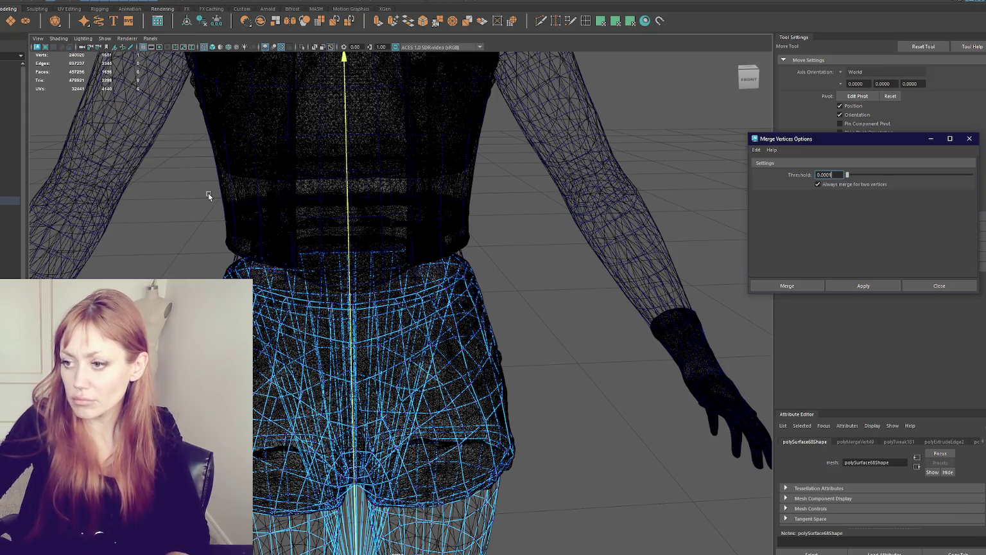
pyautogui.scroll(-5, 501, 349)
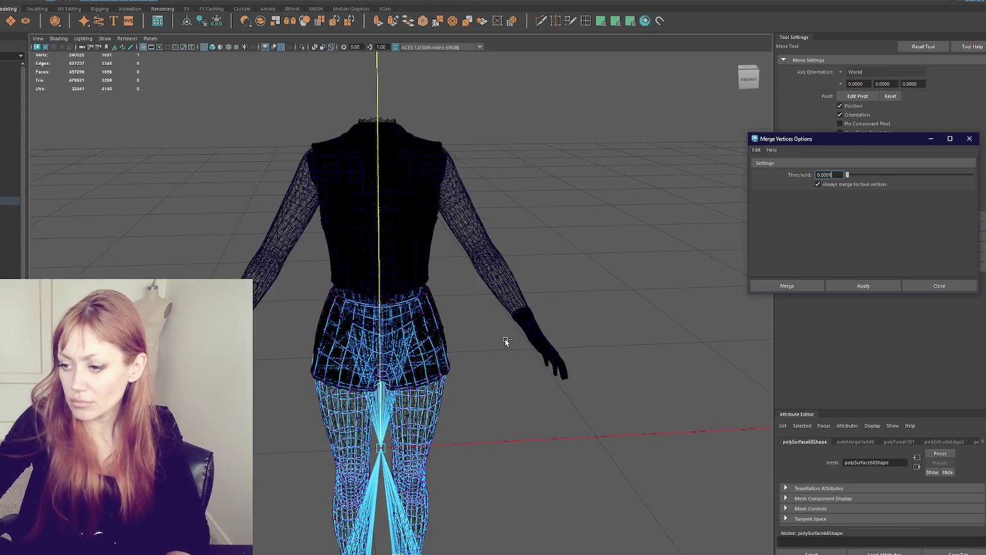
pyautogui.scroll(-3, 398, 324)
pyautogui.press('q')
pyautogui.scroll(4, 429, 221)
pyautogui.press('F8')
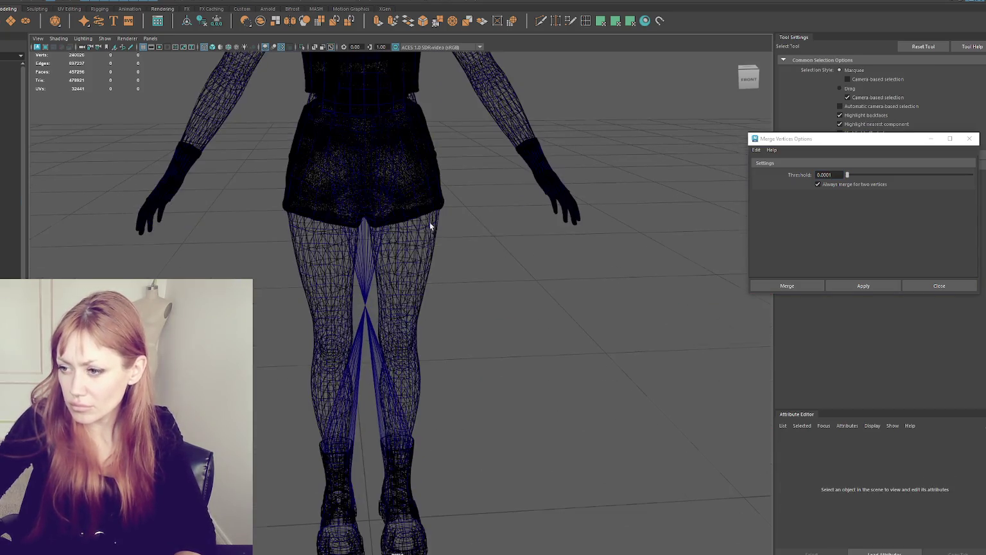
pyautogui.press('F9')
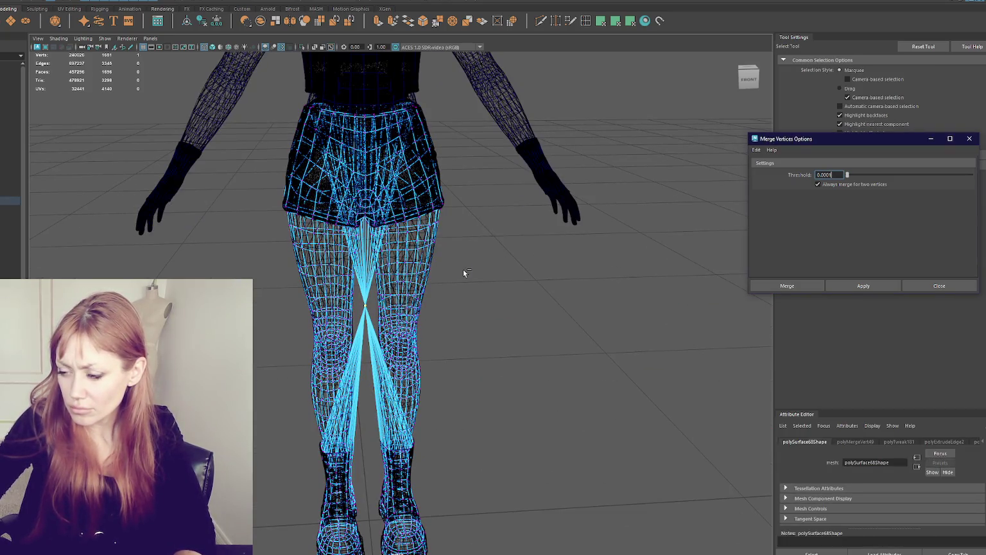
pyautogui.click(940, 286)
pyautogui.press('F8')
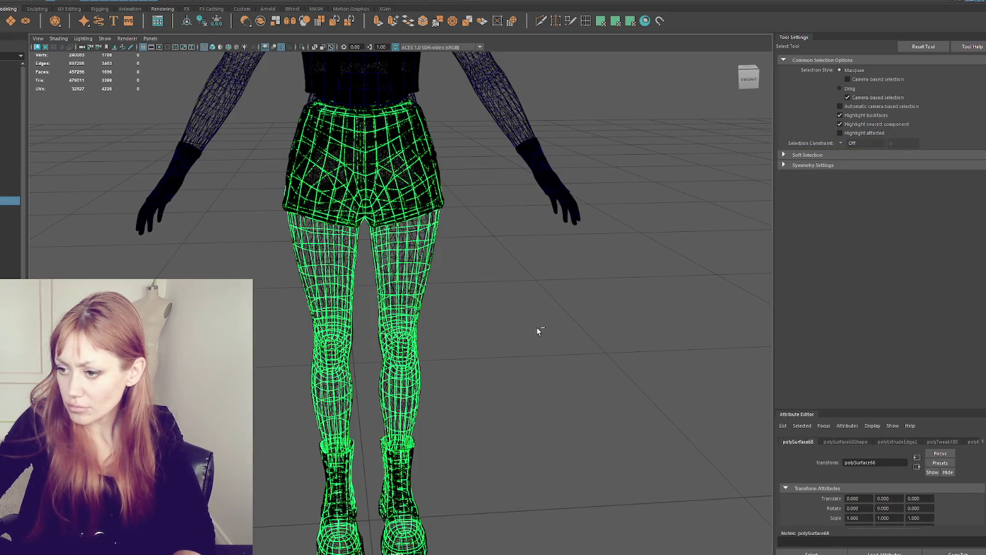
pyautogui.press('6')
pyautogui.click(471, 248)
# Isolate the shorts-and-legs mesh and merge its overlapping vertices
pyautogui.keyDown('alt'); pyautogui.moveTo(471, 251); pyautogui.dragTo(471, 372, button='middle'); pyautogui.keyUp('alt')
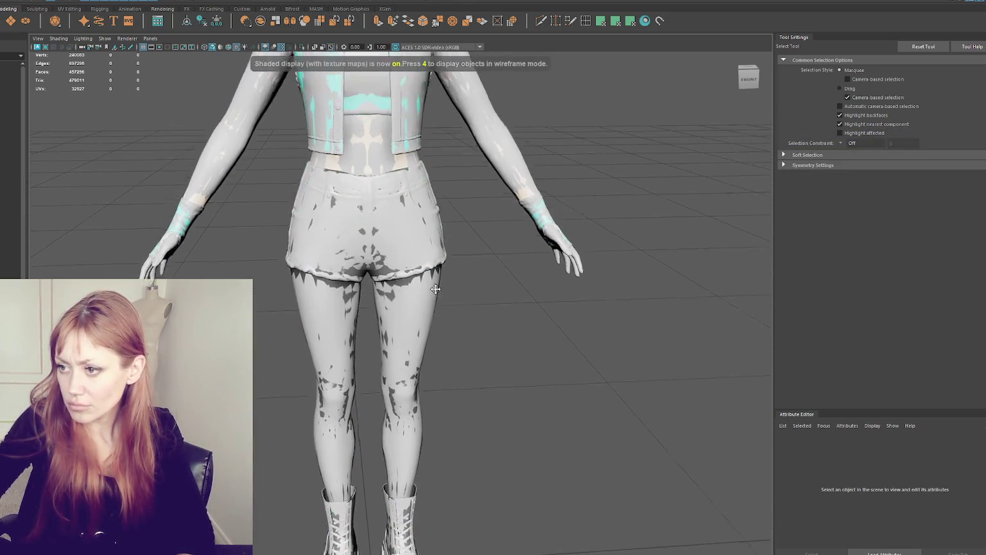
pyautogui.click(371, 264)
pyautogui.hotkey('ctrl', '1')
pyautogui.press('f')
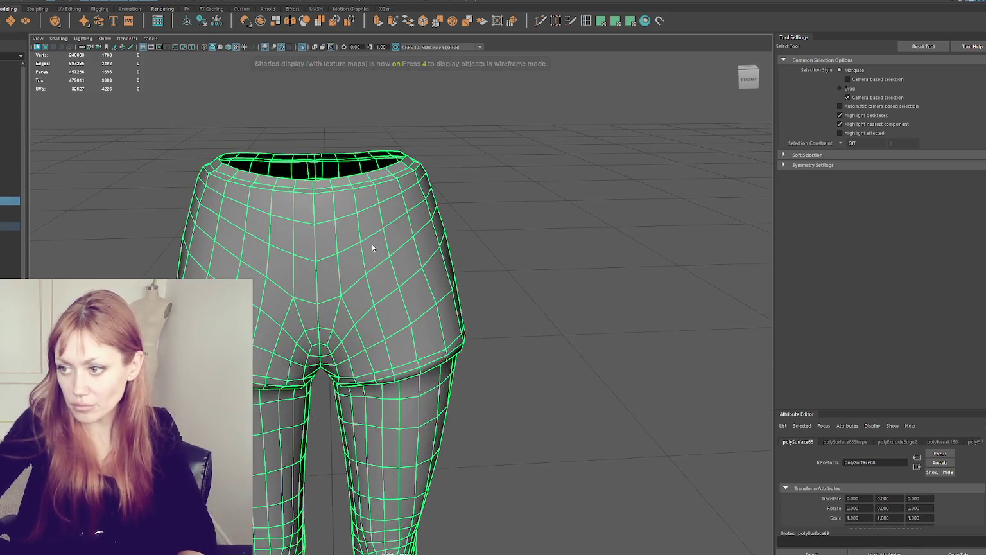
pyautogui.rightClick(492, 141)
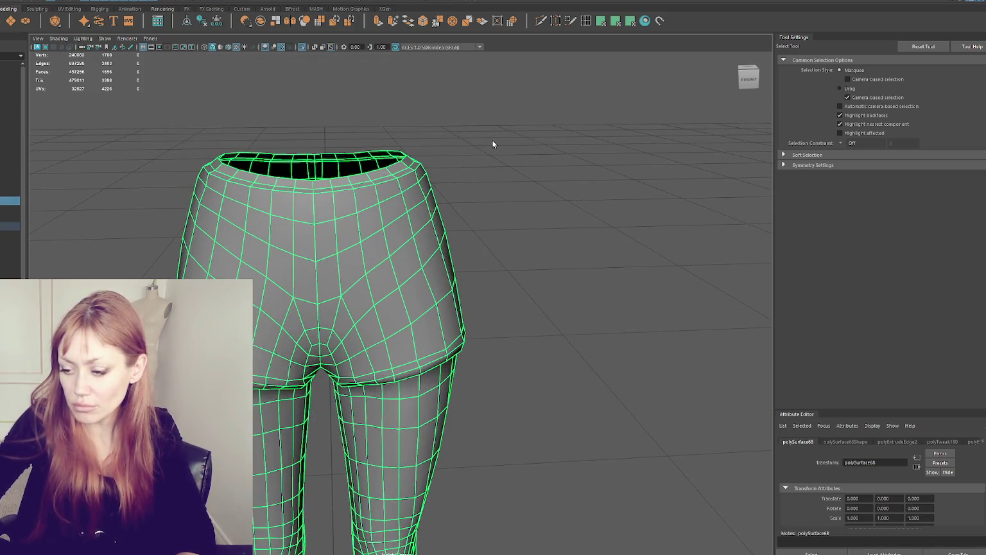
pyautogui.click(126, 3)
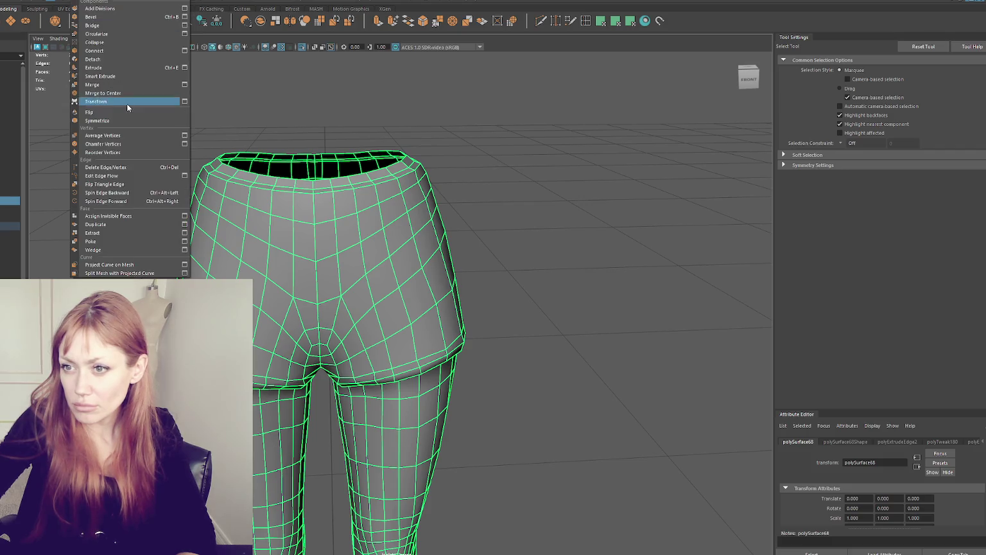
pyautogui.click(122, 85)
pyautogui.moveTo(361, 124); pyautogui.dragTo(400, 115, button='right')
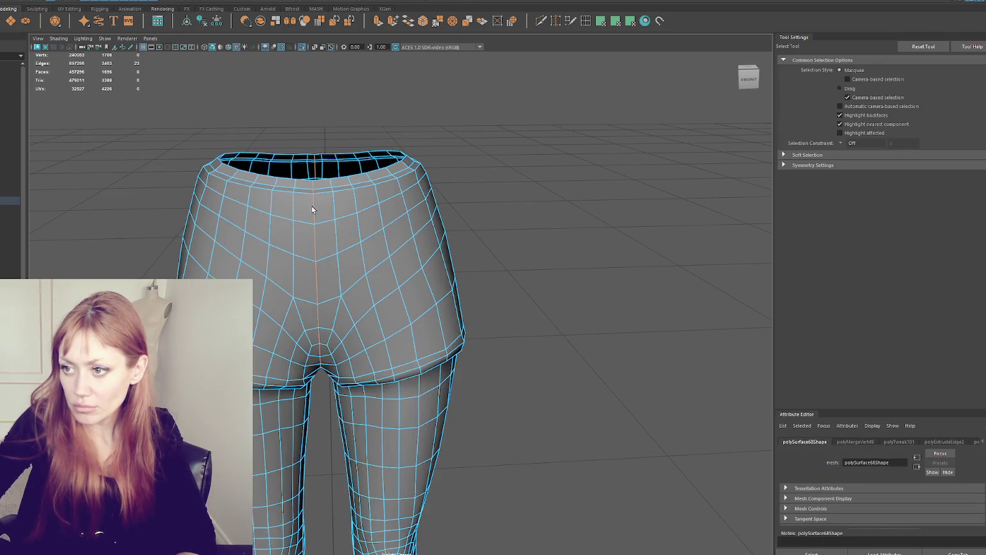
# Select the waist opening's border loop and Merge to Center into one vertex
pyautogui.scroll(-3, 483, 203)
pyautogui.scroll(1, 480, 204)
pyautogui.click(475, 202)
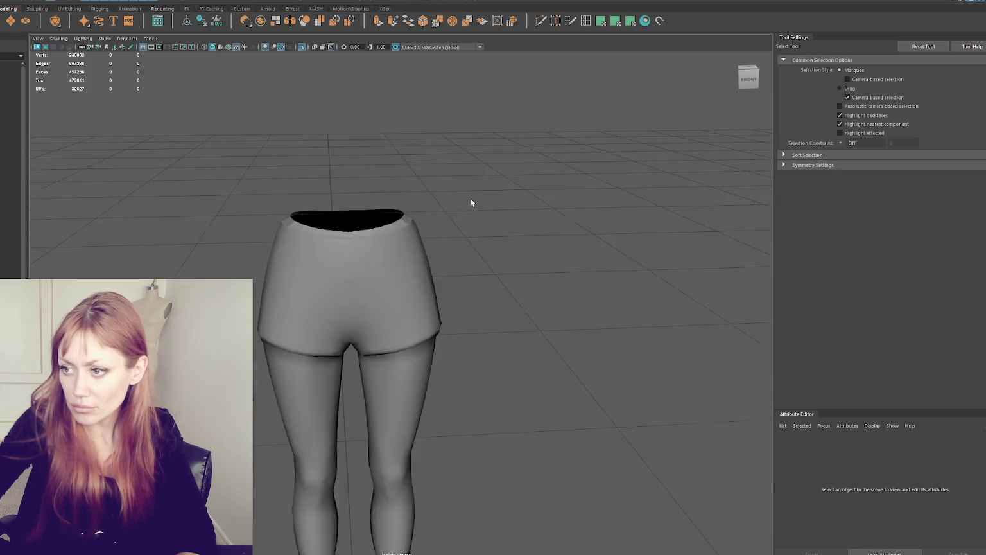
pyautogui.scroll(2, 444, 243)
pyautogui.moveTo(444, 244); pyautogui.dragTo(462, 182, button='right')
pyautogui.keyDown('alt'); pyautogui.moveTo(461, 188); pyautogui.dragTo(378, 283); pyautogui.keyUp('alt')
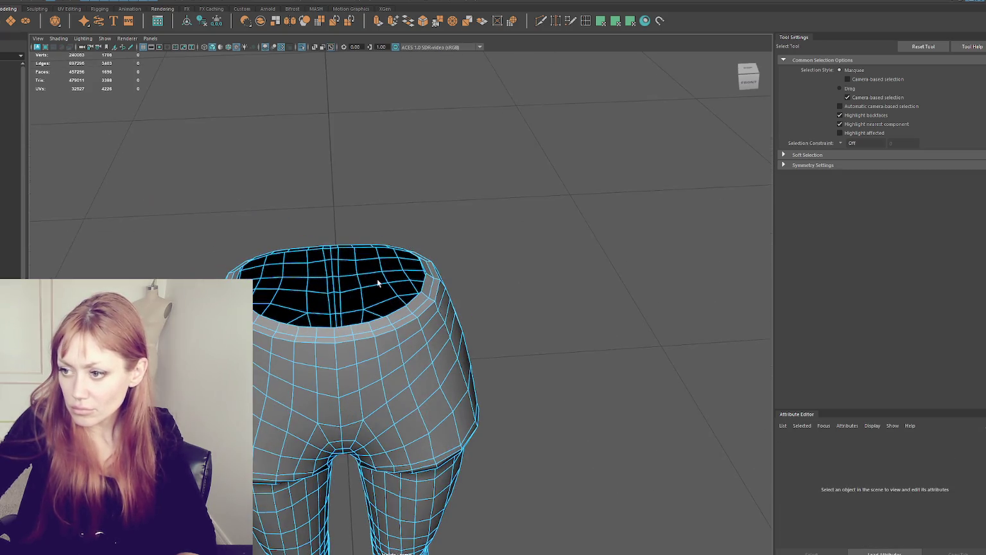
pyautogui.doubleClick(359, 326)
pyautogui.click(87, 1)
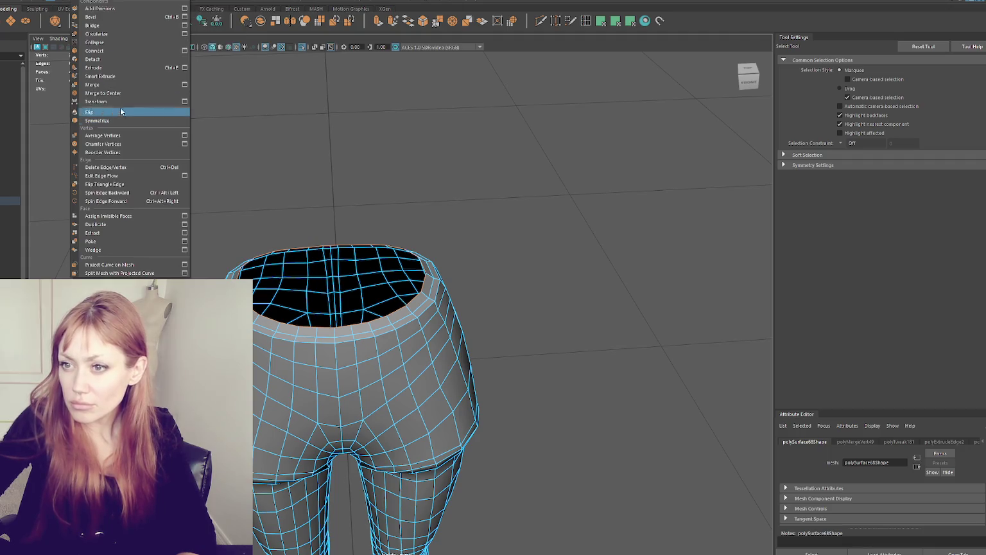
pyautogui.click(121, 97)
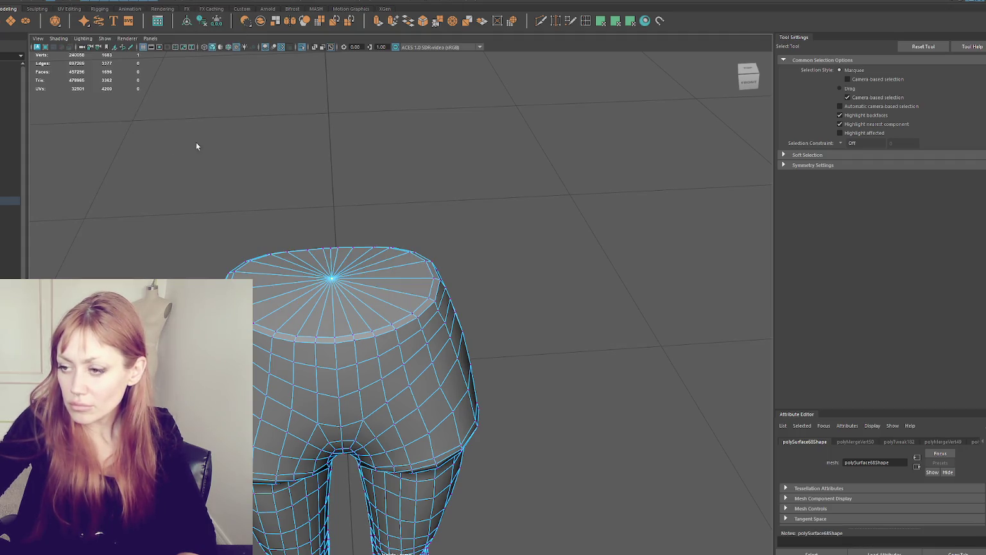
# Soften all edges of the pants mesh, then add a polygon cylinder over the legs
pyautogui.moveTo(387, 210)
pyautogui.mouseDown(button='right')
pyautogui.moveTo(450, 192)
pyautogui.moveTo(566, 225)
pyautogui.mouseUp(button='right')
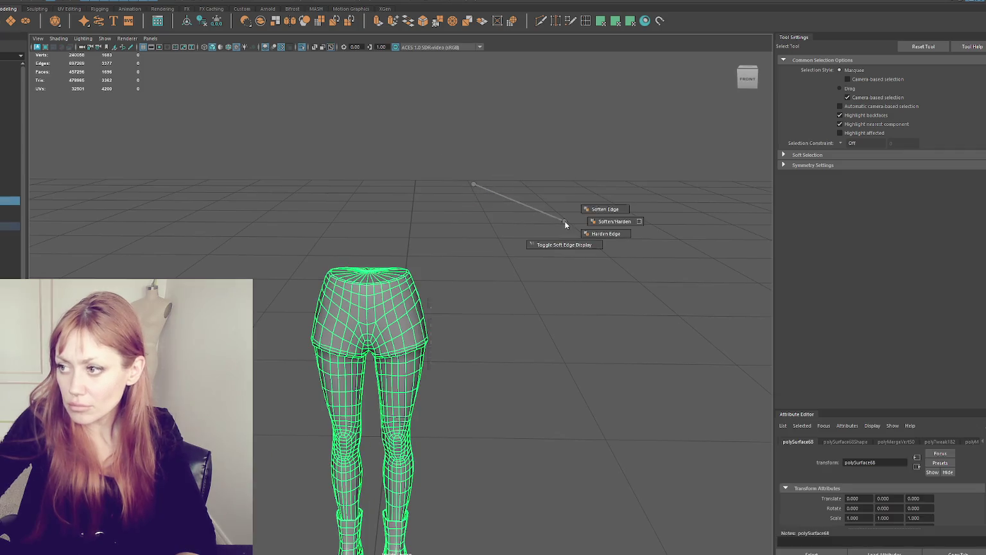
pyautogui.click(602, 211)
pyautogui.moveTo(601, 212)
pyautogui.keyDown('alt'); pyautogui.mouseDown()
pyautogui.moveTo(403, 242)
pyautogui.moveTo(531, 233)
pyautogui.moveTo(452, 348)
pyautogui.mouseUp(); pyautogui.keyUp('alt')
pyautogui.click(290, 21)
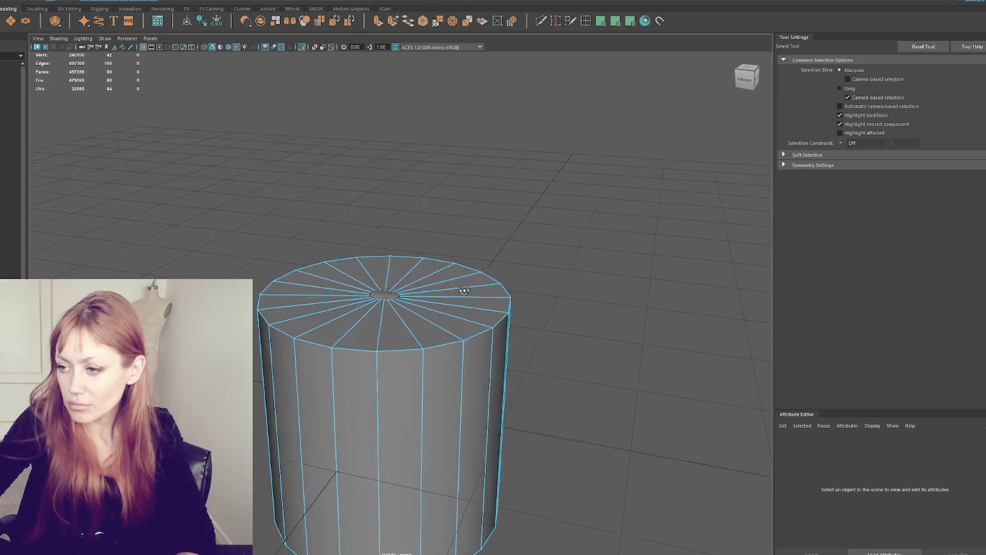
# Shrink the cylinder's top cap to taper it and raise the cylinder above the legs
pyautogui.doubleClick(451, 347)
pyautogui.keyDown('alt'); pyautogui.moveTo(529, 283); pyautogui.dragTo(552, 264); pyautogui.keyUp('alt')
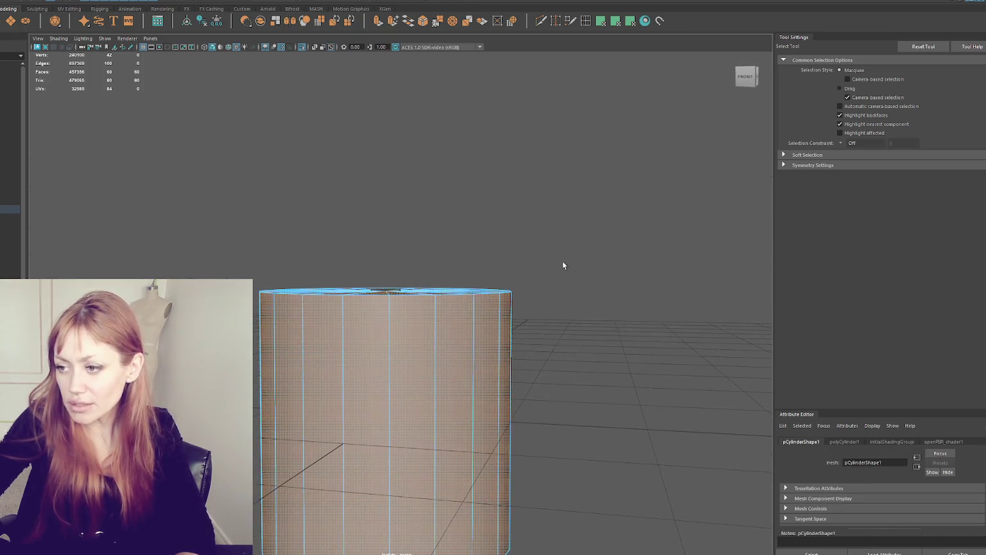
pyautogui.press('r')
pyautogui.moveTo(385, 291); pyautogui.dragTo(338, 290)
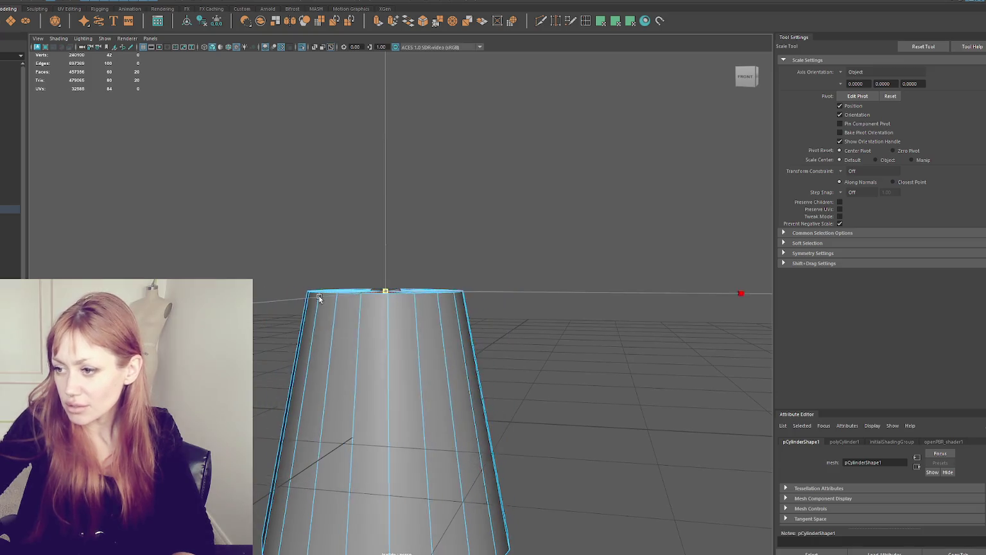
pyautogui.press('w')
pyautogui.press('F8')
pyautogui.keyDown('alt'); pyautogui.moveTo(480, 273); pyautogui.dragTo(341, 462); pyautogui.keyUp('alt')
pyautogui.click(386, 401)
pyautogui.moveTo(386, 401)
pyautogui.mouseDown()
pyautogui.moveTo(389, 268)
pyautogui.moveTo(337, 249)
pyautogui.moveTo(257, 257)
pyautogui.mouseUp()
pyautogui.press('r')
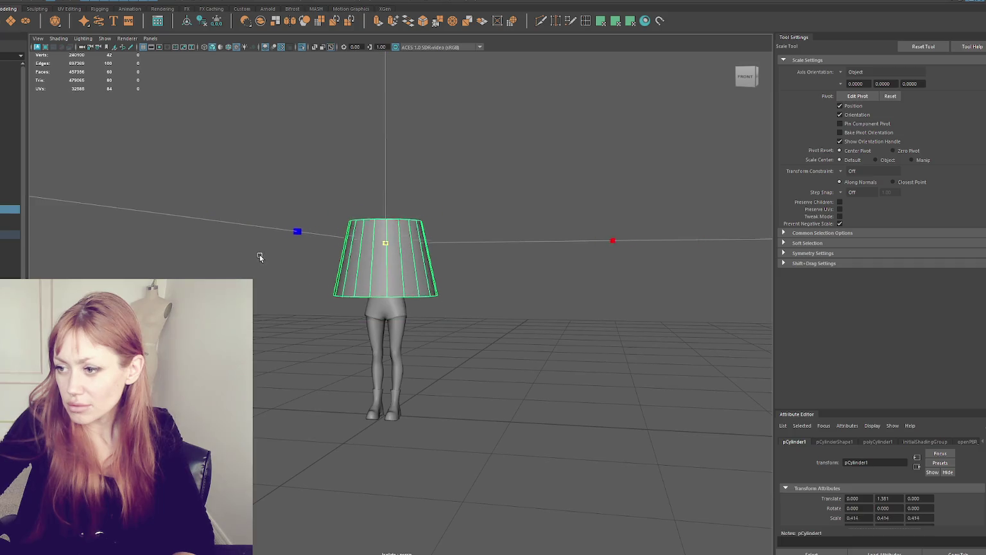
pyautogui.press('w')
# Delete the trial cylinder and exit isolation to show the full textured character
pyautogui.click(458, 207)
pyautogui.moveTo(458, 207)
pyautogui.keyDown('alt'); pyautogui.mouseDown()
pyautogui.moveTo(418, 275)
pyautogui.moveTo(511, 273)
pyautogui.moveTo(408, 274)
pyautogui.moveTo(411, 257)
pyautogui.moveTo(582, 270)
pyautogui.moveTo(517, 282)
pyautogui.mouseUp(); pyautogui.keyUp('alt')
pyautogui.click(392, 276)
pyautogui.click(459, 261)
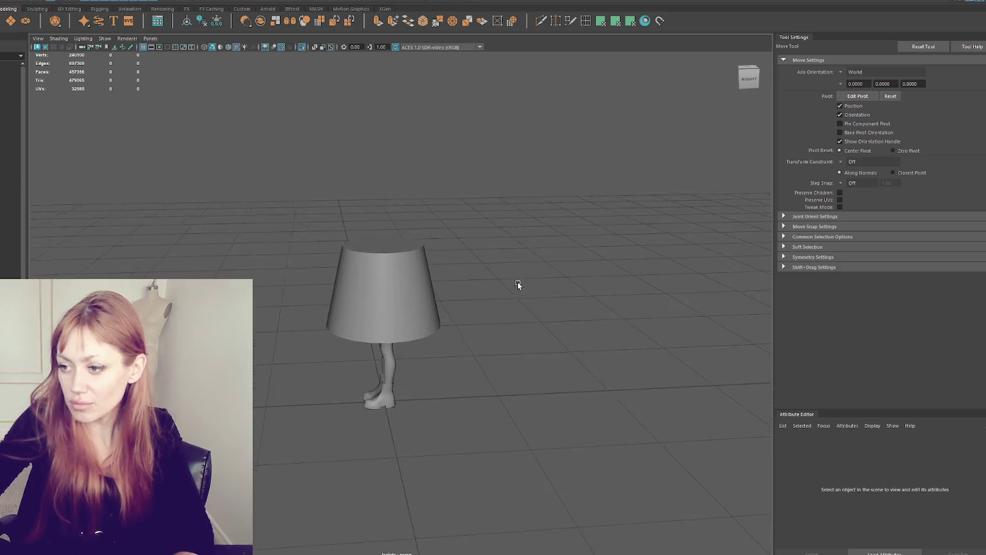
pyautogui.click(397, 283)
pyautogui.press('Delete')
pyautogui.hotkey('ctrl', 'shift', 'h')
pyautogui.keyDown('alt'); pyautogui.moveTo(489, 234); pyautogui.dragTo(384, 344); pyautogui.keyUp('alt')
pyautogui.scroll(3, 383, 344)
pyautogui.scroll(2, 495, 181)
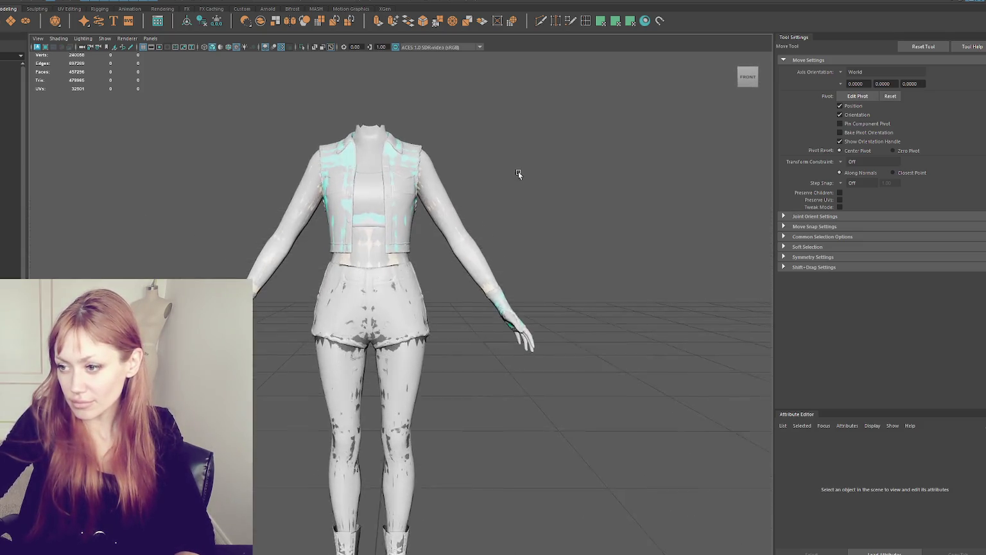
# Select the legs-and-shorts mesh and isolate it with Ctrl+1
pyautogui.scroll(4, 432, 268)
pyautogui.click(362, 349)
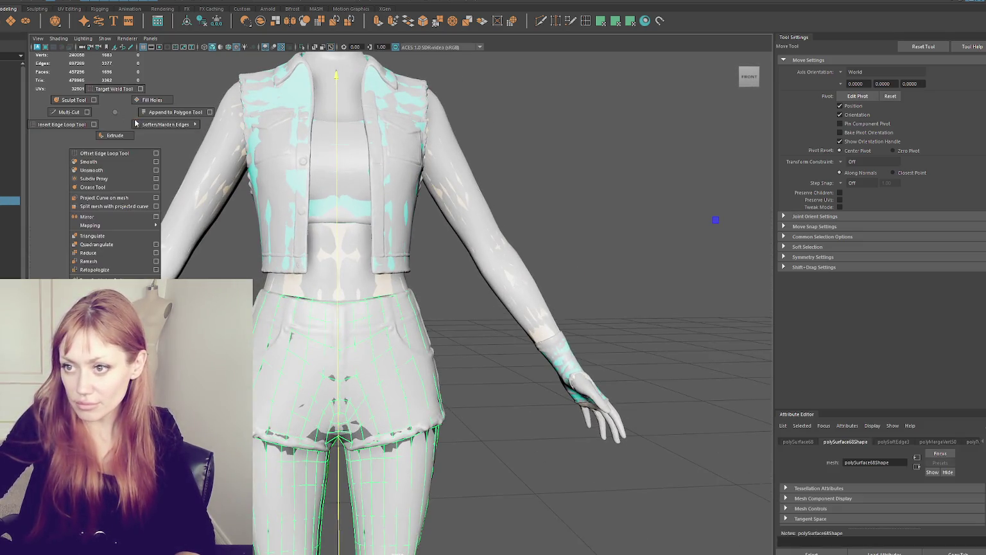
pyautogui.keyDown('alt'); pyautogui.moveTo(309, 539); pyautogui.dragTo(305, 257, button='middle'); pyautogui.keyUp('alt')
pyautogui.click(305, 338)
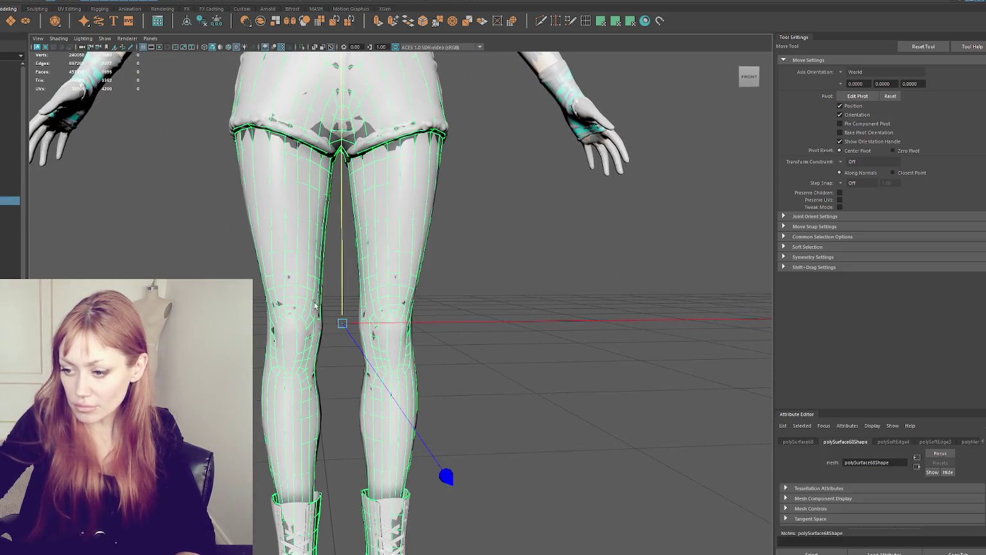
pyautogui.scroll(-3, 328, 315)
pyautogui.scroll(1, 328, 313)
pyautogui.keyDown('alt'); pyautogui.moveTo(328, 313); pyautogui.dragTo(346, 315); pyautogui.keyUp('alt')
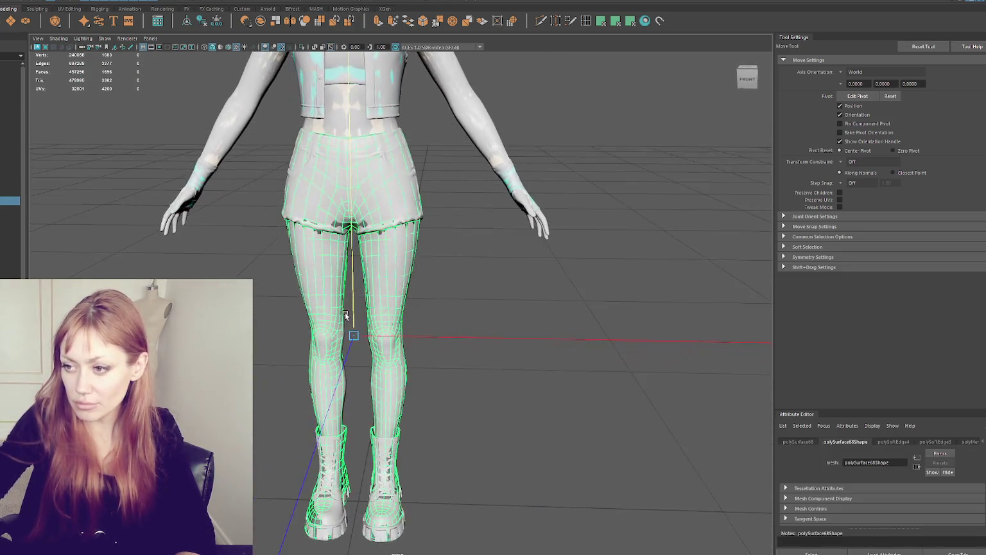
pyautogui.hotkey('ctrl', '1')
pyautogui.click(450, 356)
pyautogui.moveTo(450, 356)
pyautogui.keyDown('alt'); pyautogui.mouseDown()
pyautogui.moveTo(400, 344)
pyautogui.moveTo(494, 351)
pyautogui.mouseUp(); pyautogui.keyUp('alt')
pyautogui.scroll(5, 476, 341)
pyautogui.scroll(1, 424, 308)
# Apply Soften Edge to the legs mesh from the marking menu
pyautogui.click(436, 272)
pyautogui.press('F9')
pyautogui.click(411, 161)
pyautogui.press('q')
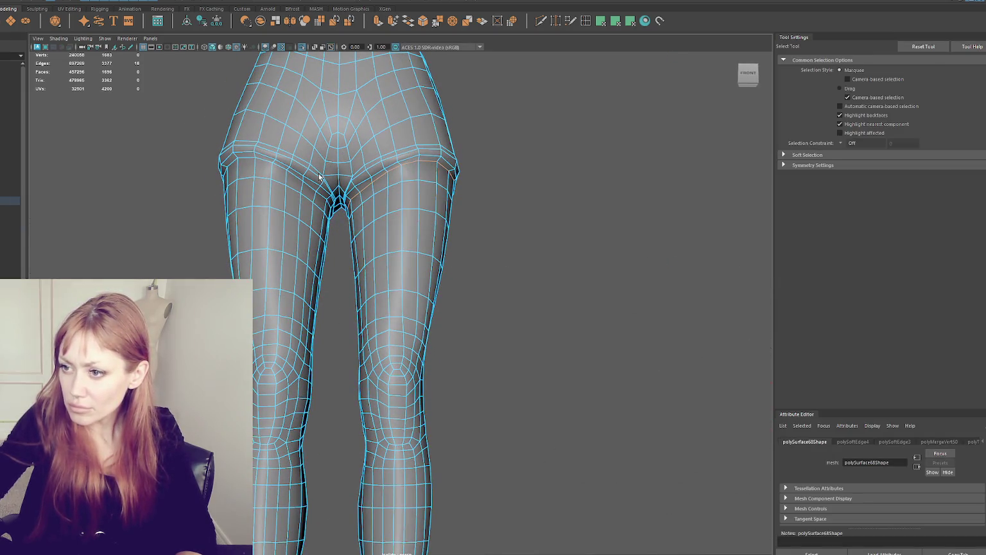
pyautogui.moveTo(550, 176); pyautogui.dragTo(616, 189, button='right')
pyautogui.moveTo(667, 205)
pyautogui.keyDown('alt'); pyautogui.mouseDown()
pyautogui.moveTo(497, 294)
pyautogui.moveTo(382, 434)
pyautogui.mouseUp(); pyautogui.keyUp('alt')
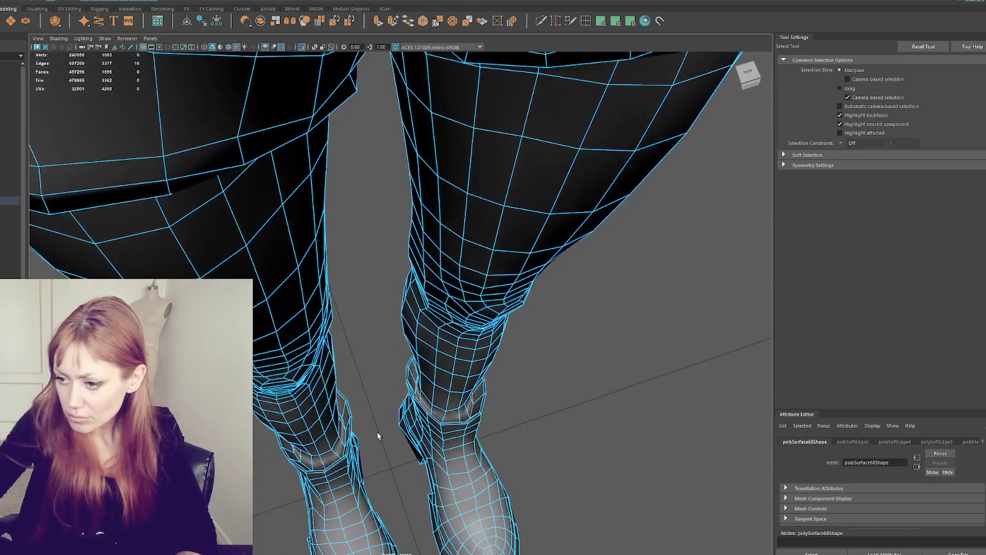
pyautogui.moveTo(593, 304); pyautogui.dragTo(692, 332, button='right')
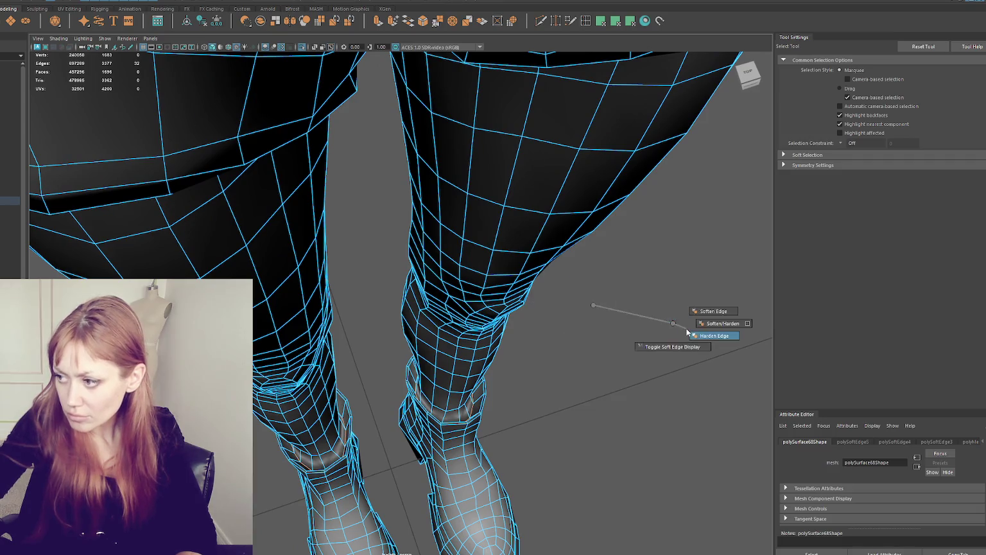
# Check the softened legs from a level front view in textured display
pyautogui.click(512, 294)
pyautogui.moveTo(512, 294)
pyautogui.keyDown('alt'); pyautogui.mouseDown()
pyautogui.moveTo(456, 165)
pyautogui.moveTo(489, 309)
pyautogui.moveTo(418, 309)
pyautogui.moveTo(493, 308)
pyautogui.mouseUp(); pyautogui.keyUp('alt')
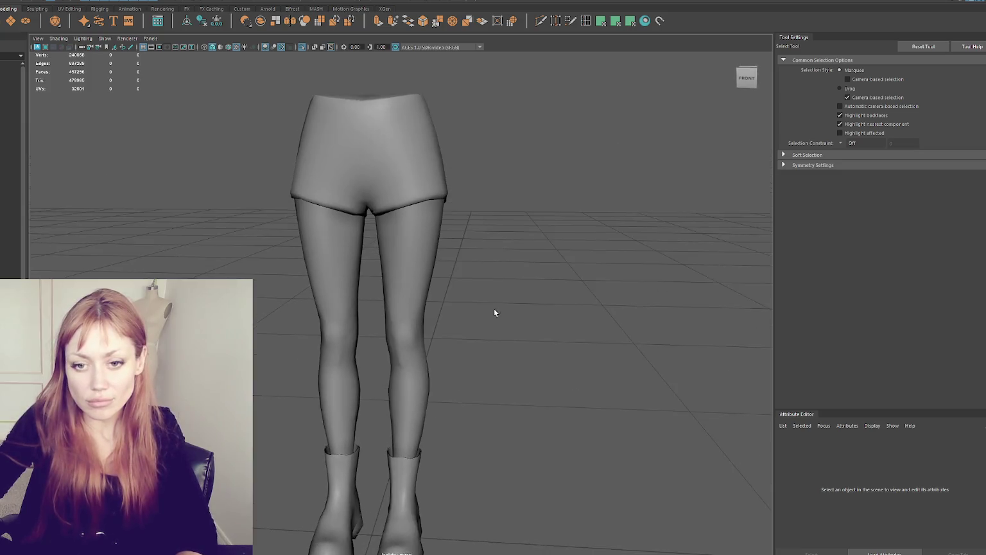
pyautogui.scroll(3, 494, 308)
pyautogui.scroll(2, 495, 305)
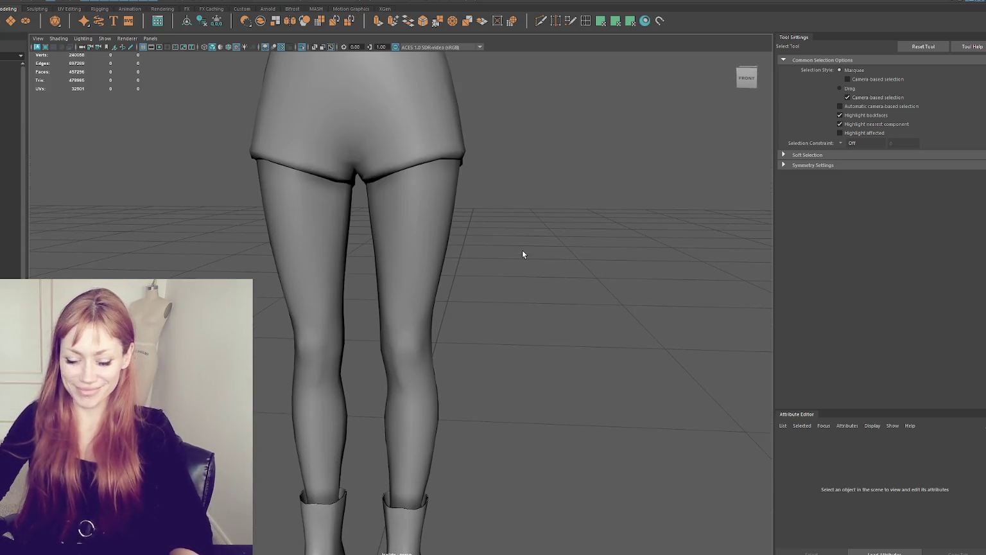
pyautogui.press('6')
pyautogui.scroll(-3, 523, 250)
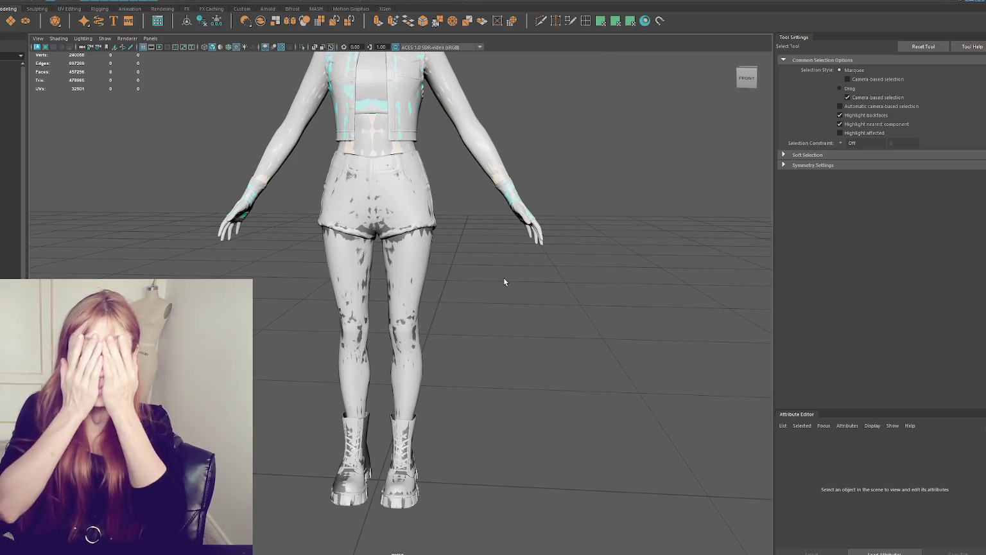
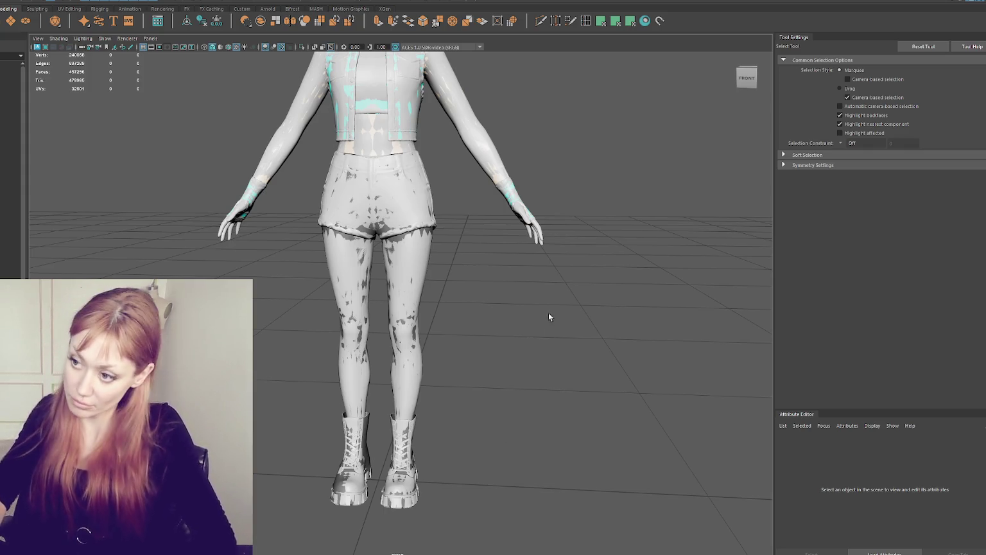
# Select the legs and shorts mesh and open the UV Editor beside the viewport
pyautogui.click(10, 200)
pyautogui.click(253, 1)
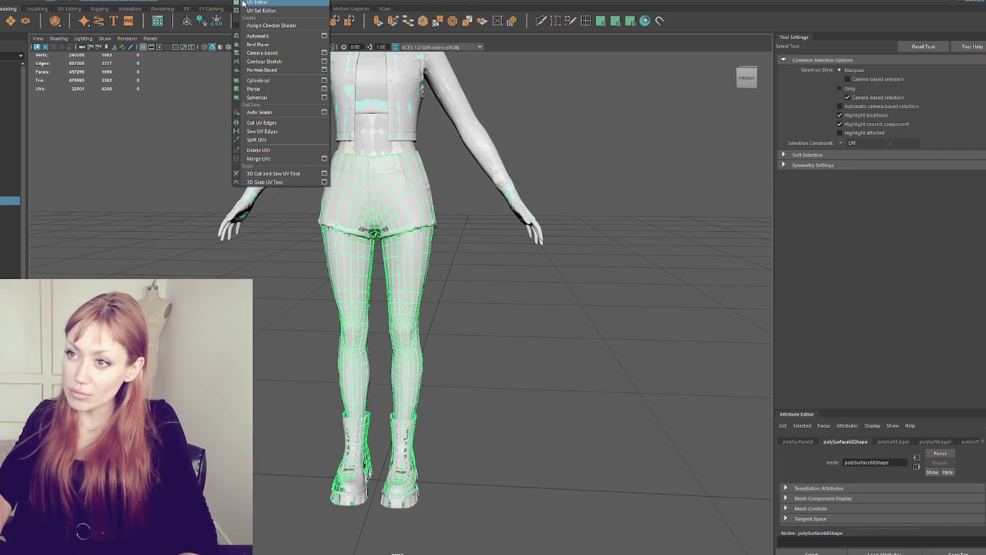
pyautogui.click(257, 5)
pyautogui.click(227, 217)
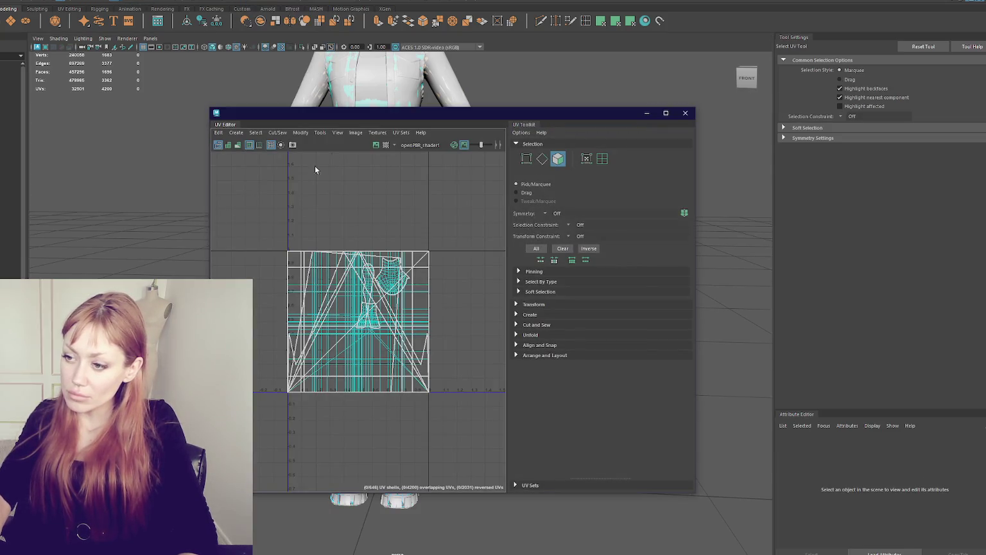
pyautogui.moveTo(381, 113); pyautogui.dragTo(629, 102)
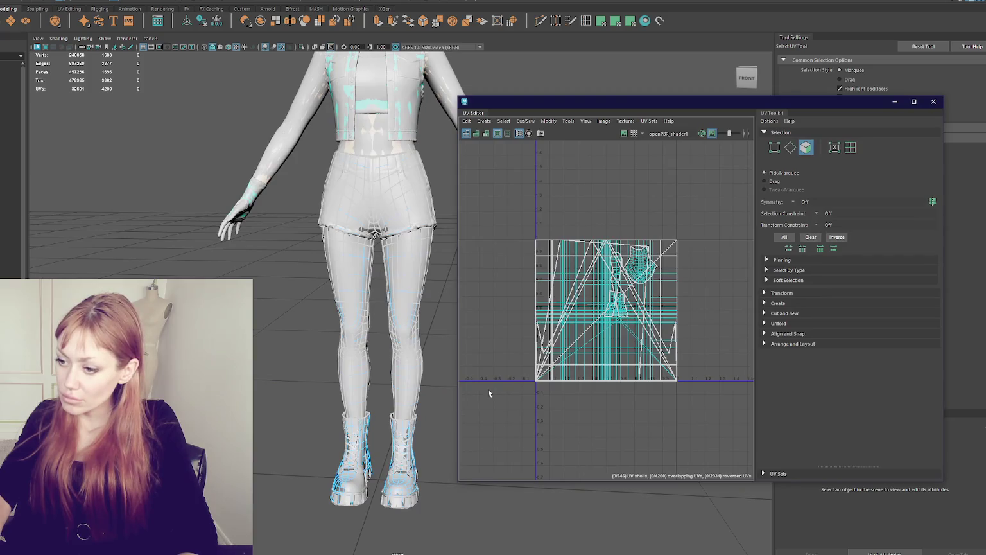
# Select the knee faces, frame them, and zoom in on the lower legs and boots
pyautogui.click(410, 456)
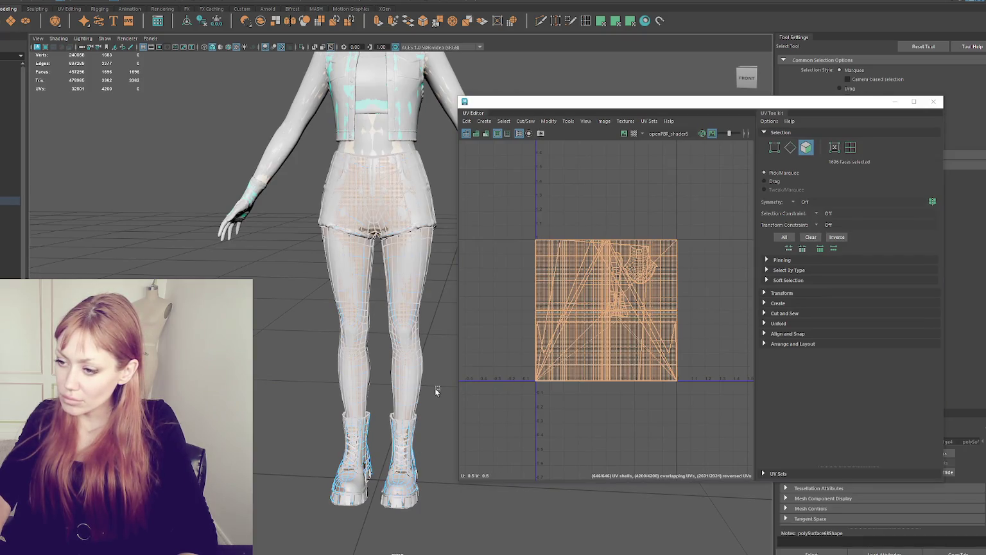
pyautogui.click(431, 410)
pyautogui.moveTo(431, 410); pyautogui.dragTo(282, 301)
pyautogui.press('f')
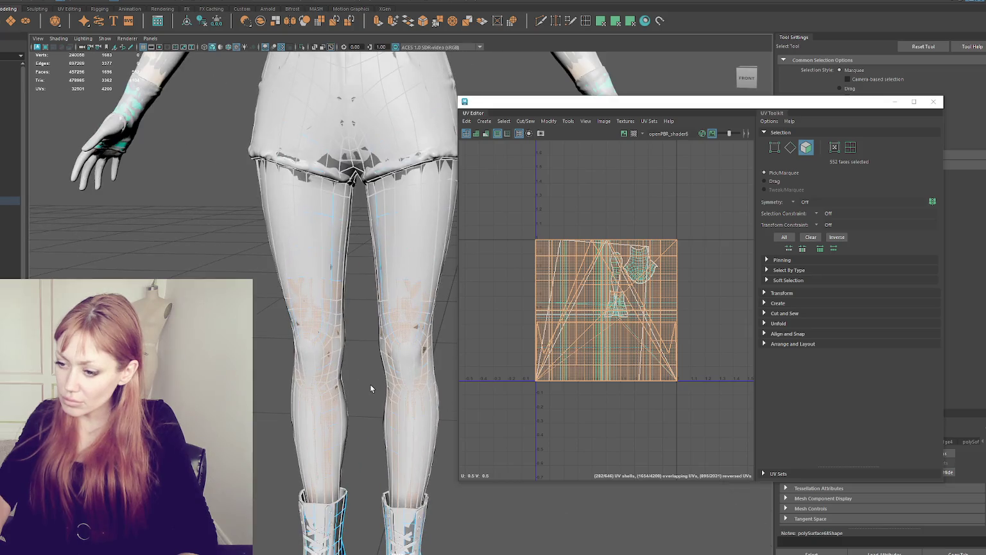
pyautogui.press('F8')
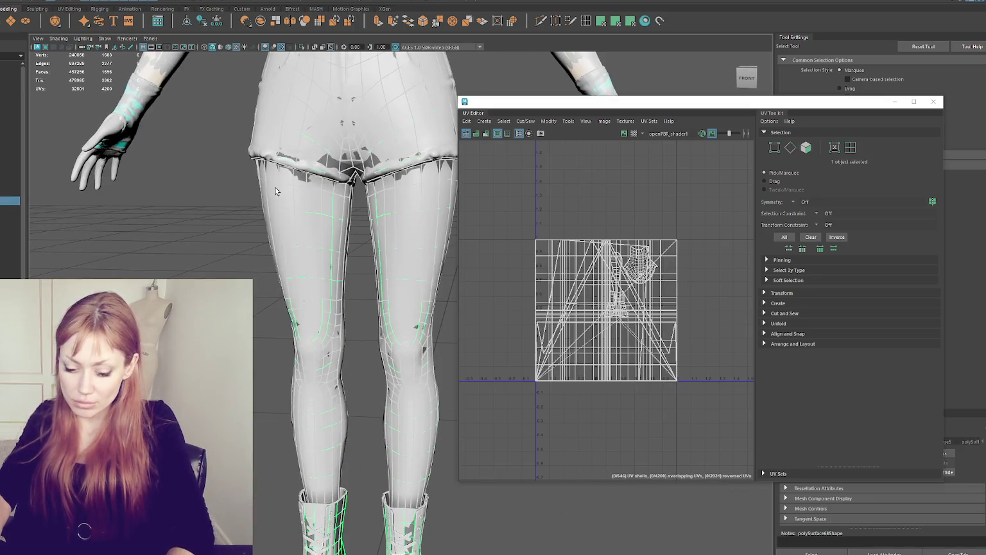
pyautogui.keyDown('alt'); pyautogui.moveTo(74, 181); pyautogui.dragTo(250, 183, button='middle'); pyautogui.keyUp('alt')
pyautogui.moveTo(250, 183)
pyautogui.keyDown('alt'); pyautogui.mouseDown(button='right')
pyautogui.moveTo(370, 215)
pyautogui.moveTo(322, 185)
pyautogui.mouseUp(button='right'); pyautogui.keyUp('alt')
pyautogui.keyDown('alt'); pyautogui.moveTo(322, 185); pyautogui.dragTo(316, 218); pyautogui.keyUp('alt')
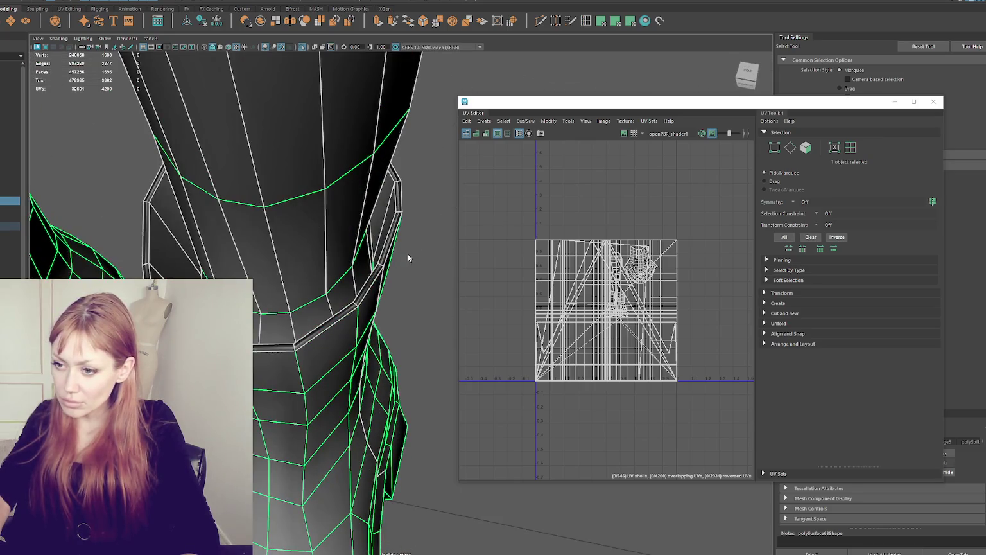
# In edge mode, select a full edge loop around the leg for a seam
pyautogui.keyDown('alt'); pyautogui.moveTo(409, 258); pyautogui.dragTo(418, 269); pyautogui.keyUp('alt')
pyautogui.press('F10')
pyautogui.doubleClick(398, 262)
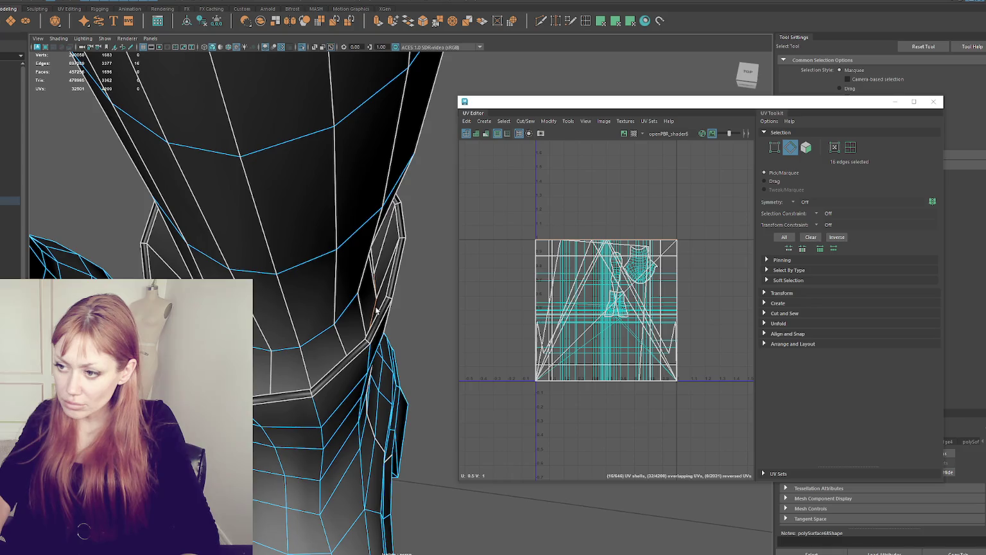
pyautogui.keyDown('alt'); pyautogui.moveTo(377, 311); pyautogui.dragTo(304, 226, button='right'); pyautogui.keyUp('alt')
pyautogui.moveTo(305, 226)
pyautogui.keyDown('alt'); pyautogui.mouseDown()
pyautogui.moveTo(283, 296)
pyautogui.moveTo(293, 281)
pyautogui.mouseUp(); pyautogui.keyUp('alt')
# Inspect the knee and thigh seams closely, then set the UV editor to face selection
pyautogui.scroll(5, 284, 292)
pyautogui.keyDown('alt'); pyautogui.moveTo(283, 292); pyautogui.dragTo(313, 340, button='right'); pyautogui.keyUp('alt')
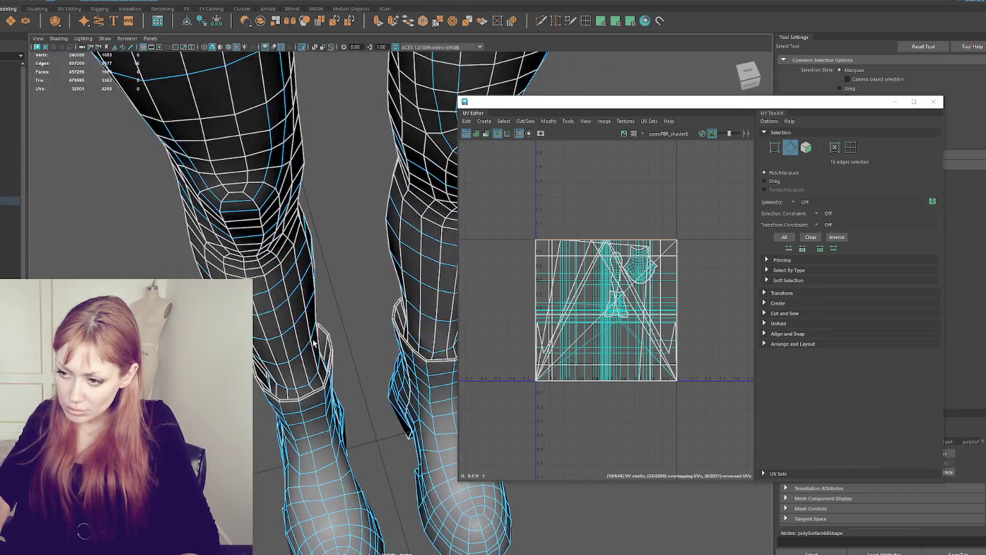
pyautogui.scroll(2, 321, 364)
pyautogui.scroll(2, 308, 366)
pyautogui.scroll(2, 289, 390)
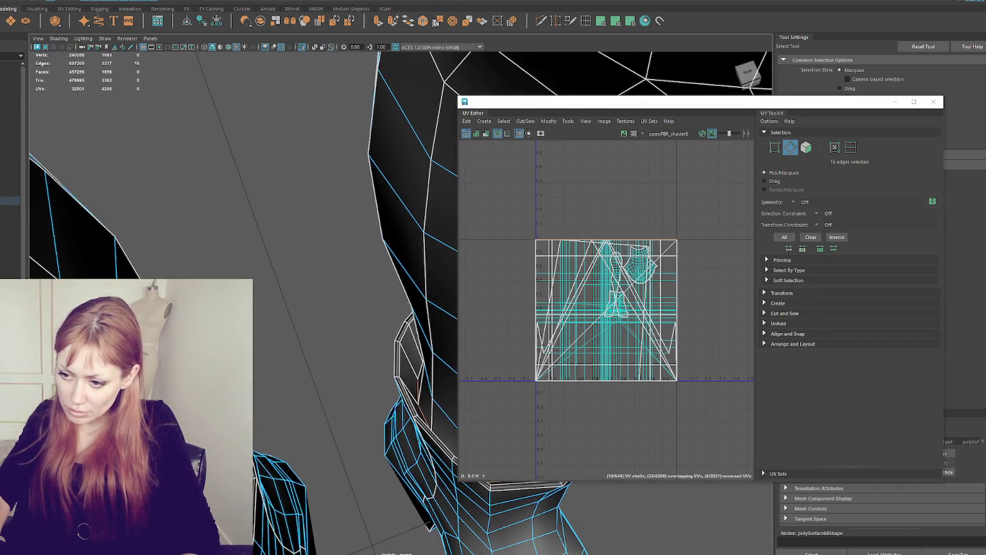
pyautogui.scroll(-3, 288, 390)
pyautogui.moveTo(293, 224)
pyautogui.keyDown('alt'); pyautogui.mouseDown(button='middle')
pyautogui.moveTo(296, 359)
pyautogui.moveTo(296, 334)
pyautogui.mouseUp(button='middle'); pyautogui.keyUp('alt')
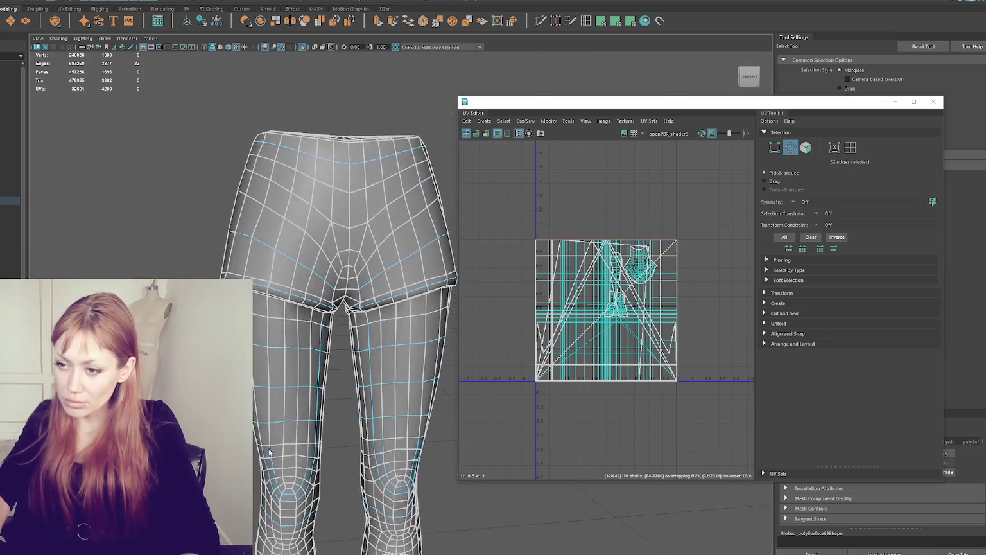
pyautogui.scroll(2, 296, 248)
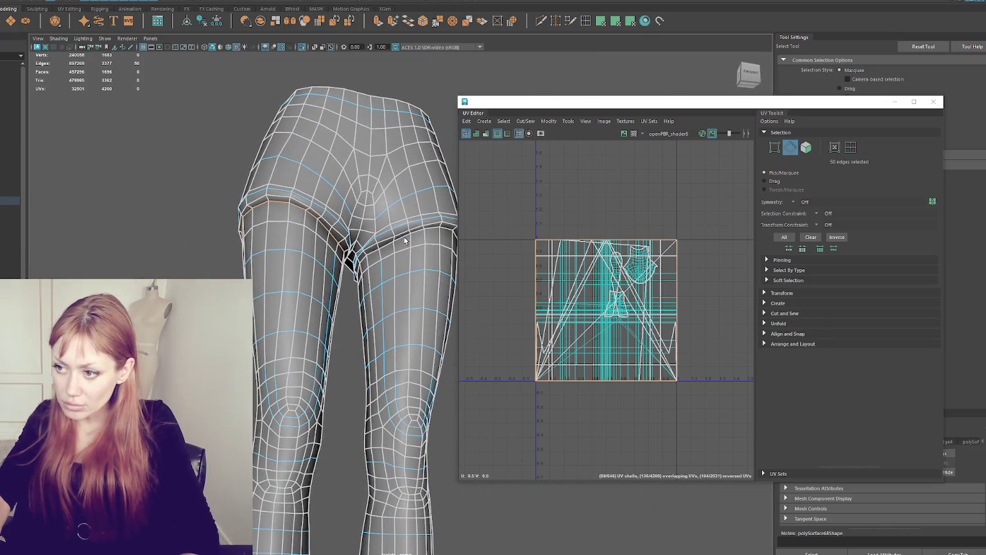
pyautogui.moveTo(599, 160); pyautogui.dragTo(605, 170, button='right')
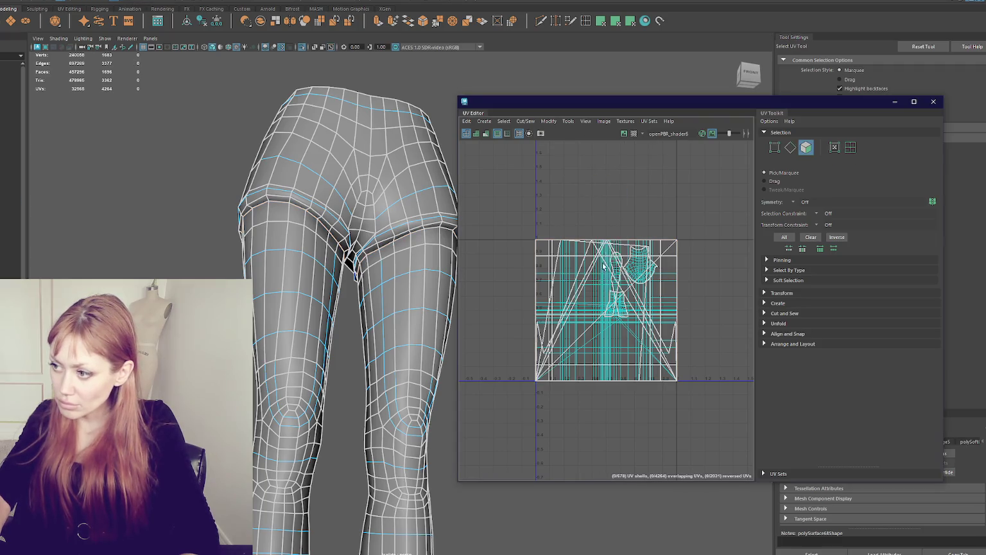
# Select all the leg faces and frame them with the Move UV tool active
pyautogui.click(606, 299)
pyautogui.scroll(-2, 607, 299)
pyautogui.press('w')
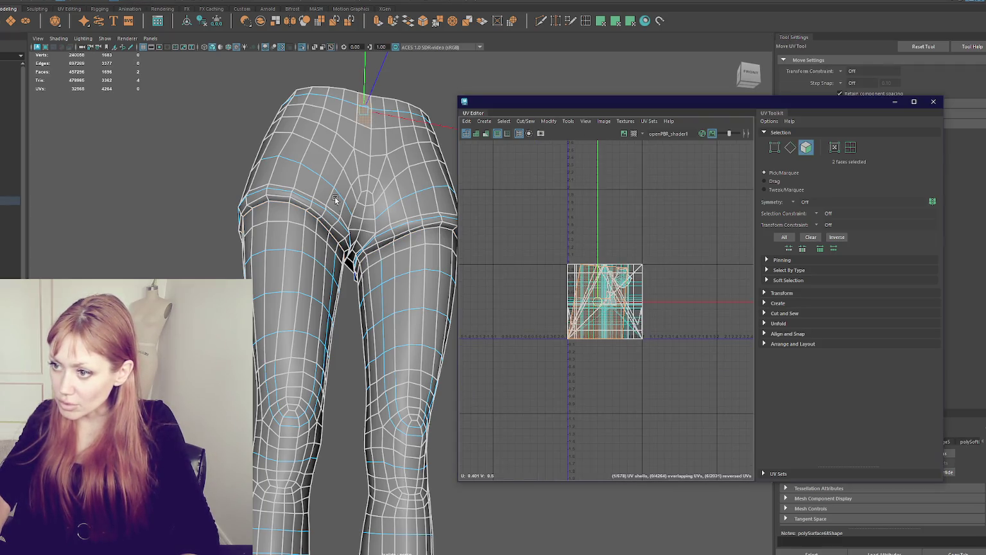
pyautogui.doubleClick(335, 202)
pyautogui.press('f')
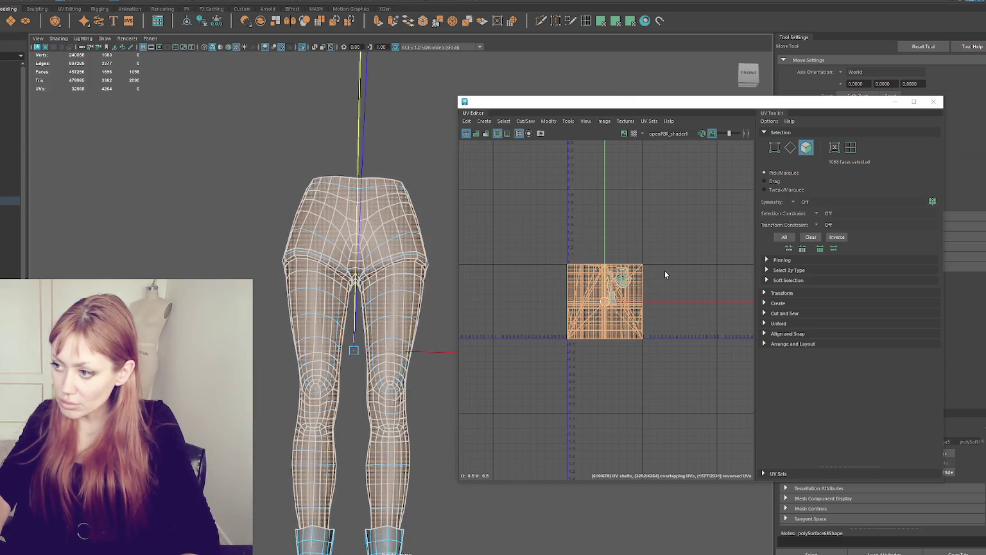
# Try moving a few UV faces out of the tile, undoing the accidental and stretched moves
pyautogui.click(611, 276)
pyautogui.moveTo(681, 385)
pyautogui.mouseDown()
pyautogui.moveTo(587, 265)
pyautogui.moveTo(638, 253)
pyautogui.mouseUp()
pyautogui.hotkey('ctrl', 'z')
pyautogui.moveTo(543, 194); pyautogui.dragTo(548, 237)
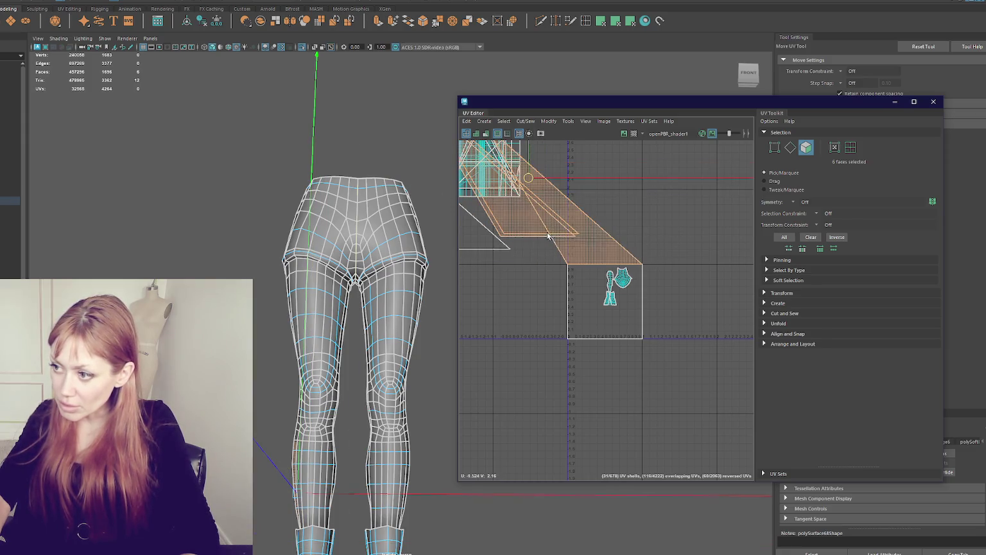
pyautogui.moveTo(545, 196); pyautogui.dragTo(474, 154)
pyautogui.hotkey('ctrl', 'z')
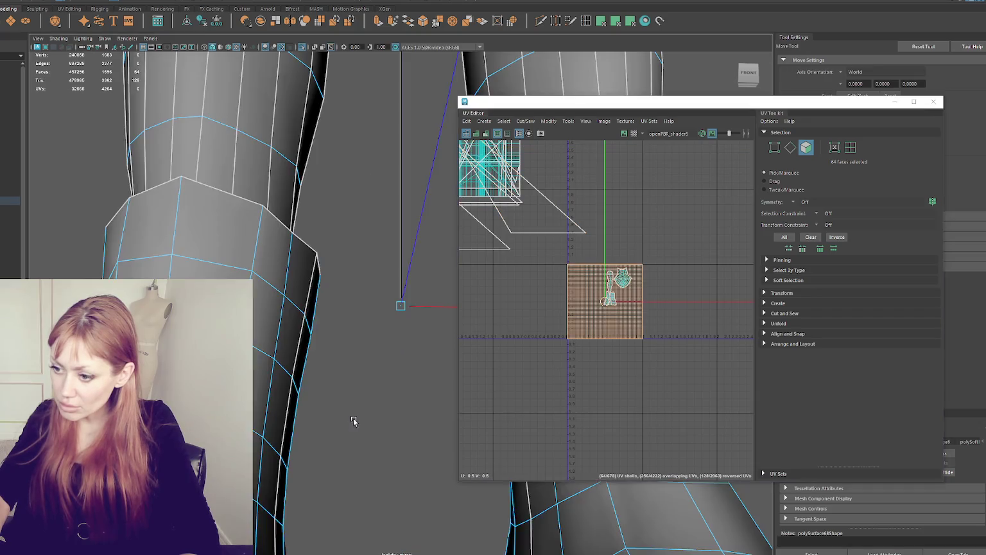
pyautogui.scroll(-3, 334, 379)
pyautogui.scroll(2, 279, 357)
pyautogui.scroll(-2, 279, 358)
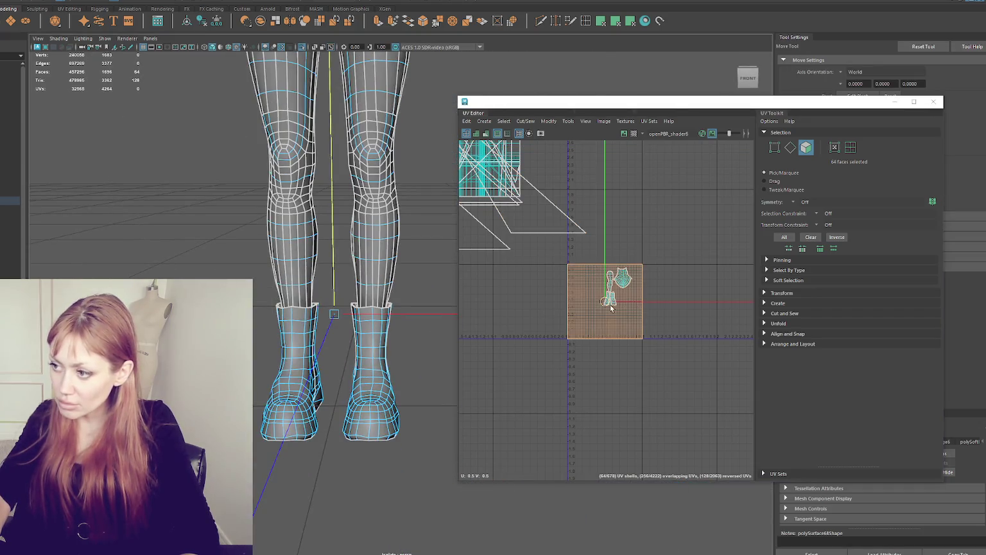
# Move the old overlapping UVs to the upper left and select the separated leg shell
pyautogui.moveTo(605, 302); pyautogui.dragTo(495, 179)
pyautogui.moveTo(636, 263); pyautogui.dragTo(597, 318)
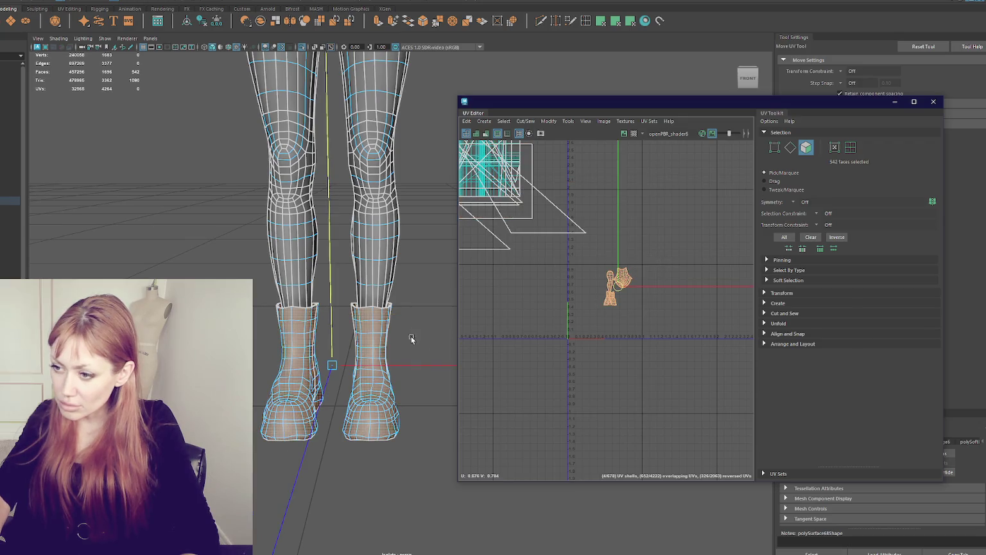
pyautogui.scroll(2, 409, 340)
pyautogui.scroll(-2, 409, 340)
pyautogui.scroll(2, 406, 334)
pyautogui.scroll(2, 406, 332)
pyautogui.scroll(3, 612, 315)
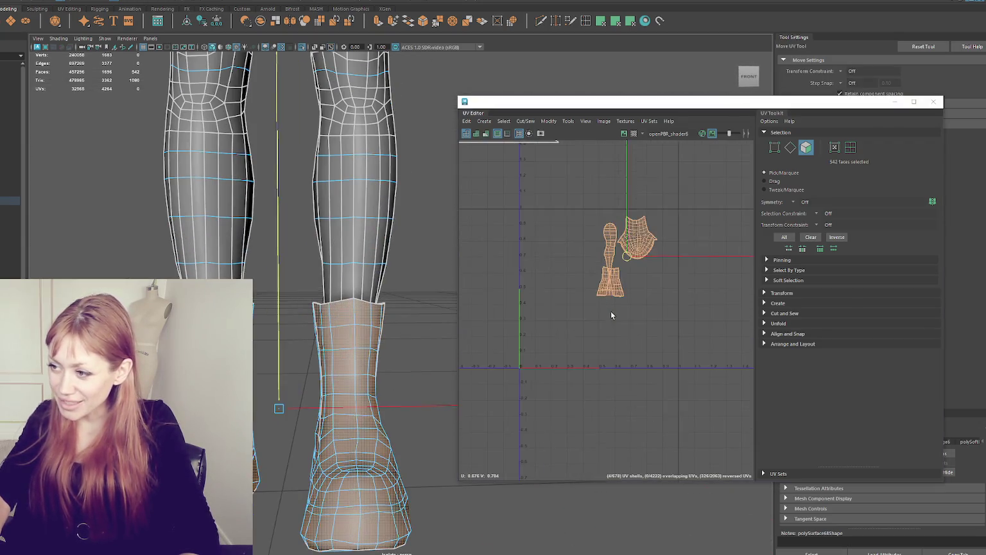
pyautogui.scroll(3, 611, 315)
pyautogui.scroll(-2, 608, 246)
pyautogui.click(571, 294)
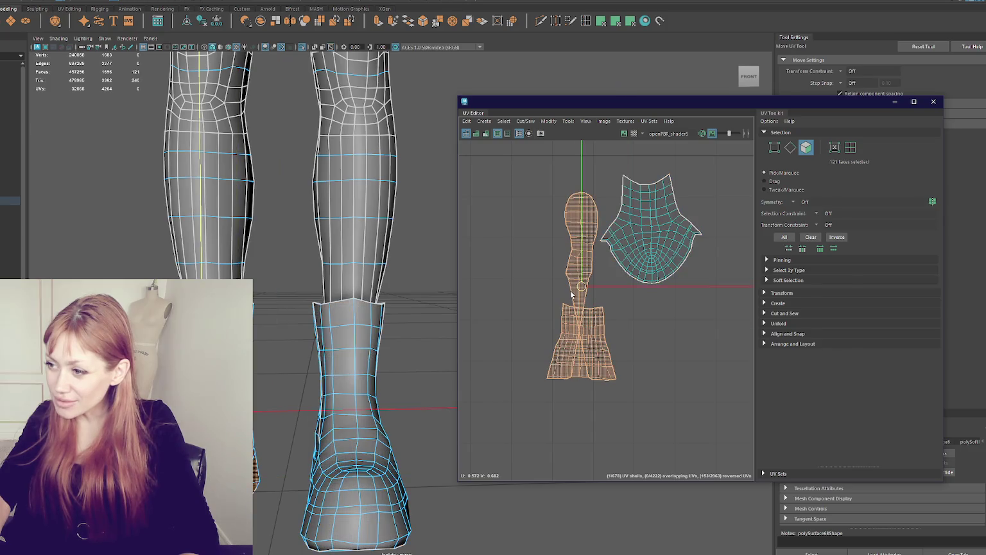
# Select an edge on the boot shaft to cut it open
pyautogui.moveTo(572, 294); pyautogui.dragTo(572, 276, button='right')
pyautogui.scroll(3, 578, 284)
pyautogui.click(577, 282)
pyautogui.moveTo(409, 314)
pyautogui.keyDown('alt'); pyautogui.mouseDown()
pyautogui.moveTo(328, 330)
pyautogui.moveTo(345, 214)
pyautogui.mouseUp(); pyautogui.keyUp('alt')
pyautogui.press('q')
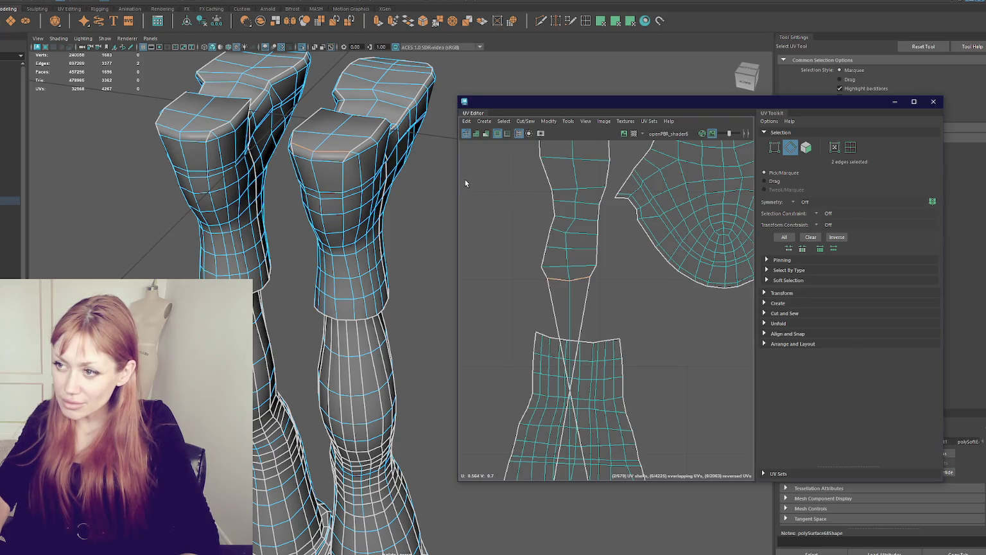
# In UV shell mode, unfold the leg, lower and right-hand shells, moving the leg shell right
pyautogui.moveTo(475, 181); pyautogui.dragTo(506, 234, button='right')
pyautogui.click(568, 240)
pyautogui.keyDown('shift'); pyautogui.moveTo(586, 286); pyautogui.dragTo(464, 286, button='right'); pyautogui.keyUp('shift')
pyautogui.press('w')
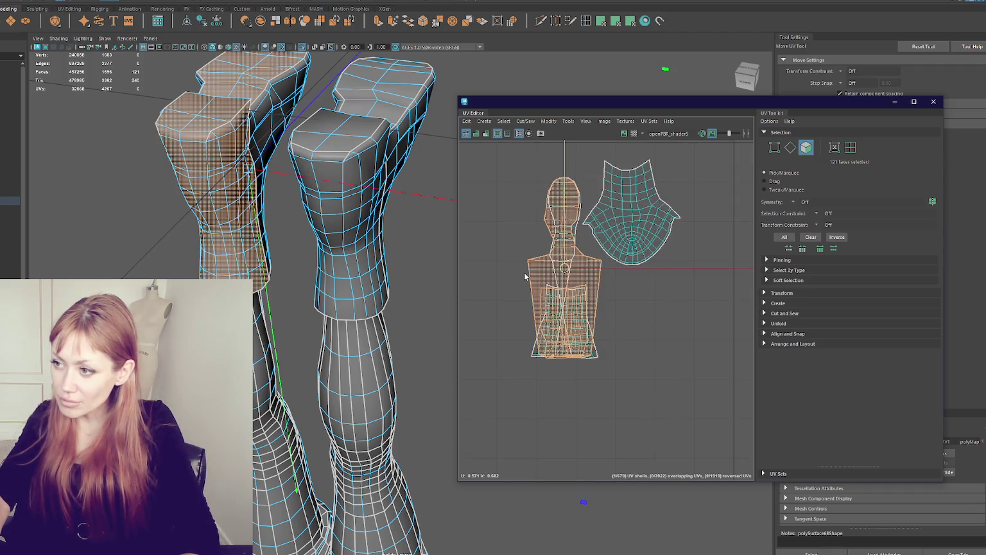
pyautogui.moveTo(564, 268); pyautogui.dragTo(715, 278)
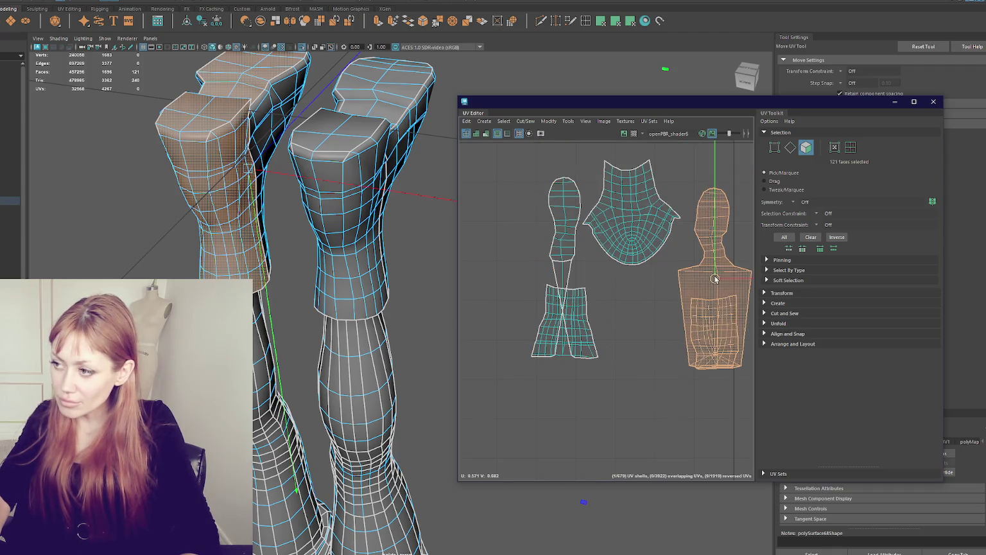
pyautogui.click(565, 282)
pyautogui.keyDown('shift'); pyautogui.moveTo(565, 286); pyautogui.dragTo(409, 287, button='right'); pyautogui.keyUp('shift')
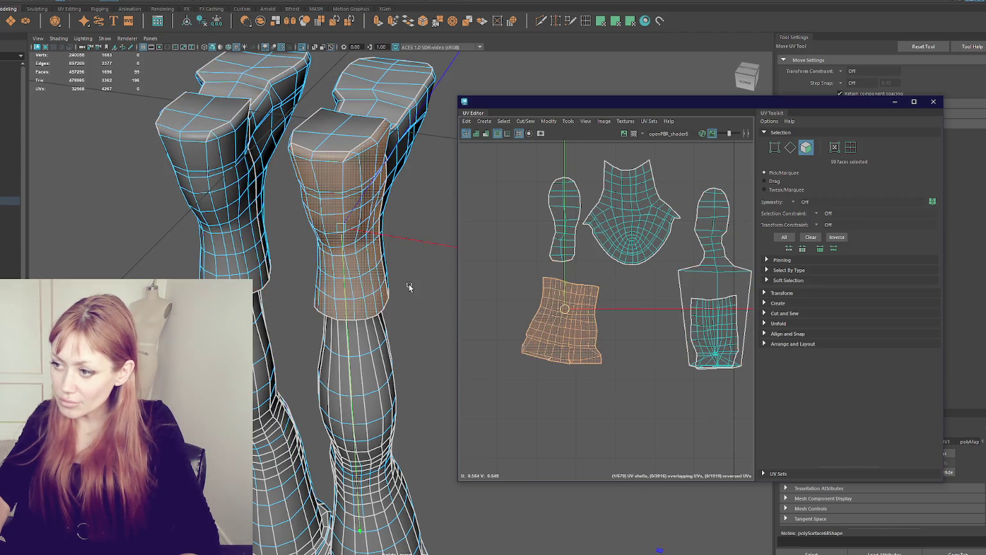
pyautogui.click(712, 281)
pyautogui.keyDown('shift'); pyautogui.moveTo(643, 321); pyautogui.dragTo(488, 324, button='right'); pyautogui.keyUp('shift')
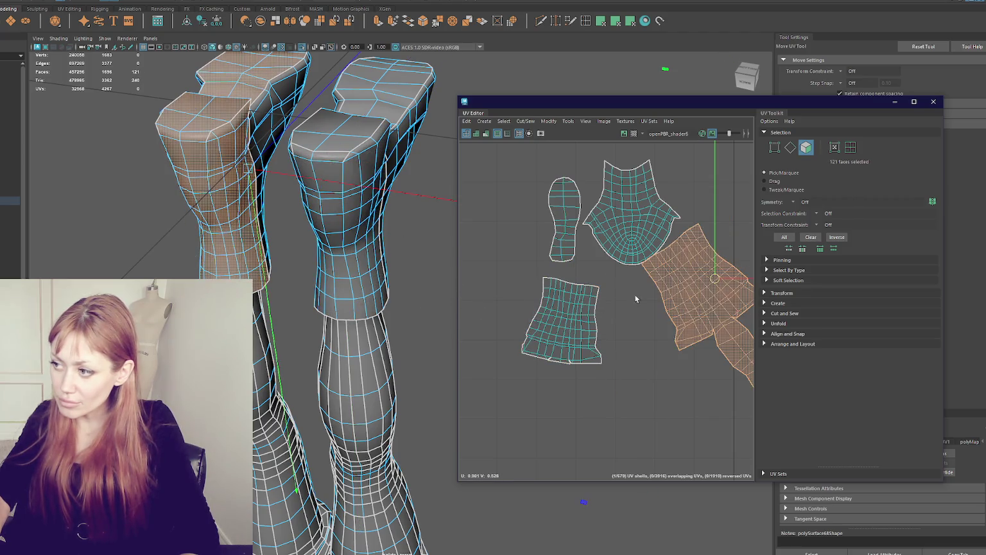
# Select an edge at the right shell's inner corner, then frame and select all UV shells
pyautogui.press('F10')
pyautogui.scroll(5, 645, 276)
pyautogui.keyDown('alt'); pyautogui.moveTo(719, 360); pyautogui.dragTo(642, 370, button='middle'); pyautogui.keyUp('alt')
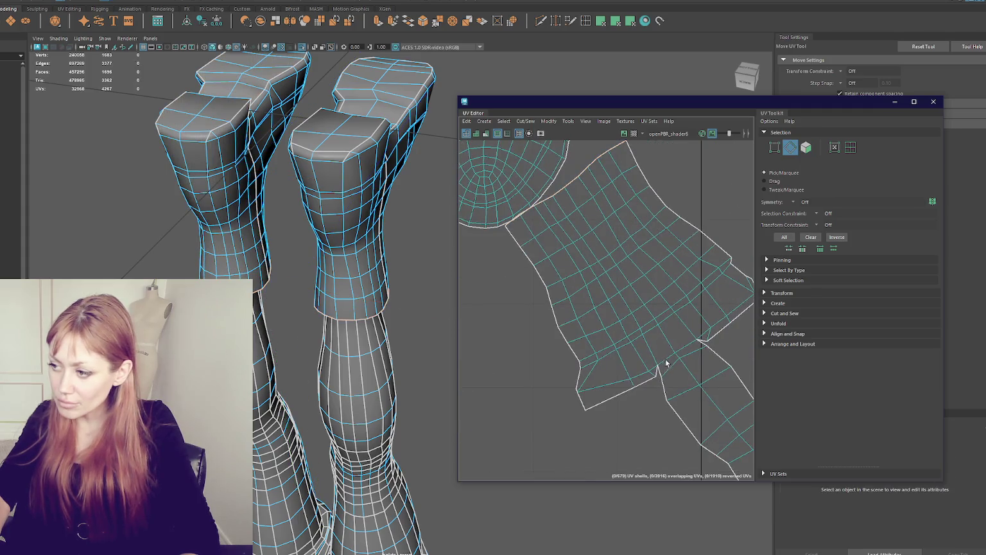
pyautogui.click(682, 351)
pyautogui.moveTo(625, 275); pyautogui.dragTo(616, 257, button='right')
pyautogui.press('f')
pyautogui.scroll(-2, 578, 289)
pyautogui.moveTo(498, 197)
pyautogui.mouseDown()
pyautogui.moveTo(526, 223)
pyautogui.moveTo(679, 280)
pyautogui.mouseUp()
# Apply a uniform texel density to the shells and arrange them in the UV tile
pyautogui.click(774, 344)
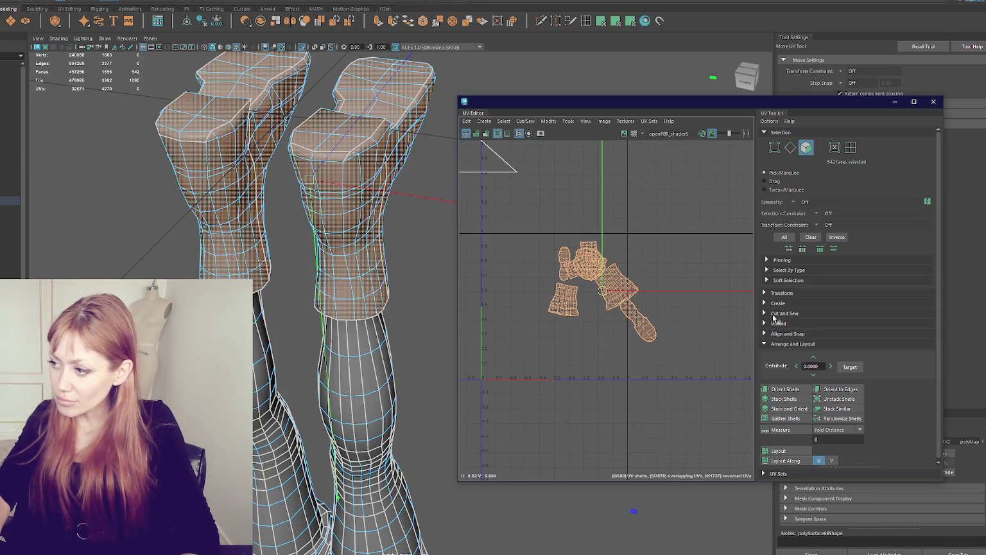
pyautogui.click(781, 292)
pyautogui.scroll(-3, 846, 393)
pyautogui.scroll(-2, 847, 392)
pyautogui.click(857, 338)
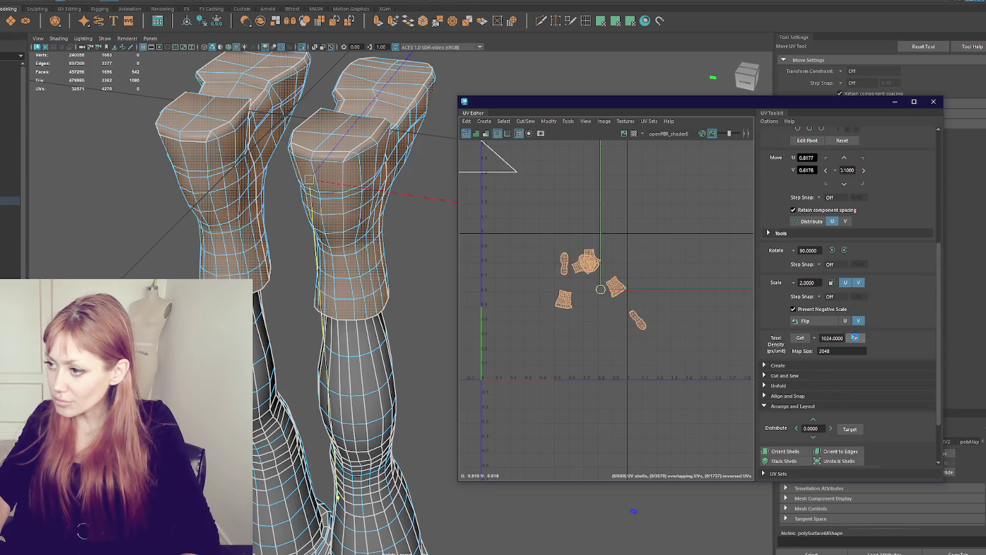
pyautogui.scroll(-2, 856, 341)
pyautogui.click(787, 406)
pyautogui.scroll(2, 682, 346)
pyautogui.scroll(2, 572, 312)
# Pull the stacked boot shells apart, spreading four of them off the pile
pyautogui.keyDown('alt'); pyautogui.moveTo(571, 313); pyautogui.dragTo(649, 362, button='middle'); pyautogui.keyUp('alt')
pyautogui.scroll(2, 649, 362)
pyautogui.click(648, 361)
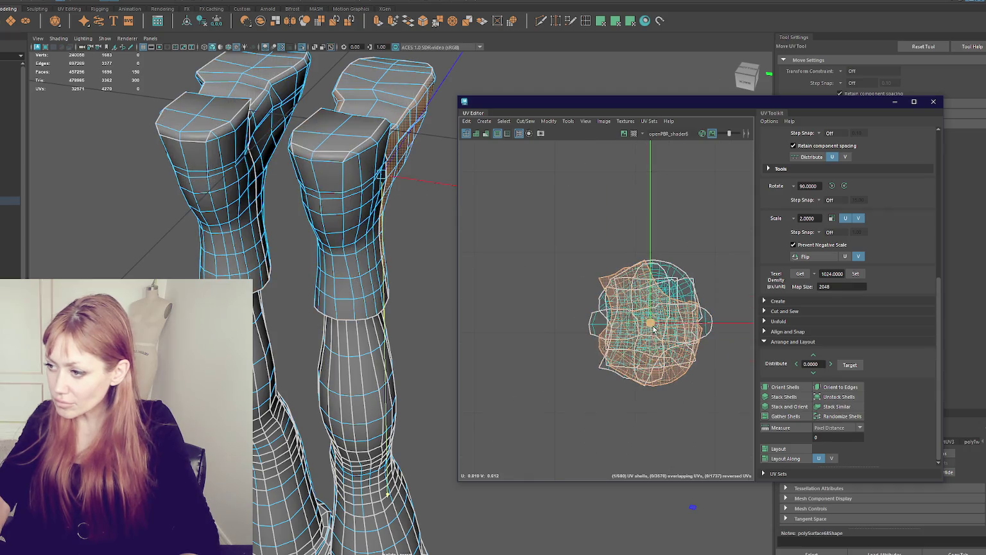
pyautogui.moveTo(653, 329); pyautogui.dragTo(553, 327)
pyautogui.click(654, 328)
pyautogui.moveTo(654, 327); pyautogui.dragTo(623, 186)
pyautogui.click(656, 328)
pyautogui.moveTo(656, 327); pyautogui.dragTo(717, 244)
pyautogui.click(610, 352)
pyautogui.scroll(-2, 610, 353)
pyautogui.moveTo(642, 334); pyautogui.dragTo(567, 262)
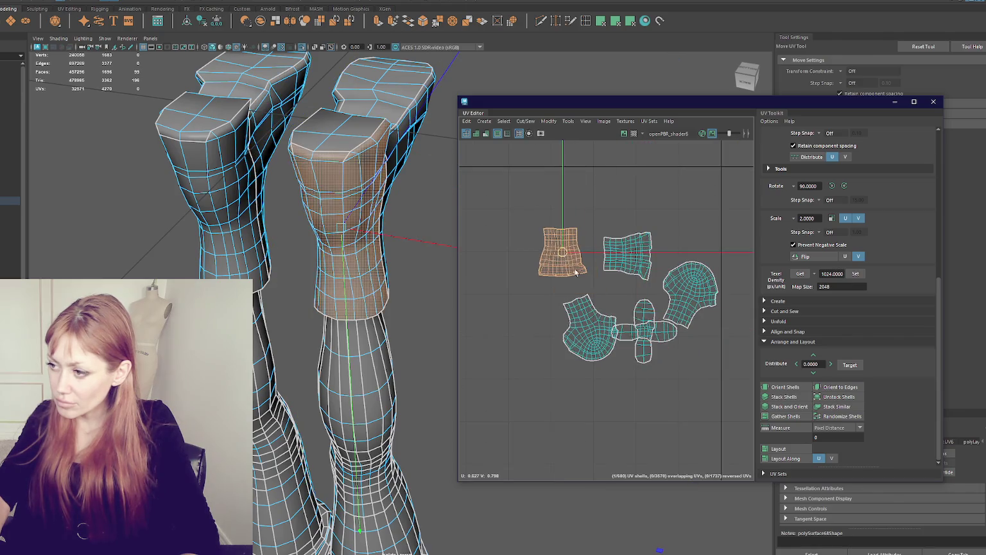
# Rotate the foot-top shell 90°, flip it, and stack it with its matching foot shell
pyautogui.click(648, 347)
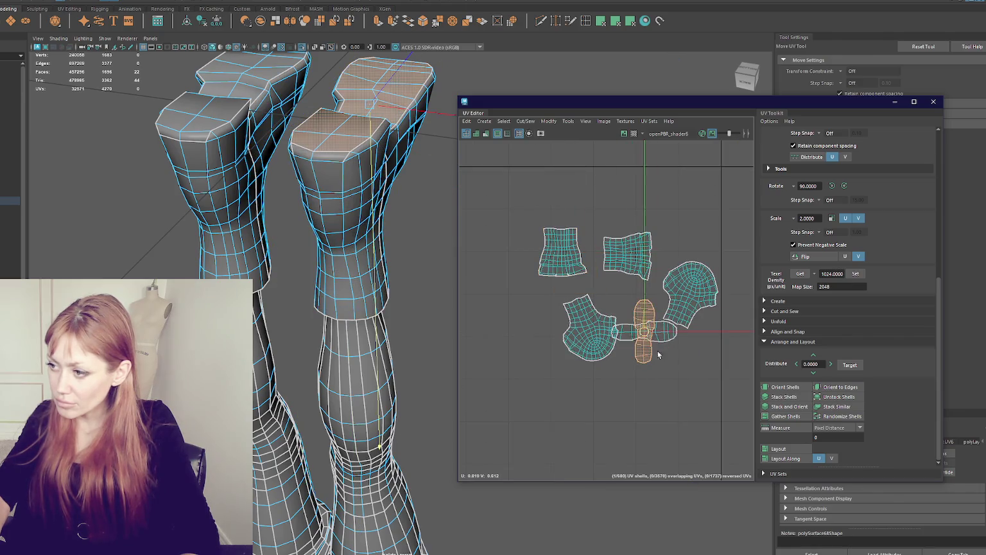
pyautogui.click(831, 186)
pyautogui.click(824, 257)
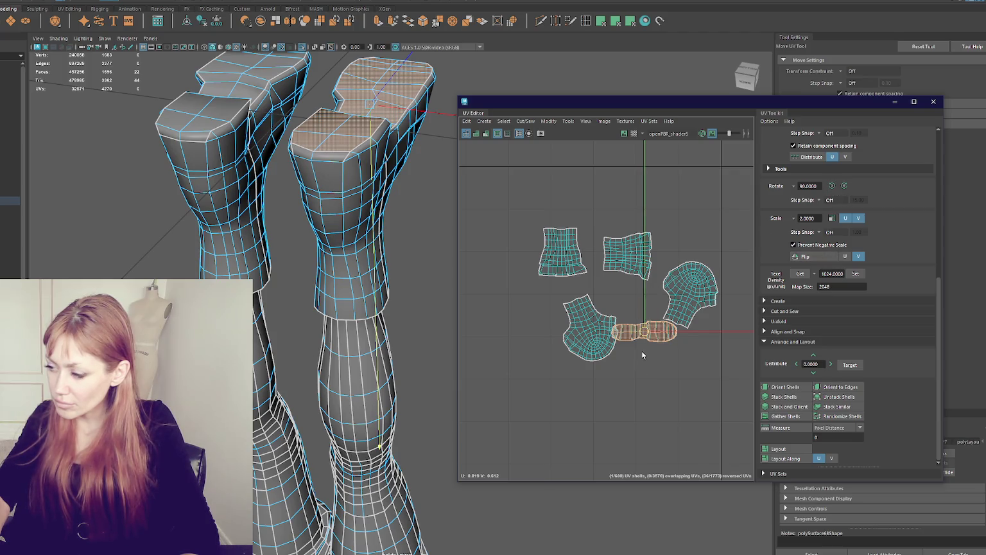
pyautogui.moveTo(645, 332); pyautogui.dragTo(662, 393)
pyautogui.keyDown('shift'); pyautogui.click(646, 331); pyautogui.keyUp('shift')
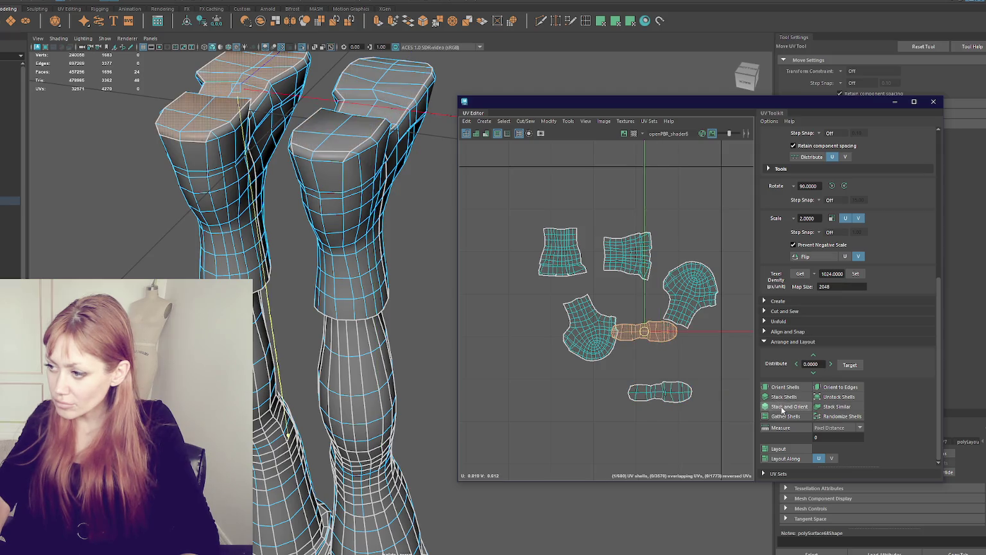
pyautogui.click(790, 407)
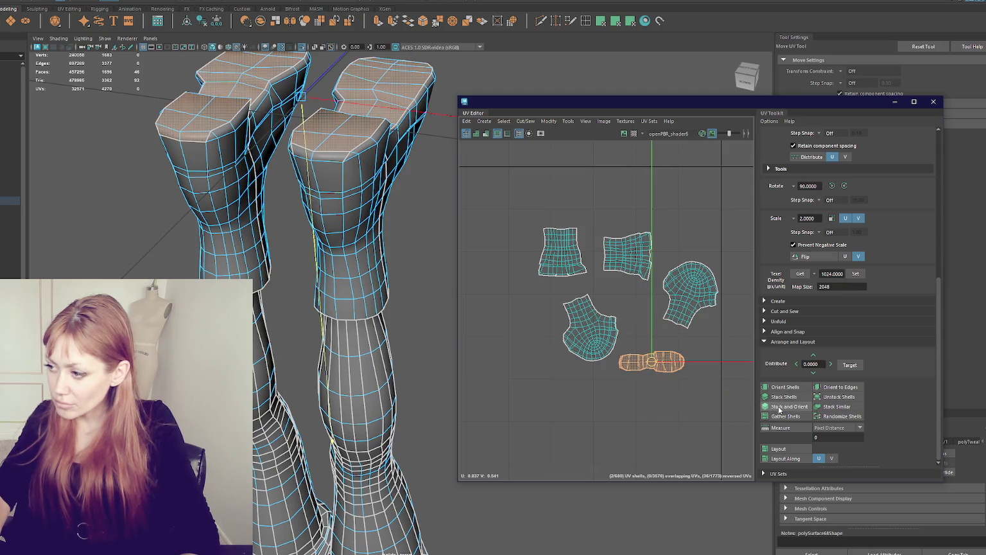
pyautogui.press('f')
# Move the top foot shell down off its twin and clear the selection
pyautogui.scroll(3, 624, 317)
pyautogui.click(624, 317)
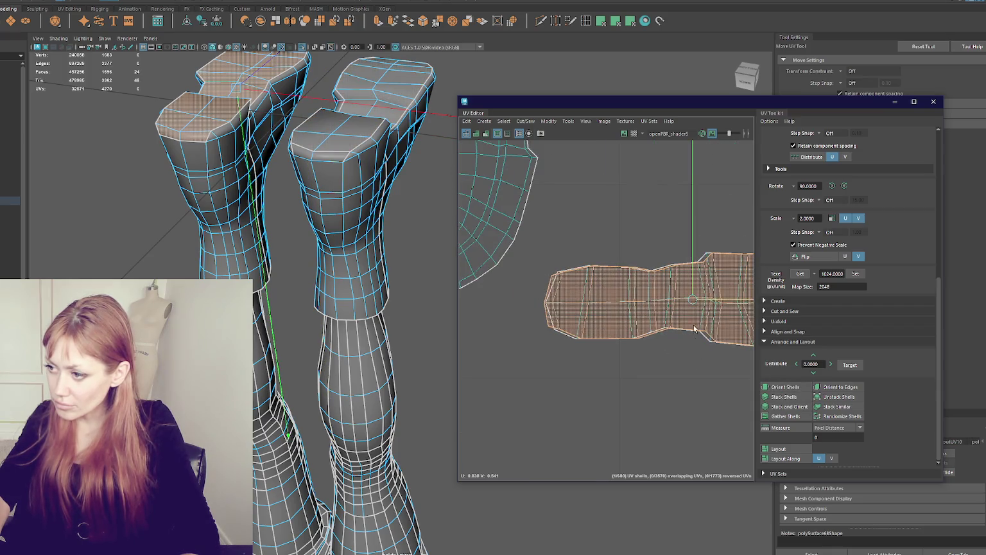
pyautogui.moveTo(698, 301); pyautogui.dragTo(691, 390)
pyautogui.moveTo(553, 331)
pyautogui.mouseDown(button='right')
pyautogui.moveTo(554, 371)
pyautogui.moveTo(517, 361)
pyautogui.moveTo(518, 315)
pyautogui.mouseUp(button='right')
pyautogui.click(549, 375)
pyautogui.click(530, 362)
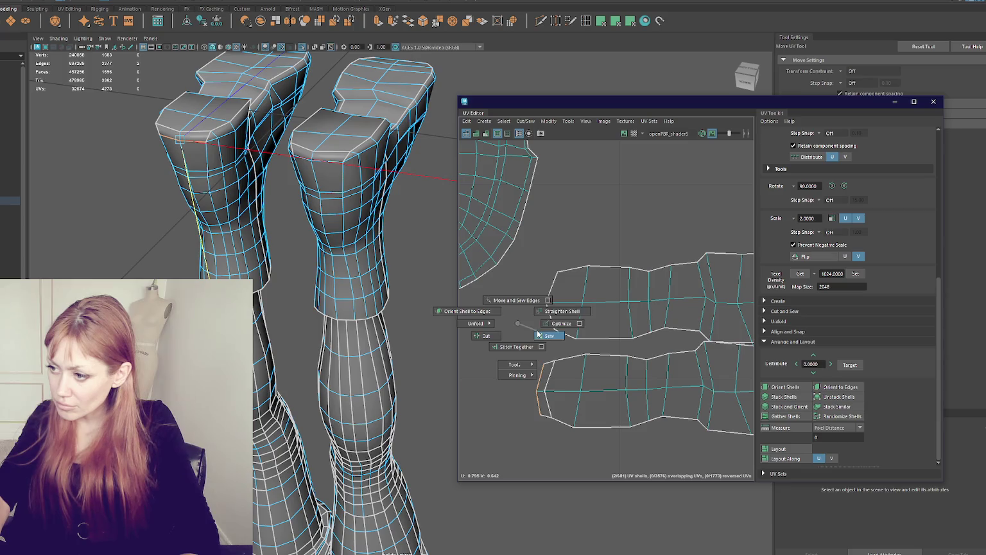
# Stack the two long foot shells together and move the stack lower
pyautogui.moveTo(582, 292); pyautogui.dragTo(645, 387, button='right')
pyautogui.keyDown('shift'); pyautogui.click(645, 387); pyautogui.keyUp('shift')
pyautogui.click(789, 407)
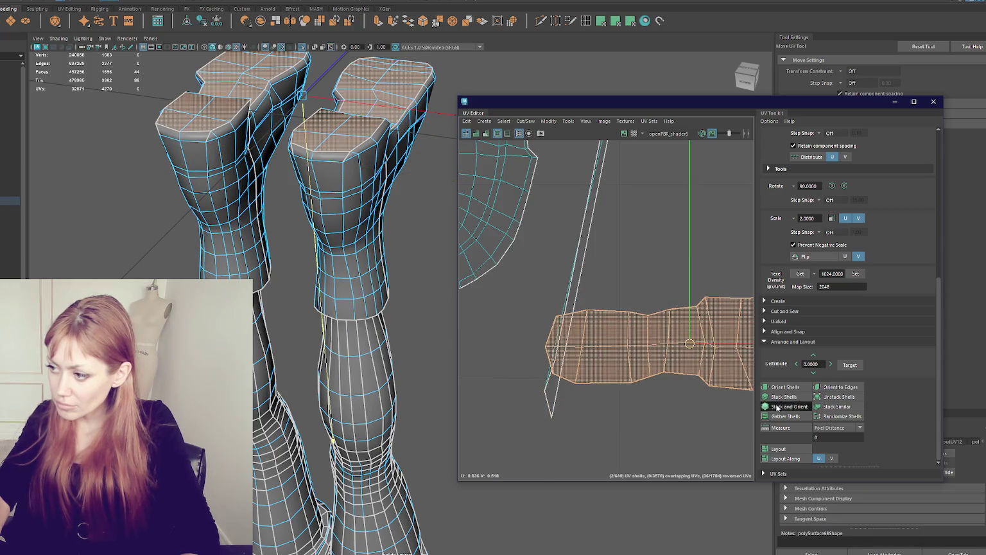
pyautogui.scroll(-3, 700, 357)
pyautogui.moveTo(707, 353); pyautogui.dragTo(719, 442)
pyautogui.scroll(-3, 719, 442)
# Stack the upper shaft shells, then rotate one 90° and set it to 1024 texel density
pyautogui.click(606, 287)
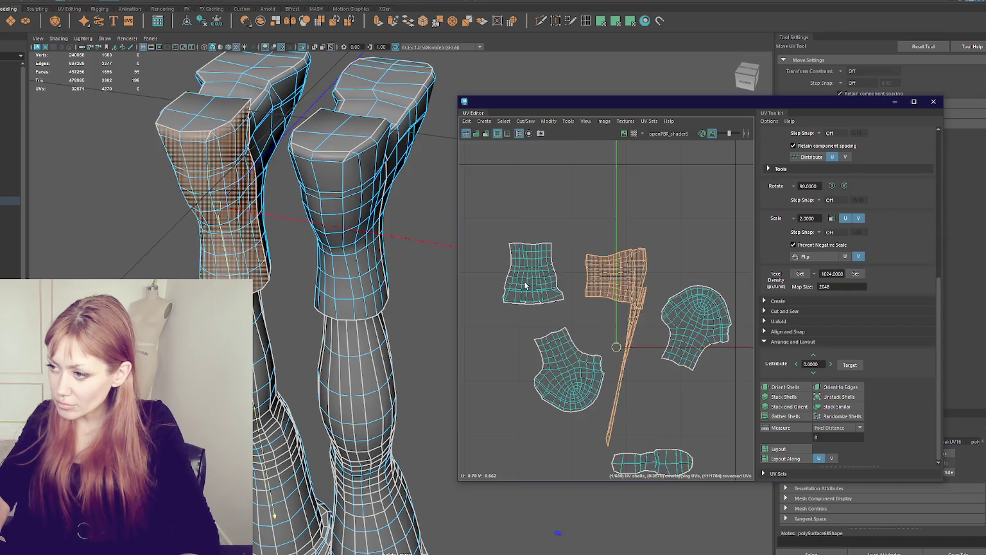
pyautogui.keyDown('shift'); pyautogui.click(528, 275); pyautogui.keyUp('shift')
pyautogui.keyDown('shift'); pyautogui.moveTo(668, 273); pyautogui.dragTo(597, 275, button='right'); pyautogui.keyUp('shift')
pyautogui.click(784, 397)
pyautogui.click(645, 249)
pyautogui.click(578, 280)
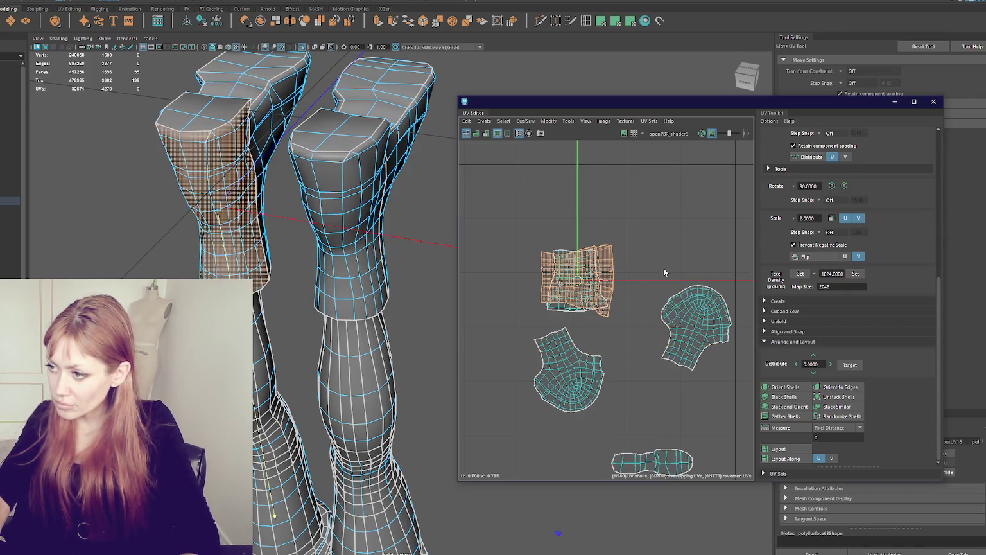
pyautogui.click(844, 186)
pyautogui.click(855, 274)
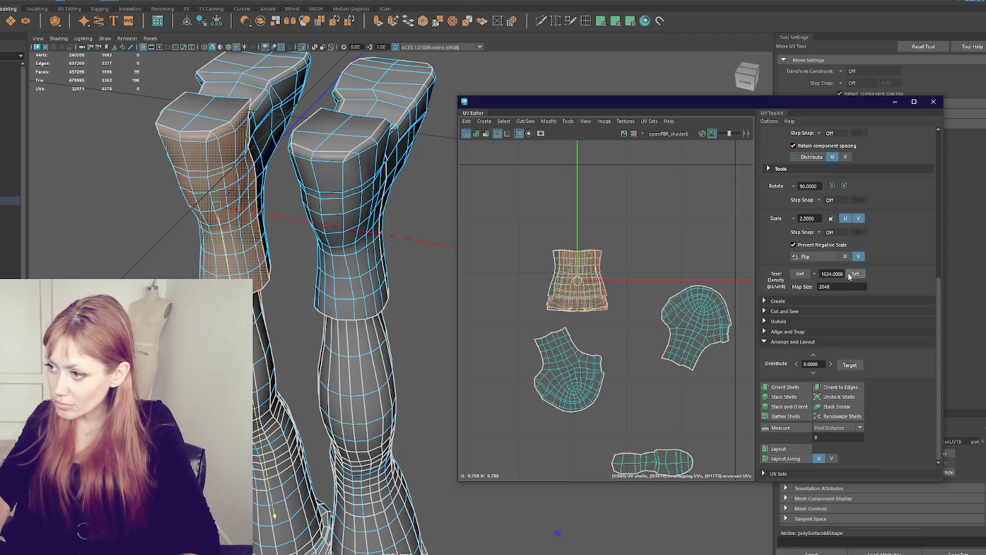
pyautogui.moveTo(576, 281); pyautogui.dragTo(637, 266)
# Flip and rotate the other shaft shell, stack the pair, and move them bottom right
pyautogui.click(577, 281)
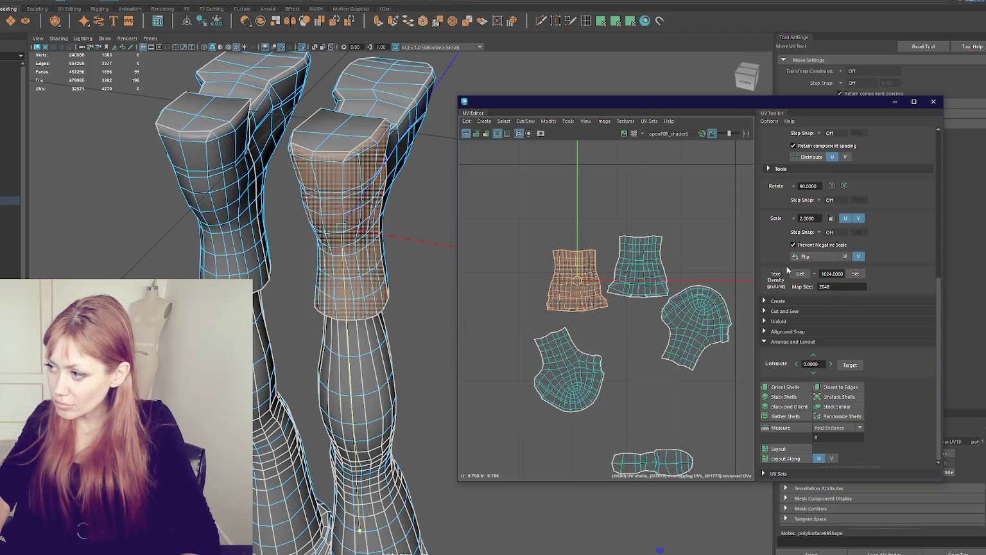
pyautogui.click(836, 257)
pyautogui.click(844, 185)
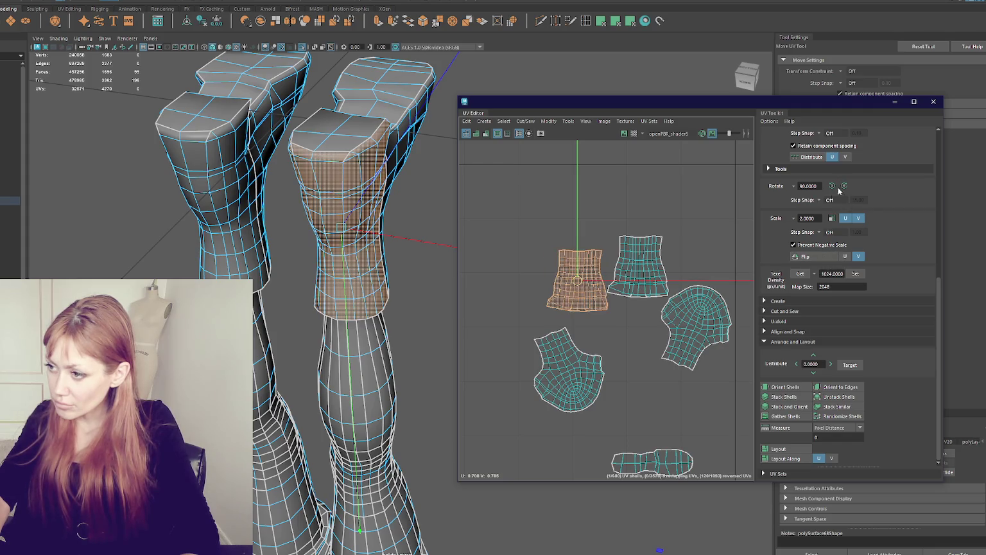
pyautogui.keyDown('shift'); pyautogui.click(660, 269); pyautogui.keyUp('shift')
pyautogui.click(790, 408)
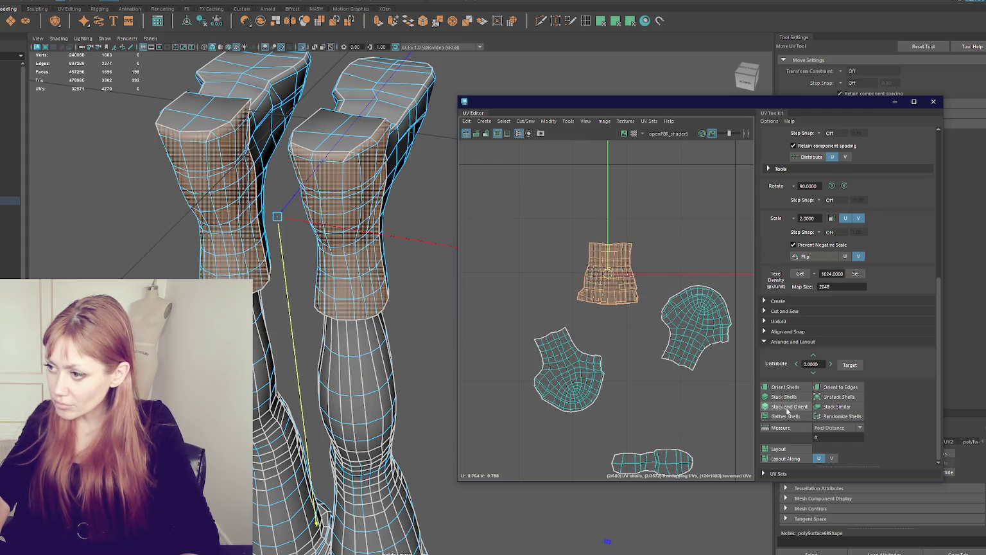
pyautogui.moveTo(613, 279); pyautogui.dragTo(706, 450)
# Stack the left and right head-shaped shells and move them down beside the others
pyautogui.keyDown('alt'); pyautogui.moveTo(701, 419); pyautogui.dragTo(656, 374, button='middle'); pyautogui.keyUp('alt')
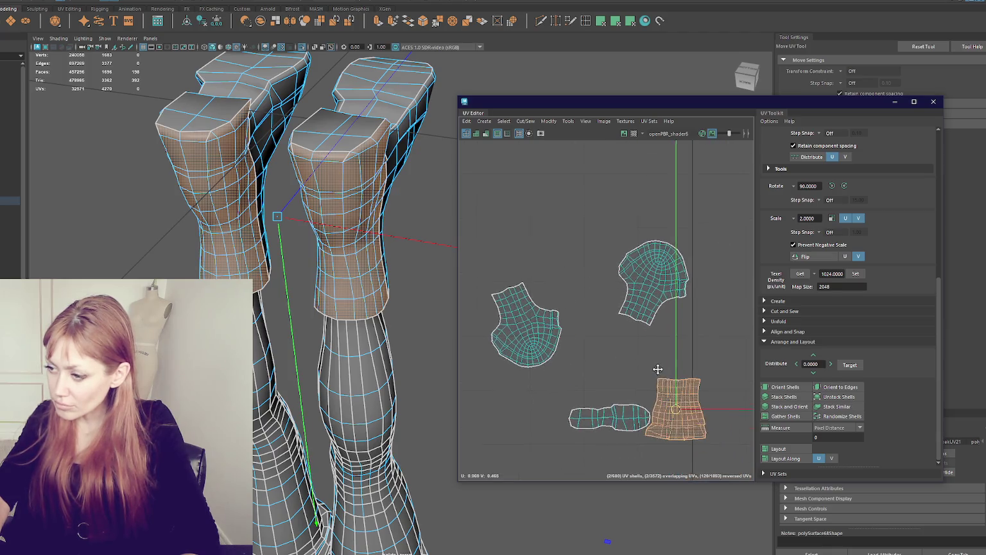
pyautogui.click(541, 316)
pyautogui.keyDown('shift'); pyautogui.click(649, 276); pyautogui.keyUp('shift')
pyautogui.click(781, 406)
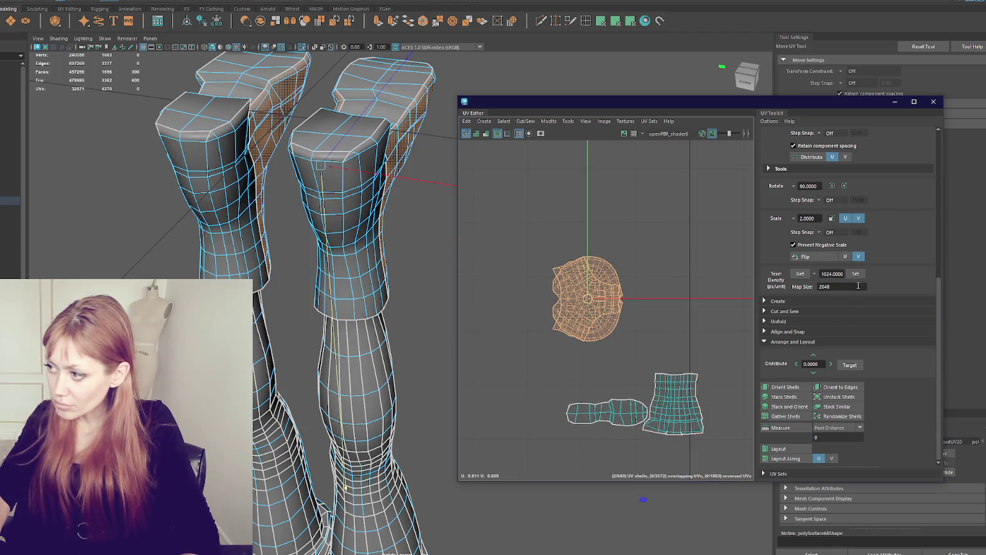
pyautogui.click(644, 313)
pyautogui.click(611, 302)
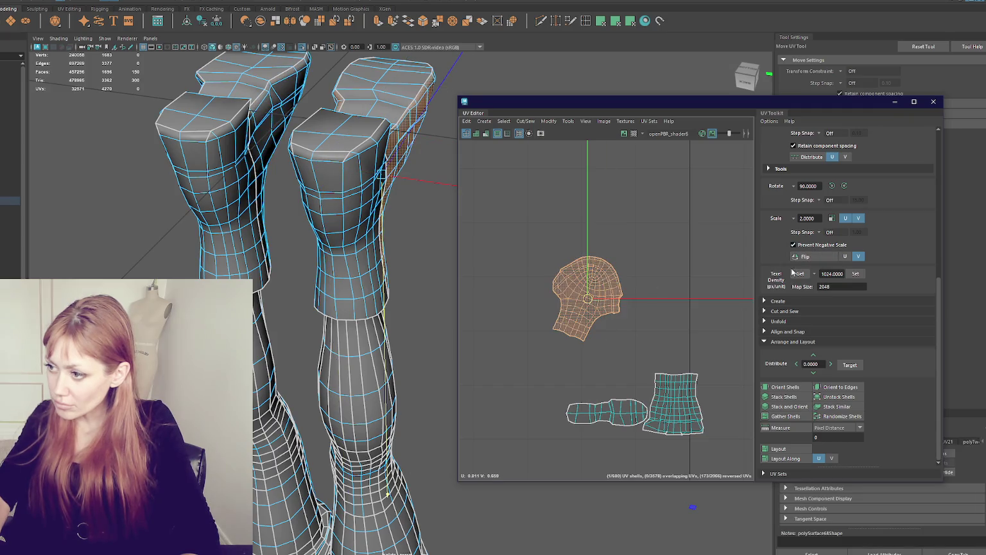
pyautogui.moveTo(662, 255); pyautogui.dragTo(529, 358)
pyautogui.moveTo(586, 297); pyautogui.dragTo(609, 351)
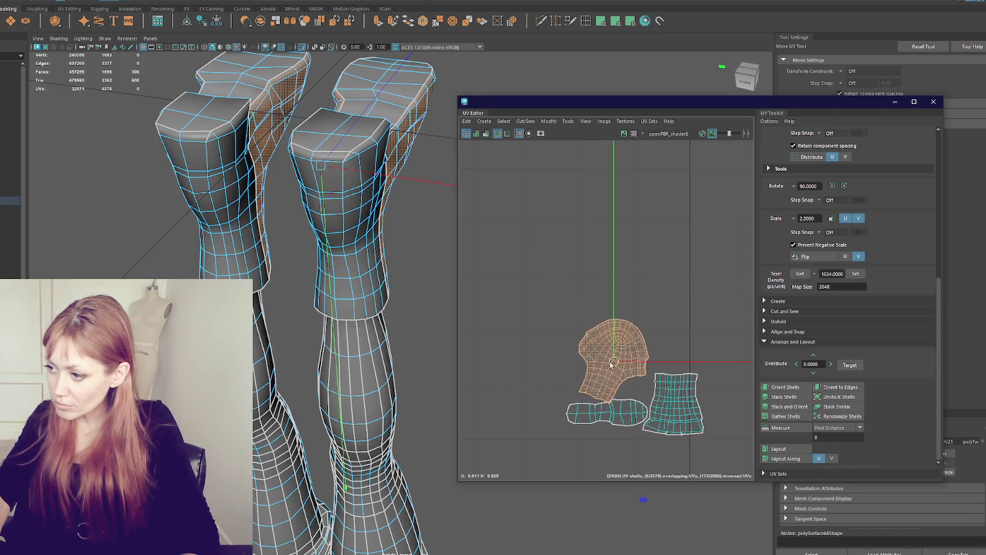
# Rotate the head-shaped boot cap shell counter-clockwise and nudge it into place
pyautogui.press('e')
pyautogui.scroll(-2, 666, 303)
pyautogui.scroll(-1, 666, 304)
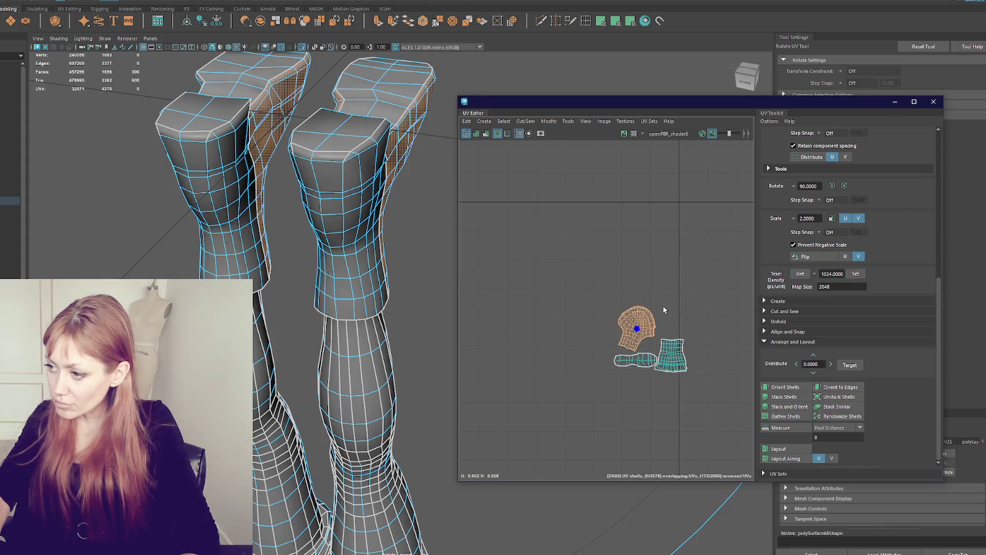
pyautogui.click(39, 1)
pyautogui.moveTo(63, 78)
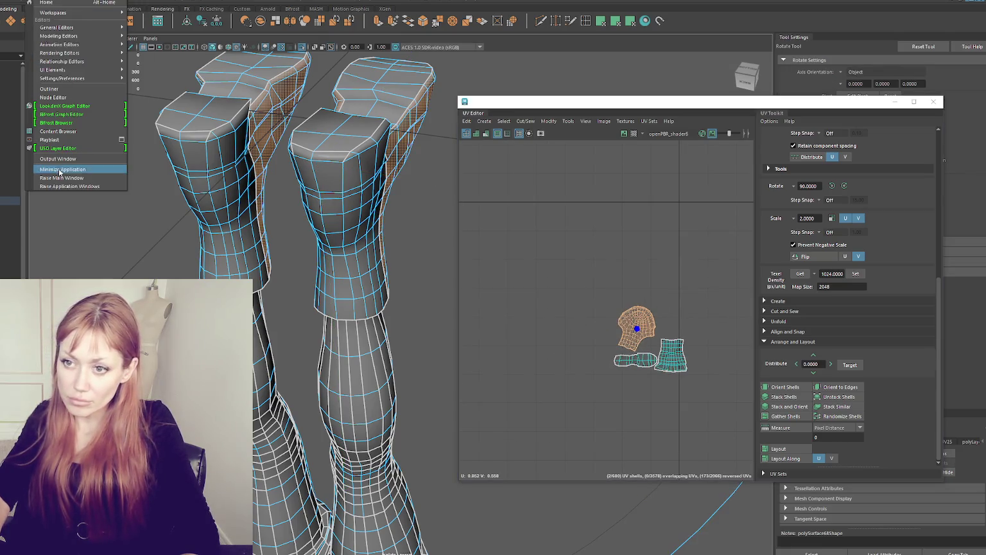
pyautogui.click(150, 85)
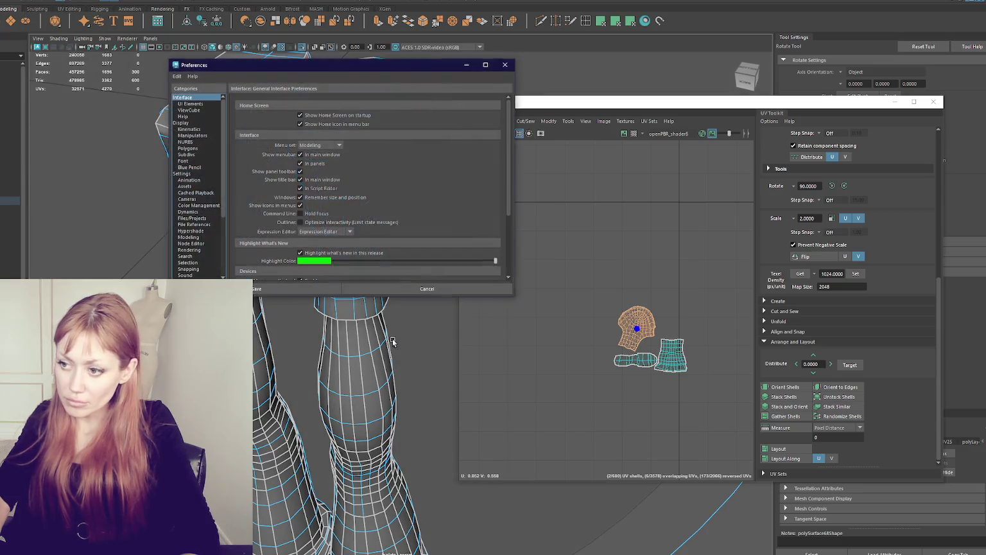
pyautogui.click(192, 135)
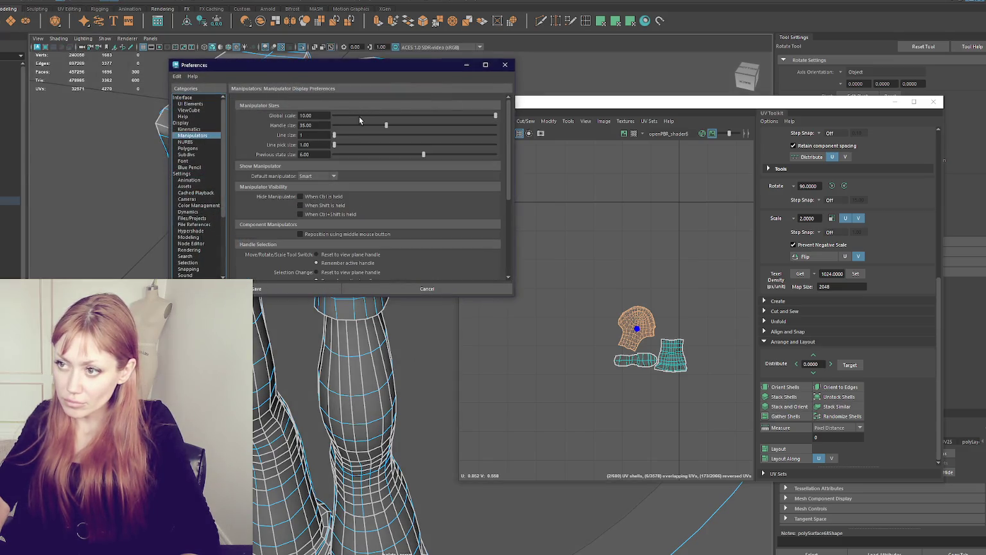
pyautogui.click(298, 288)
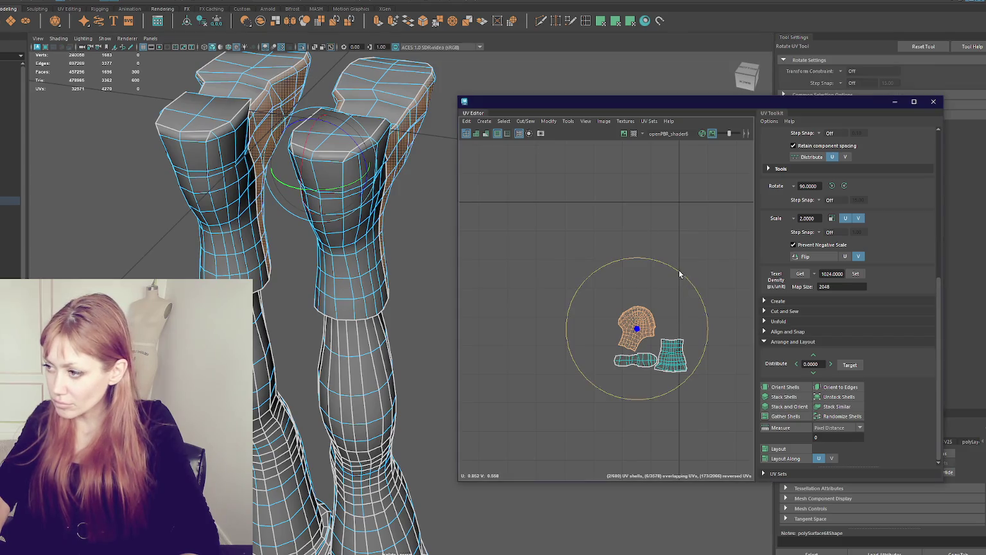
pyautogui.moveTo(681, 273); pyautogui.dragTo(538, 276)
pyautogui.press('w')
pyautogui.moveTo(639, 334); pyautogui.dragTo(641, 338)
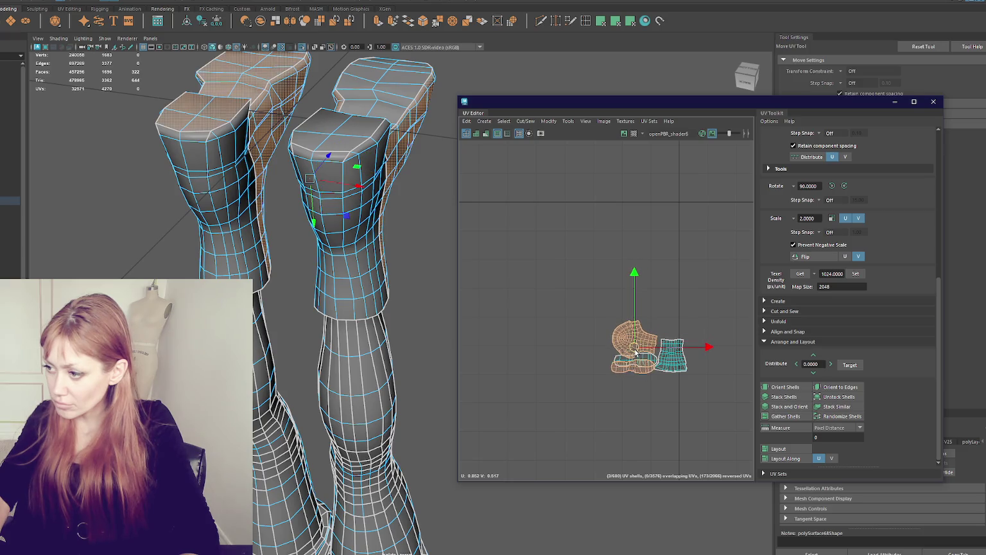
# Move all the boot UV shells up together as one cluster, then view the legs from the front
pyautogui.click(666, 325)
pyautogui.scroll(3, 665, 325)
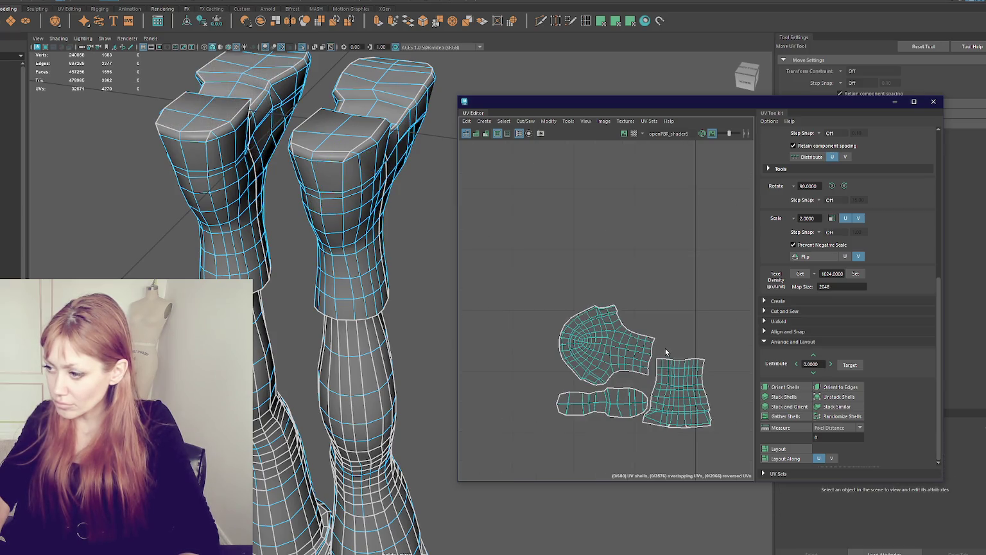
pyautogui.scroll(-3, 665, 348)
pyautogui.moveTo(579, 276); pyautogui.dragTo(697, 389)
pyautogui.scroll(1, 653, 350)
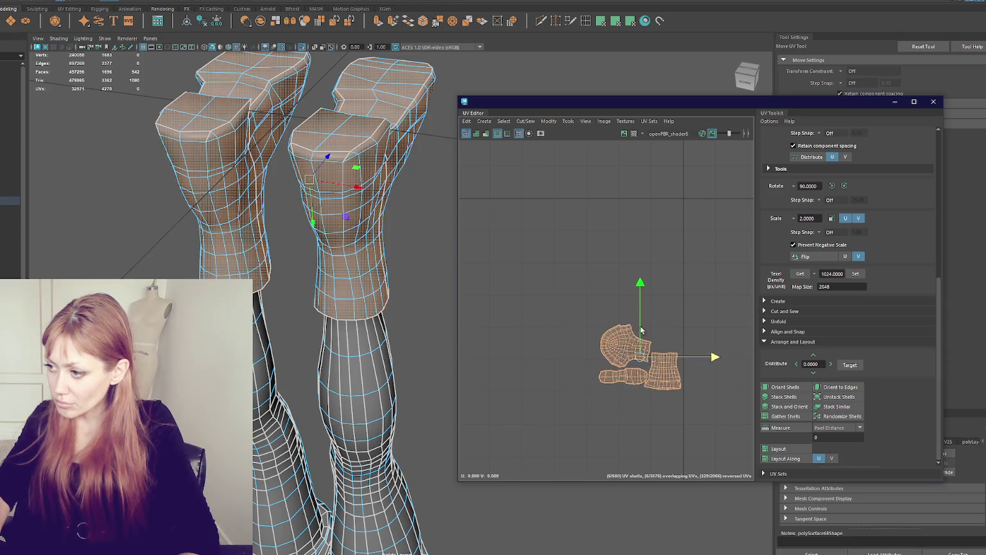
pyautogui.moveTo(653, 350); pyautogui.dragTo(639, 228)
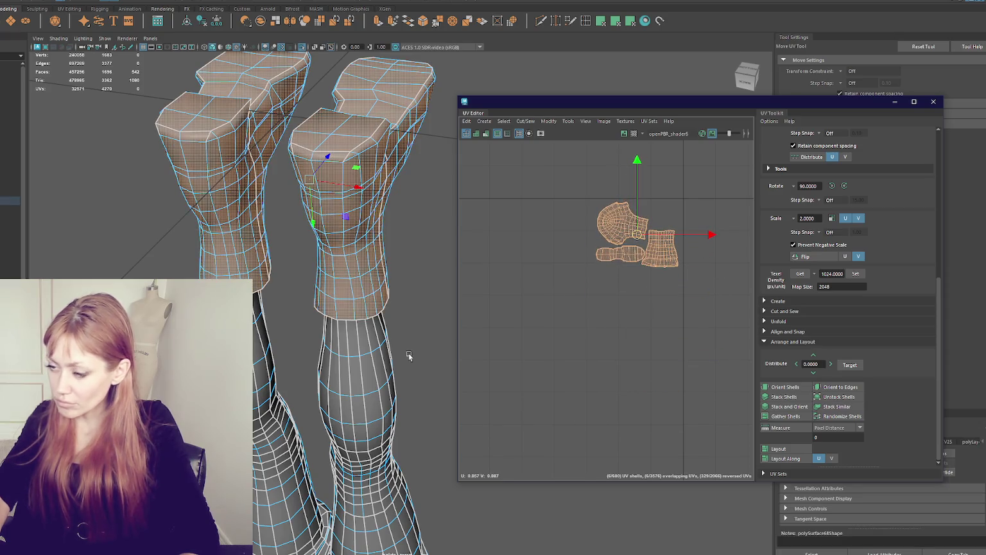
pyautogui.click(747, 76)
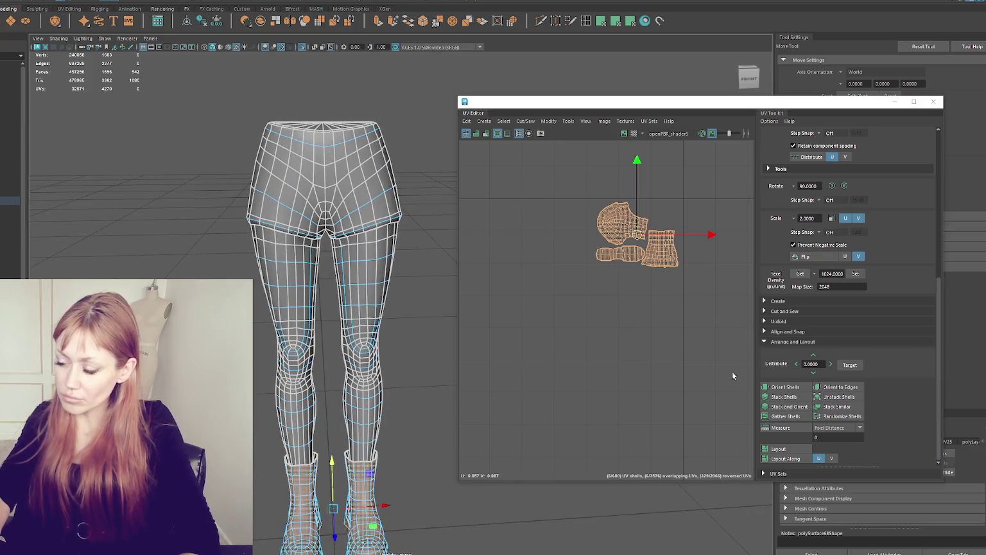
pyautogui.scroll(-4, 669, 404)
pyautogui.scroll(-2, 572, 234)
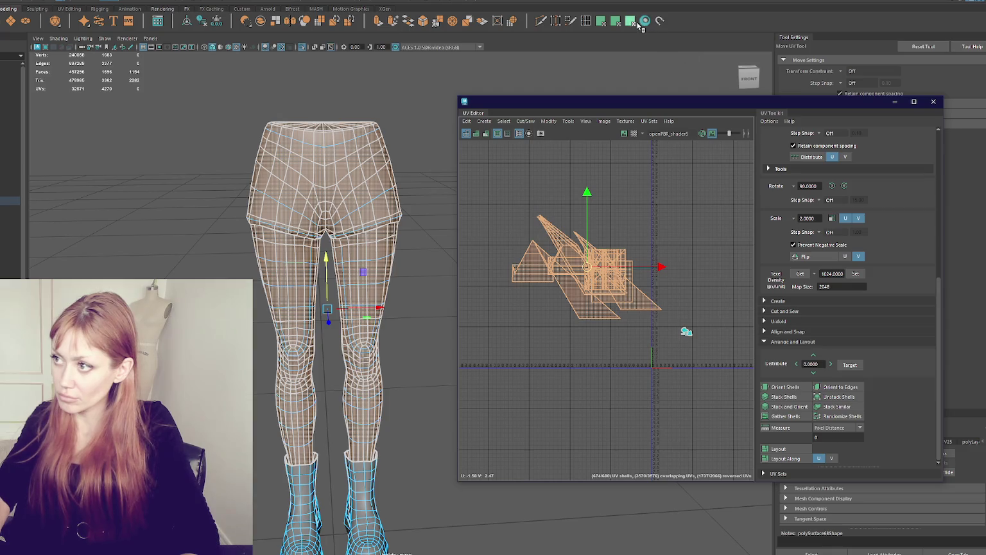
pyautogui.click(637, 22)
pyautogui.keyDown('shift'); pyautogui.moveTo(587, 237); pyautogui.dragTo(430, 244, button='right'); pyautogui.keyUp('shift')
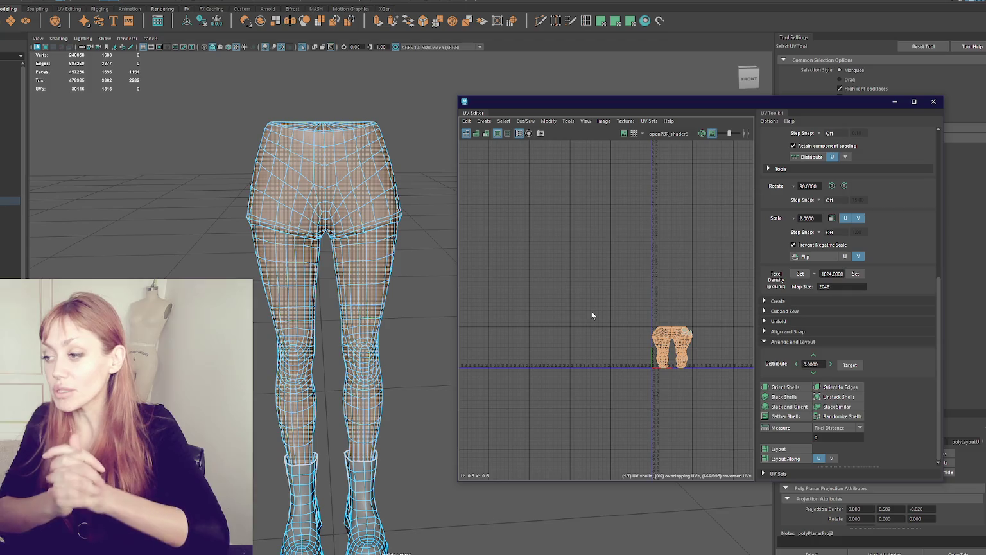
pyautogui.click(548, 330)
pyautogui.scroll(3, 564, 319)
pyautogui.keyDown('alt'); pyautogui.moveTo(564, 319); pyautogui.dragTo(500, 293, button='middle'); pyautogui.keyUp('alt')
pyautogui.moveTo(333, 217)
pyautogui.keyDown('alt'); pyautogui.mouseDown()
pyautogui.moveTo(424, 216)
pyautogui.moveTo(356, 161)
pyautogui.mouseUp(); pyautogui.keyUp('alt')
# Cut UV seams along the leg-top edge loop and the front centre loop
pyautogui.doubleClick(303, 174)
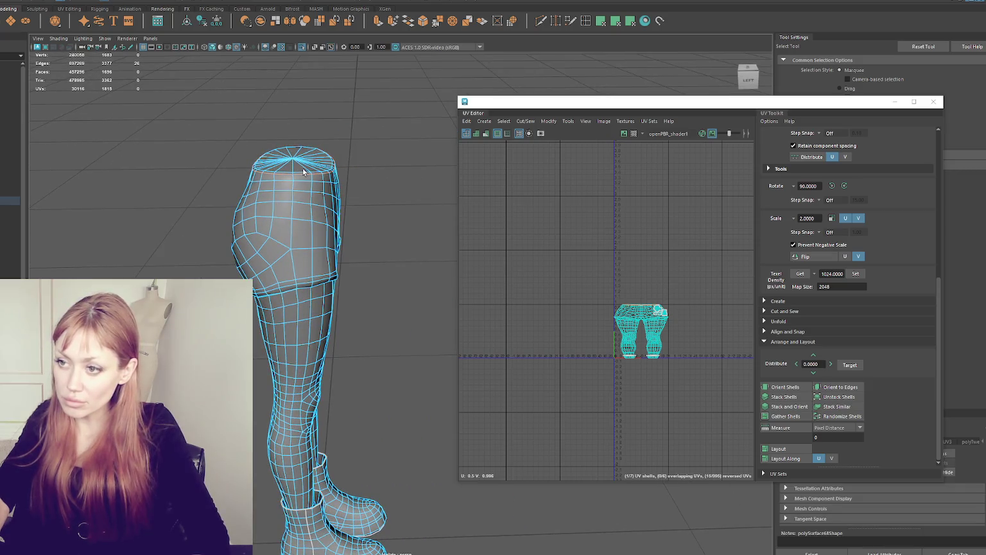
pyautogui.scroll(2, 286, 160)
pyautogui.scroll(2, 277, 166)
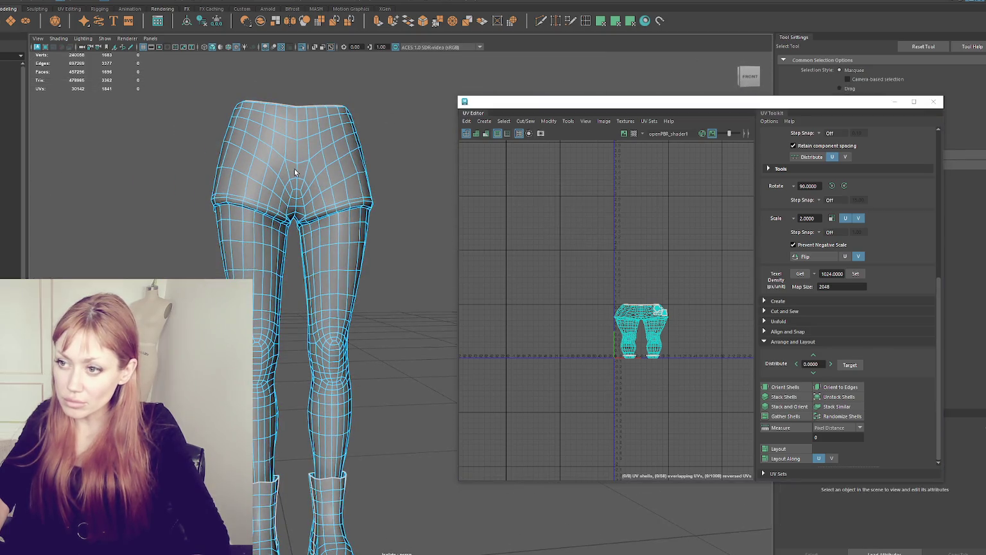
pyautogui.doubleClick(296, 172)
pyautogui.keyDown('shift'); pyautogui.moveTo(562, 192); pyautogui.dragTo(564, 168, button='right'); pyautogui.keyUp('shift')
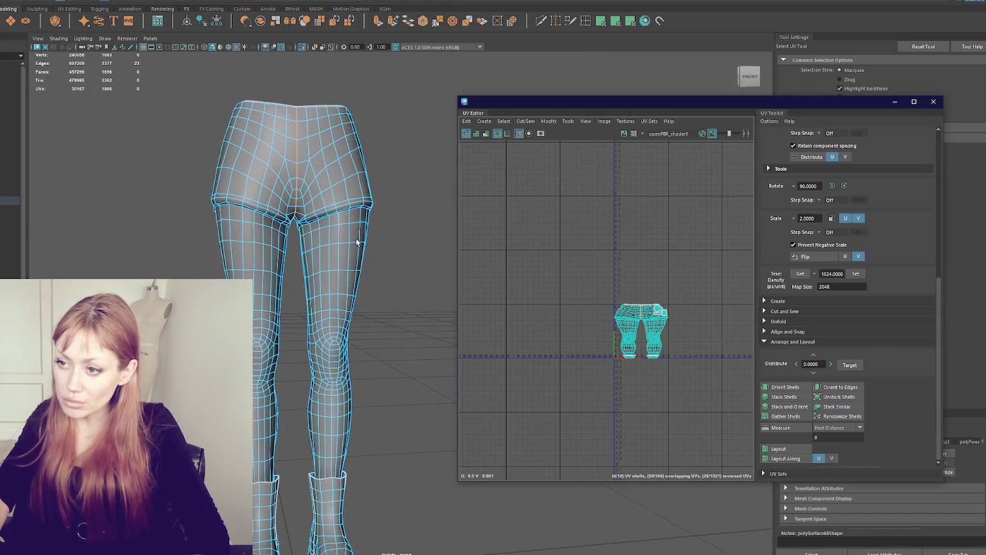
# Cut the remaining centre seams down the legs from the other side
pyautogui.keyDown('alt'); pyautogui.moveTo(341, 221); pyautogui.dragTo(388, 205); pyautogui.keyUp('alt')
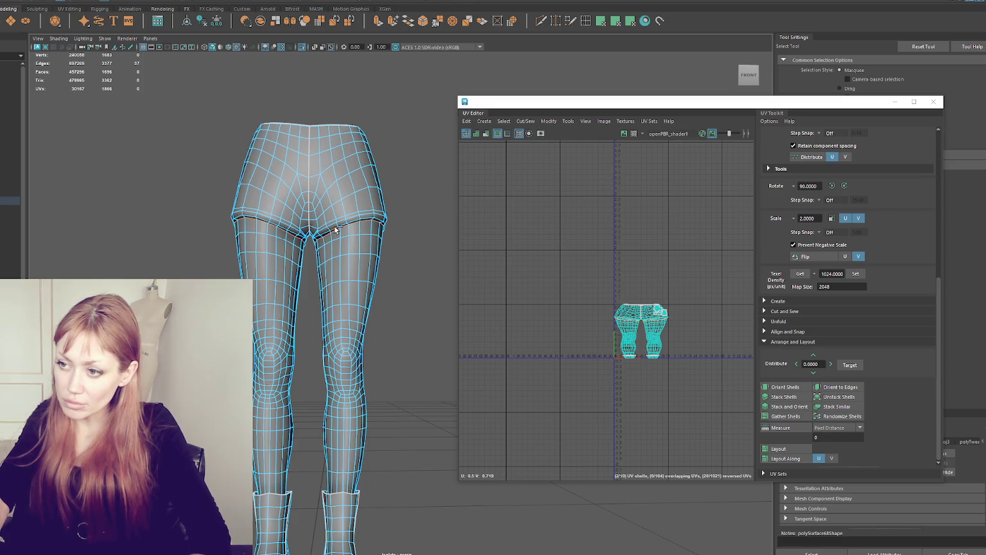
pyautogui.keyDown('shift'); pyautogui.moveTo(526, 216); pyautogui.dragTo(504, 227, button='right'); pyautogui.keyUp('shift')
pyautogui.moveTo(359, 259)
pyautogui.keyDown('alt'); pyautogui.mouseDown()
pyautogui.moveTo(346, 257)
pyautogui.moveTo(394, 240)
pyautogui.mouseUp(); pyautogui.keyUp('alt')
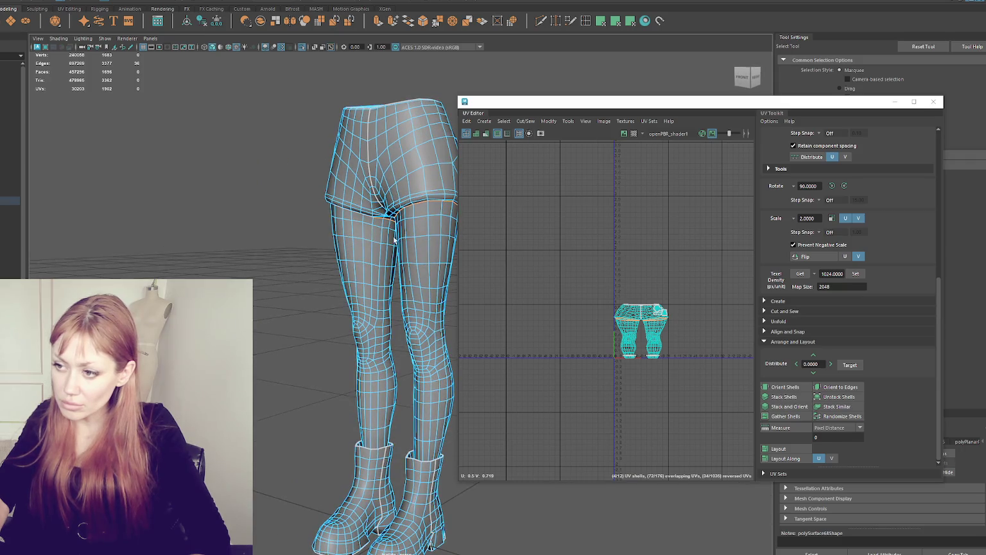
pyautogui.keyDown('alt'); pyautogui.moveTo(392, 232); pyautogui.dragTo(341, 231, button='middle'); pyautogui.keyUp('alt')
pyautogui.scroll(3, 282, 143)
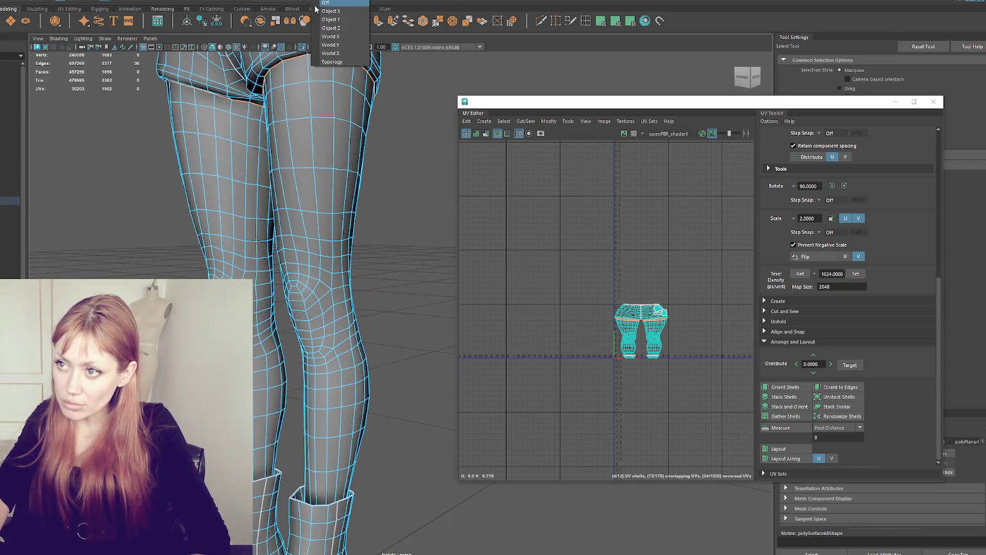
pyautogui.keyDown('alt'); pyautogui.moveTo(262, 117); pyautogui.dragTo(222, 160); pyautogui.keyUp('alt')
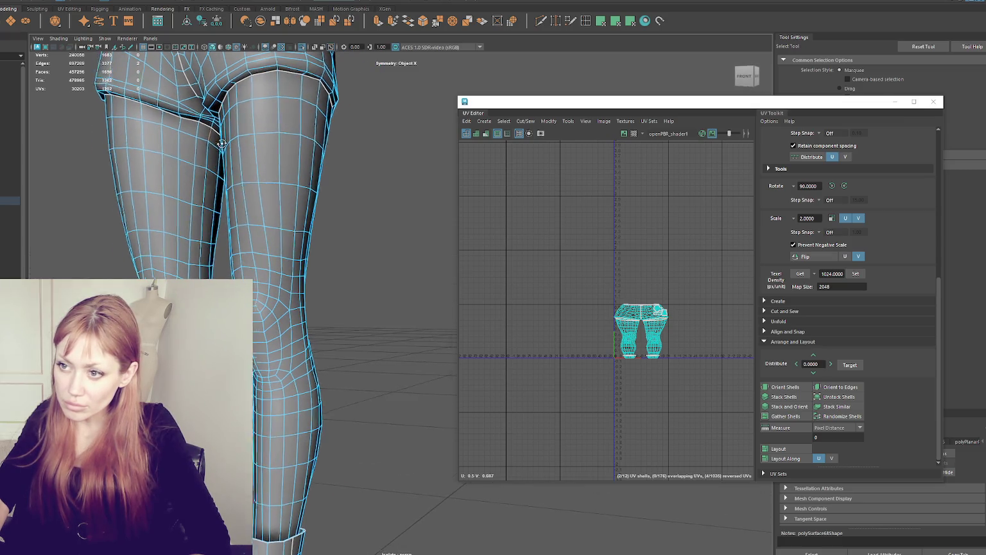
pyautogui.keyDown('alt'); pyautogui.moveTo(220, 147); pyautogui.dragTo(209, 150, button='middle'); pyautogui.keyUp('alt')
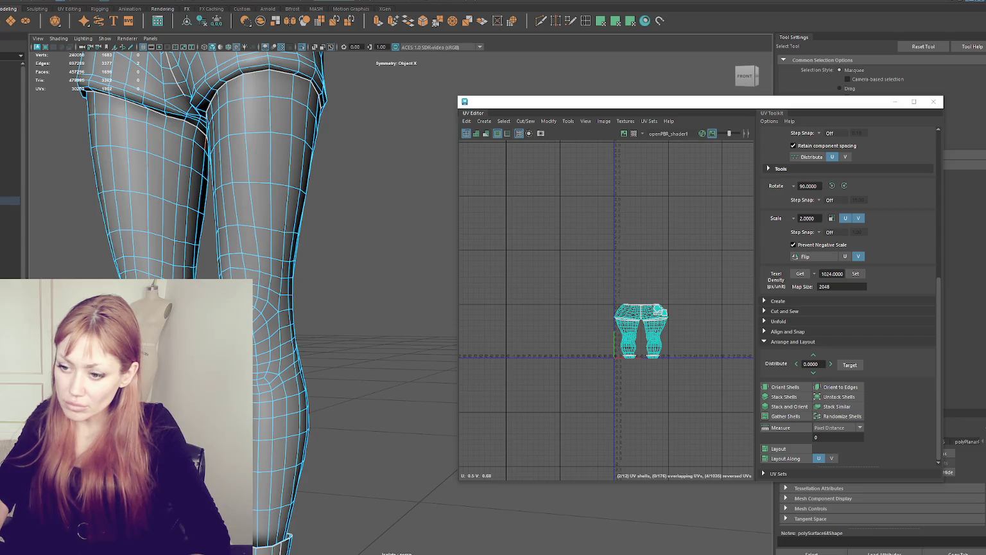
pyautogui.keyDown('alt'); pyautogui.moveTo(193, 160); pyautogui.dragTo(193, 193); pyautogui.keyUp('alt')
pyautogui.keyDown('alt'); pyautogui.moveTo(360, 360); pyautogui.dragTo(413, 415); pyautogui.keyUp('alt')
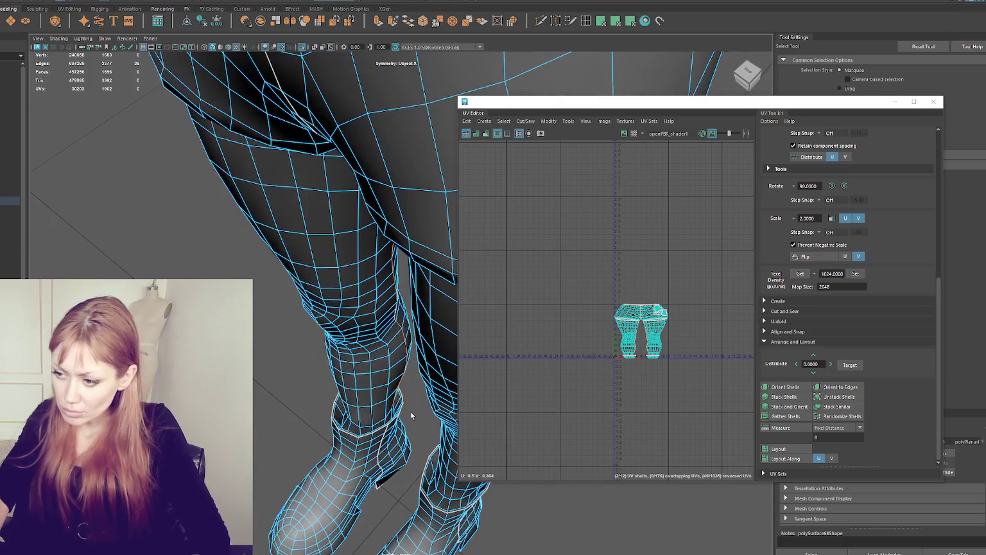
pyautogui.keyDown('shift'); pyautogui.moveTo(584, 241); pyautogui.dragTo(559, 257, button='right'); pyautogui.keyUp('shift')
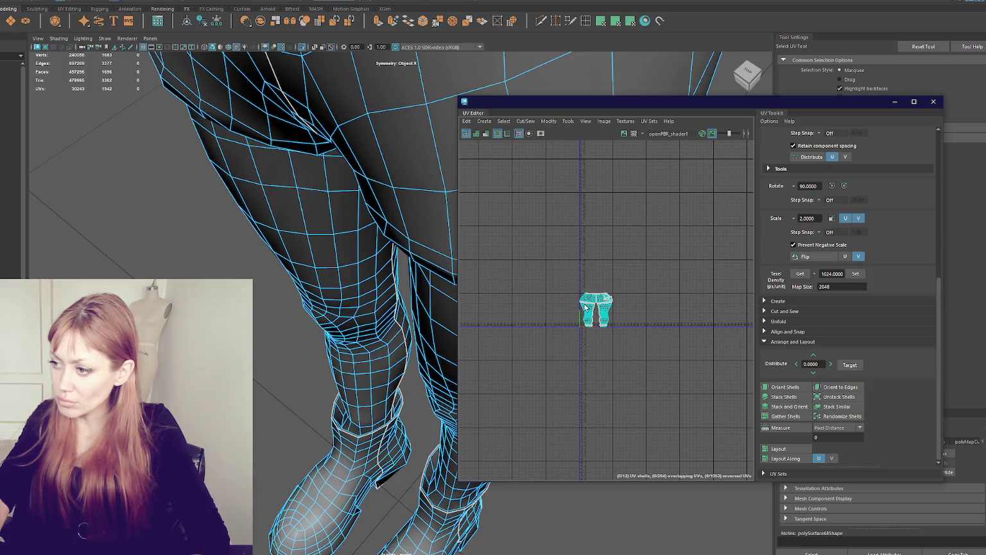
# Cut the UVs along the edge loop around each foot opening
pyautogui.keyDown('shift'); pyautogui.moveTo(617, 268); pyautogui.dragTo(578, 254, button='right'); pyautogui.keyUp('shift')
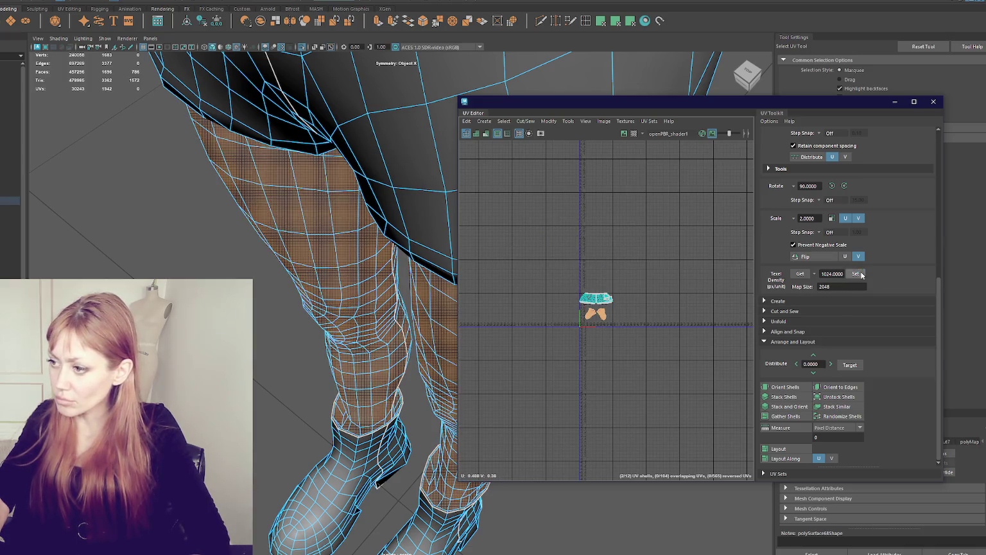
pyautogui.press('f')
pyautogui.doubleClick(503, 358)
pyautogui.scroll(3, 519, 324)
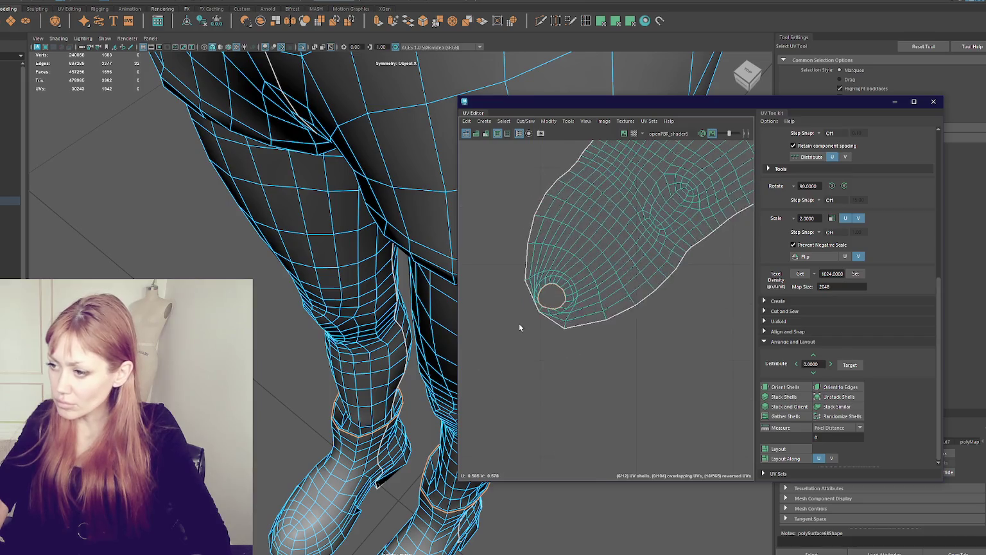
pyautogui.scroll(3, 577, 288)
pyautogui.scroll(2, 571, 295)
pyautogui.scroll(1, 572, 295)
pyautogui.keyDown('shift'); pyautogui.rightClick(632, 232); pyautogui.keyUp('shift')
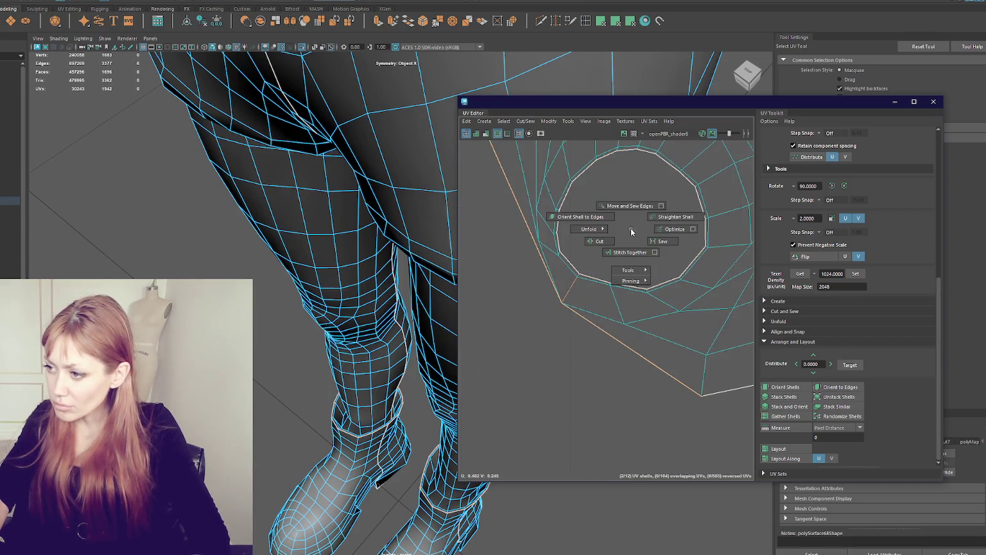
pyautogui.click(614, 241)
# Unfold both leg shells flat and stack them with matching orientation
pyautogui.press('a')
pyautogui.keyDown('ctrl'); pyautogui.moveTo(567, 282); pyautogui.dragTo(604, 360, button='right'); pyautogui.keyUp('ctrl')
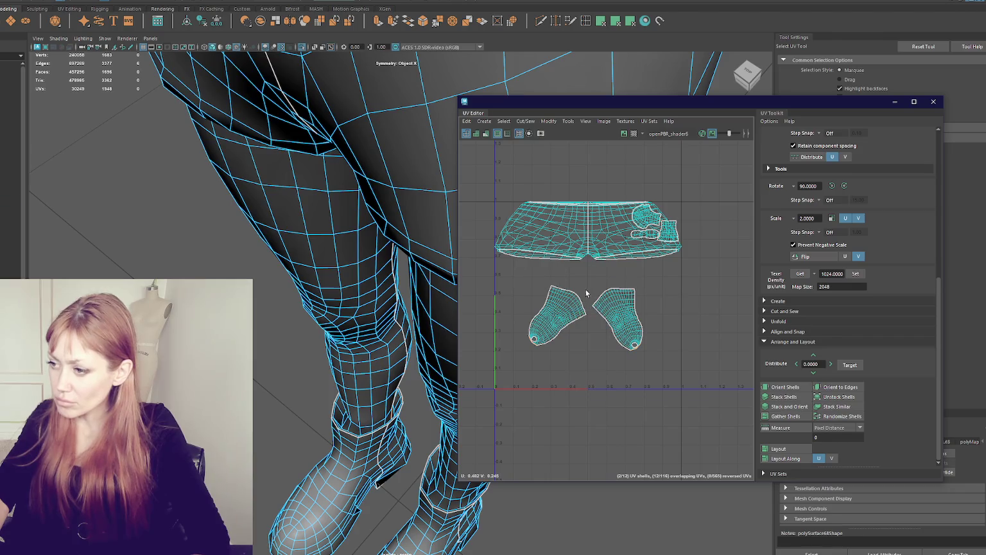
pyautogui.keyDown('shift'); pyautogui.rightClick(626, 312); pyautogui.keyUp('shift')
pyautogui.click(713, 366)
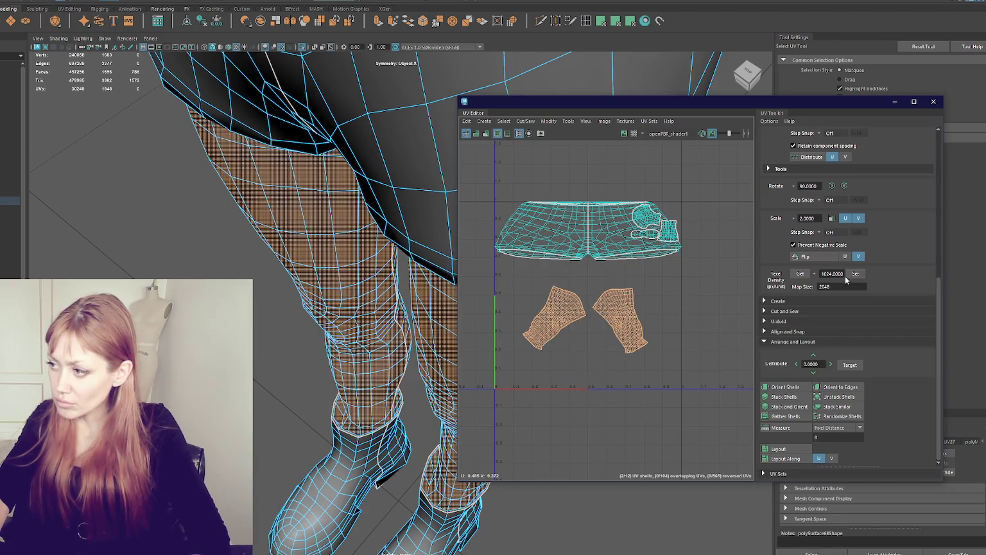
pyautogui.click(797, 395)
pyautogui.click(798, 405)
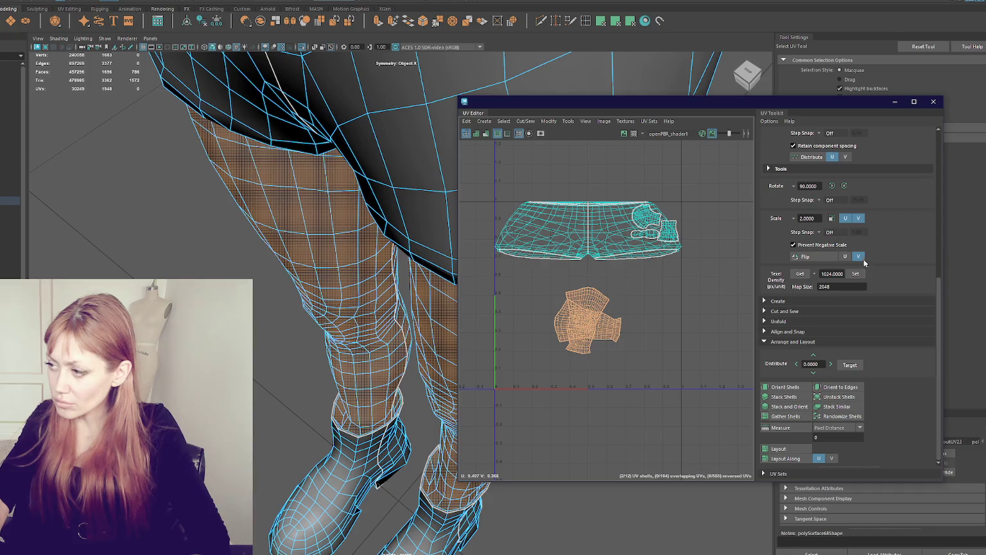
# Rotate the leg shells upright in 90° steps and place them side by side
pyautogui.click(833, 186)
pyautogui.click(833, 186)
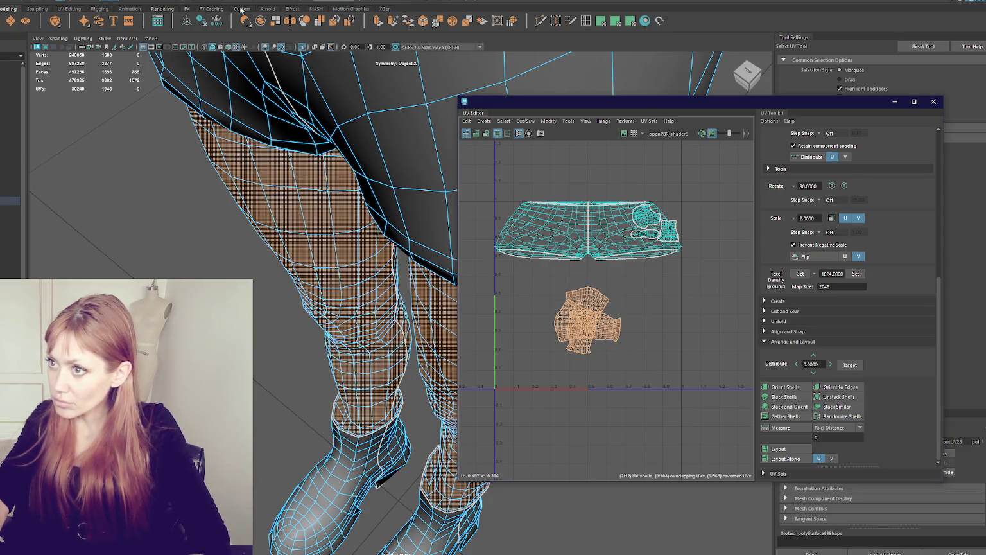
pyautogui.click(833, 186)
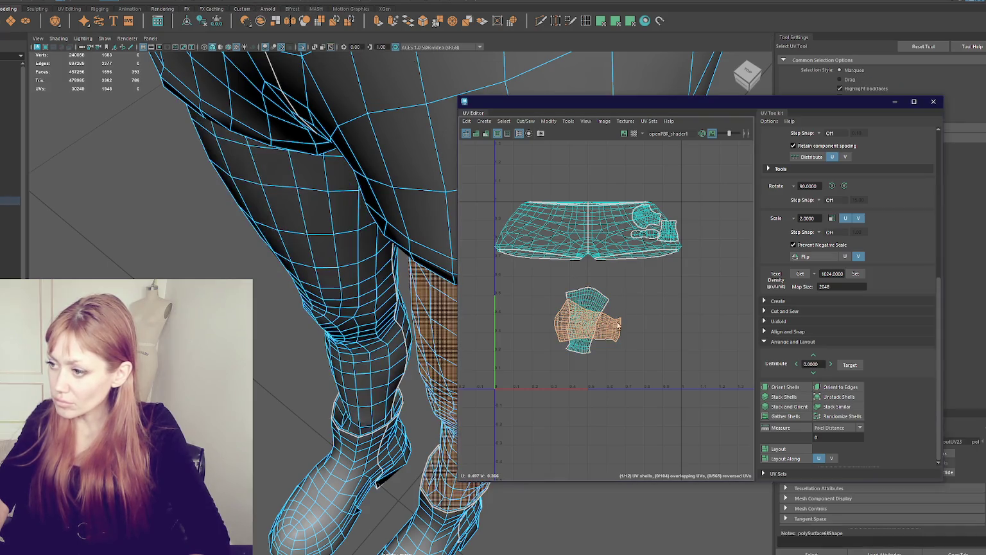
pyautogui.click(833, 186)
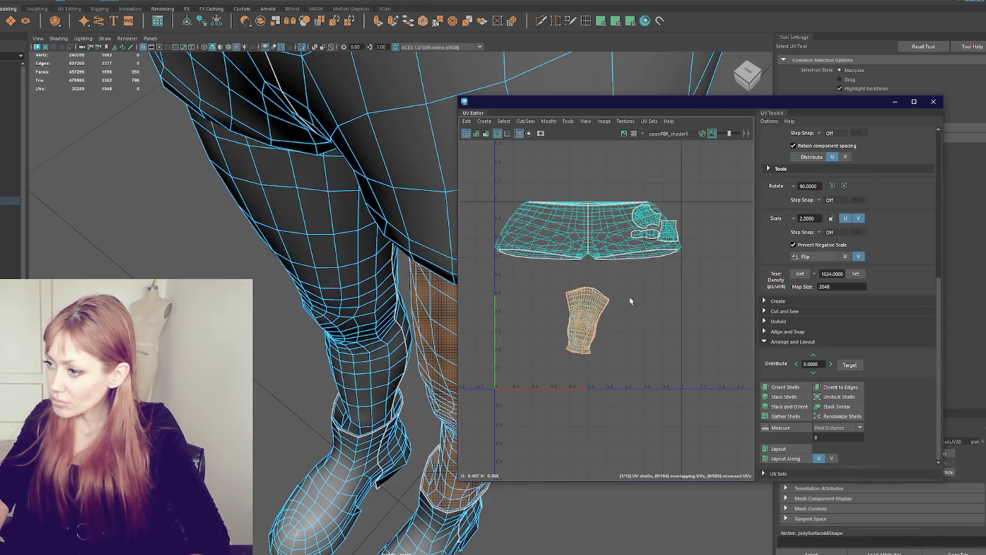
pyautogui.press('w')
pyautogui.moveTo(588, 319)
pyautogui.mouseDown()
pyautogui.moveTo(631, 329)
pyautogui.moveTo(643, 348)
pyautogui.moveTo(626, 350)
pyautogui.moveTo(638, 348)
pyautogui.moveTo(636, 424)
pyautogui.mouseUp()
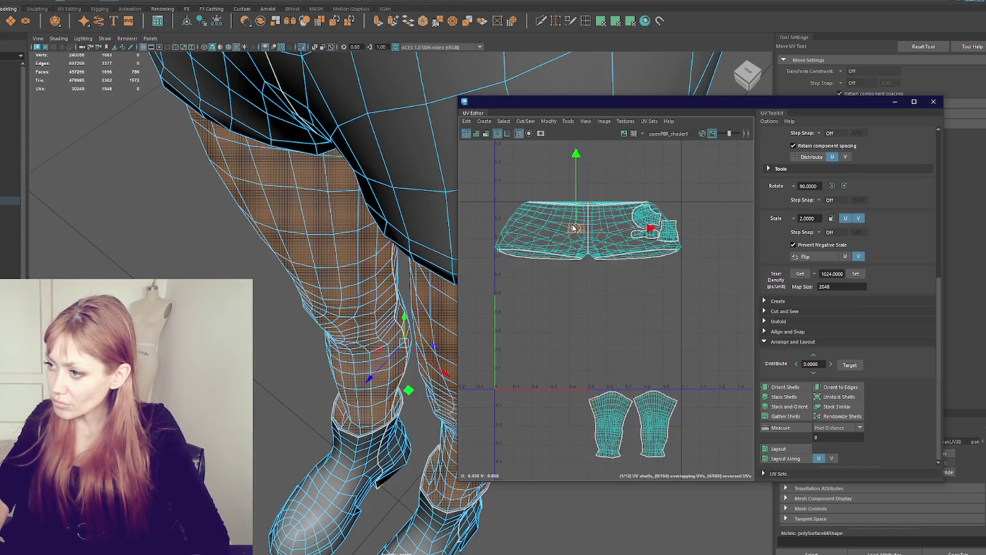
# Unfold the two upper-leg shorts shells and stack them with matching orientation
pyautogui.click(573, 228)
pyautogui.keyDown('shift'); pyautogui.moveTo(508, 282); pyautogui.dragTo(559, 288, button='right'); pyautogui.keyUp('shift')
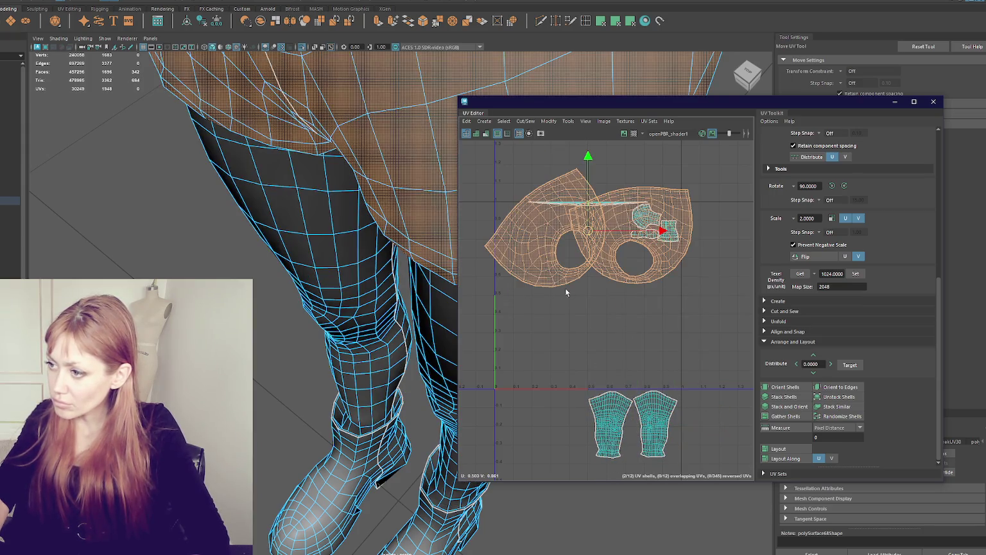
pyautogui.click(593, 277)
pyautogui.scroll(5, 586, 308)
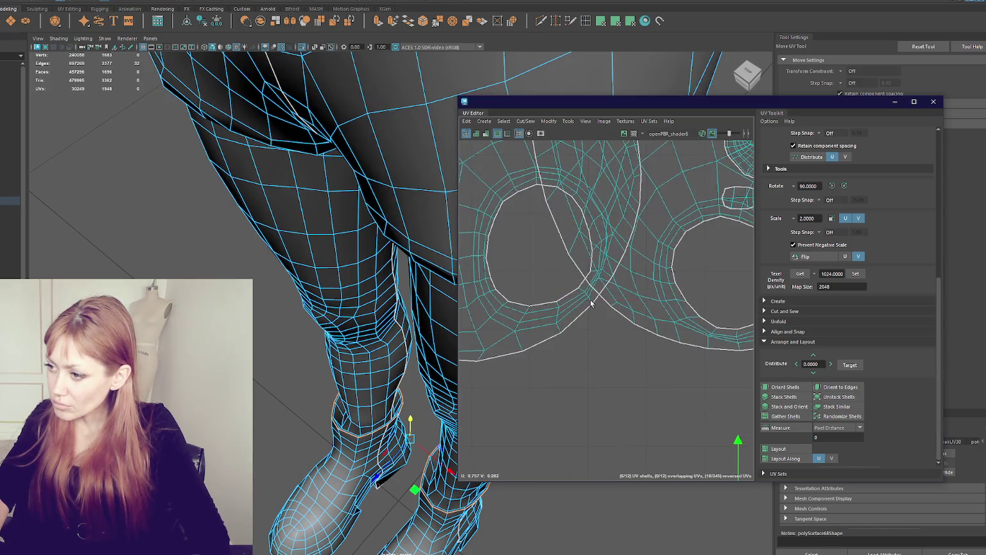
pyautogui.click(591, 303)
pyautogui.keyDown('alt'); pyautogui.moveTo(699, 346); pyautogui.dragTo(671, 350, button='middle'); pyautogui.keyUp('alt')
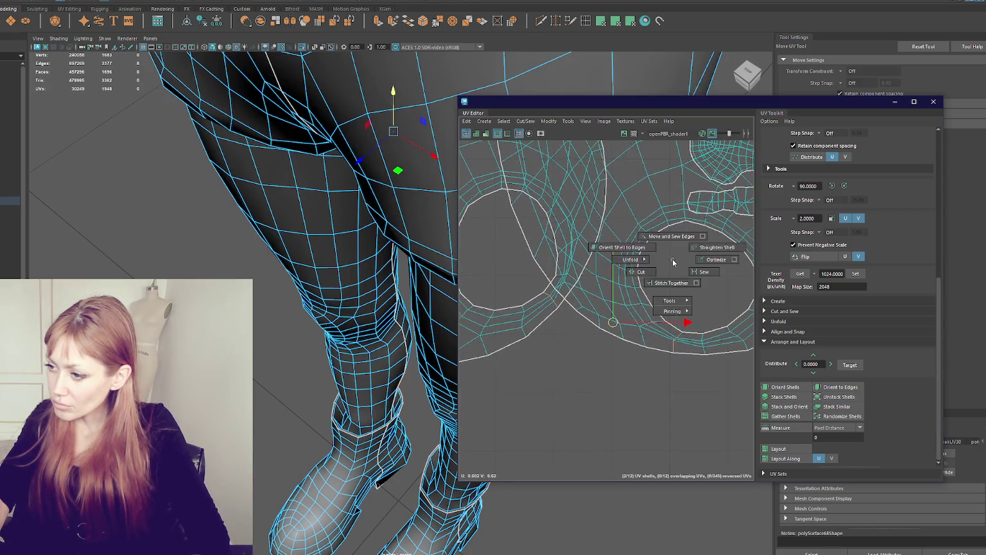
pyautogui.scroll(-3, 673, 263)
pyautogui.click(687, 266)
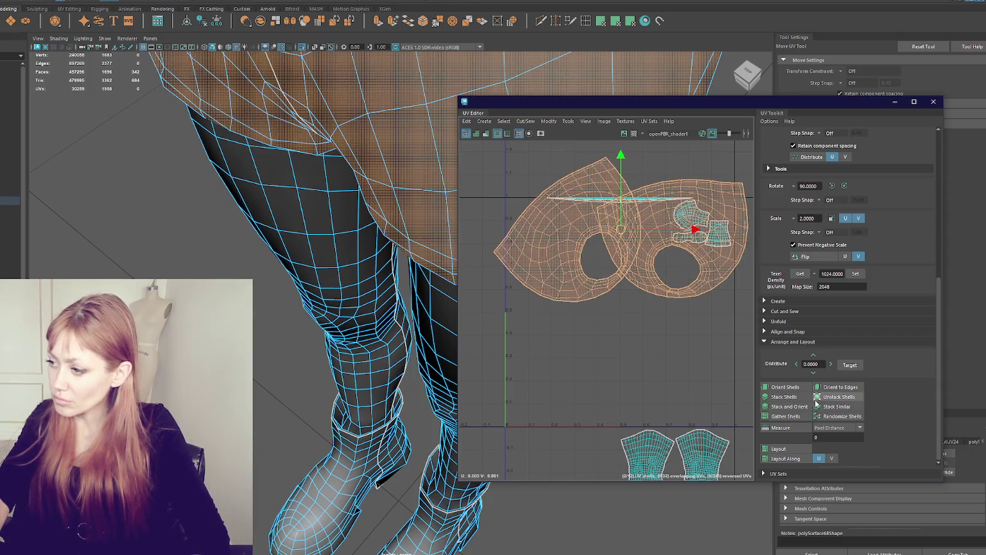
pyautogui.click(797, 406)
pyautogui.keyDown('shift'); pyautogui.moveTo(693, 327); pyautogui.dragTo(471, 315, button='right'); pyautogui.keyUp('shift')
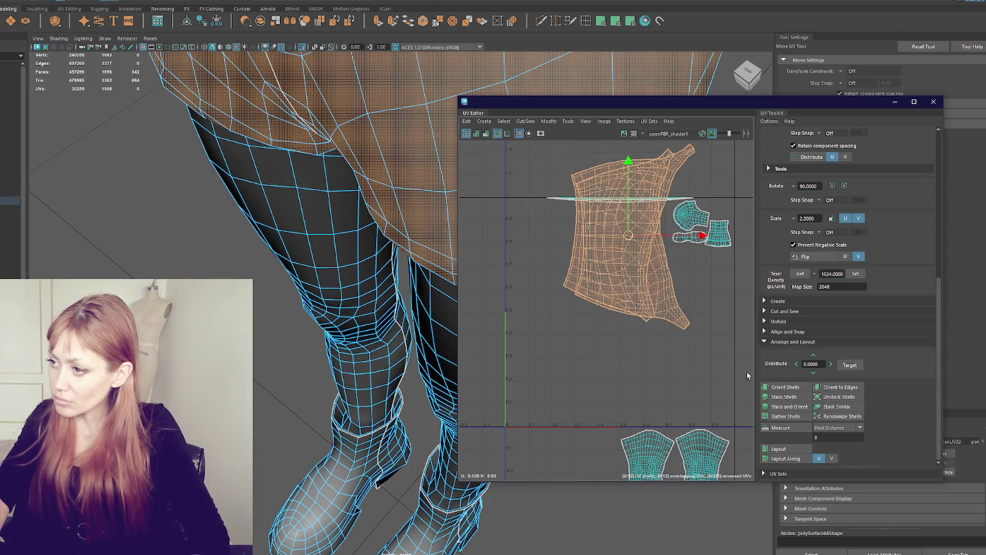
pyautogui.click(781, 402)
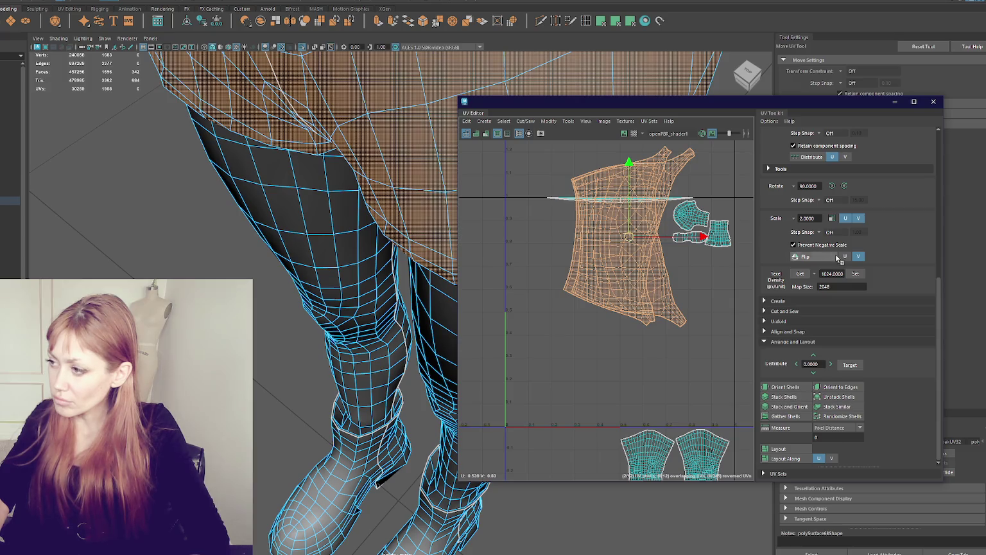
# Rotate the shorts shell about 90° and rescale it to the set texel density
pyautogui.press('e')
pyautogui.moveTo(654, 306); pyautogui.dragTo(716, 225)
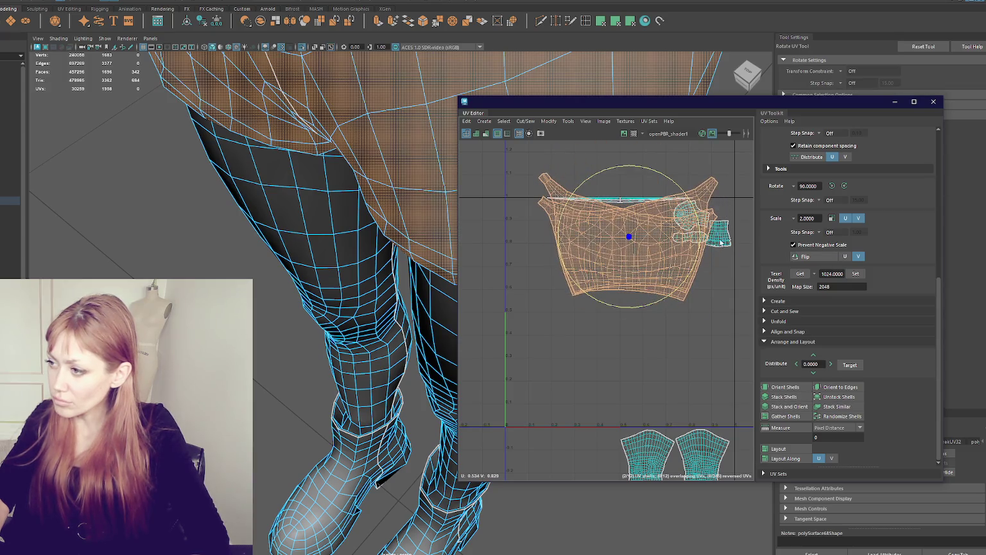
pyautogui.click(862, 276)
pyautogui.click(696, 448)
pyautogui.press('q')
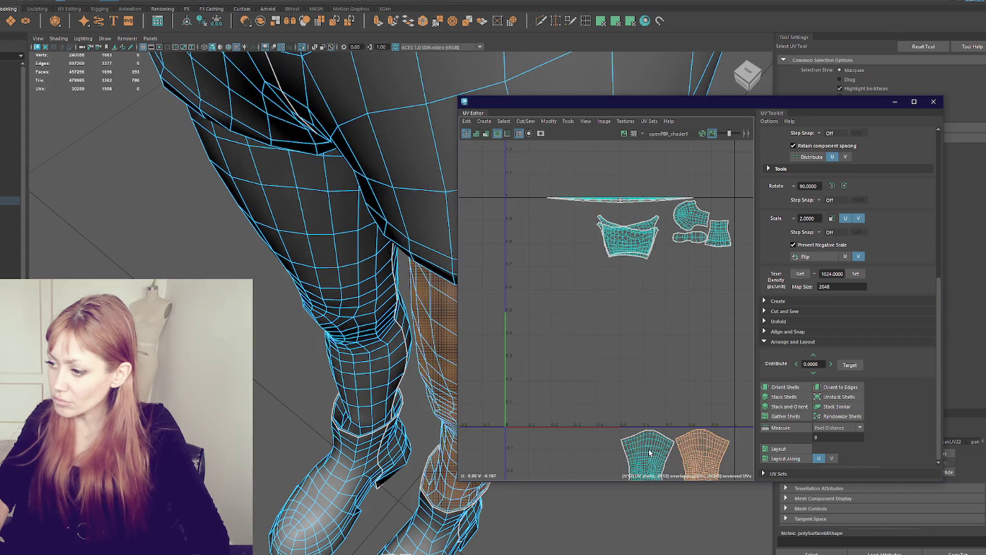
pyautogui.keyDown('shift'); pyautogui.click(640, 448); pyautogui.keyUp('shift')
pyautogui.scroll(-3, 734, 292)
# Move both shorts shells down beside the leg shells to form a row of four
pyautogui.click(655, 253)
pyautogui.press('w')
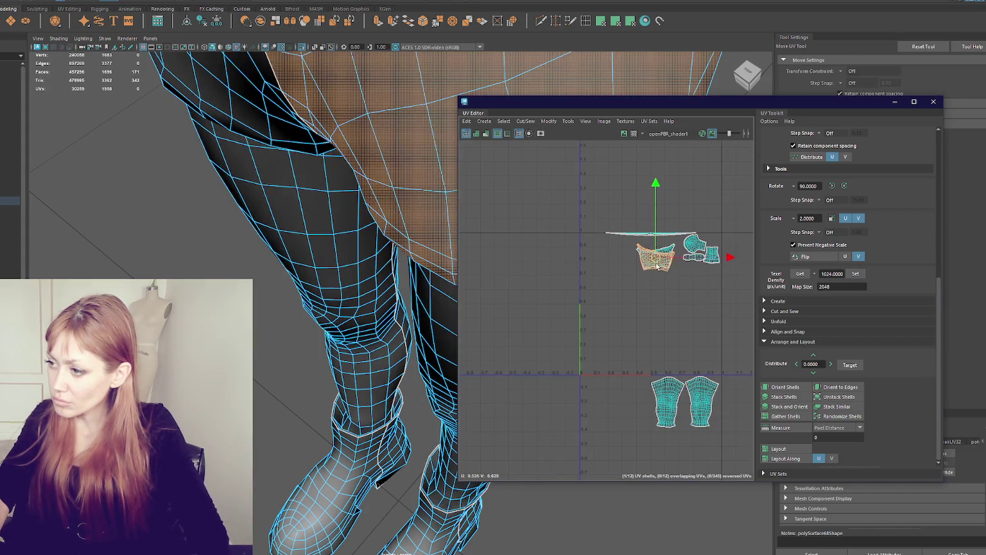
pyautogui.moveTo(656, 253); pyautogui.dragTo(633, 409)
pyautogui.click(655, 254)
pyautogui.moveTo(655, 254); pyautogui.dragTo(596, 420)
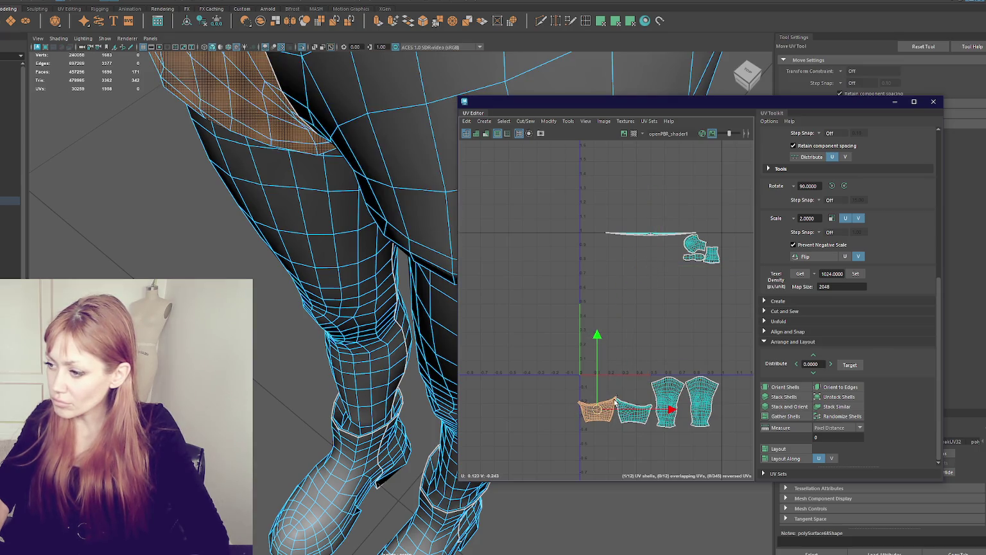
pyautogui.keyDown('shift'); pyautogui.click(639, 415); pyautogui.keyUp('shift')
pyautogui.click(595, 414)
# Select the collapsed flat shell at the top and frame its fan-shaped cap faces
pyautogui.click(647, 233)
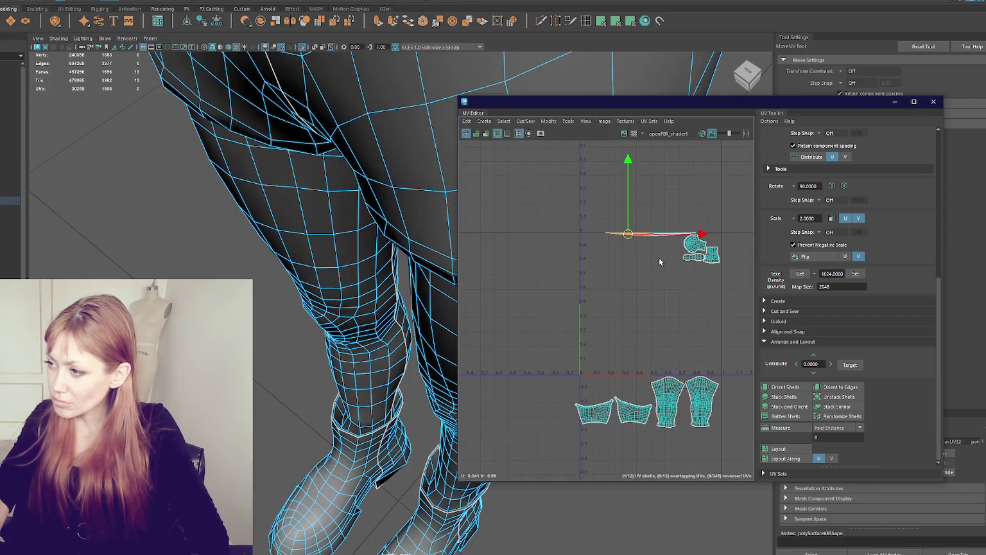
pyautogui.rightClick(659, 222)
pyautogui.scroll(3, 636, 241)
pyautogui.rightClick(619, 204)
pyautogui.scroll(-2, 620, 204)
pyautogui.press('f')
pyautogui.moveTo(309, 282)
pyautogui.keyDown('alt'); pyautogui.mouseDown(button='middle')
pyautogui.moveTo(335, 316)
pyautogui.moveTo(375, 257)
pyautogui.mouseUp(button='middle'); pyautogui.keyUp('alt')
# Planar-project the cap's fan faces and scale the shell to the shared texel density
pyautogui.press('q')
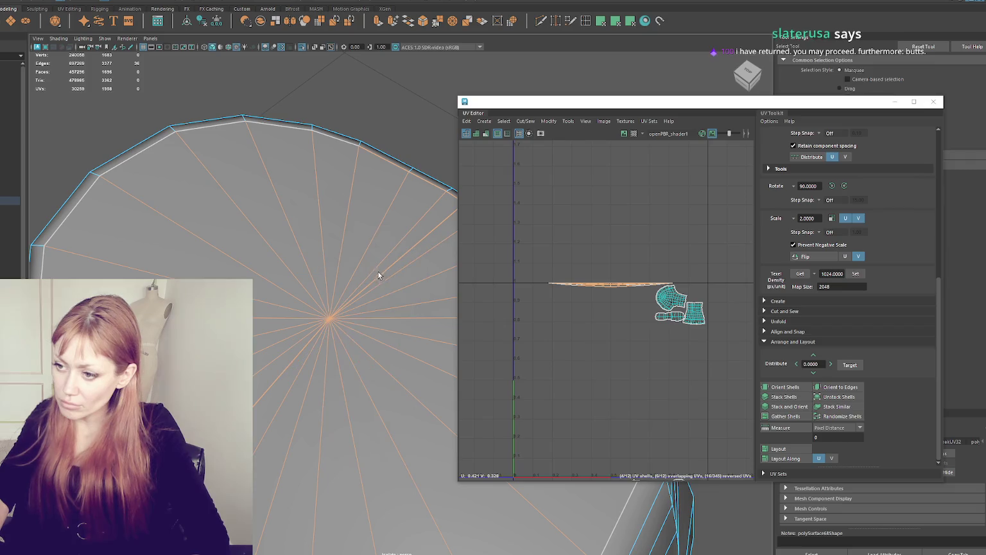
pyautogui.moveTo(604, 215); pyautogui.dragTo(633, 264, button='right')
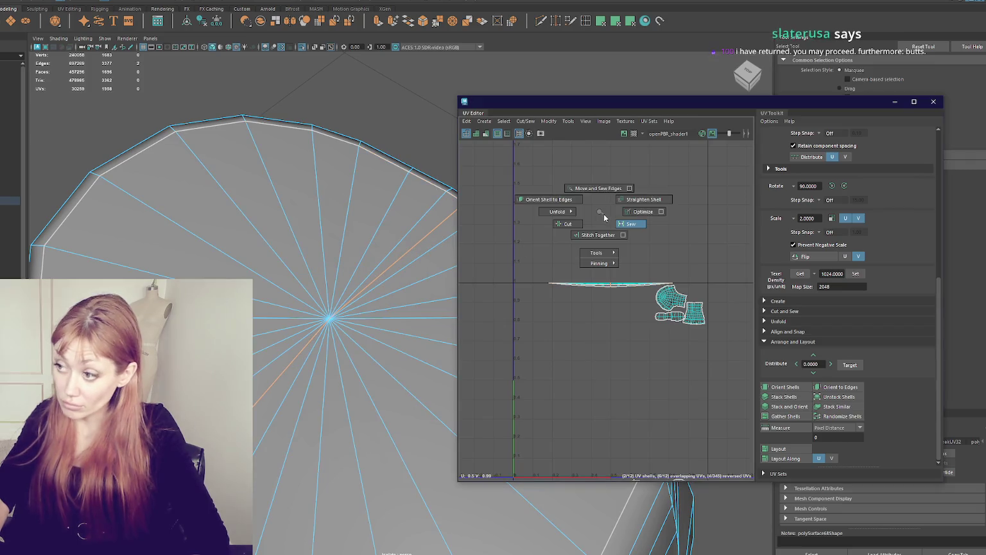
pyautogui.moveTo(632, 264); pyautogui.dragTo(617, 292)
pyautogui.moveTo(661, 206); pyautogui.dragTo(549, 2, button='right')
pyautogui.click(604, 24)
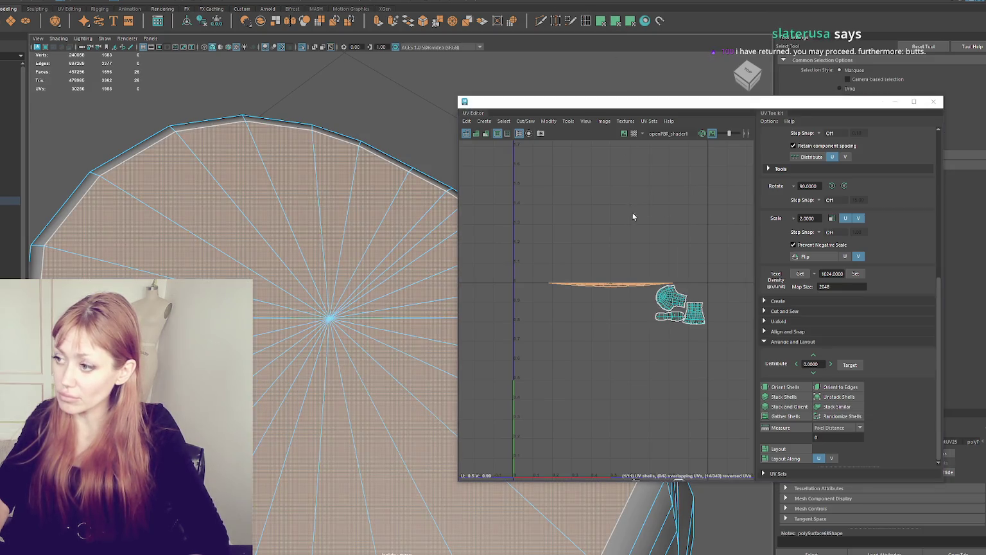
pyautogui.moveTo(674, 209); pyautogui.dragTo(553, 215, button='right')
pyautogui.click(857, 275)
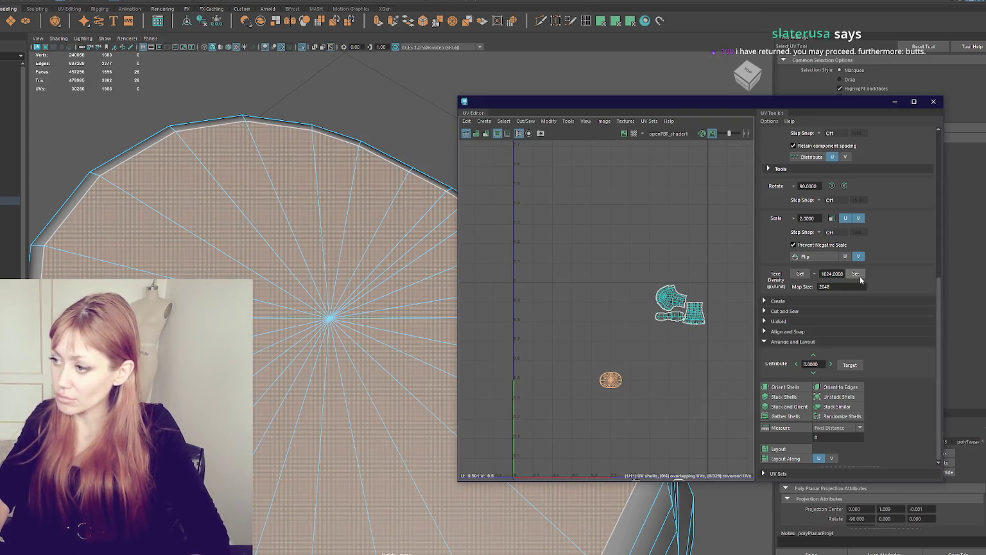
# Move the cap's ellipse shell down beside the other leg shells and deselect
pyautogui.keyDown('alt'); pyautogui.moveTo(688, 385); pyautogui.dragTo(653, 294, button='middle'); pyautogui.keyUp('alt')
pyautogui.press('w')
pyautogui.moveTo(577, 287)
pyautogui.mouseDown()
pyautogui.moveTo(550, 414)
pyautogui.moveTo(512, 416)
pyautogui.mouseUp()
pyautogui.click(511, 436)
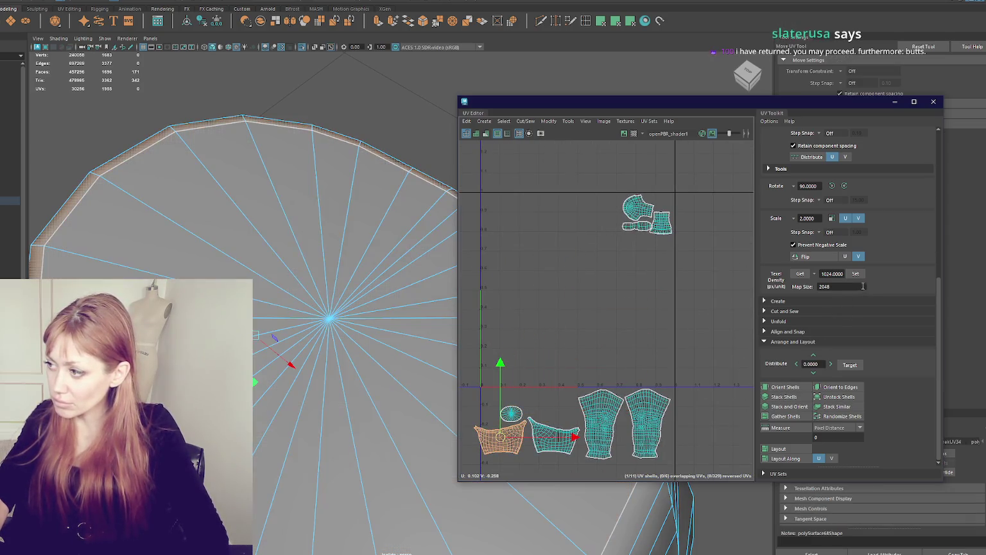
pyautogui.click(857, 274)
pyautogui.click(683, 262)
# Move the UV Editor aside and turn the view to face the legs from the front
pyautogui.moveTo(732, 100); pyautogui.dragTo(906, 135)
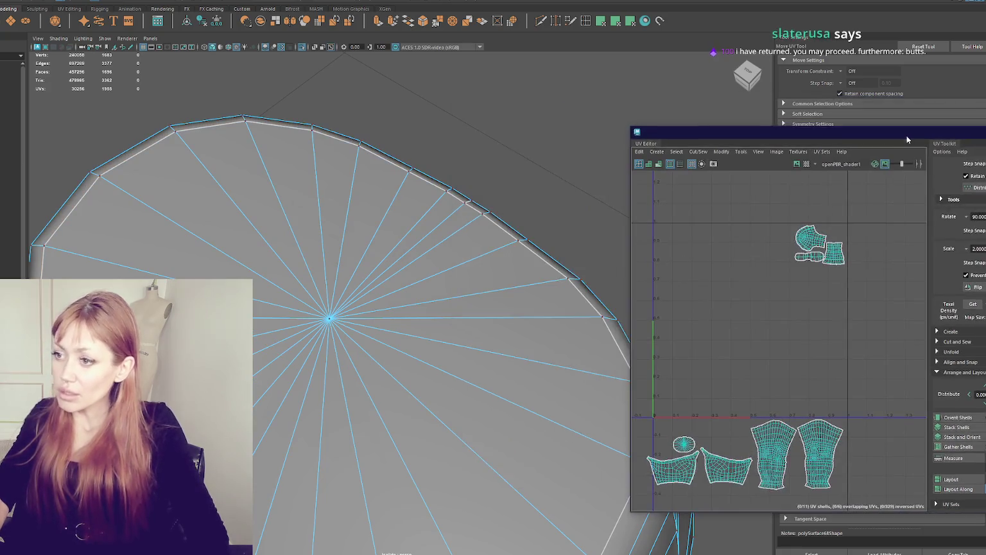
pyautogui.scroll(-5, 546, 252)
pyautogui.keyDown('alt'); pyautogui.moveTo(546, 251); pyautogui.dragTo(433, 145); pyautogui.keyUp('alt')
pyautogui.click(496, 132)
pyautogui.keyDown('alt'); pyautogui.moveTo(496, 132); pyautogui.dragTo(360, 148); pyautogui.keyUp('alt')
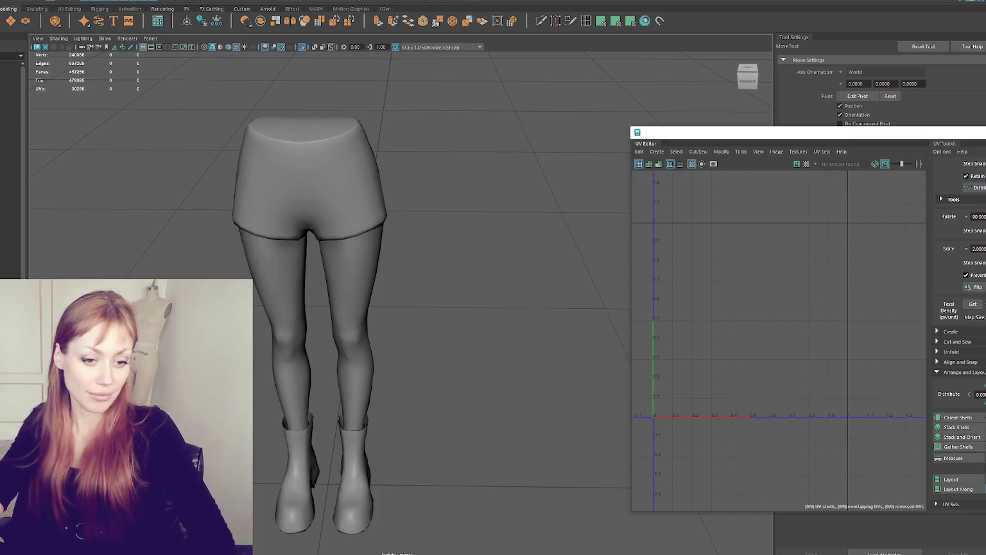
# Reparent the legs mesh in the Outliner and unhide the rest of the character
pyautogui.click(340, 185)
pyautogui.click(747, 77)
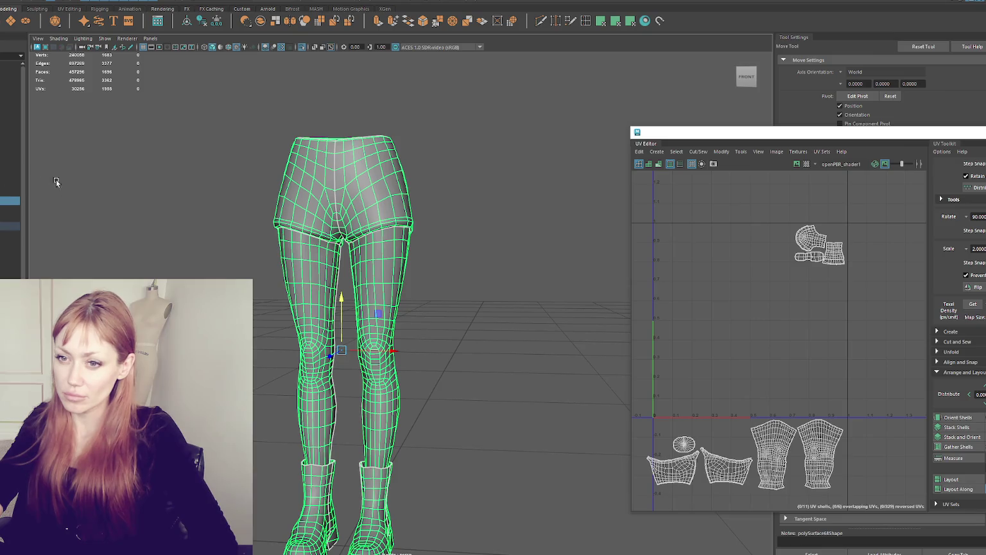
pyautogui.moveTo(9, 204); pyautogui.dragTo(4, 168)
pyautogui.moveTo(4, 135); pyautogui.dragTo(3, 135)
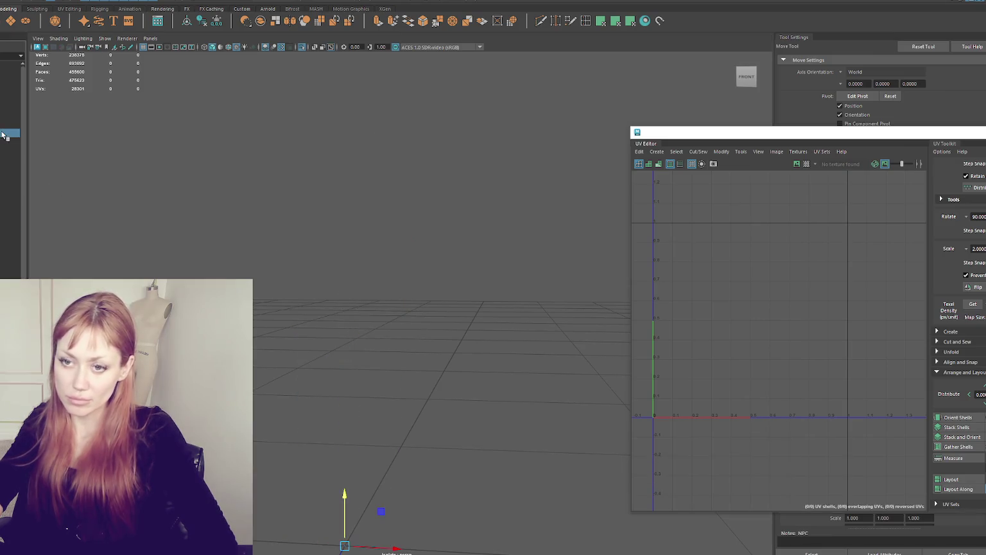
pyautogui.click(135, 184)
pyautogui.hotkey('ctrl', '1')
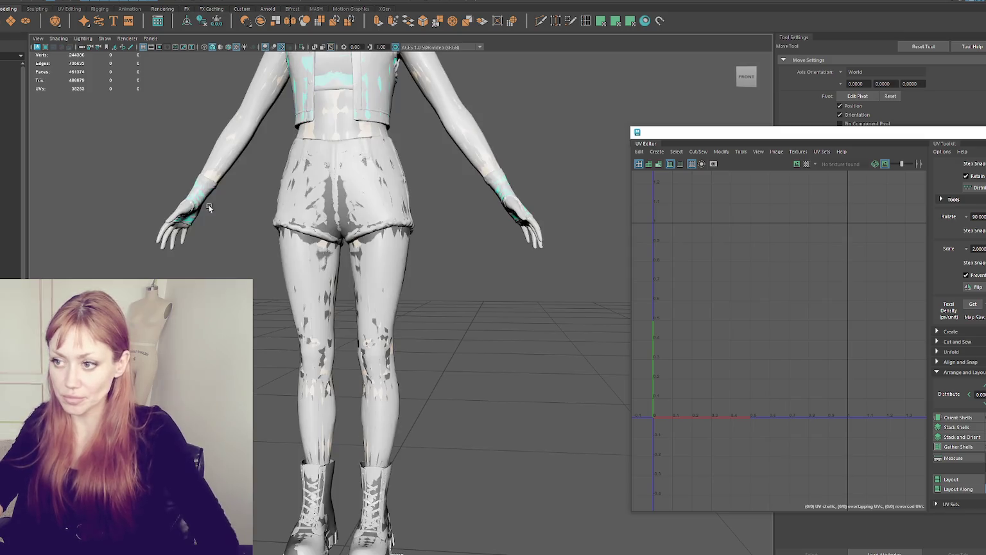
# Select the top with sleeves and gloves to load its UVs
pyautogui.click(303, 288)
pyautogui.click(270, 219)
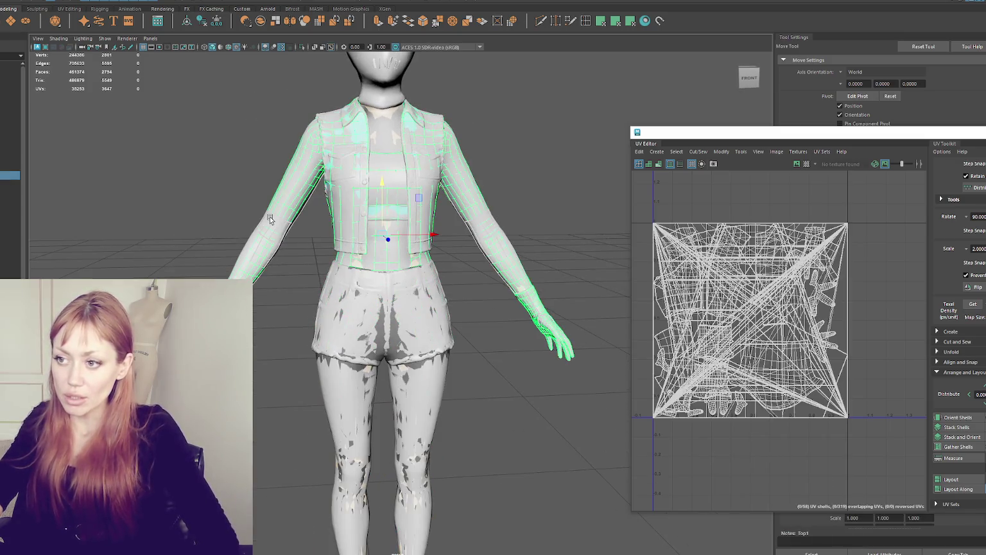
pyautogui.scroll(-3, 331, 237)
pyautogui.click(355, 188)
pyautogui.moveTo(356, 187)
pyautogui.keyDown('alt'); pyautogui.mouseDown()
pyautogui.moveTo(415, 167)
pyautogui.moveTo(355, 232)
pyautogui.mouseUp(); pyautogui.keyUp('alt')
pyautogui.click(354, 233)
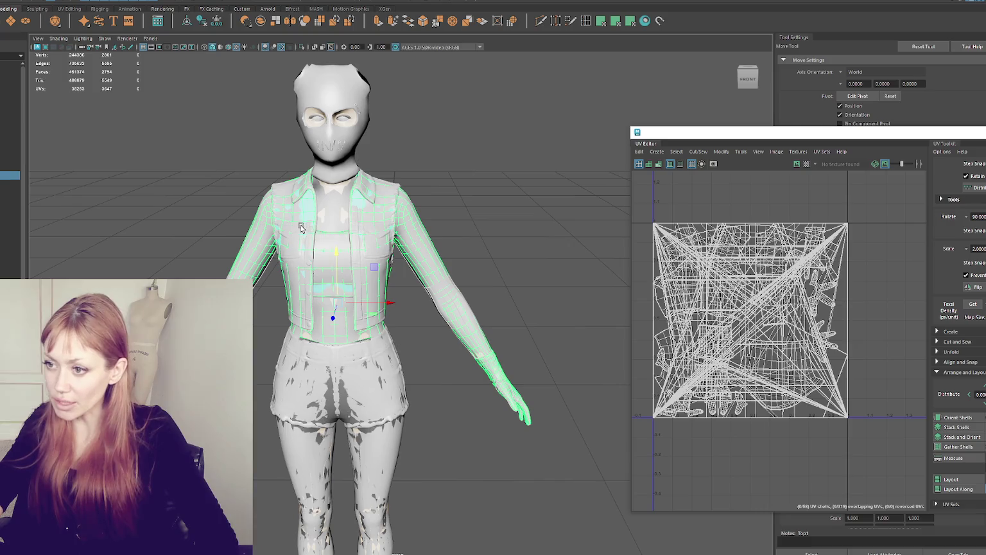
pyautogui.click(10, 98)
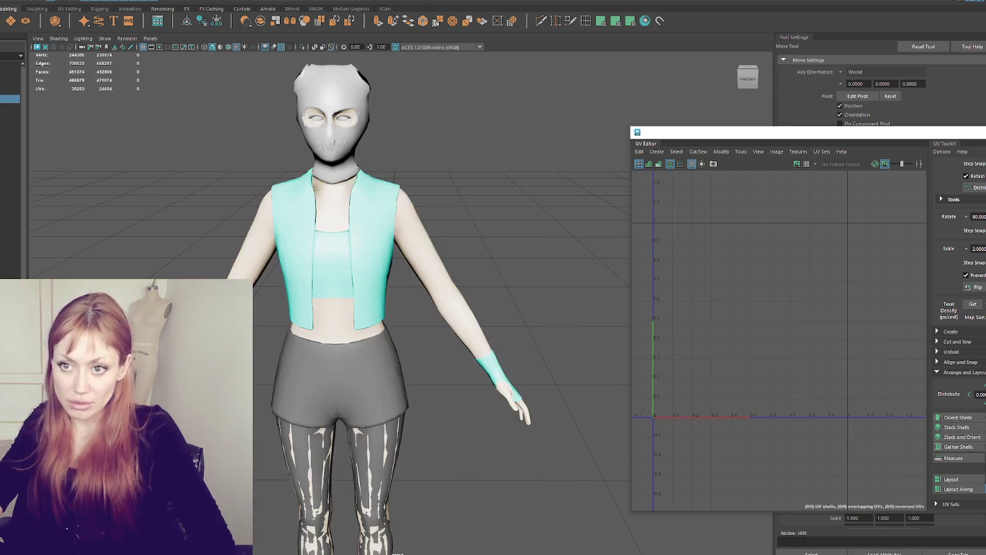
pyautogui.click(314, 260)
# Toggle wireframe and textured display, then switch the top into face mode around the arm
pyautogui.keyDown('alt'); pyautogui.moveTo(320, 268); pyautogui.dragTo(328, 274); pyautogui.keyUp('alt')
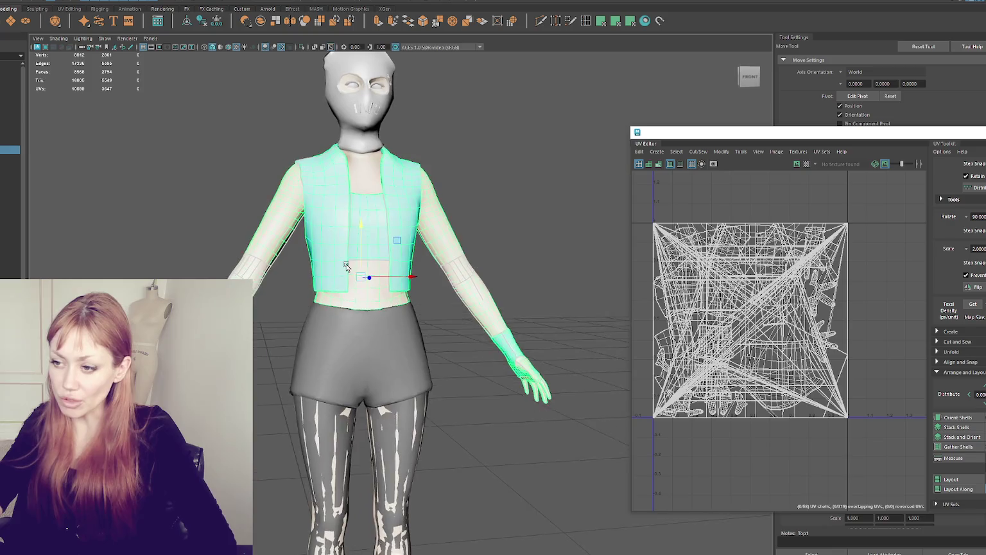
pyautogui.press('4')
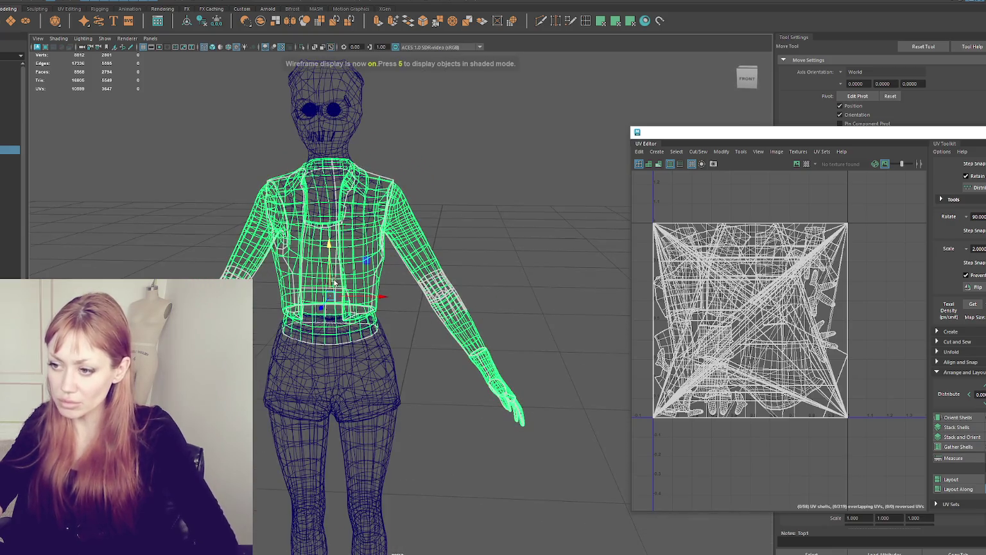
pyautogui.press('6')
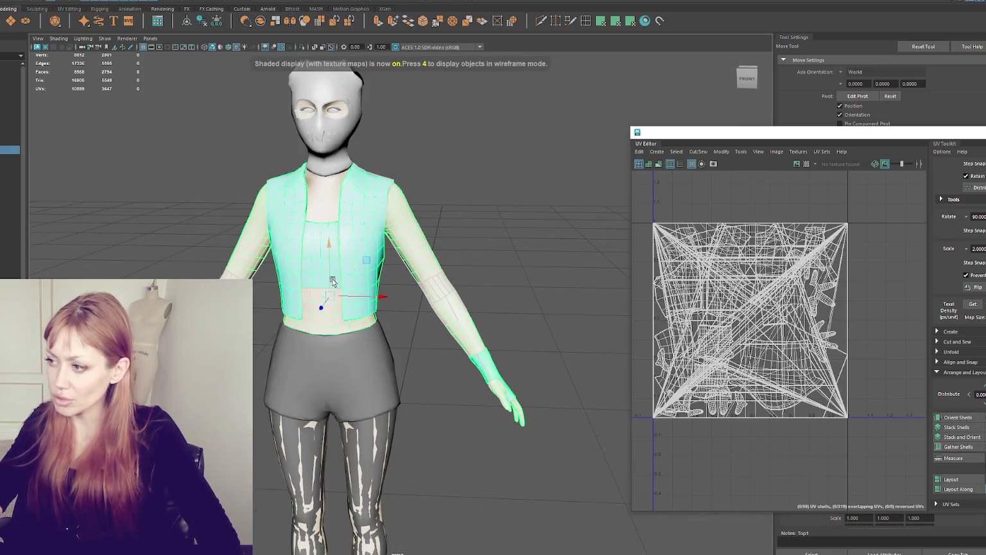
pyautogui.moveTo(469, 253); pyautogui.dragTo(428, 259, button='right')
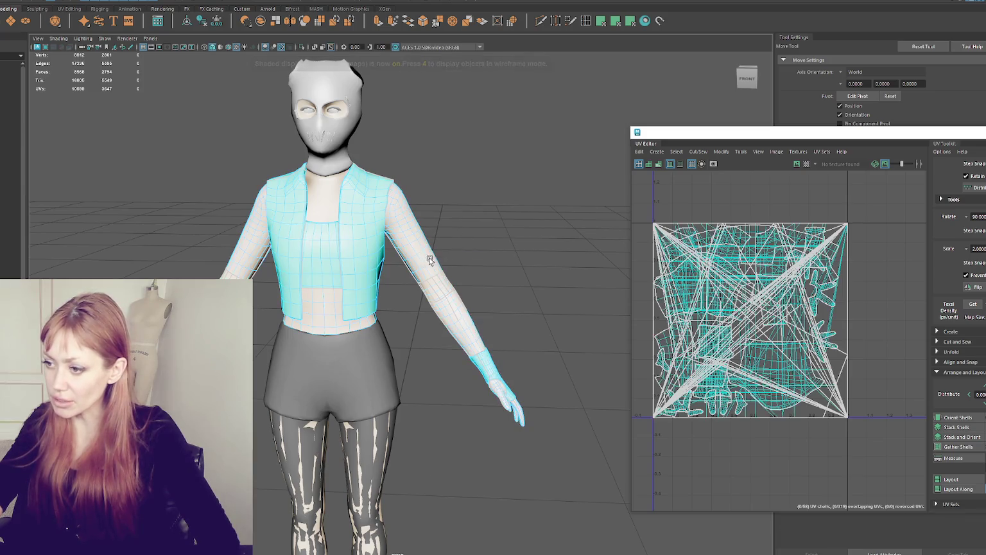
pyautogui.scroll(2, 427, 270)
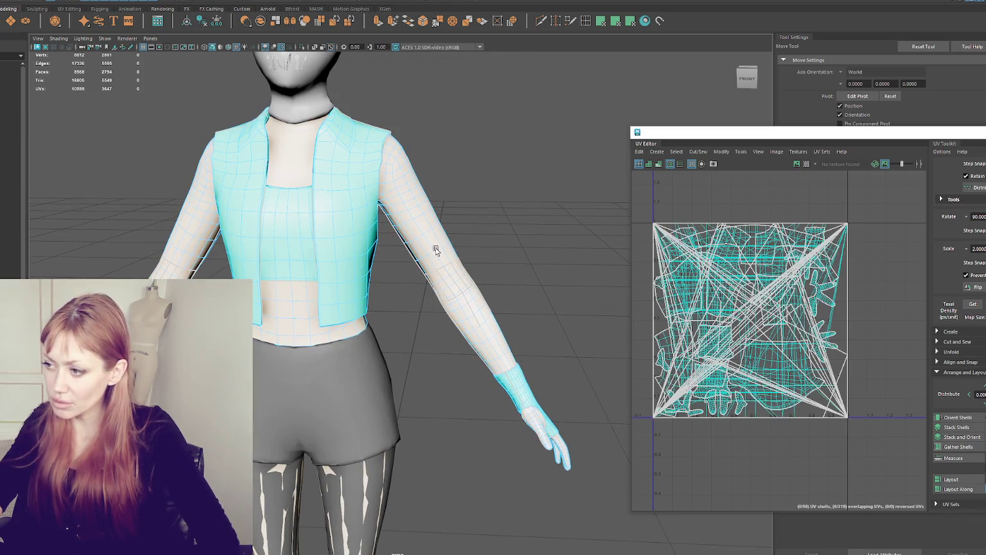
pyautogui.moveTo(469, 270)
pyautogui.keyDown('alt'); pyautogui.mouseDown()
pyautogui.moveTo(535, 277)
pyautogui.moveTo(488, 275)
pyautogui.moveTo(516, 272)
pyautogui.mouseUp(); pyautogui.keyUp('alt')
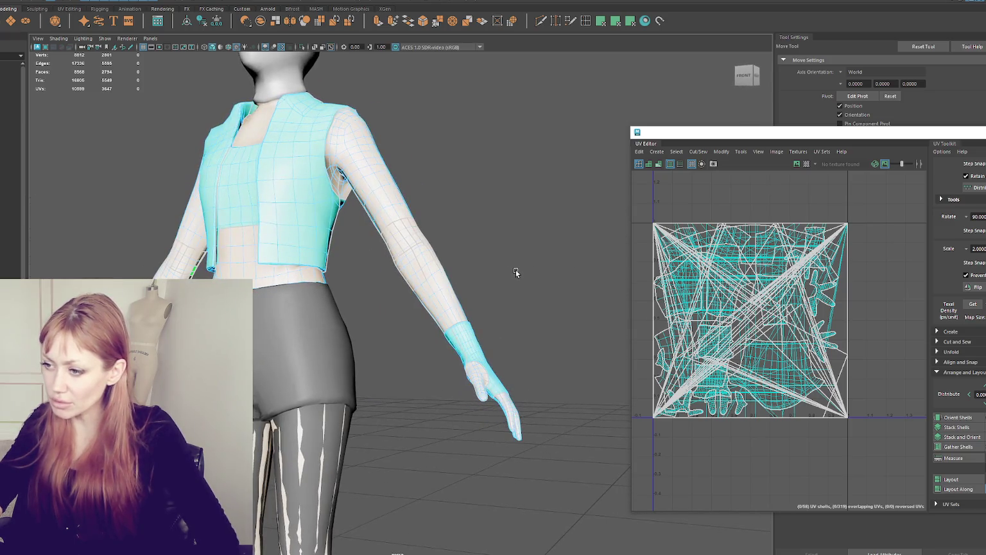
pyautogui.scroll(2, 476, 336)
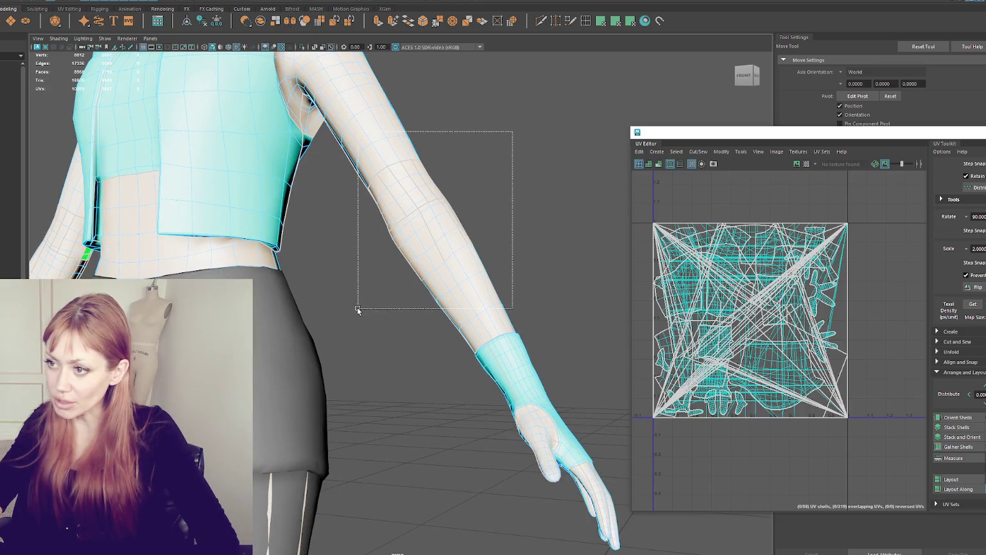
# Planar-project the arm's sleeve faces into their own shell and select the leftover cluster
pyautogui.moveTo(358, 309); pyautogui.dragTo(358, 309)
pyautogui.moveTo(472, 311)
pyautogui.keyDown('alt'); pyautogui.mouseDown()
pyautogui.moveTo(447, 320)
pyautogui.moveTo(515, 341)
pyautogui.mouseUp(); pyautogui.keyUp('alt')
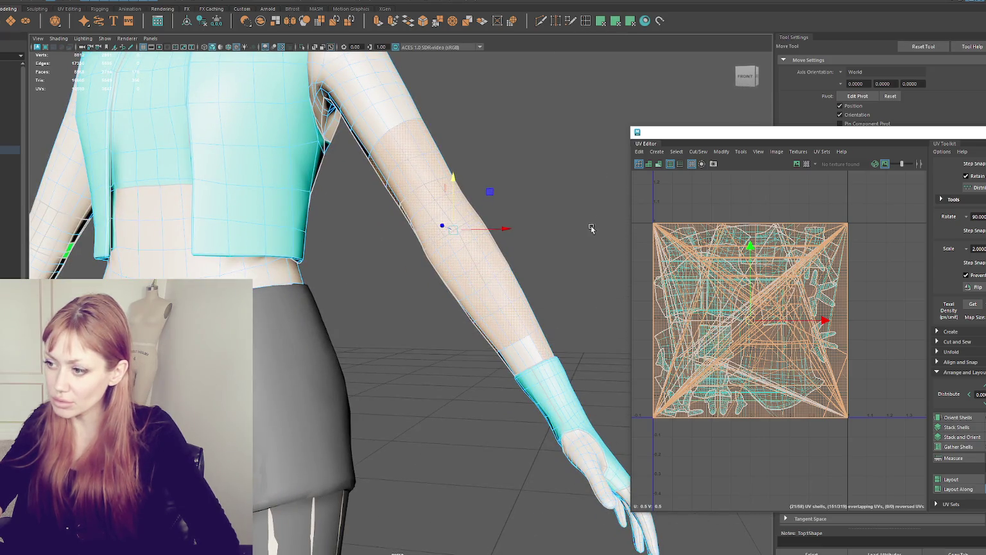
pyautogui.keyDown('alt'); pyautogui.moveTo(590, 228); pyautogui.dragTo(393, 200); pyautogui.keyUp('alt')
pyautogui.keyDown('alt'); pyautogui.moveTo(393, 200); pyautogui.dragTo(506, 213, button='right'); pyautogui.keyUp('alt')
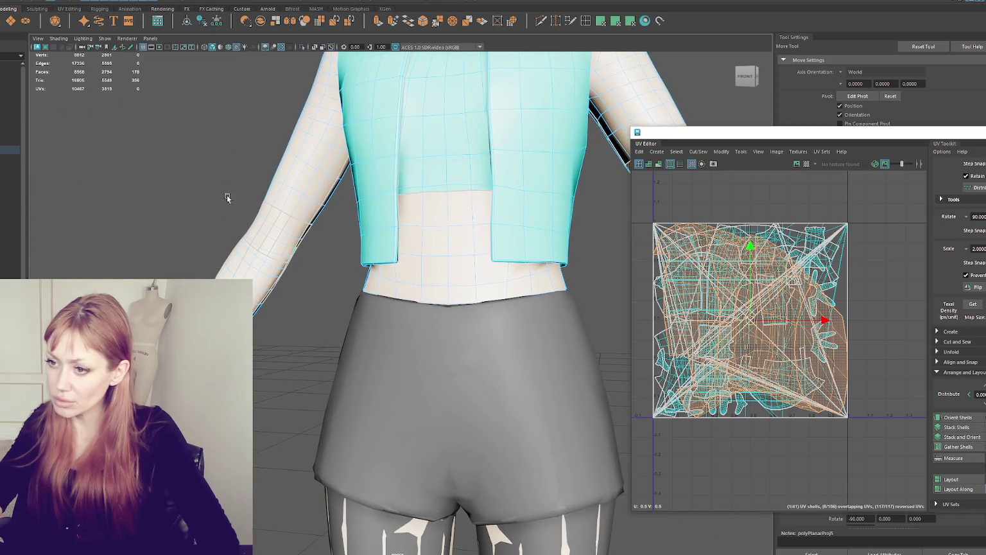
pyautogui.moveTo(314, 345)
pyautogui.mouseDown()
pyautogui.moveTo(342, 344)
pyautogui.moveTo(354, 361)
pyautogui.mouseUp()
pyautogui.click(599, 26)
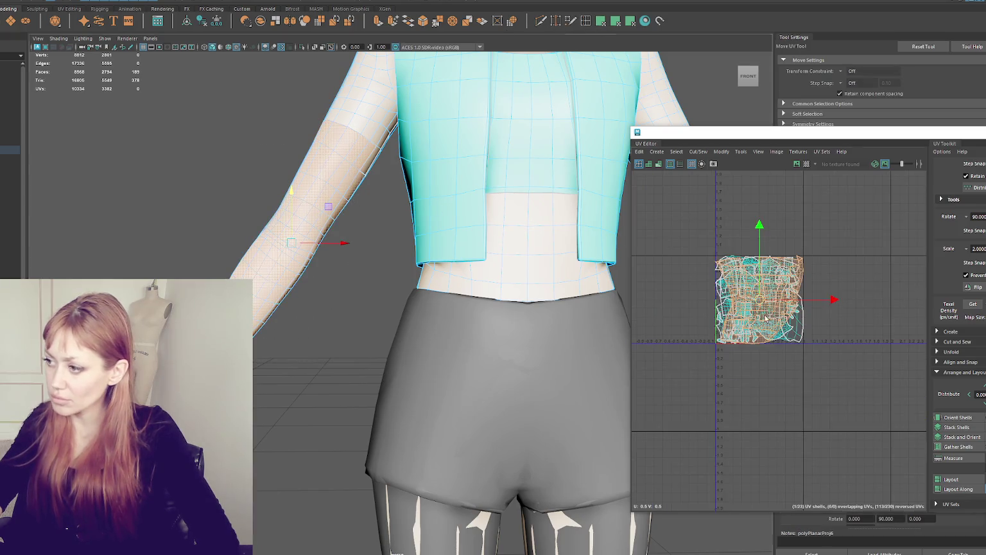
pyautogui.click(762, 298)
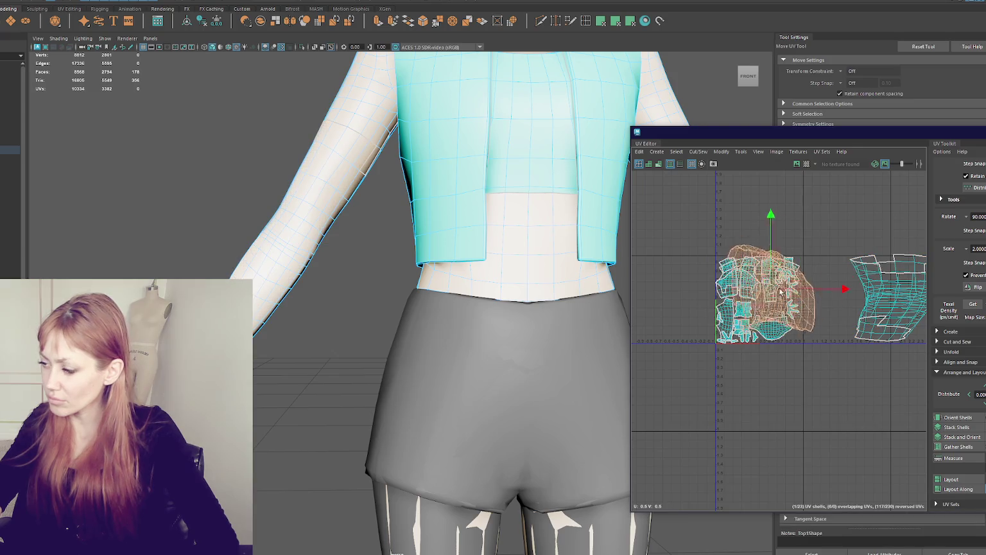
# Move the compact cluster shell off to the upper right of the UV layout
pyautogui.moveTo(758, 303); pyautogui.dragTo(855, 261)
pyautogui.scroll(5, 855, 262)
pyautogui.scroll(-1, 808, 278)
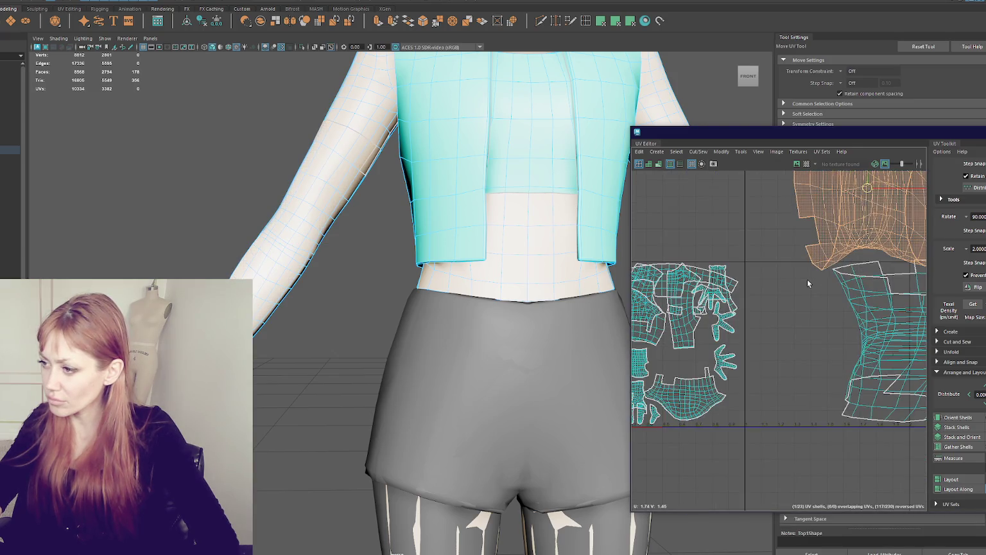
pyautogui.scroll(-3, 808, 279)
# Planar-project the lower sleeve faces of the top
pyautogui.keyDown('alt'); pyautogui.moveTo(285, 361); pyautogui.dragTo(260, 392); pyautogui.keyUp('alt')
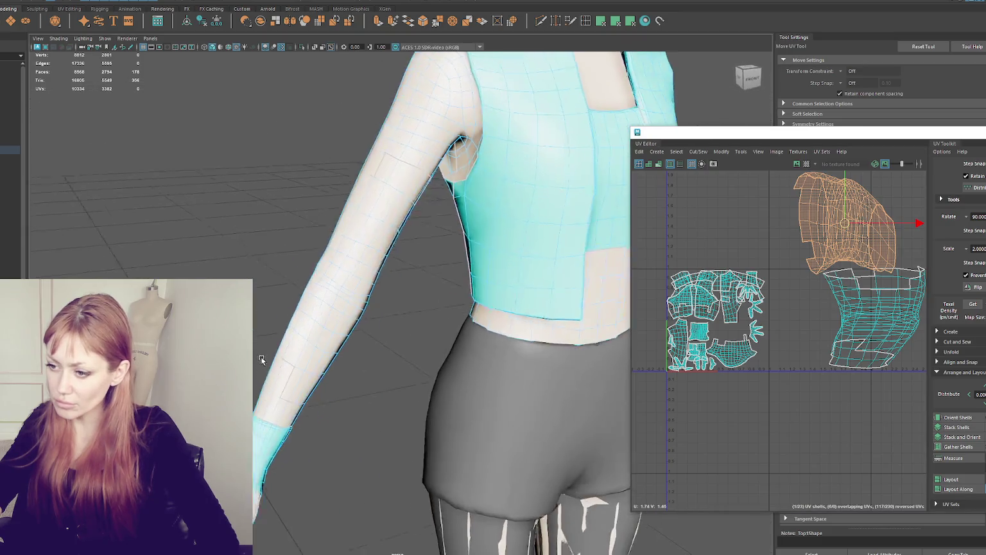
pyautogui.press('q')
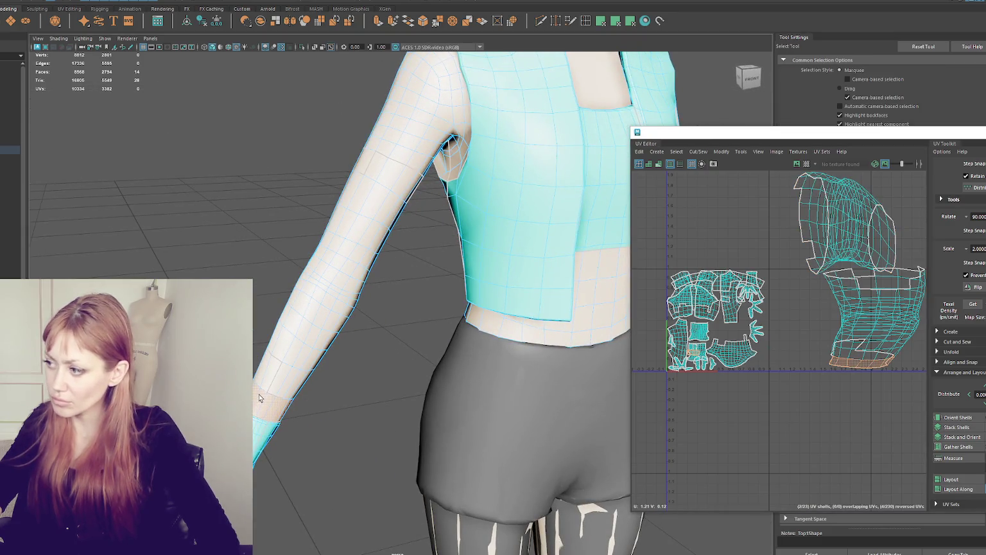
pyautogui.keyDown('alt'); pyautogui.moveTo(344, 384); pyautogui.dragTo(282, 369); pyautogui.keyUp('alt')
pyautogui.keyDown('shift'); pyautogui.click(272, 384); pyautogui.keyUp('shift')
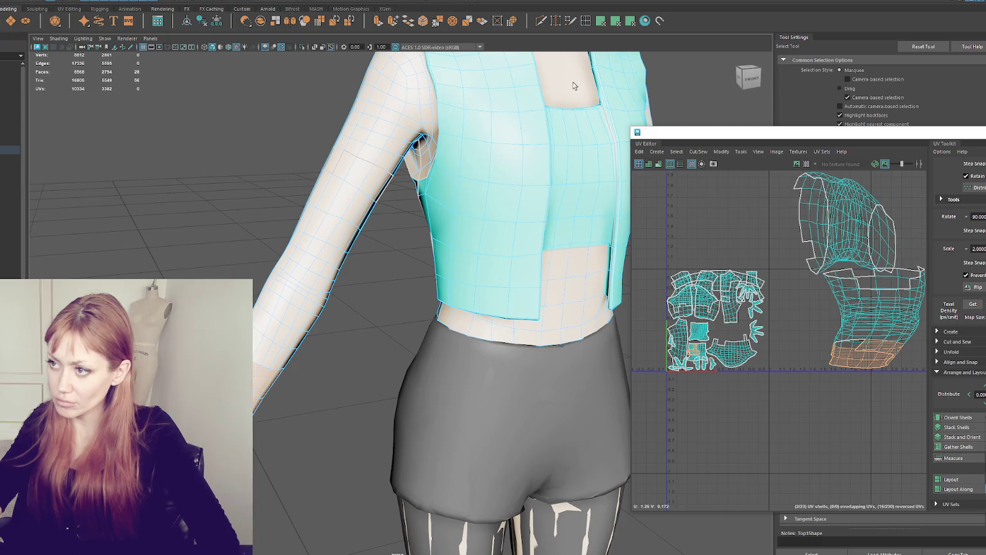
pyautogui.click(618, 23)
# Select the top's UV shells on the other arm and switch to the Move tool
pyautogui.keyDown('alt'); pyautogui.moveTo(553, 318); pyautogui.dragTo(384, 319); pyautogui.keyUp('alt')
pyautogui.press('q')
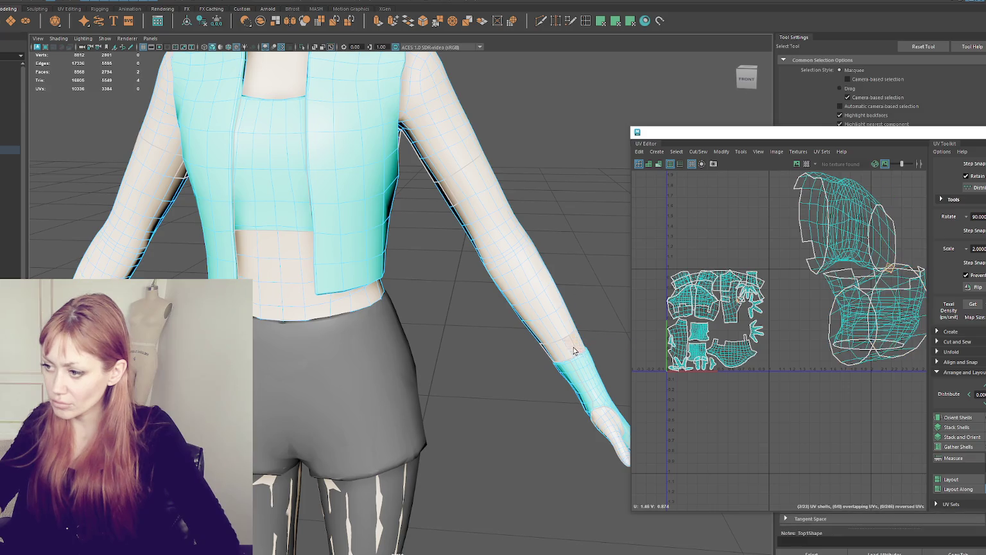
pyautogui.click(616, 24)
pyautogui.press('w')
pyautogui.scroll(-3, 468, 327)
pyautogui.scroll(5, 444, 321)
pyautogui.scroll(2, 385, 212)
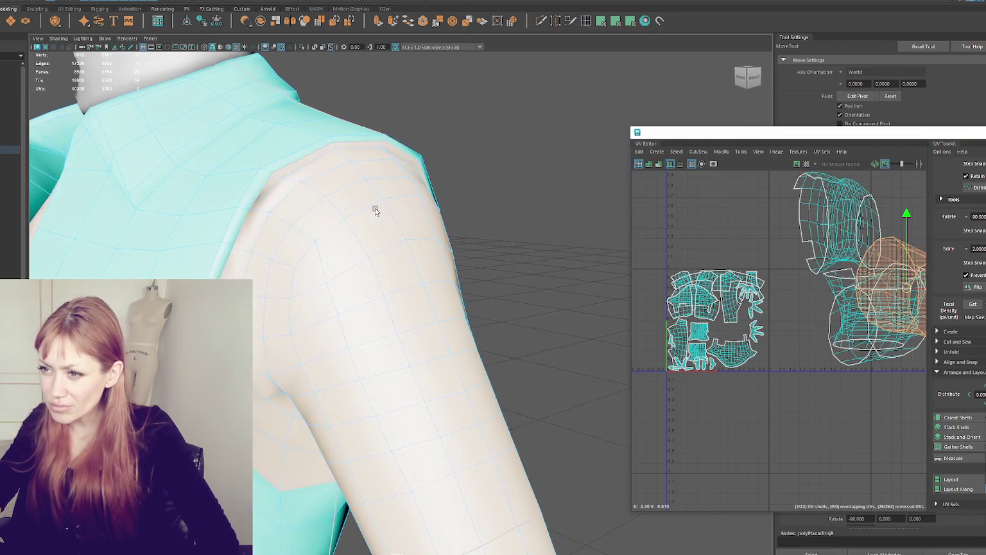
# Return to face selection and drag the UV Editor away from the shoulder
pyautogui.keyDown('alt'); pyautogui.moveTo(323, 181); pyautogui.dragTo(294, 183); pyautogui.keyUp('alt')
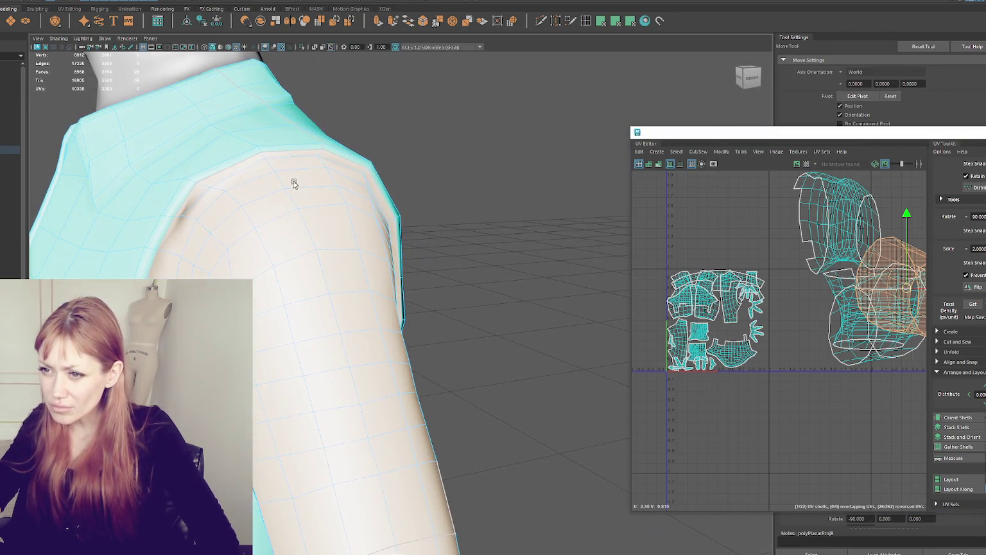
pyautogui.rightClick(242, 187)
pyautogui.moveTo(243, 201); pyautogui.dragTo(243, 203, button='right')
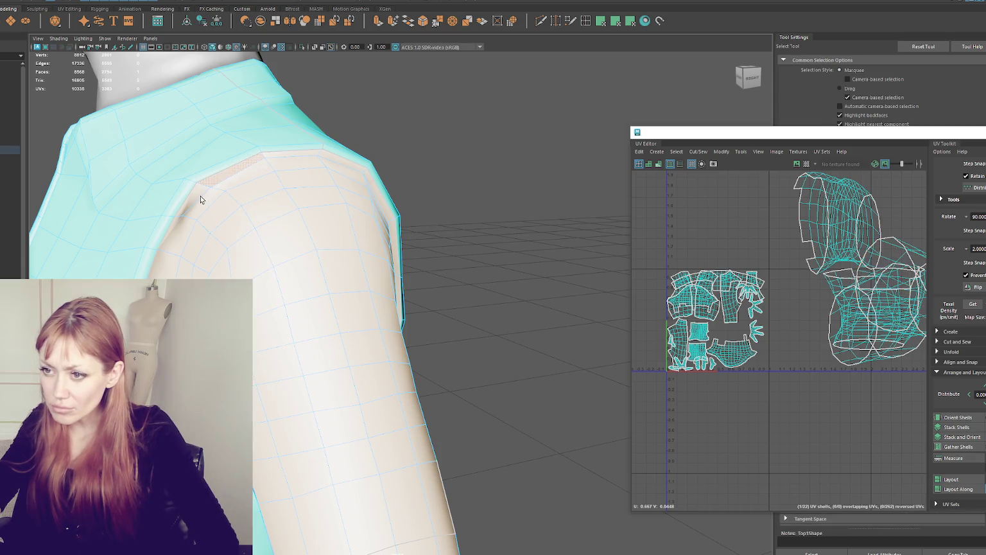
pyautogui.moveTo(949, 132); pyautogui.dragTo(758, 323)
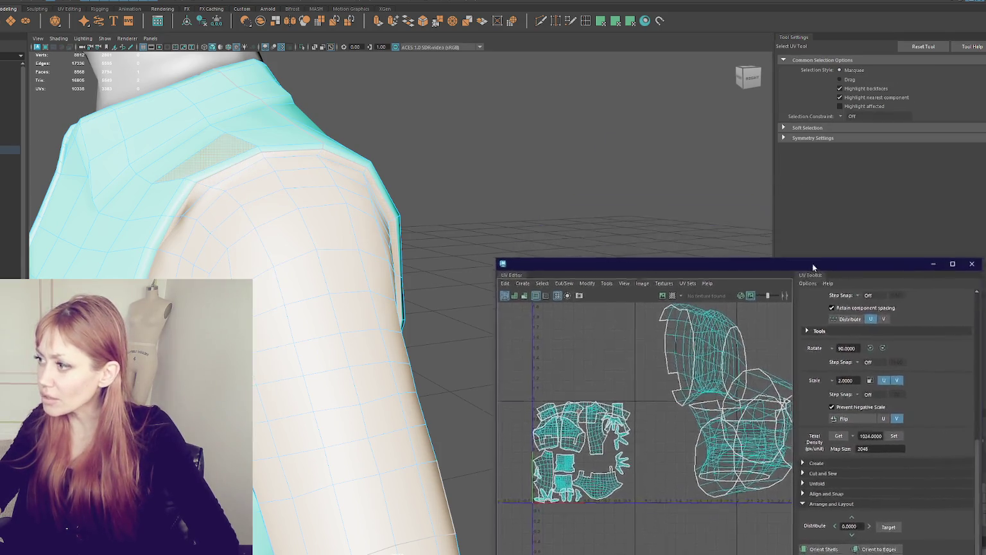
# Select the whole top object and dock its Attribute Editor beside the viewport
pyautogui.scroll(-5, 469, 229)
pyautogui.moveTo(469, 229)
pyautogui.keyDown('alt'); pyautogui.mouseDown()
pyautogui.moveTo(411, 141)
pyautogui.moveTo(472, 154)
pyautogui.mouseUp(); pyautogui.keyUp('alt')
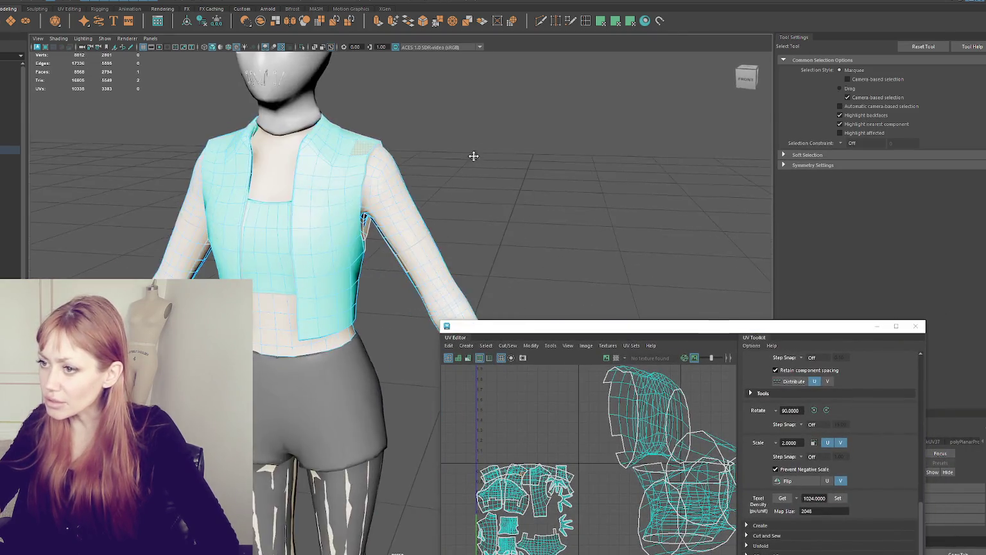
pyautogui.scroll(3, 454, 199)
pyautogui.scroll(-2, 455, 199)
pyautogui.click(433, 109)
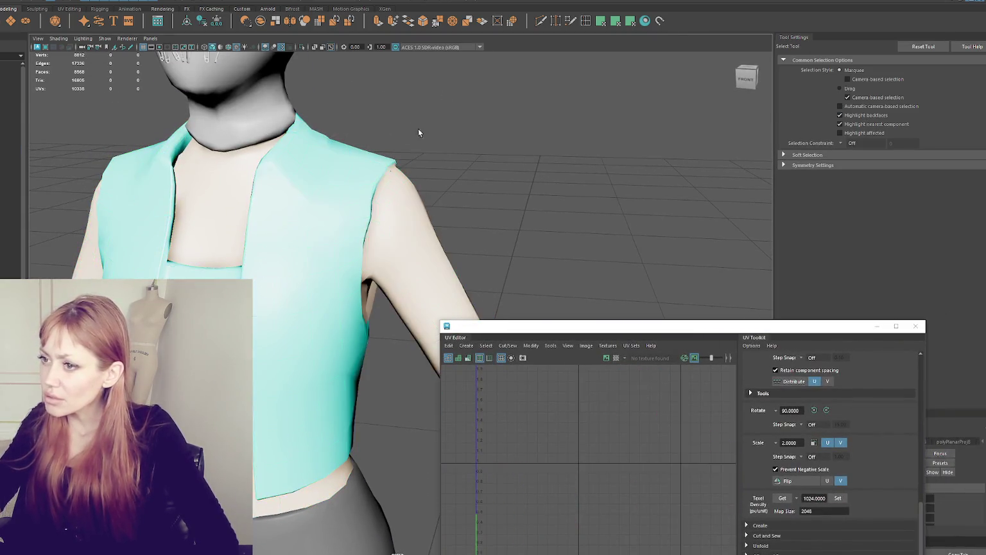
pyautogui.press('F8')
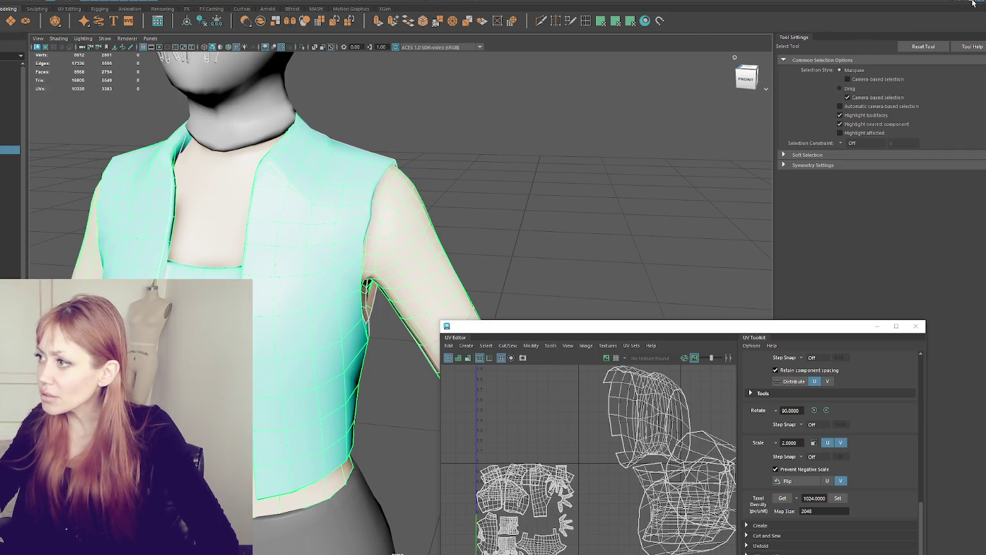
pyautogui.click(974, 3)
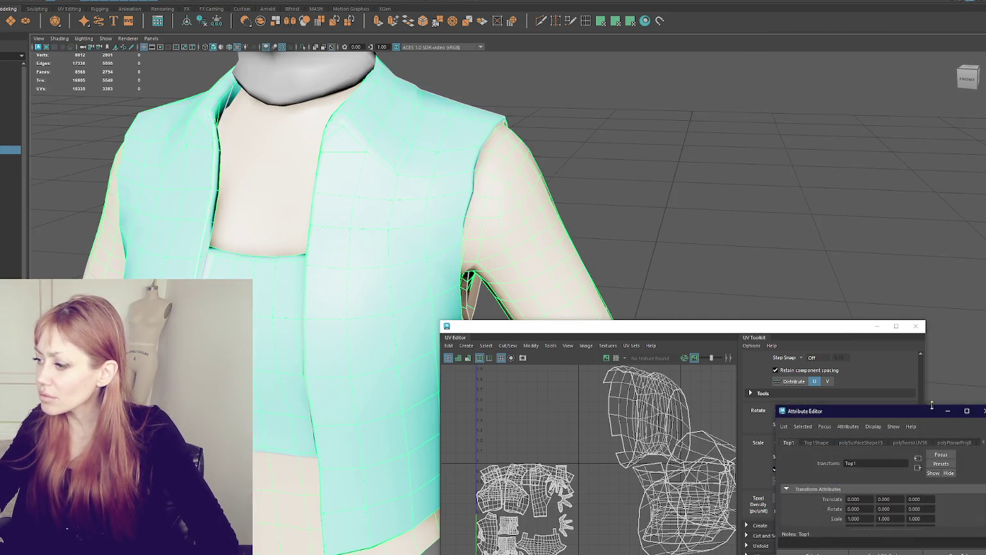
pyautogui.moveTo(913, 405); pyautogui.dragTo(914, 238)
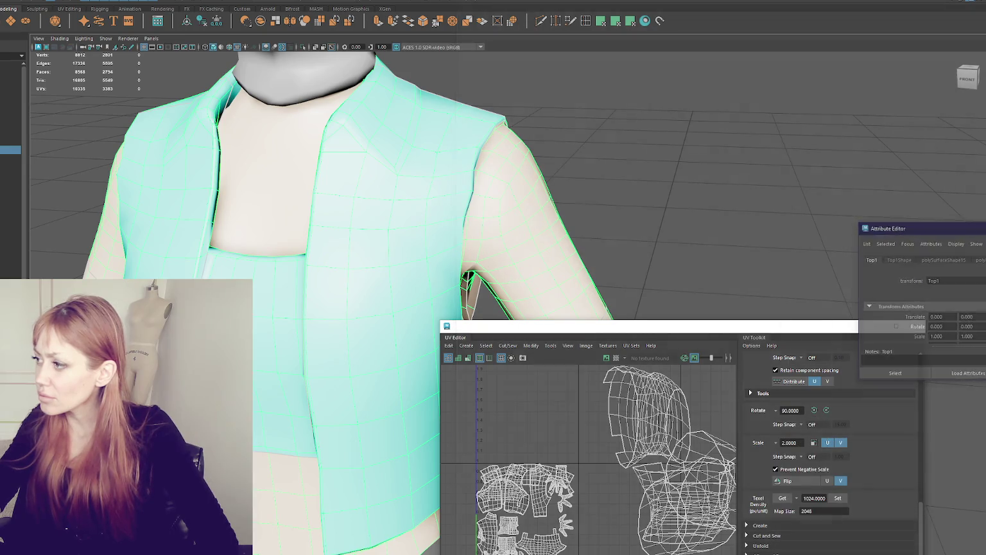
pyautogui.moveTo(915, 326); pyautogui.dragTo(898, 113)
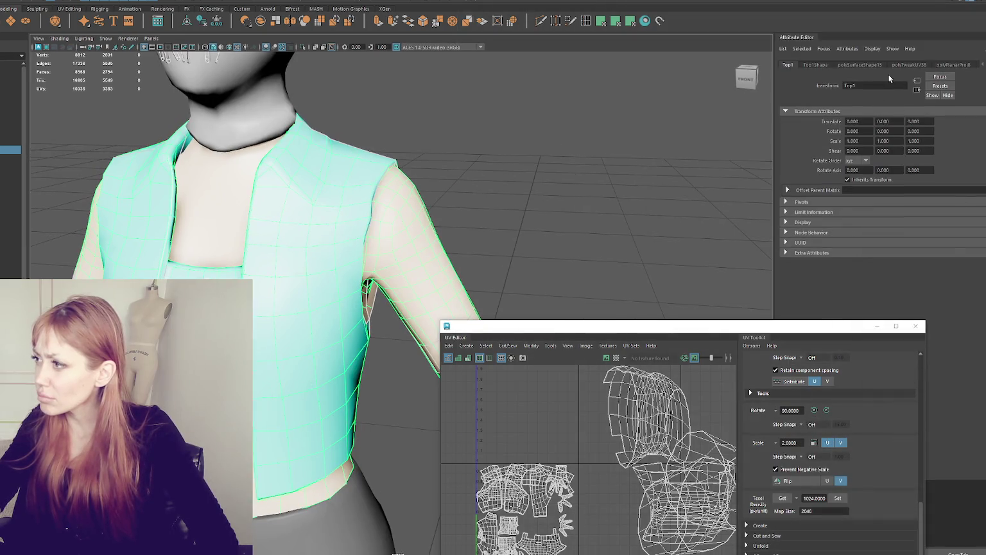
# Inspect polyPlanarProj8 and the shape node, then delete the top's history
pyautogui.click(953, 65)
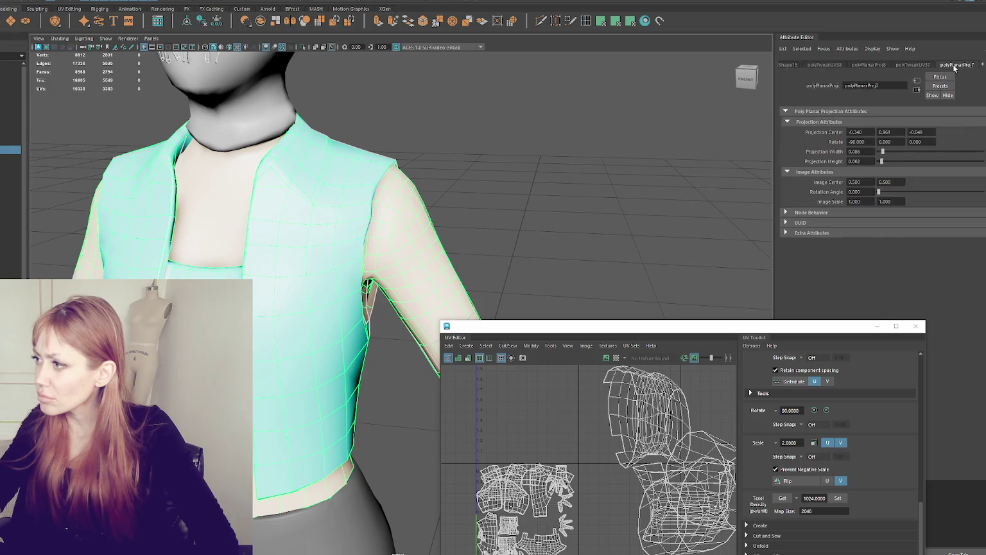
pyautogui.click(815, 65)
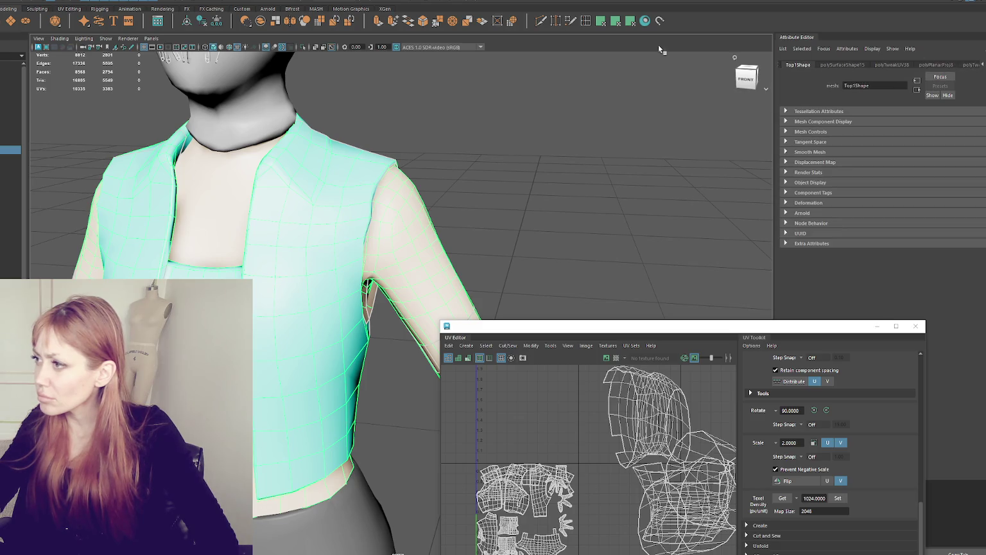
pyautogui.click(204, 22)
# Switch the top to component editing and assign it an existing material
pyautogui.moveTo(525, 243)
pyautogui.keyDown('alt'); pyautogui.mouseDown()
pyautogui.moveTo(606, 273)
pyautogui.moveTo(374, 206)
pyautogui.mouseUp(); pyautogui.keyUp('alt')
pyautogui.scroll(5, 344, 199)
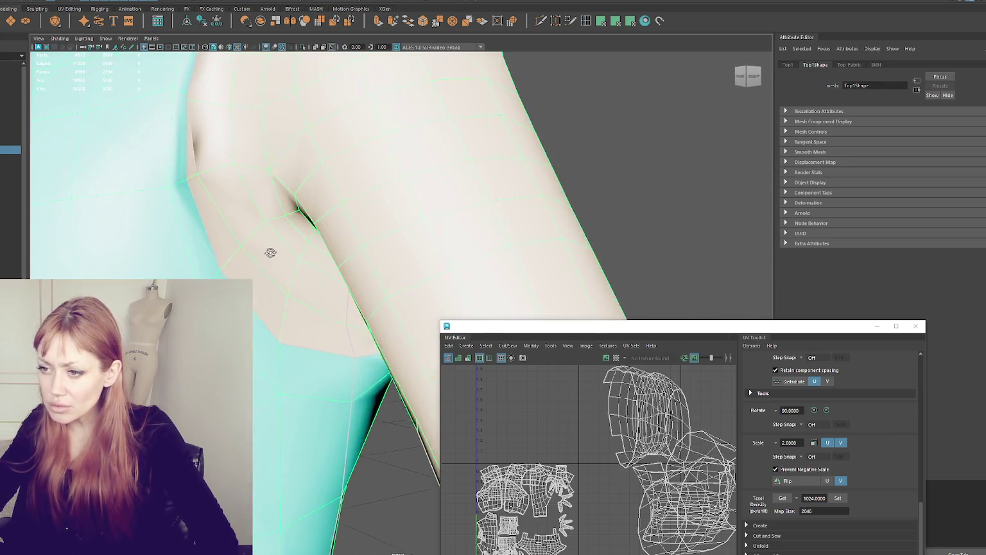
pyautogui.keyDown('alt'); pyautogui.moveTo(266, 247); pyautogui.dragTo(192, 244); pyautogui.keyUp('alt')
pyautogui.press('F12')
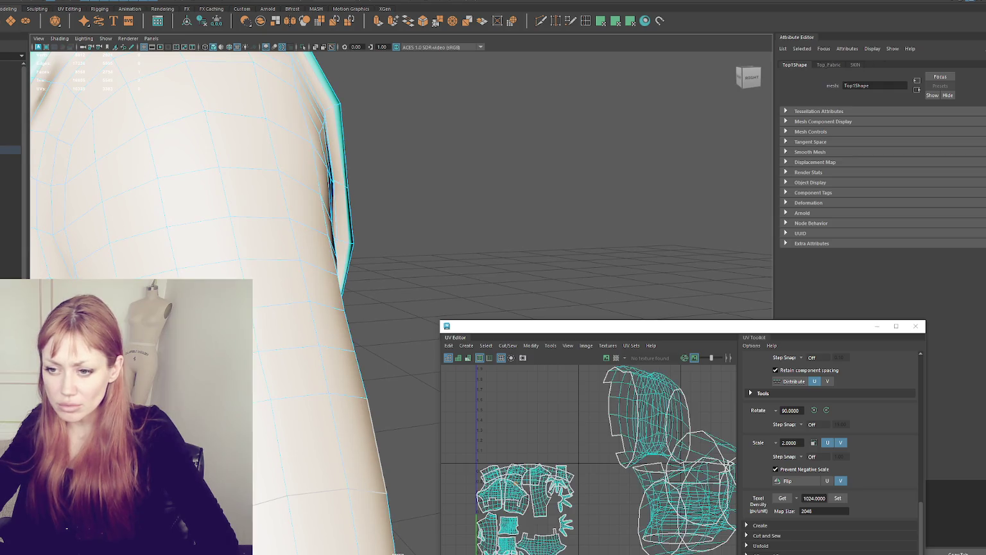
pyautogui.keyDown('alt'); pyautogui.moveTo(450, 256); pyautogui.dragTo(502, 280); pyautogui.keyUp('alt')
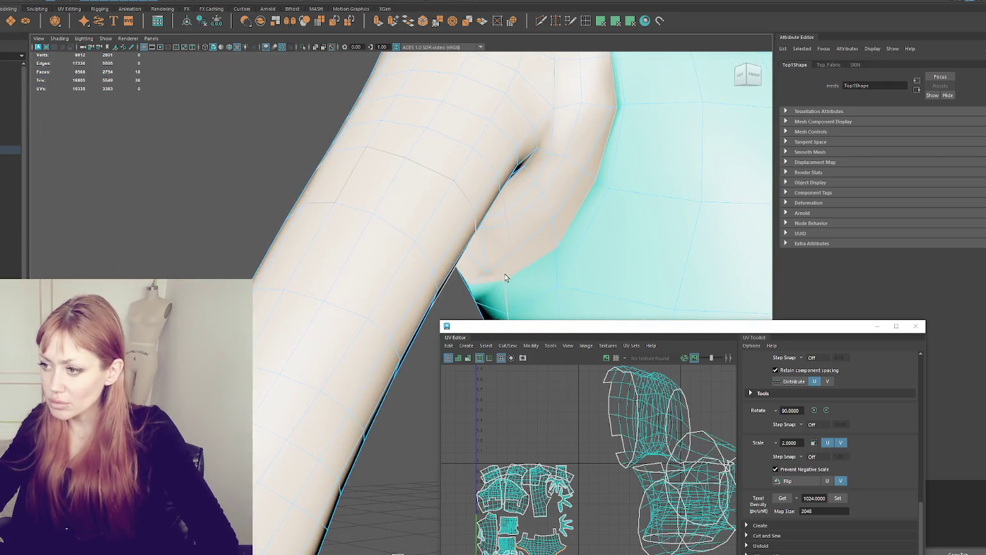
pyautogui.press('f')
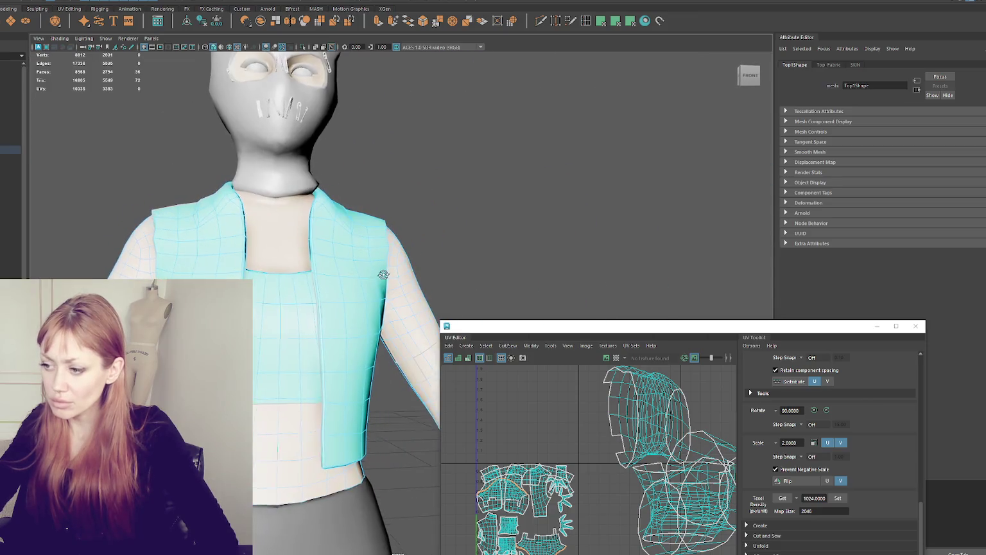
pyautogui.moveTo(602, 153); pyautogui.dragTo(610, 379, button='right')
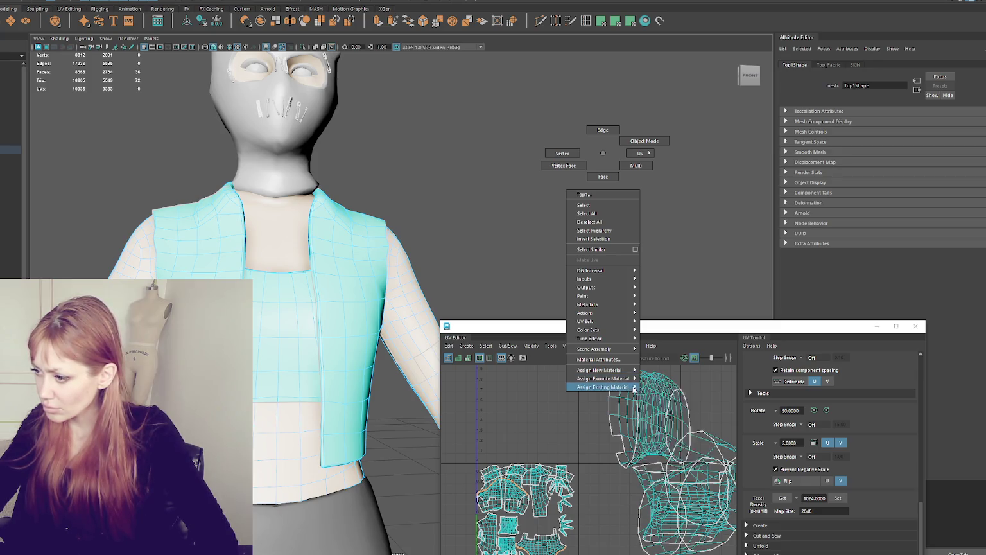
pyautogui.click(647, 389)
# Select one of the top's UV shells and frame it in the 3D view
pyautogui.keyDown('alt'); pyautogui.moveTo(551, 271); pyautogui.dragTo(508, 150); pyautogui.keyUp('alt')
pyautogui.keyDown('alt'); pyautogui.moveTo(507, 151); pyautogui.dragTo(447, 113, button='middle'); pyautogui.keyUp('alt')
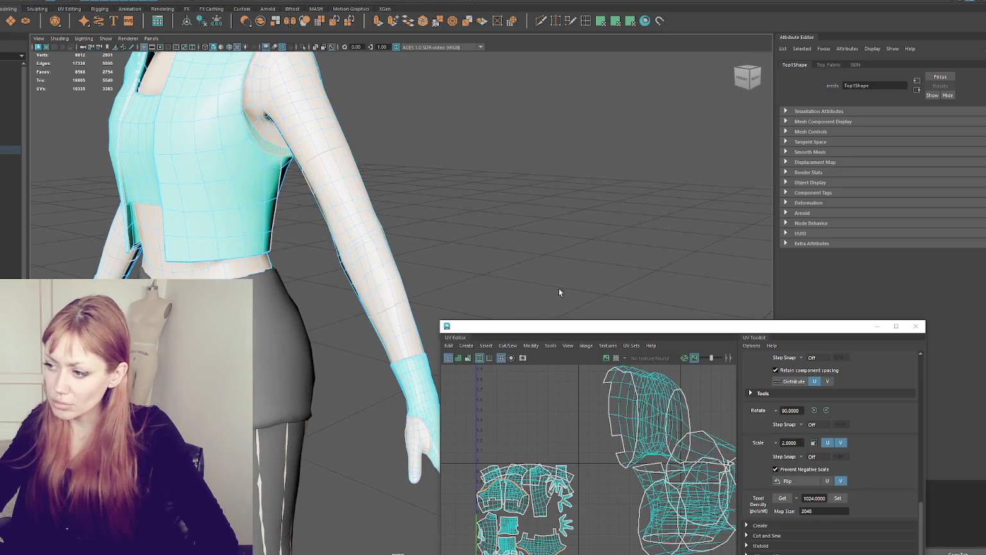
pyautogui.scroll(-3, 590, 398)
pyautogui.scroll(2, 617, 374)
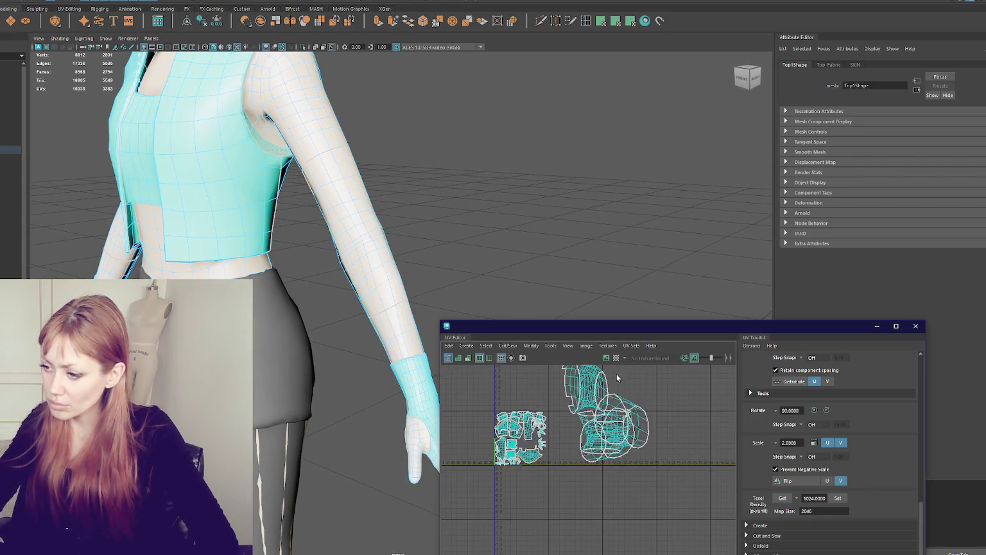
pyautogui.keyDown('alt'); pyautogui.moveTo(637, 404); pyautogui.dragTo(622, 430, button='middle'); pyautogui.keyUp('alt')
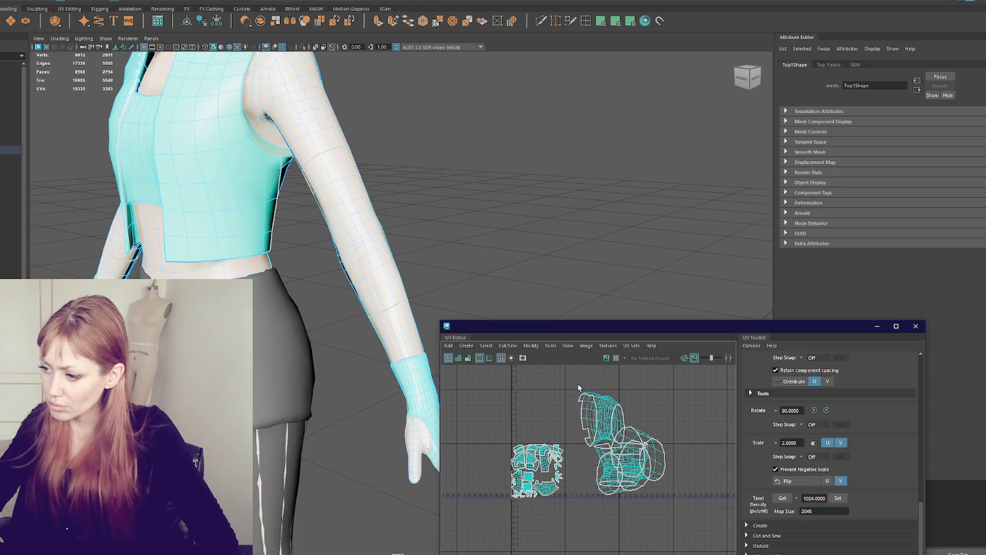
pyautogui.moveTo(578, 384); pyautogui.dragTo(675, 514)
pyautogui.press('f')
# Cut UVs along the sleeve seam edges, then select the armhole face loop
pyautogui.click(314, 254)
pyautogui.scroll(5, 193, 244)
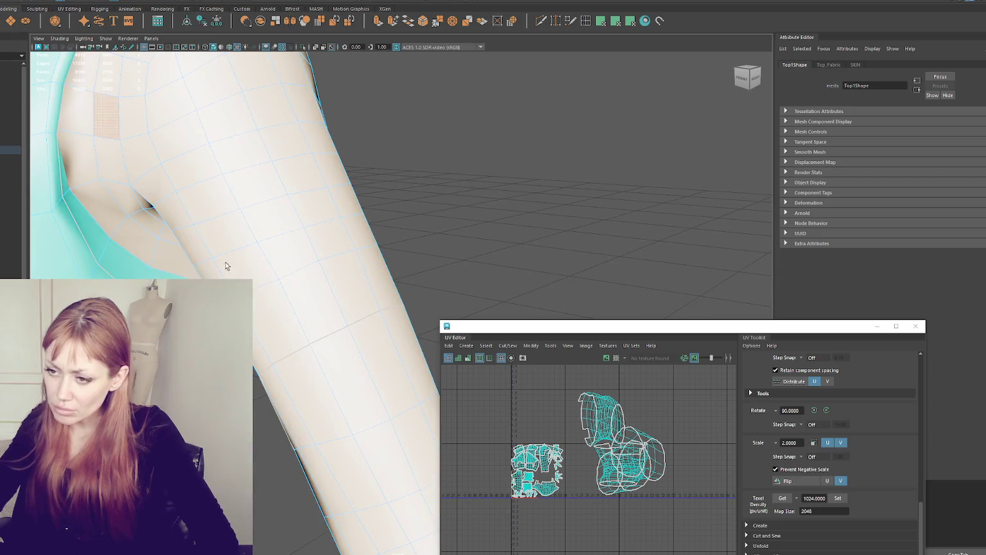
pyautogui.scroll(-5, 160, 270)
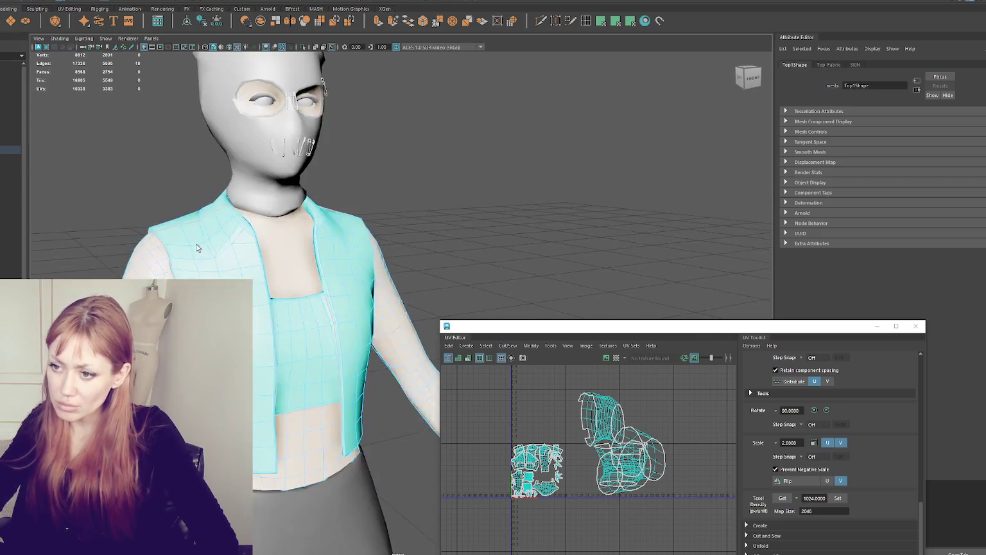
pyautogui.keyDown('alt'); pyautogui.moveTo(167, 270); pyautogui.dragTo(309, 283); pyautogui.keyUp('alt')
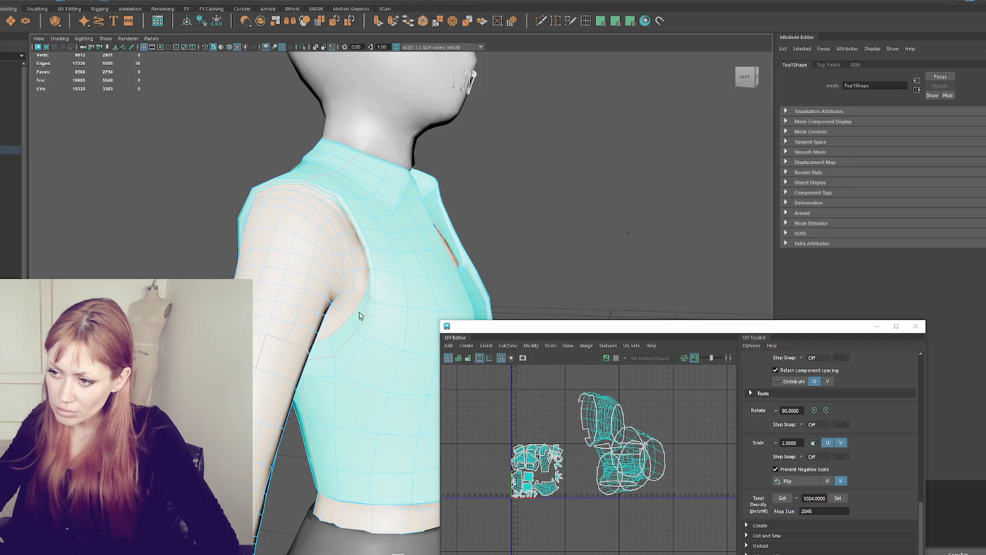
pyautogui.keyDown('shift'); pyautogui.moveTo(654, 377); pyautogui.dragTo(607, 386, button='right'); pyautogui.keyUp('shift')
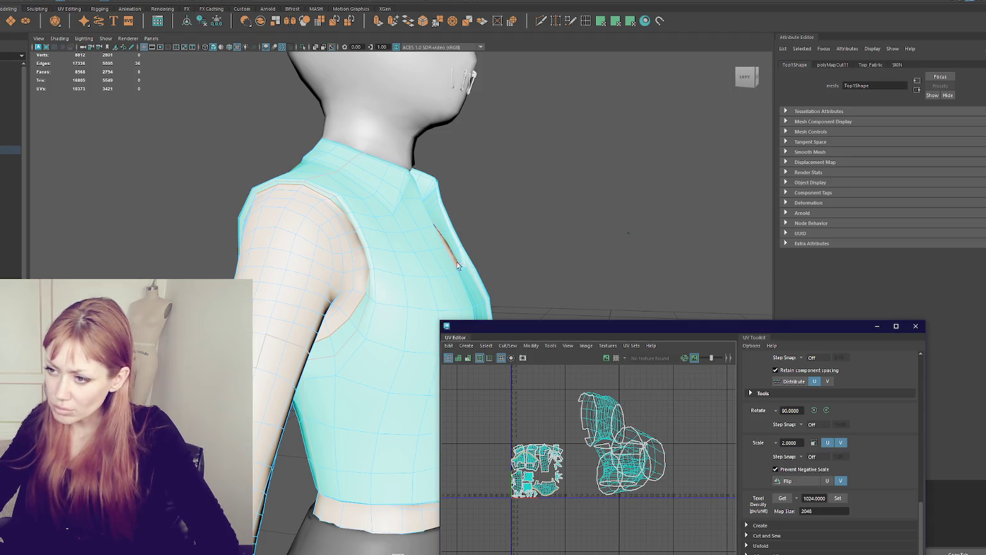
pyautogui.click(358, 260)
pyautogui.keyDown('shift'); pyautogui.doubleClick(350, 275); pyautogui.keyUp('shift')
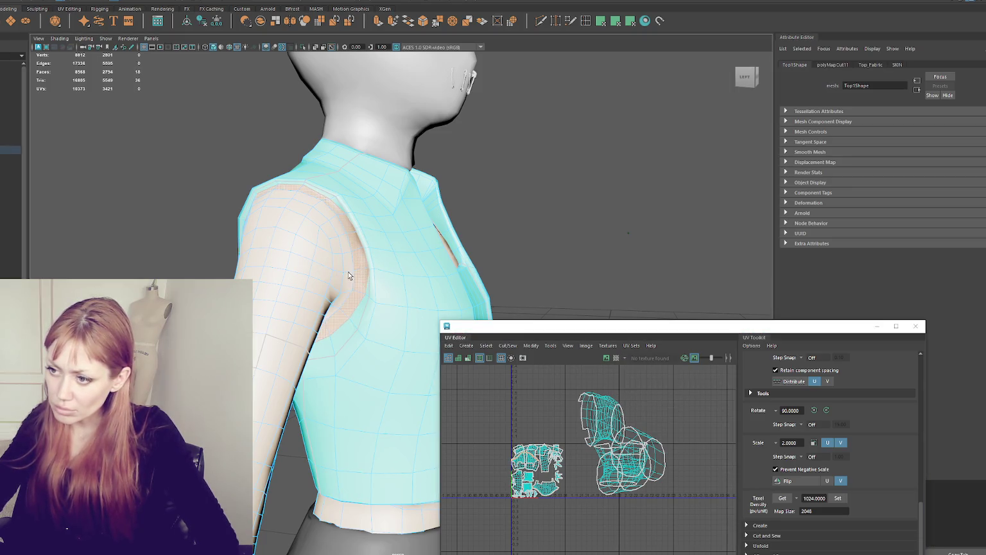
# Planar-project the armhole band and a shoulder face, moving each new shell right
pyautogui.hotkey('shift', '.')
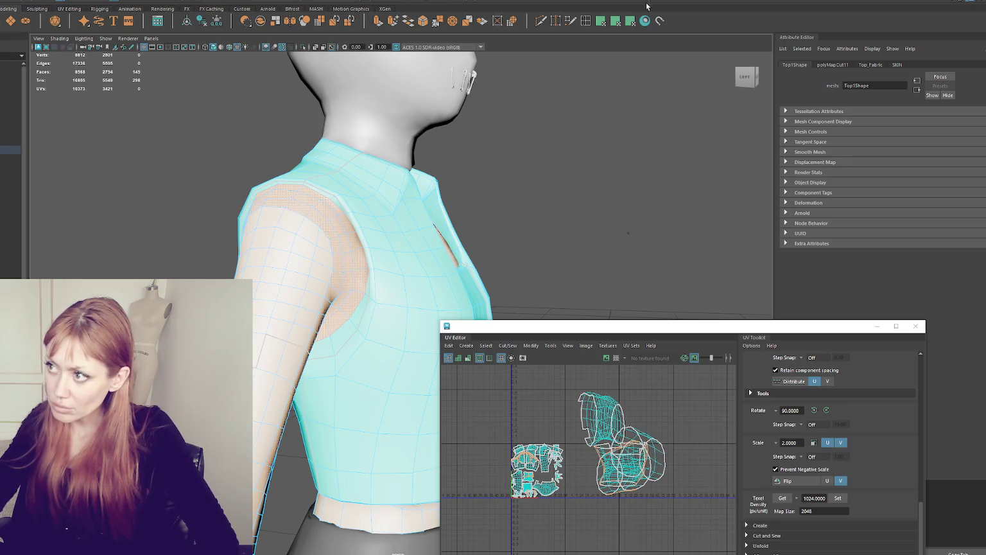
pyautogui.click(602, 21)
pyautogui.moveTo(539, 471); pyautogui.dragTo(697, 471)
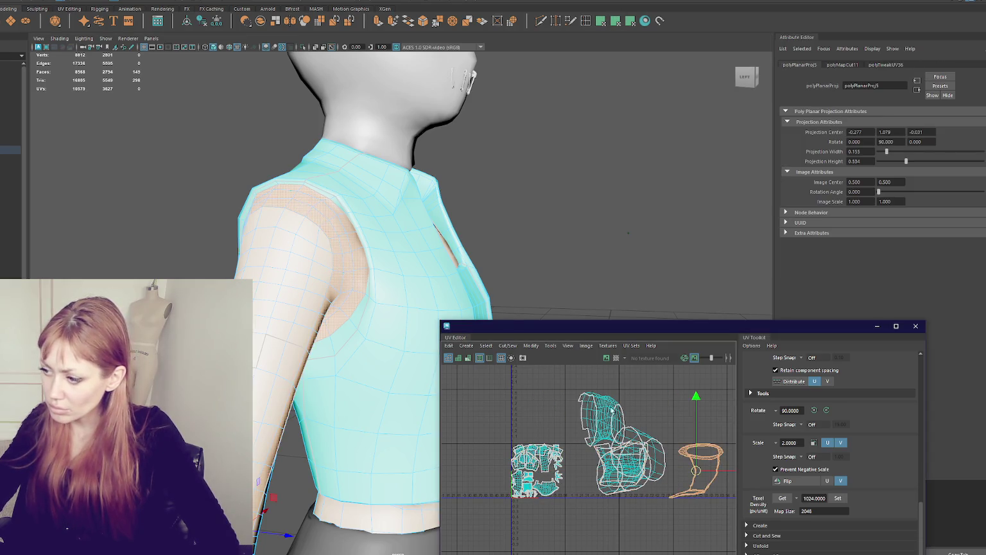
pyautogui.keyDown('alt'); pyautogui.moveTo(449, 270); pyautogui.dragTo(311, 273); pyautogui.keyUp('alt')
pyautogui.click(315, 295)
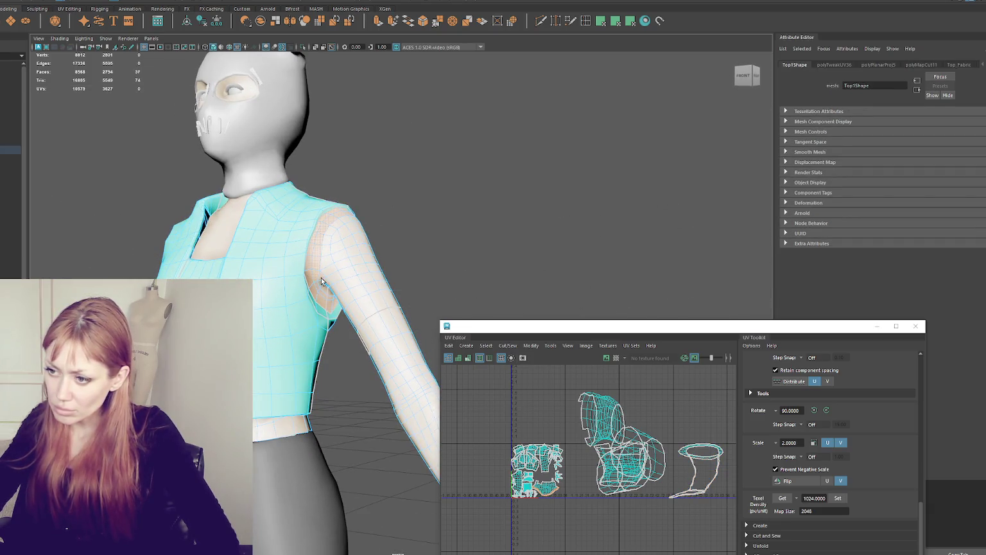
pyautogui.click(618, 24)
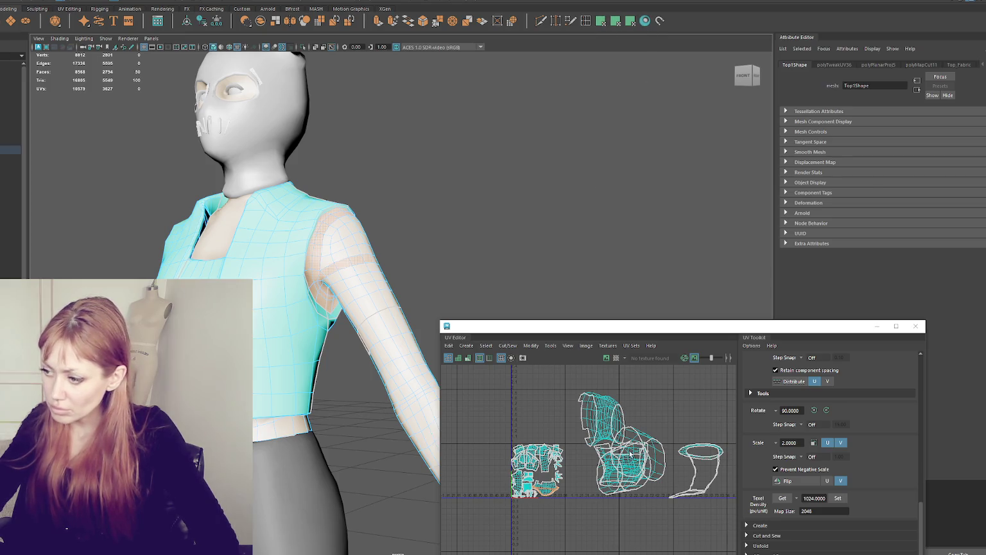
pyautogui.moveTo(550, 472); pyautogui.dragTo(654, 460)
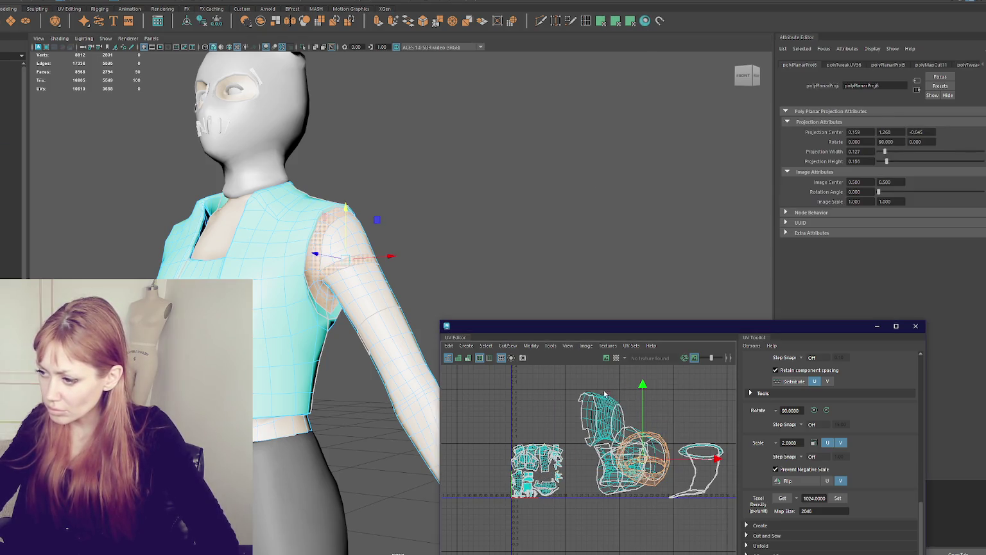
# Shift a group of shells and three small stray shells beside the right-hand group
pyautogui.moveTo(570, 378); pyautogui.dragTo(596, 408)
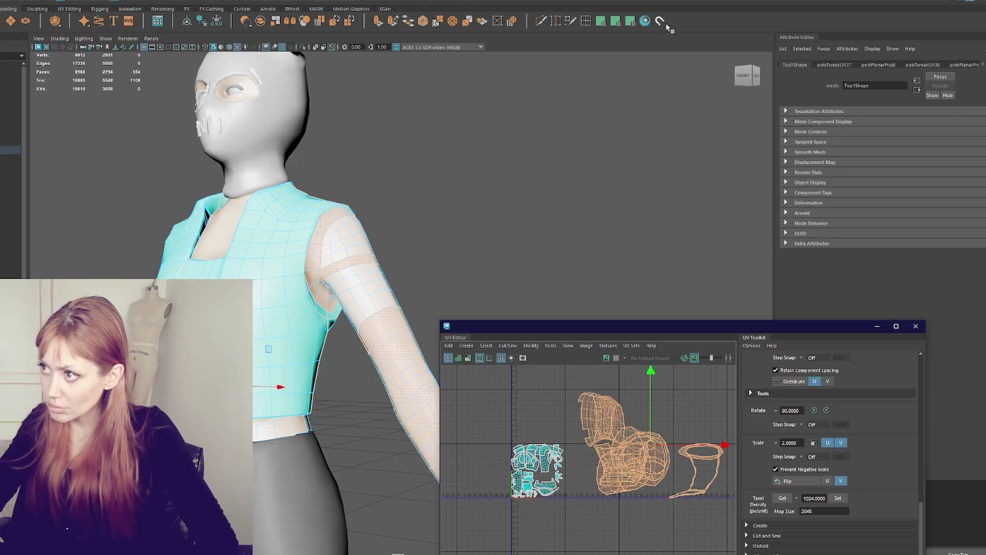
pyautogui.moveTo(648, 449); pyautogui.dragTo(693, 445)
pyautogui.click(546, 487)
pyautogui.moveTo(546, 487); pyautogui.dragTo(632, 457)
pyautogui.click(535, 490)
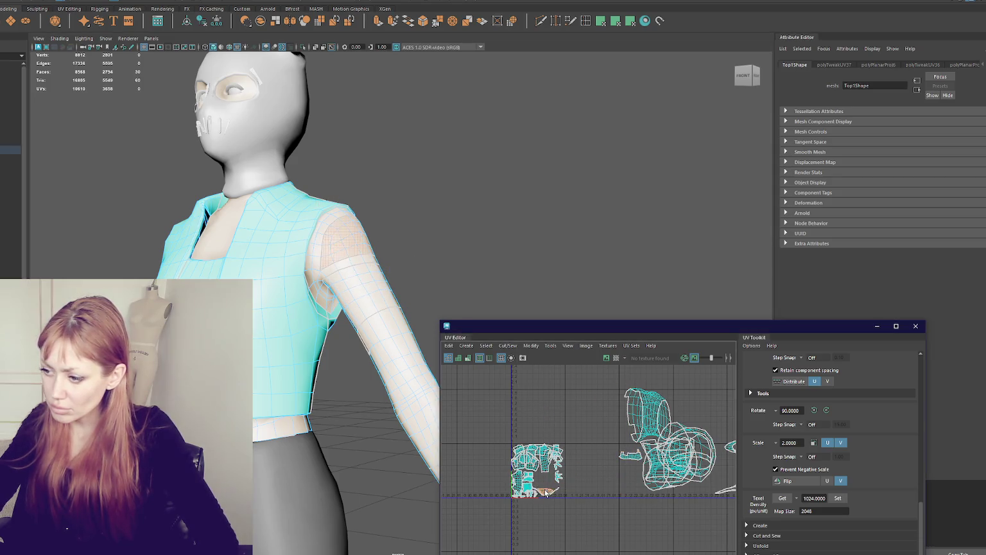
pyautogui.moveTo(535, 490); pyautogui.dragTo(648, 450)
pyautogui.keyDown('alt'); pyautogui.moveTo(449, 276); pyautogui.dragTo(336, 252); pyautogui.keyUp('alt')
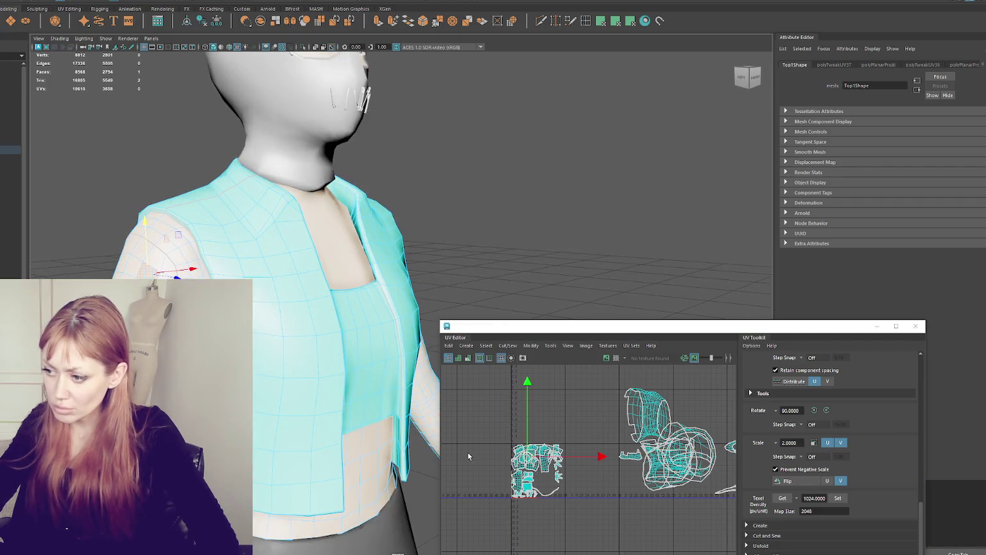
pyautogui.scroll(3, 527, 460)
pyautogui.click(525, 458)
pyautogui.moveTo(525, 460); pyautogui.dragTo(691, 419)
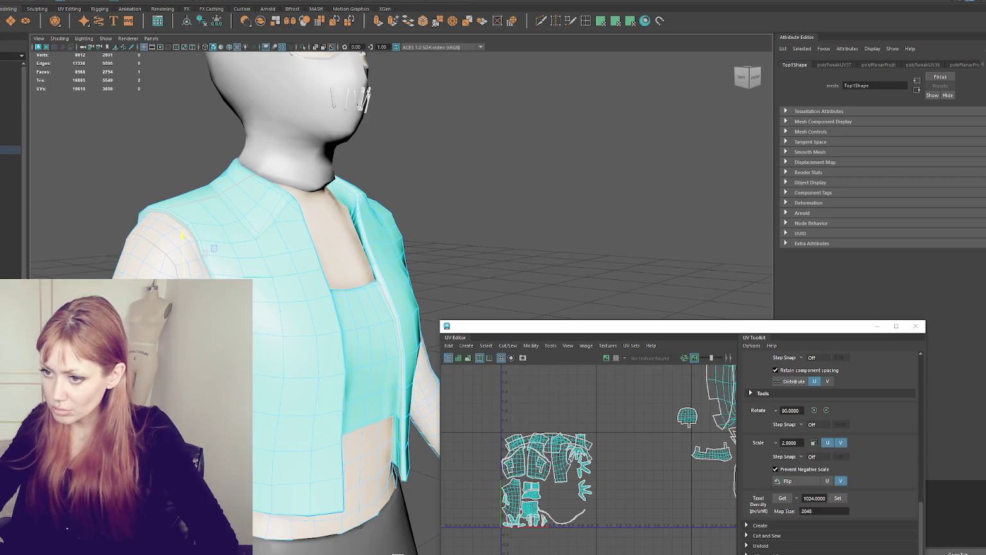
# Frame the mesh and pan the UV view to show all the shells
pyautogui.press('f')
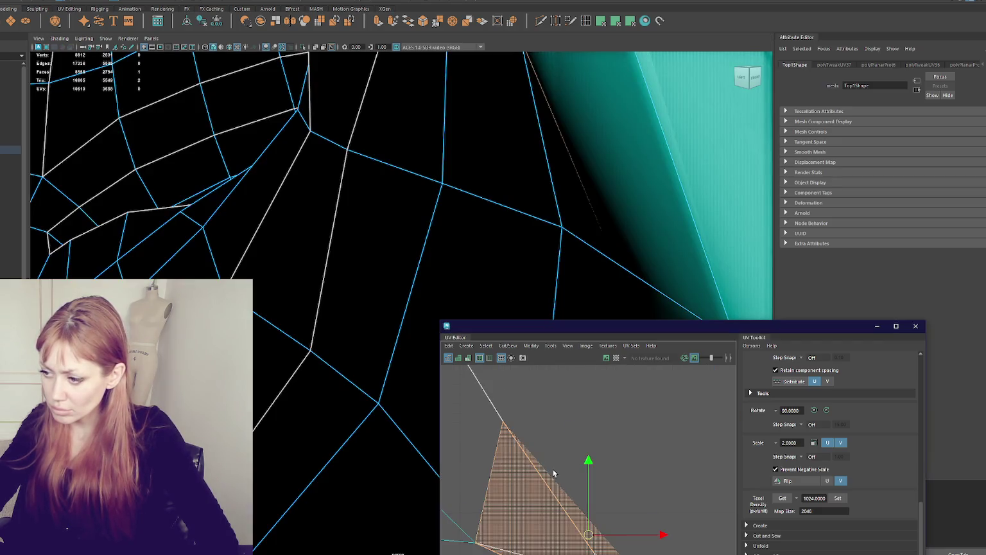
pyautogui.scroll(-5, 294, 328)
pyautogui.scroll(5, 295, 328)
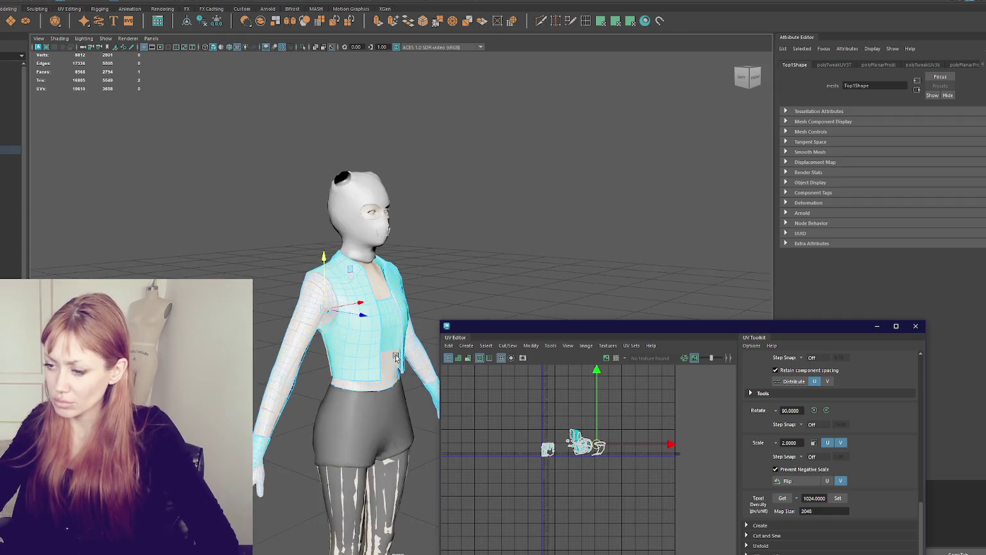
pyautogui.scroll(3, 515, 420)
pyautogui.scroll(-3, 664, 467)
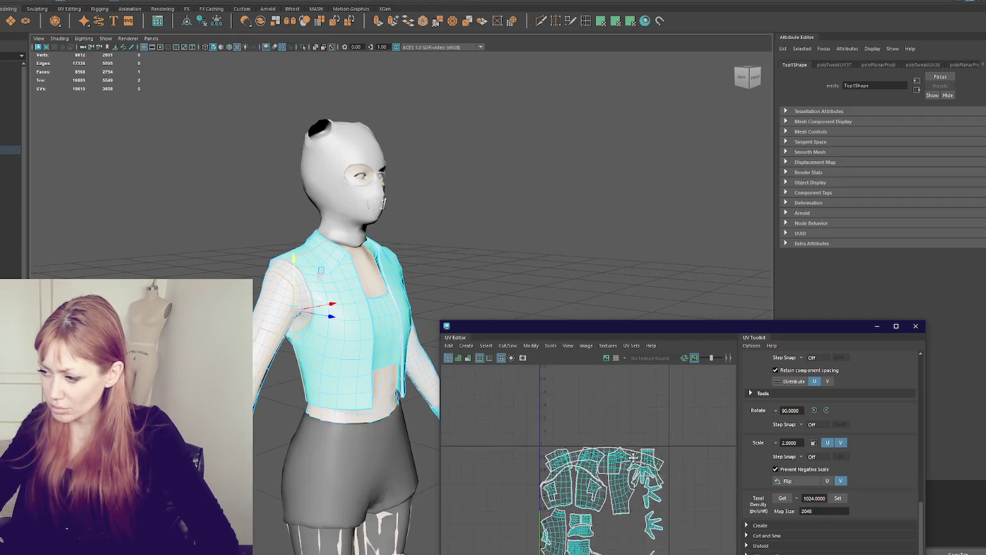
pyautogui.keyDown('alt'); pyautogui.moveTo(661, 553); pyautogui.dragTo(585, 462, button='middle'); pyautogui.keyUp('alt')
pyautogui.click(585, 476)
pyautogui.hotkey('ctrl', 'z')
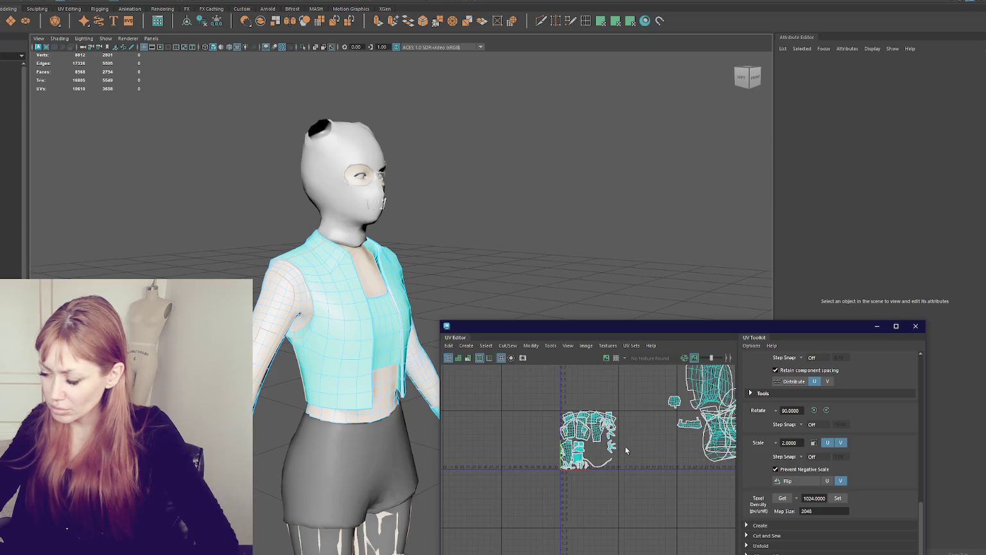
# Select the right-hand group of UV shells and turn the view toward the top's side
pyautogui.scroll(-2, 593, 437)
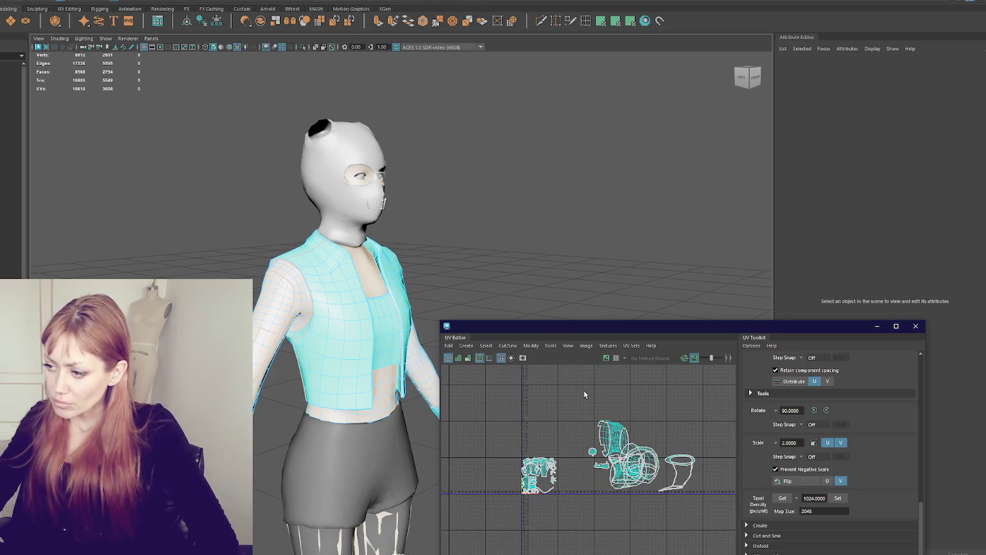
pyautogui.moveTo(585, 392); pyautogui.dragTo(755, 531)
pyautogui.keyDown('alt'); pyautogui.moveTo(616, 309); pyautogui.dragTo(568, 302); pyautogui.keyUp('alt')
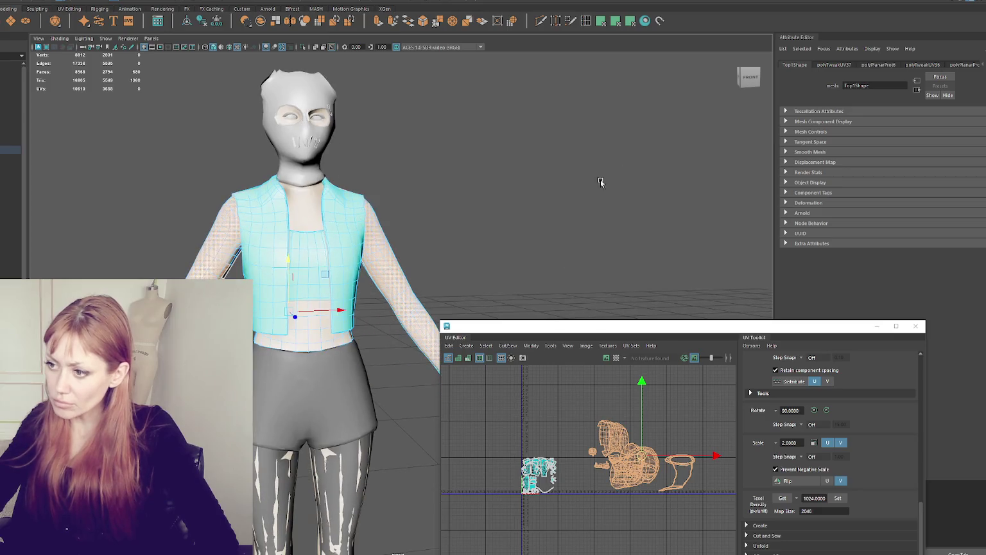
pyautogui.keyDown('alt'); pyautogui.moveTo(192, 385); pyautogui.dragTo(252, 396); pyautogui.keyUp('alt')
pyautogui.scroll(3, 253, 396)
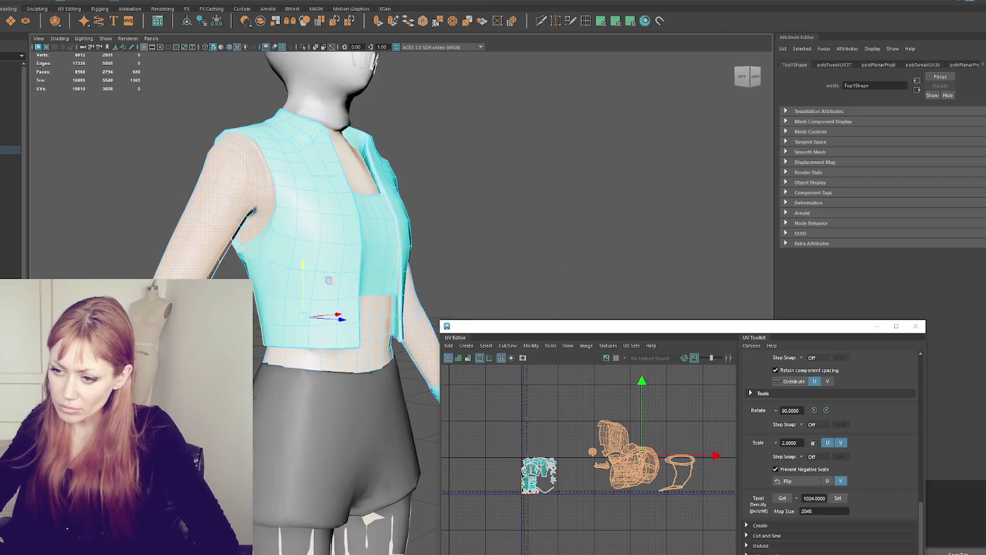
pyautogui.click(578, 193)
pyautogui.keyDown('alt'); pyautogui.moveTo(578, 192); pyautogui.dragTo(546, 193); pyautogui.keyUp('alt')
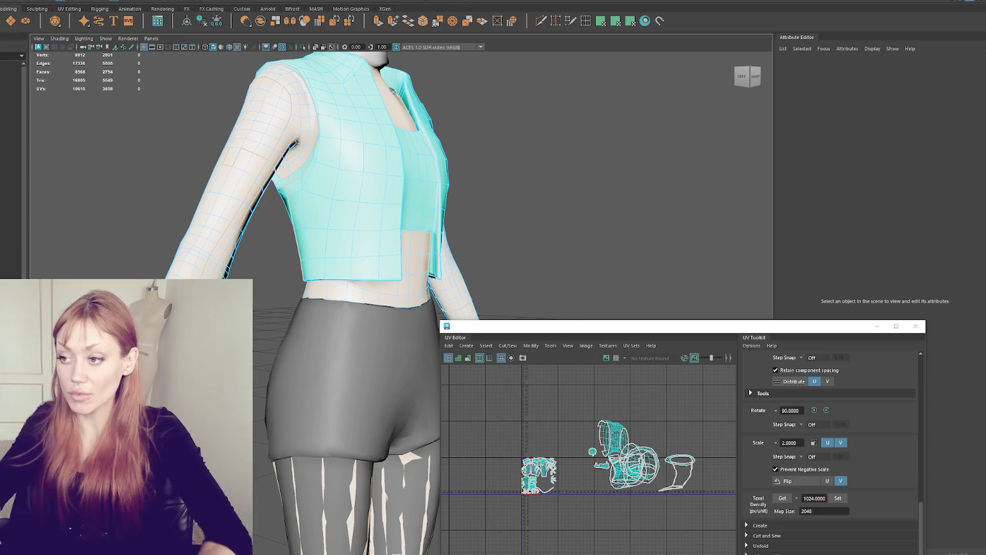
# Close the UV Editor and isolate the top mesh on its own
pyautogui.click(916, 327)
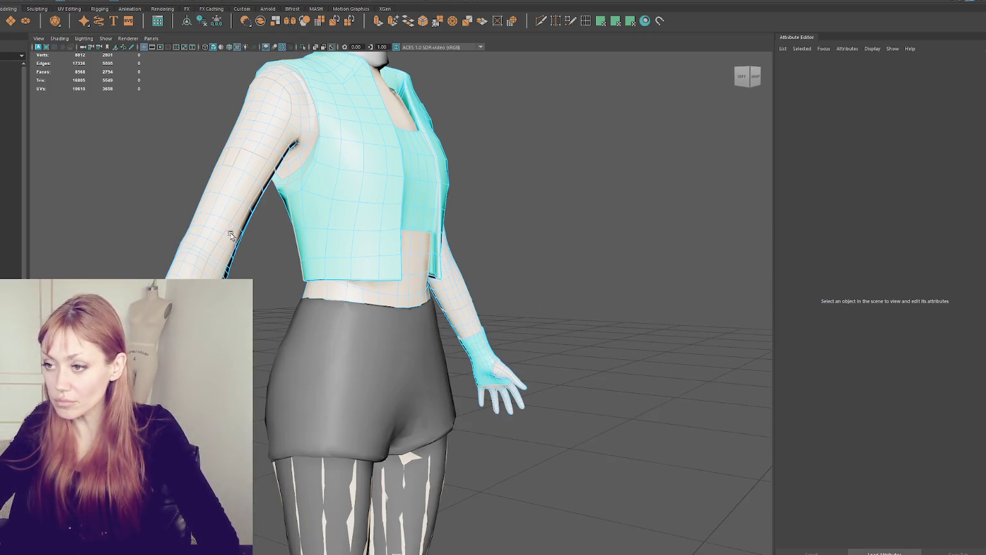
pyautogui.moveTo(429, 146); pyautogui.dragTo(493, 190, button='right')
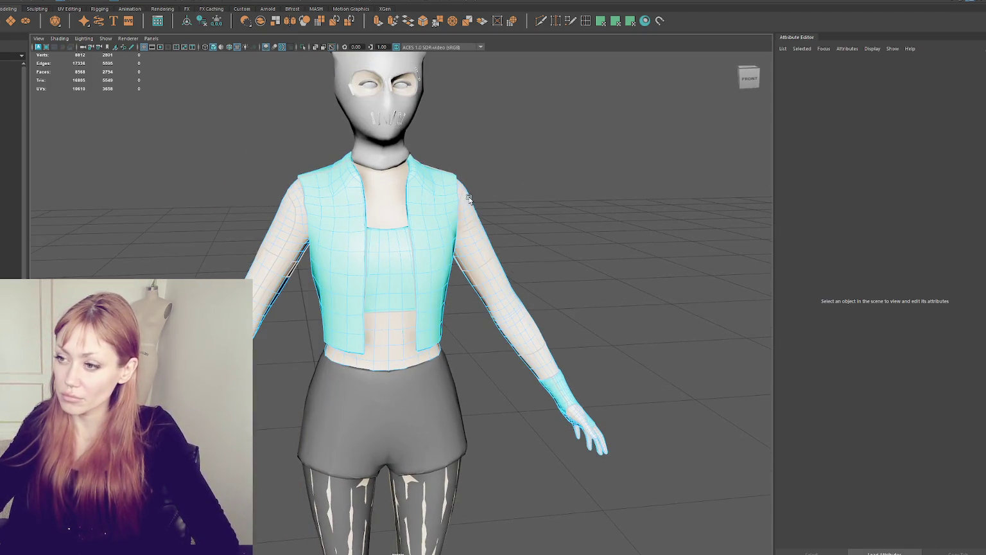
pyautogui.click(469, 199)
pyautogui.hotkey('ctrl', '1')
pyautogui.click(603, 110)
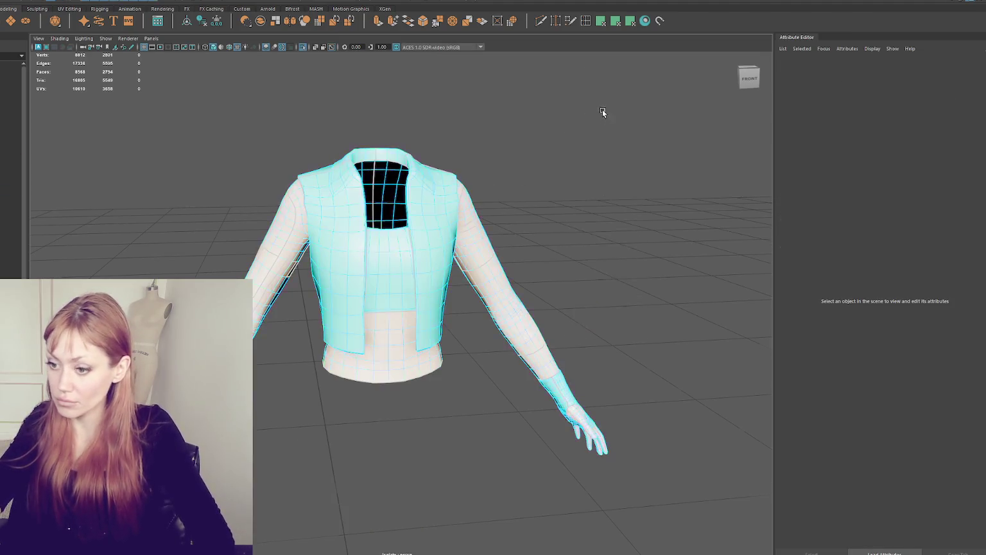
pyautogui.moveTo(656, 136); pyautogui.dragTo(181, 412)
pyautogui.click(645, 21)
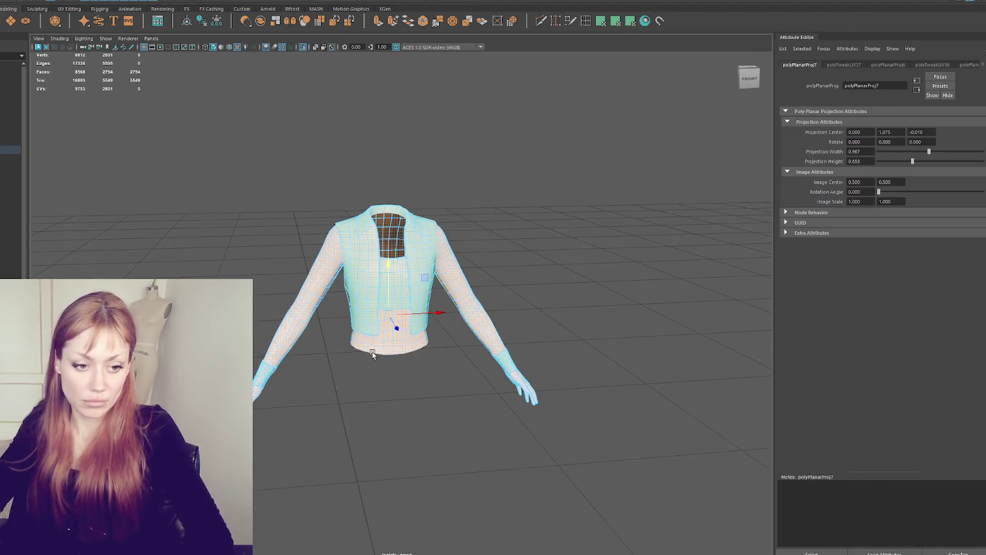
# Bring the torso into view and reselect the top garment near its hem
pyautogui.scroll(5, 372, 355)
pyautogui.keyDown('alt'); pyautogui.moveTo(379, 338); pyautogui.dragTo(396, 319); pyautogui.keyUp('alt')
pyautogui.keyDown('alt'); pyautogui.moveTo(397, 319); pyautogui.dragTo(436, 228, button='middle'); pyautogui.keyUp('alt')
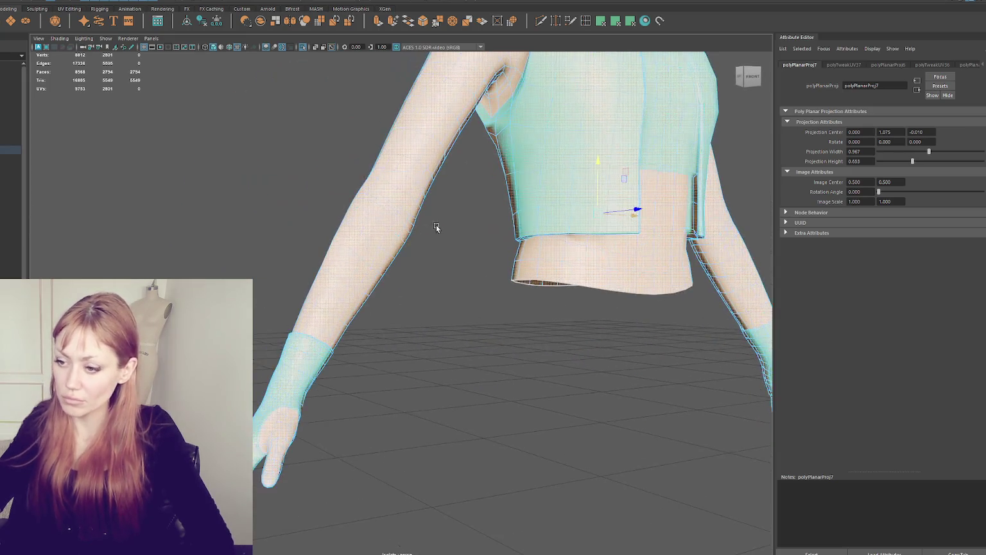
pyautogui.rightClick(375, 301)
pyautogui.scroll(8, 360, 289)
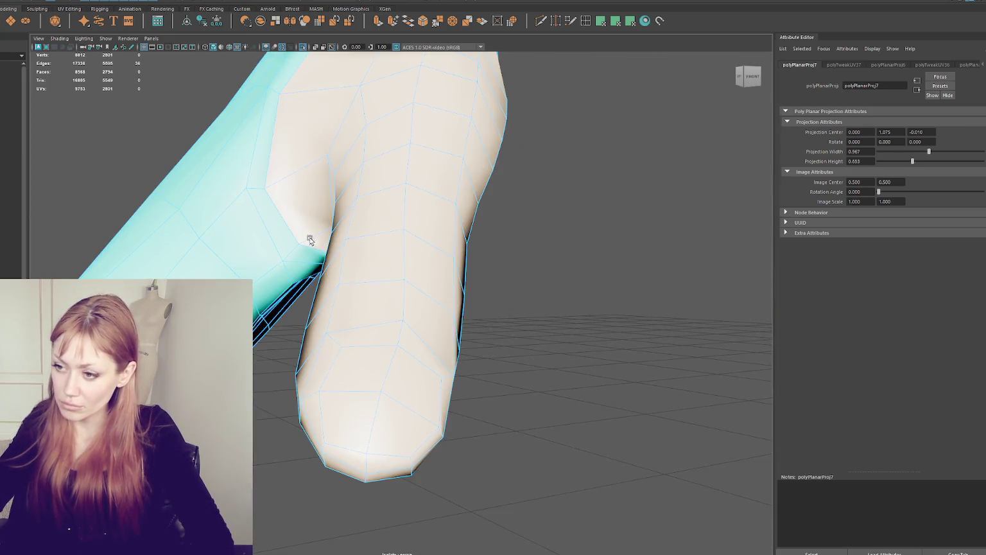
pyautogui.click(295, 235)
pyautogui.click(287, 222)
pyautogui.keyDown('alt'); pyautogui.moveTo(287, 223); pyautogui.dragTo(302, 227); pyautogui.keyUp('alt')
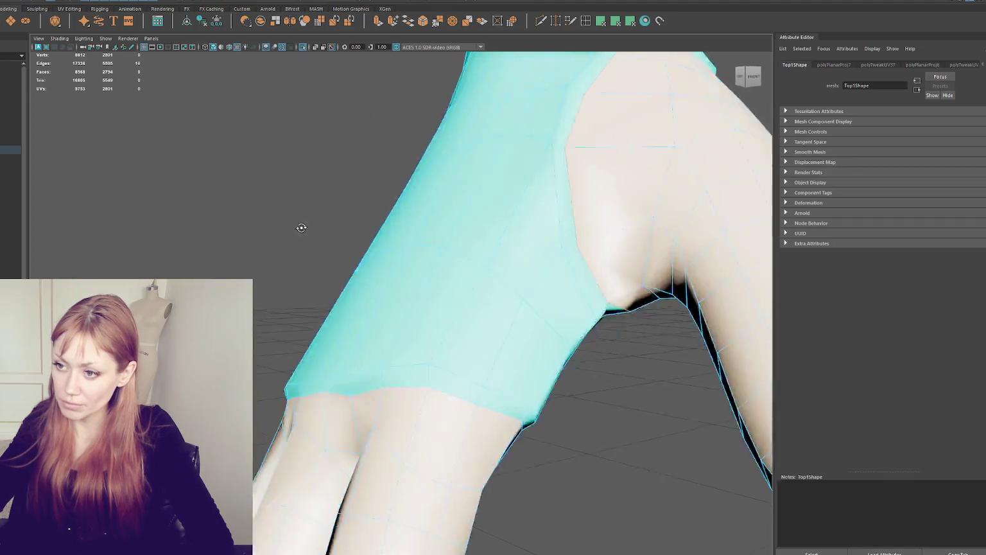
# Set symmetry to Object X and bring the top's arm up close
pyautogui.keyDown('alt'); pyautogui.moveTo(474, 398); pyautogui.dragTo(499, 389); pyautogui.keyUp('alt')
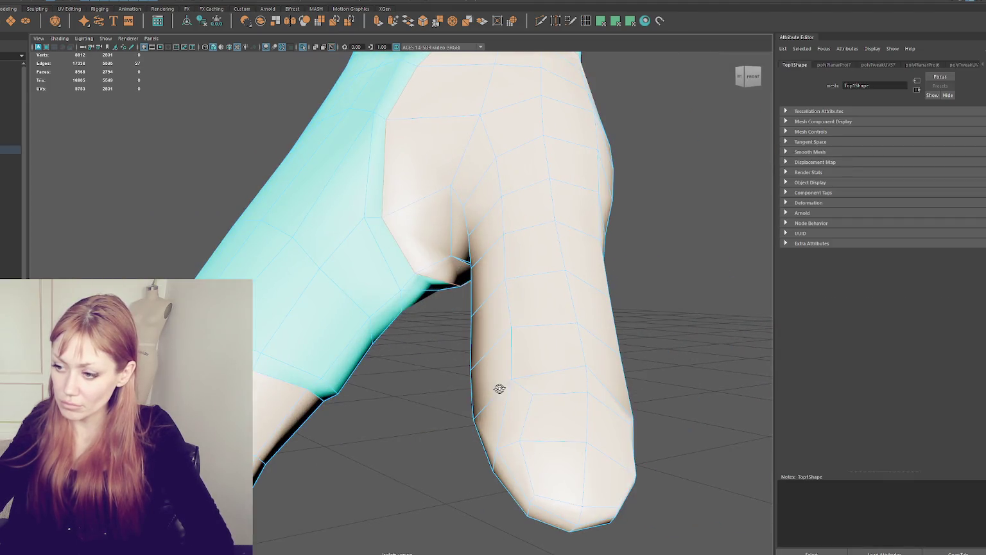
pyautogui.click(317, 2)
pyautogui.click(334, 11)
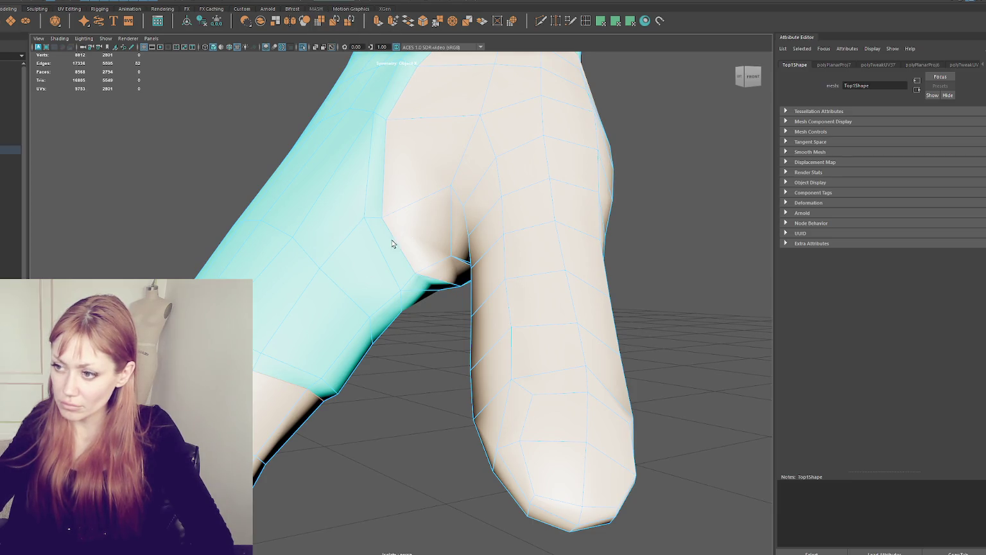
pyautogui.moveTo(395, 241)
pyautogui.keyDown('alt'); pyautogui.mouseDown()
pyautogui.moveTo(425, 194)
pyautogui.moveTo(406, 228)
pyautogui.mouseUp(); pyautogui.keyUp('alt')
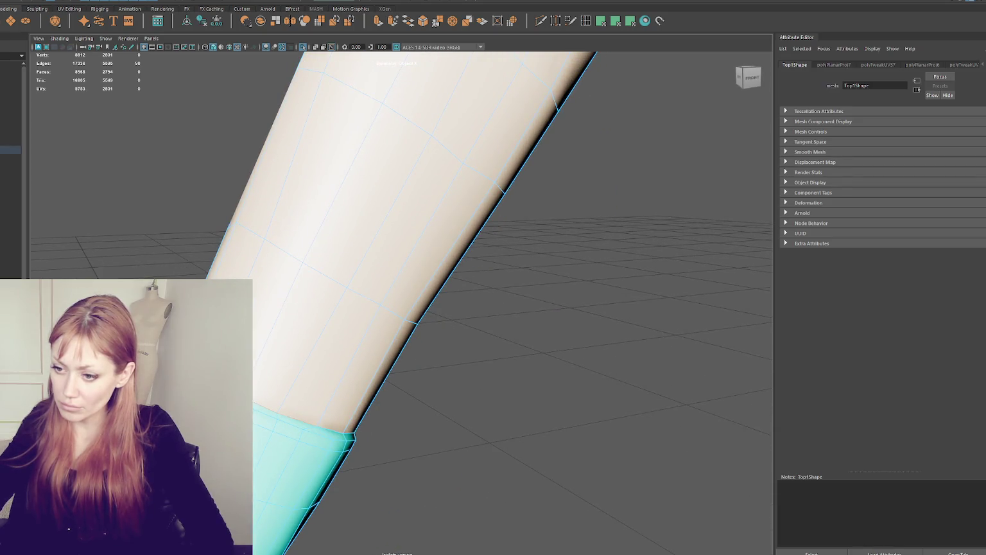
pyautogui.moveTo(282, 384)
pyautogui.keyDown('alt'); pyautogui.mouseDown()
pyautogui.moveTo(406, 368)
pyautogui.moveTo(344, 365)
pyautogui.moveTo(351, 370)
pyautogui.mouseUp(); pyautogui.keyUp('alt')
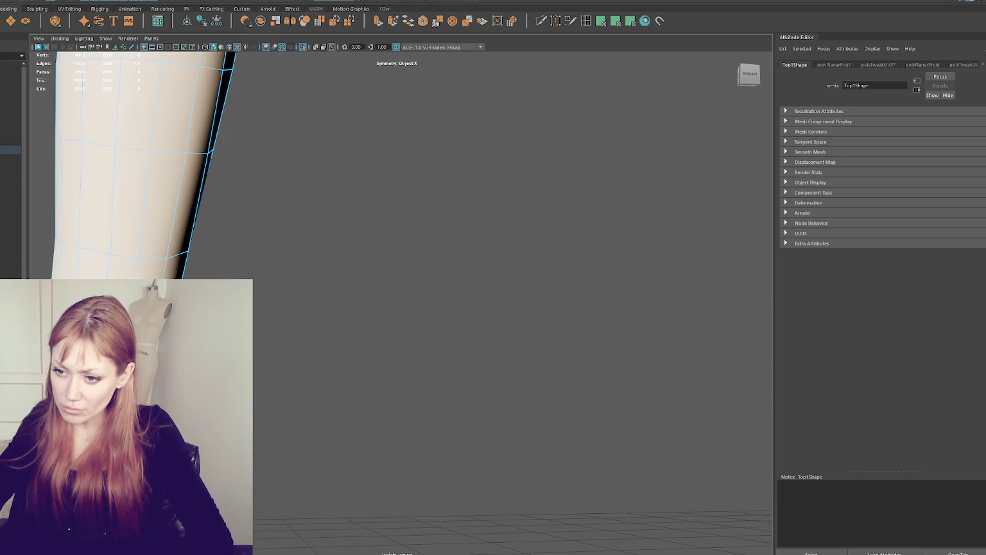
pyautogui.moveTo(351, 370)
pyautogui.keyDown('alt'); pyautogui.mouseDown()
pyautogui.moveTo(360, 360)
pyautogui.moveTo(411, 389)
pyautogui.moveTo(385, 360)
pyautogui.moveTo(418, 385)
pyautogui.mouseUp(); pyautogui.keyUp('alt')
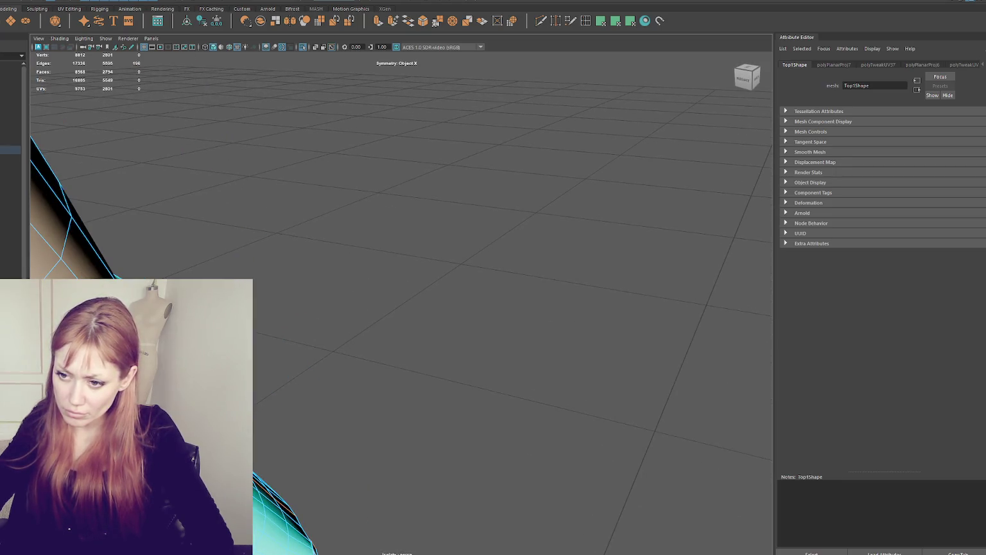
pyautogui.moveTo(418, 386)
pyautogui.keyDown('alt'); pyautogui.mouseDown()
pyautogui.moveTo(376, 319)
pyautogui.moveTo(313, 341)
pyautogui.moveTo(321, 333)
pyautogui.moveTo(278, 418)
pyautogui.mouseUp(); pyautogui.keyUp('alt')
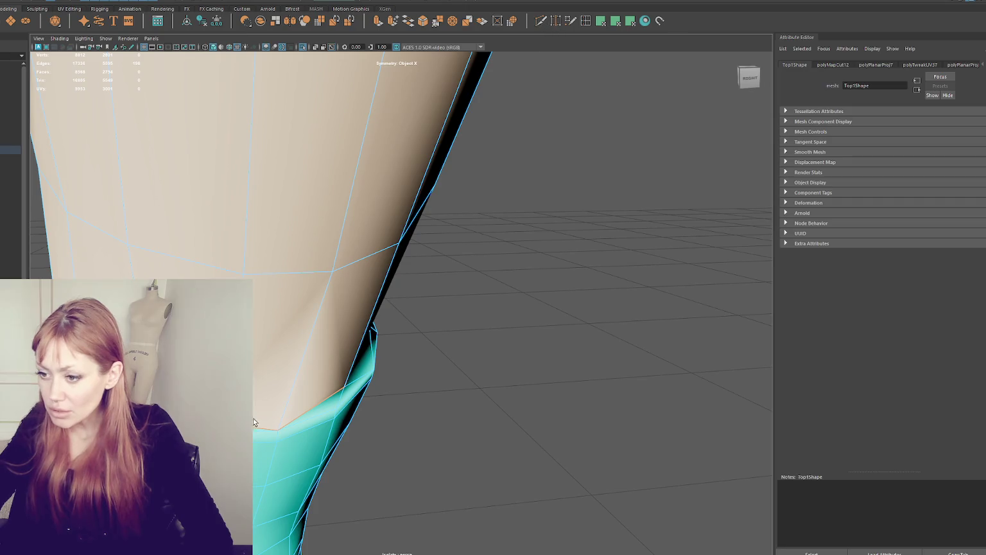
# Commit the new Multi-Cut edge at the armpit seam and delete the stray edge
pyautogui.click(280, 423)
pyautogui.keyDown('alt'); pyautogui.moveTo(280, 424); pyautogui.dragTo(329, 423); pyautogui.keyUp('alt')
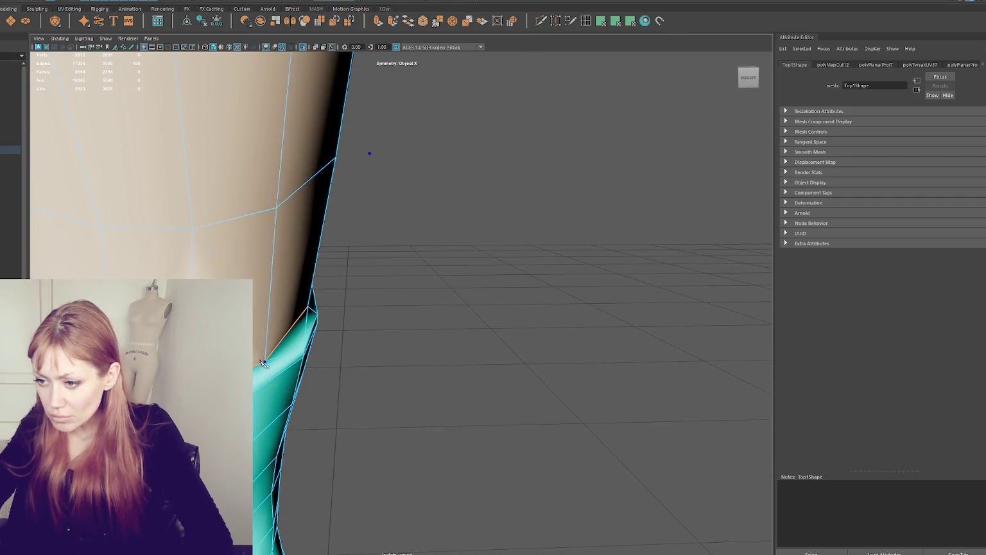
pyautogui.press('Return')
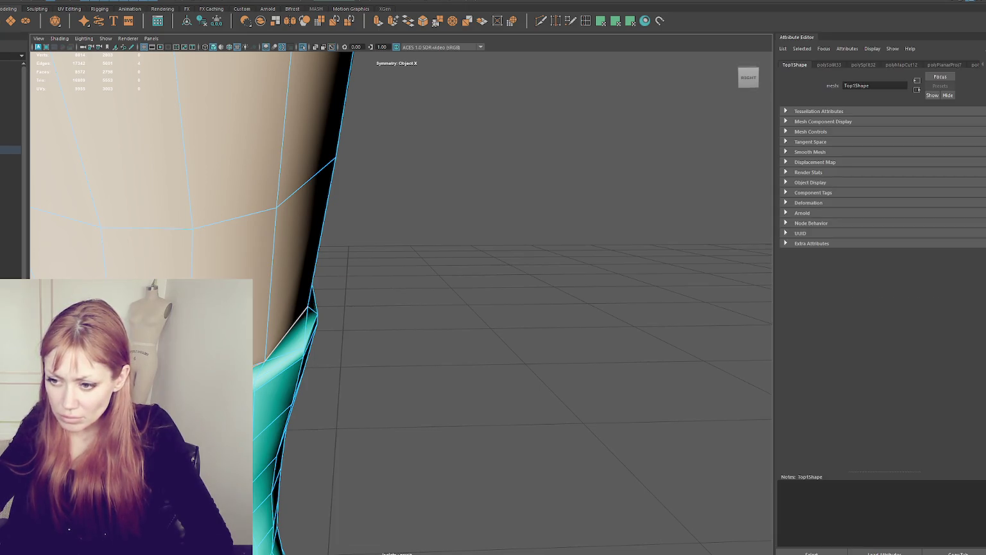
pyautogui.press('Delete')
# Cut the UVs along the wrist edge loop, then pick an edge near the wrist seam
pyautogui.scroll(-5, 401, 302)
pyautogui.scroll(-3, 365, 315)
pyautogui.scroll(4, 365, 316)
pyautogui.doubleClick(327, 292)
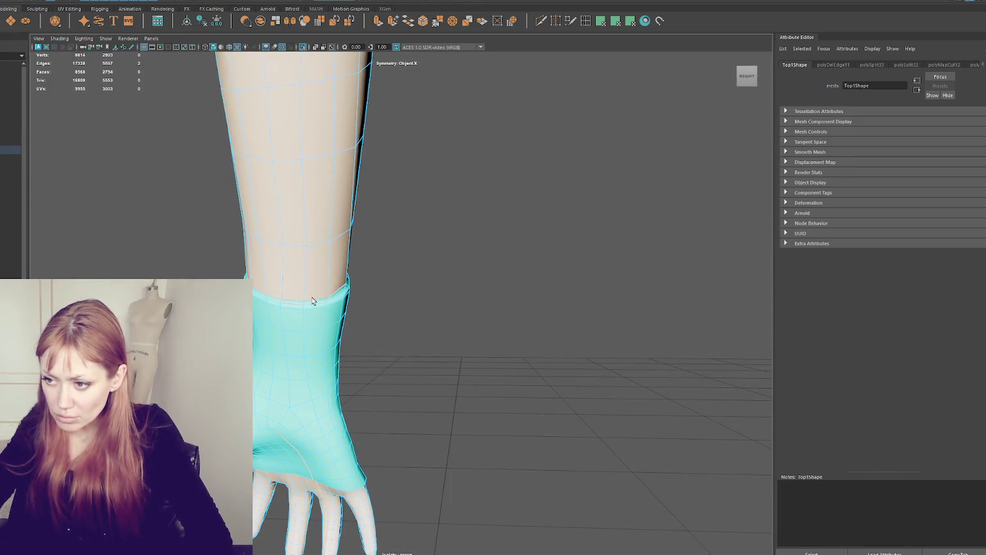
pyautogui.scroll(5, 309, 301)
pyautogui.press('f')
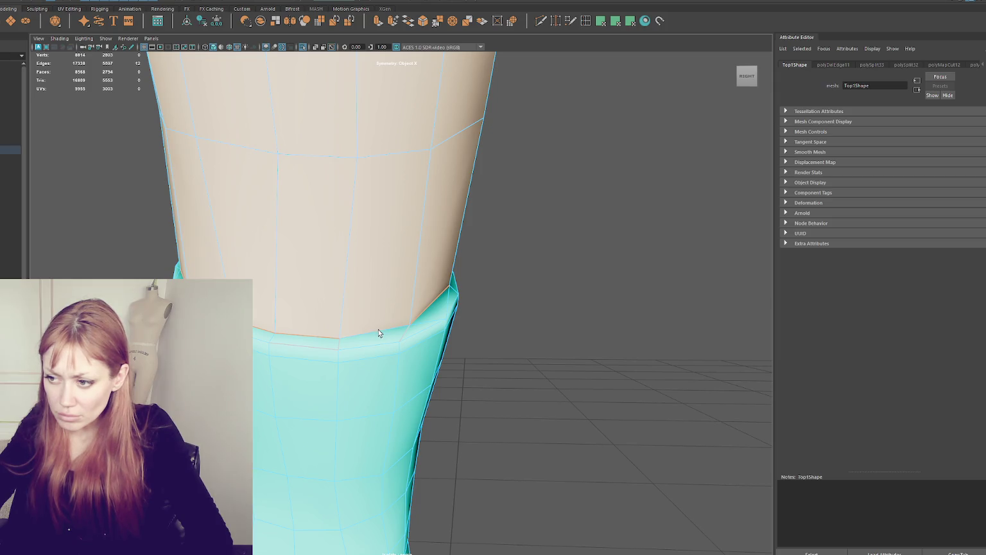
pyautogui.hotkey('ctrl', 'x')
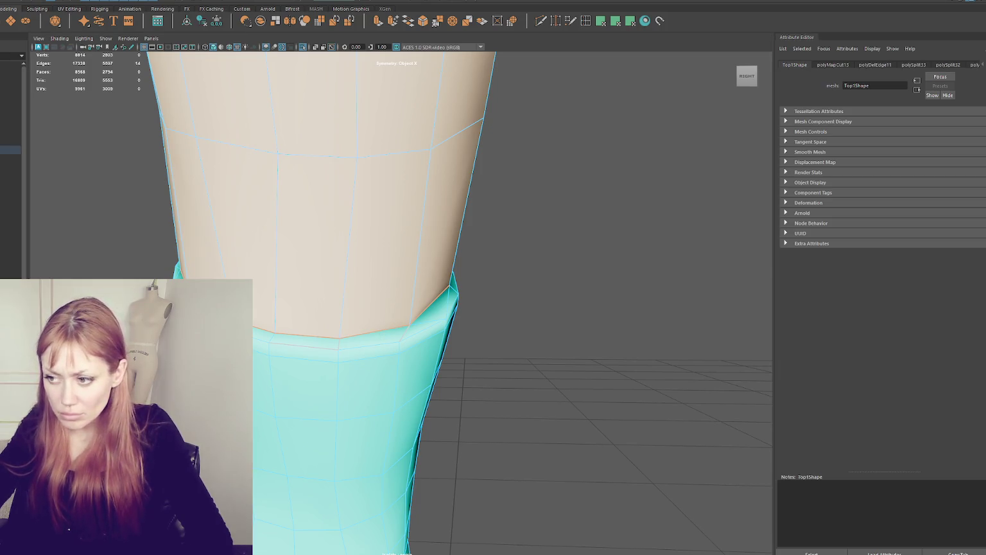
pyautogui.click(285, 345)
pyautogui.click(287, 346)
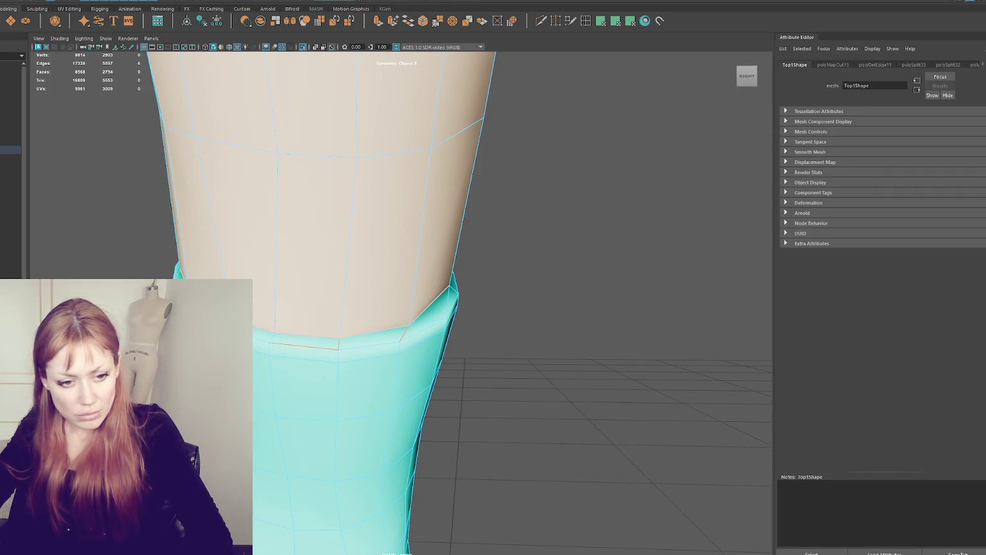
pyautogui.moveTo(429, 264)
pyautogui.keyDown('alt'); pyautogui.mouseDown()
pyautogui.moveTo(452, 305)
pyautogui.moveTo(511, 302)
pyautogui.mouseUp(); pyautogui.keyUp('alt')
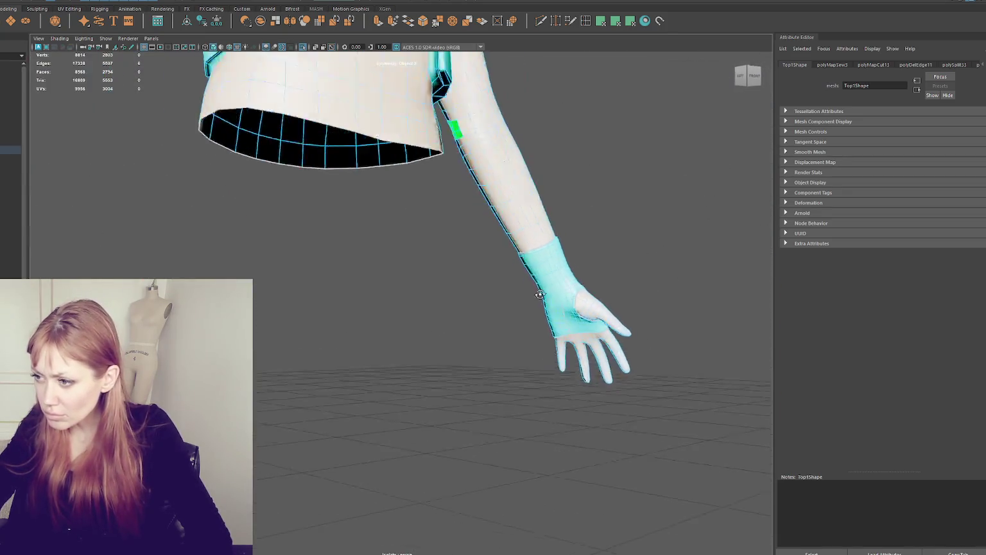
# Select the top and cut the chosen edges into a UV seam
pyautogui.keyDown('alt'); pyautogui.moveTo(510, 302); pyautogui.dragTo(531, 309, button='right'); pyautogui.keyUp('alt')
pyautogui.moveTo(531, 309)
pyautogui.keyDown('alt'); pyautogui.mouseDown()
pyautogui.moveTo(445, 304)
pyautogui.moveTo(513, 306)
pyautogui.moveTo(553, 327)
pyautogui.moveTo(433, 334)
pyautogui.mouseUp(); pyautogui.keyUp('alt')
pyautogui.click(577, 343)
pyautogui.scroll(-5, 577, 343)
pyautogui.scroll(-10, 556, 336)
pyautogui.keyDown('alt'); pyautogui.moveTo(434, 334); pyautogui.dragTo(561, 455, button='middle'); pyautogui.keyUp('alt')
pyautogui.scroll(8, 385, 333)
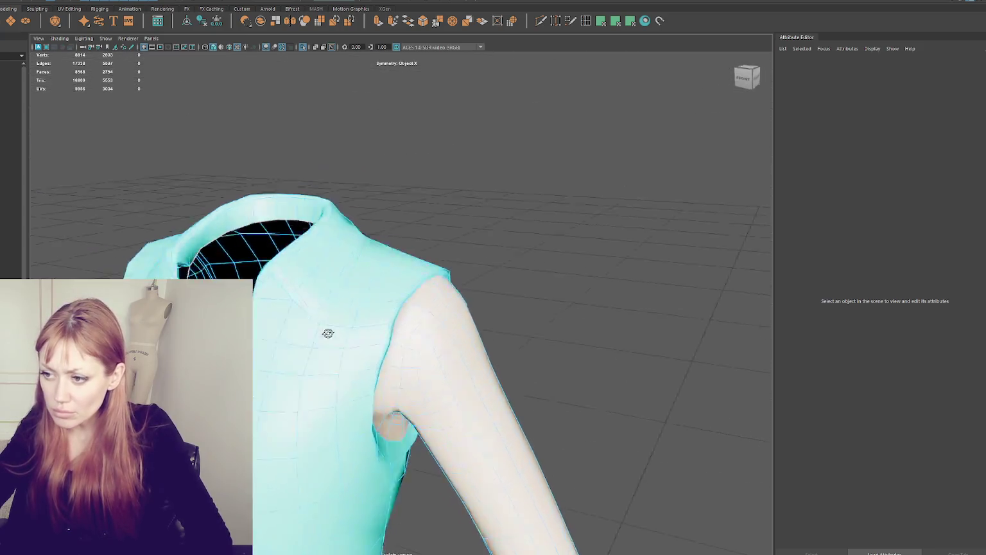
pyautogui.click(366, 381)
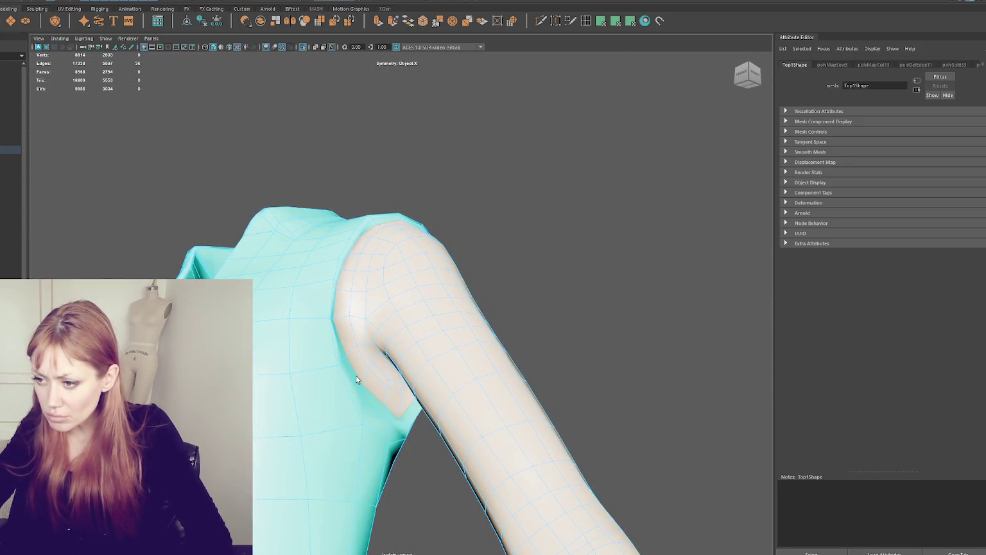
pyautogui.hotkey('ctrl', 'x')
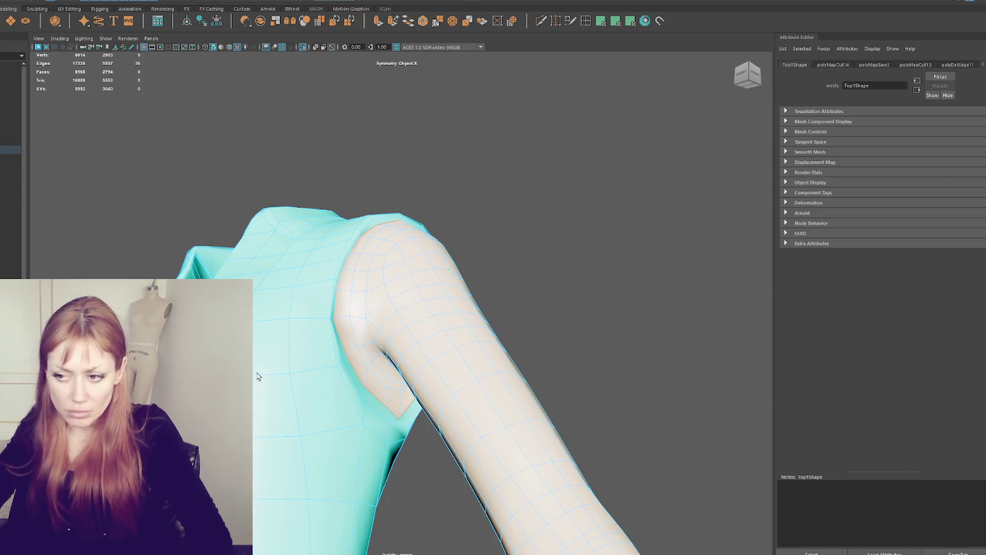
# Orbit around the back and side of the top in textured display to inspect the hem
pyautogui.keyDown('alt'); pyautogui.moveTo(360, 289); pyautogui.dragTo(432, 238); pyautogui.keyUp('alt')
pyautogui.scroll(5, 367, 268)
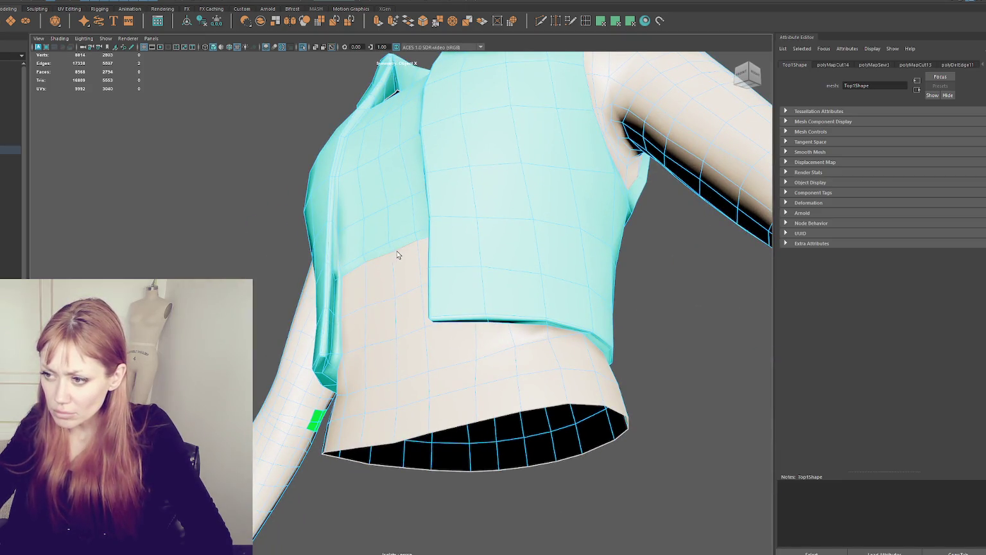
pyautogui.moveTo(394, 281)
pyautogui.keyDown('alt'); pyautogui.mouseDown()
pyautogui.moveTo(414, 267)
pyautogui.moveTo(405, 283)
pyautogui.mouseUp(); pyautogui.keyUp('alt')
pyautogui.scroll(3, 359, 311)
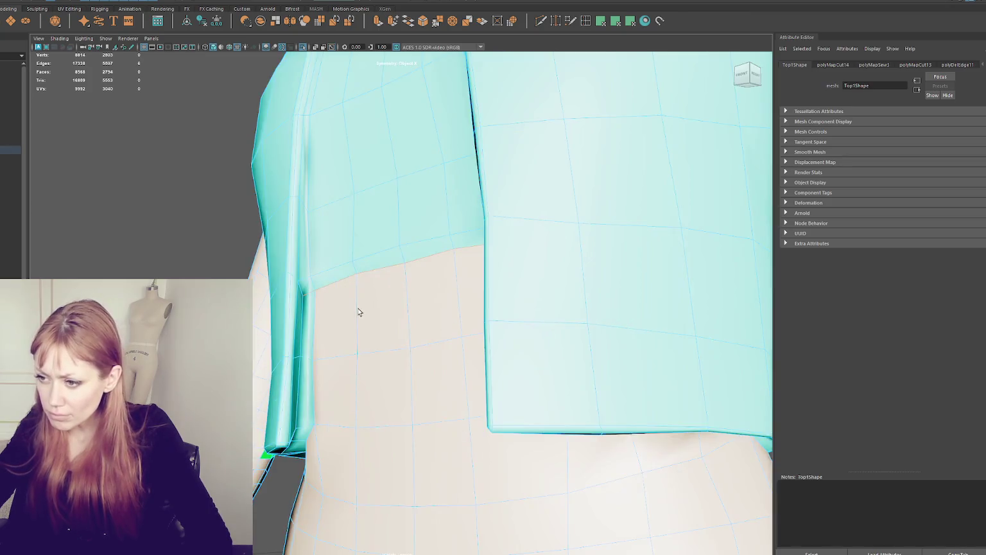
pyautogui.scroll(5, 314, 298)
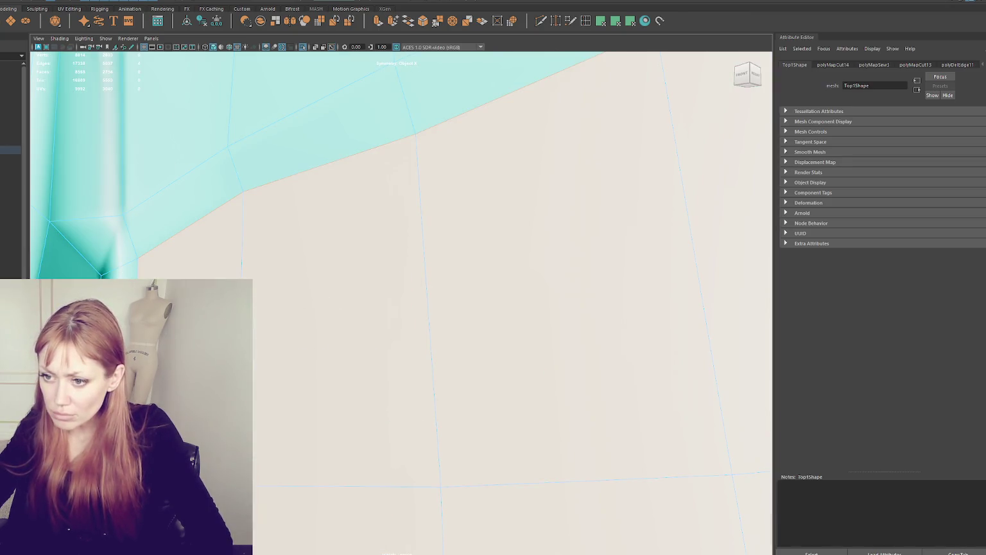
pyautogui.scroll(-5, 300, 332)
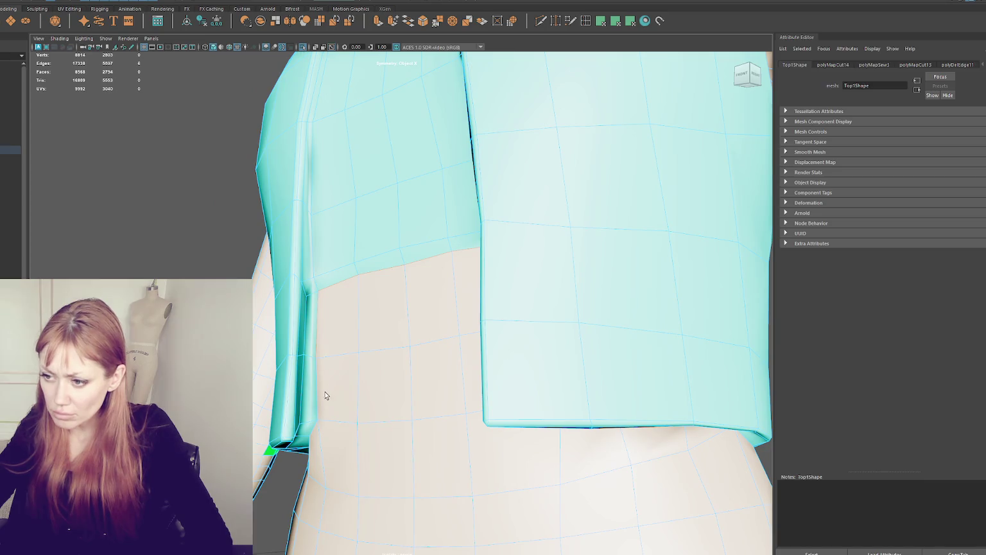
pyautogui.keyDown('alt'); pyautogui.moveTo(319, 405); pyautogui.dragTo(305, 308); pyautogui.keyUp('alt')
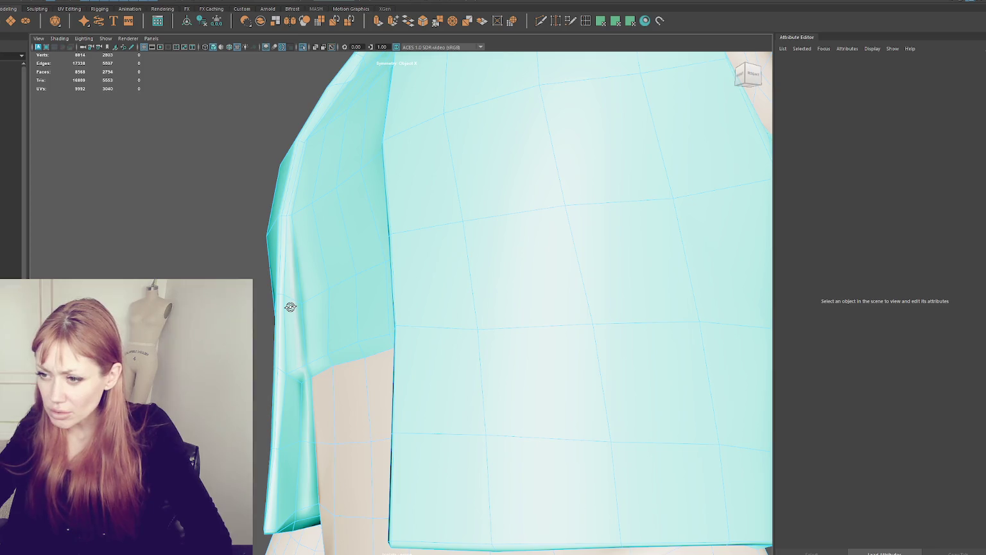
pyautogui.keyDown('alt'); pyautogui.moveTo(290, 307); pyautogui.dragTo(285, 255); pyautogui.keyUp('alt')
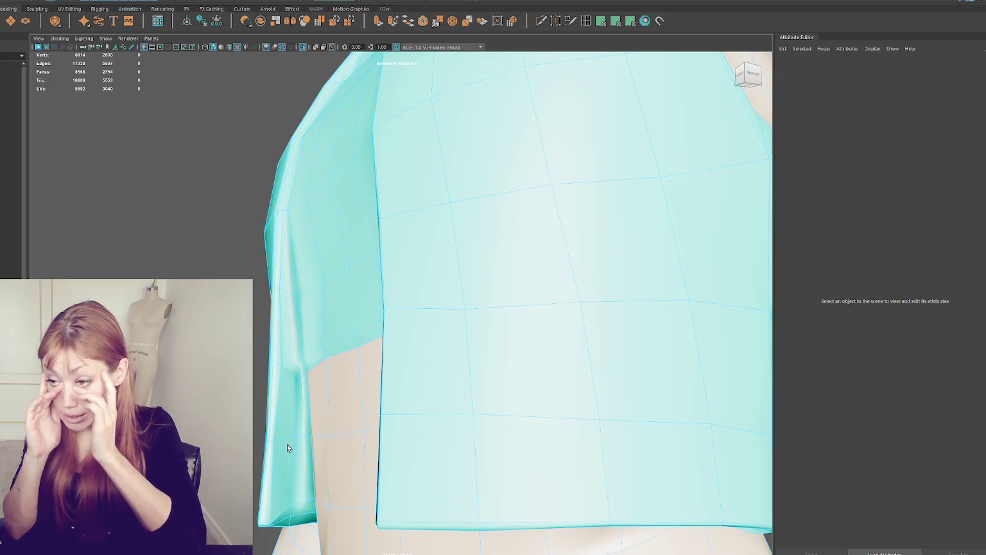
pyautogui.scroll(-3, 288, 448)
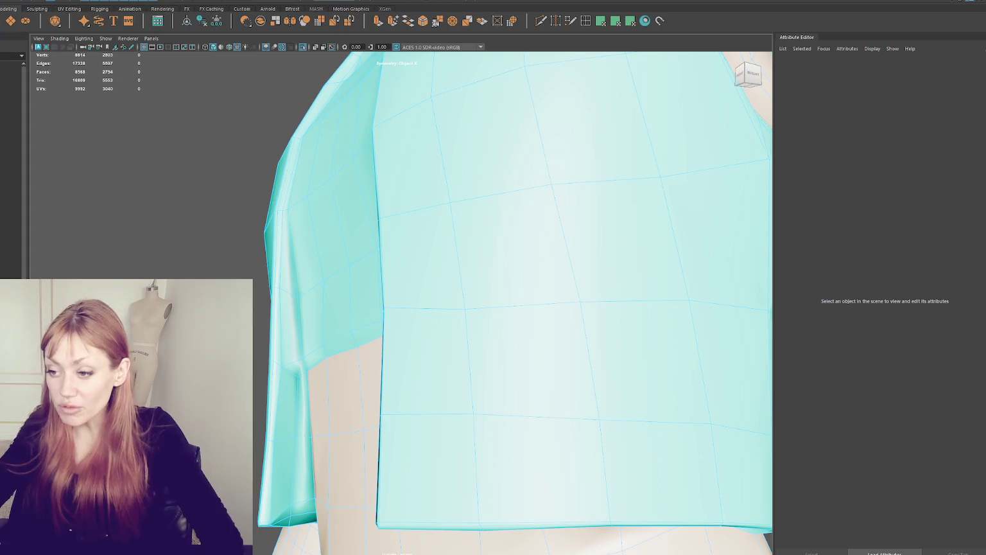
pyautogui.keyDown('alt'); pyautogui.moveTo(288, 448); pyautogui.dragTo(360, 443); pyautogui.keyUp('alt')
pyautogui.press('6')
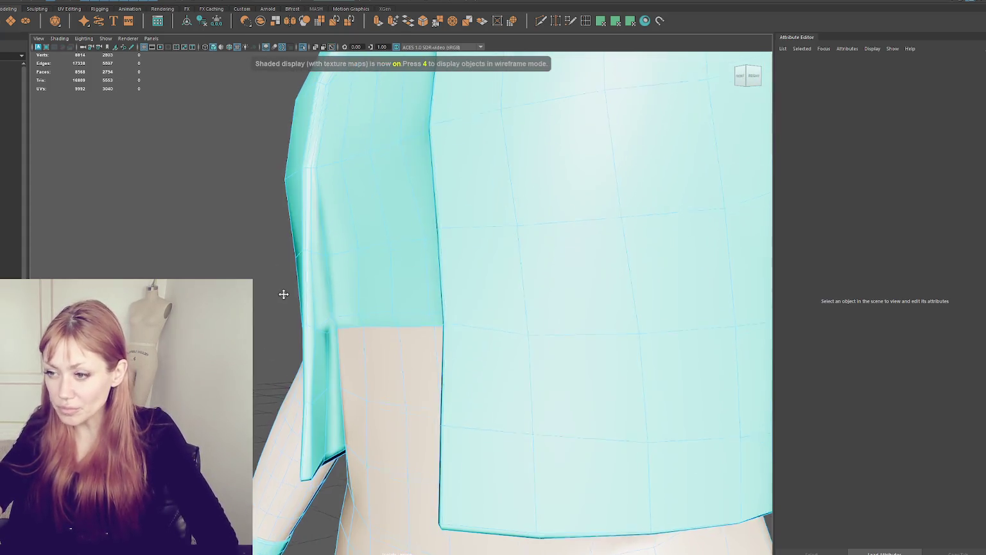
pyautogui.scroll(-3, 331, 229)
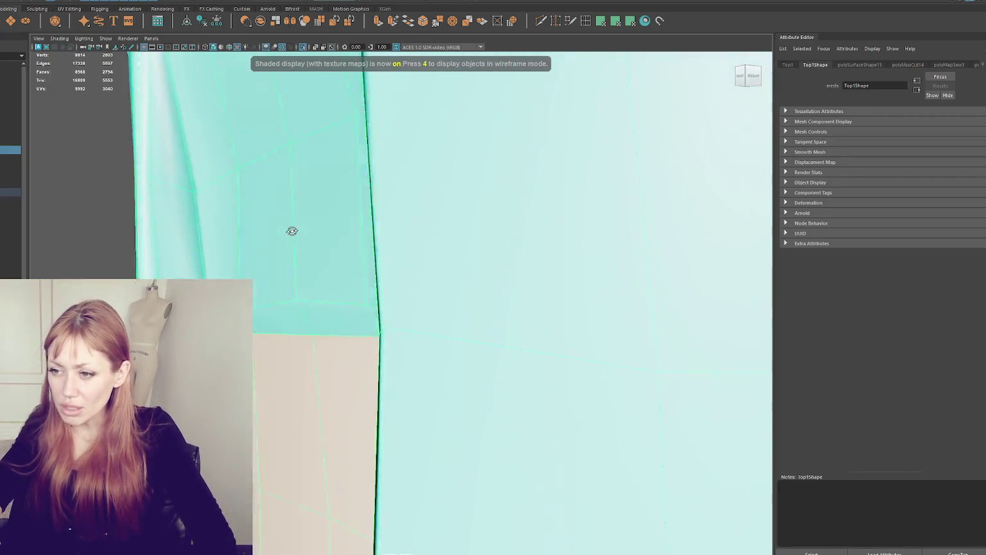
pyautogui.scroll(-2, 291, 230)
pyautogui.scroll(-2, 276, 231)
pyautogui.scroll(-3, 280, 232)
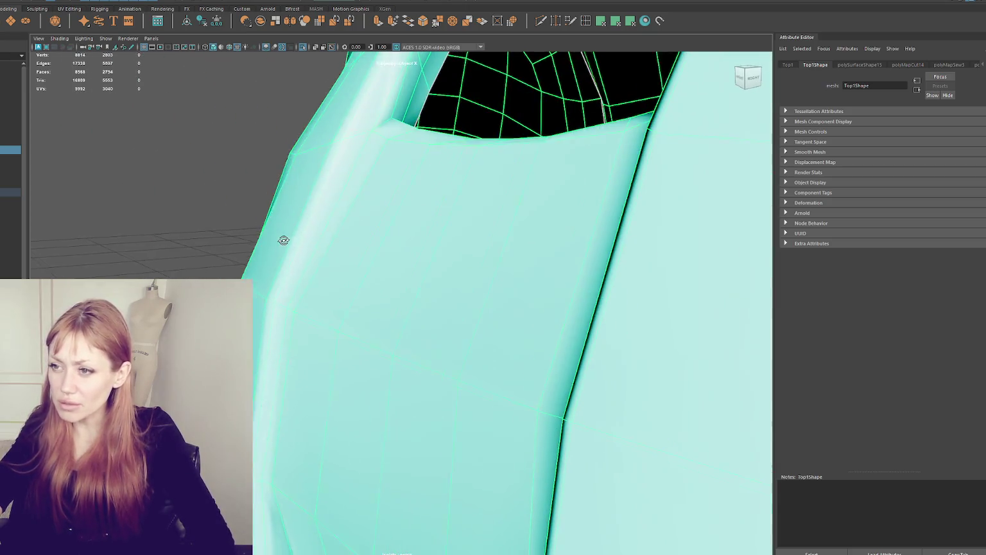
pyautogui.moveTo(282, 242)
pyautogui.keyDown('alt'); pyautogui.mouseDown()
pyautogui.moveTo(335, 214)
pyautogui.moveTo(438, 304)
pyautogui.mouseUp(); pyautogui.keyUp('alt')
pyautogui.keyDown('alt'); pyautogui.moveTo(438, 304); pyautogui.dragTo(425, 290, button='middle'); pyautogui.keyUp('alt')
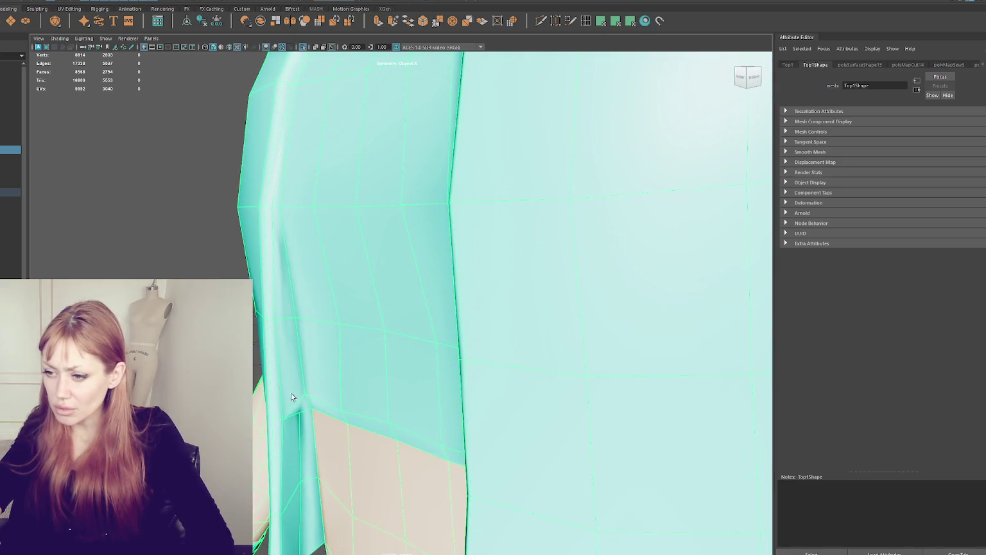
# Insert a mirrored edge cut down the top's side near the hem, test-deleting then undoing
pyautogui.press('F9')
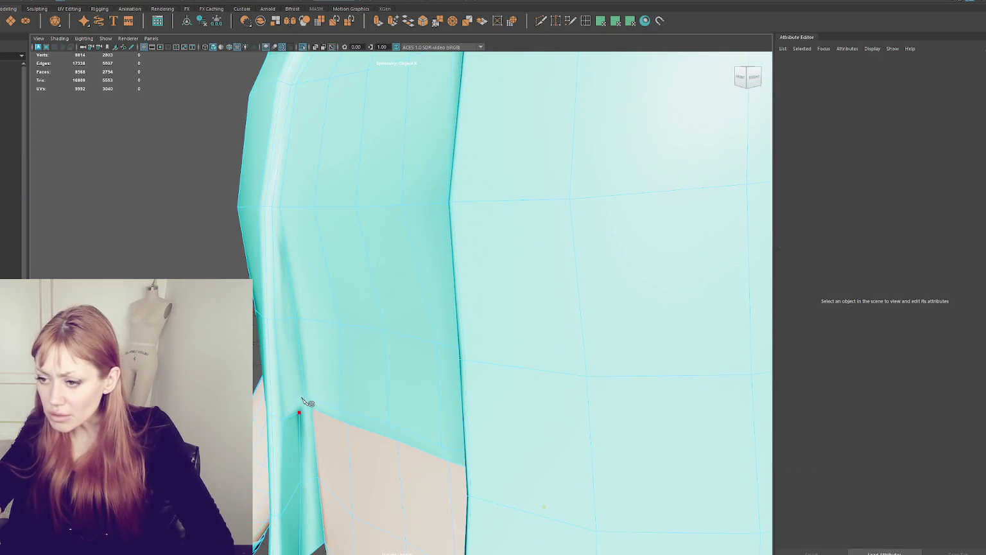
pyautogui.click(280, 207)
pyautogui.press('Return')
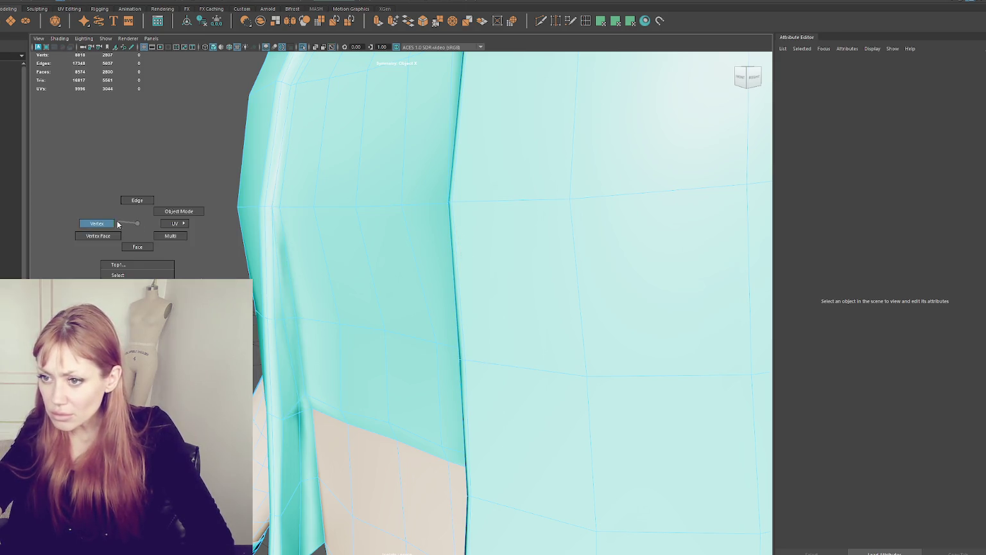
pyautogui.keyDown('ctrl'); pyautogui.moveTo(132, 228); pyautogui.dragTo(135, 257, button='right'); pyautogui.keyUp('ctrl')
pyautogui.moveTo(298, 320)
pyautogui.mouseDown(button='right')
pyautogui.moveTo(298, 408)
pyautogui.moveTo(292, 354)
pyautogui.mouseUp(button='right')
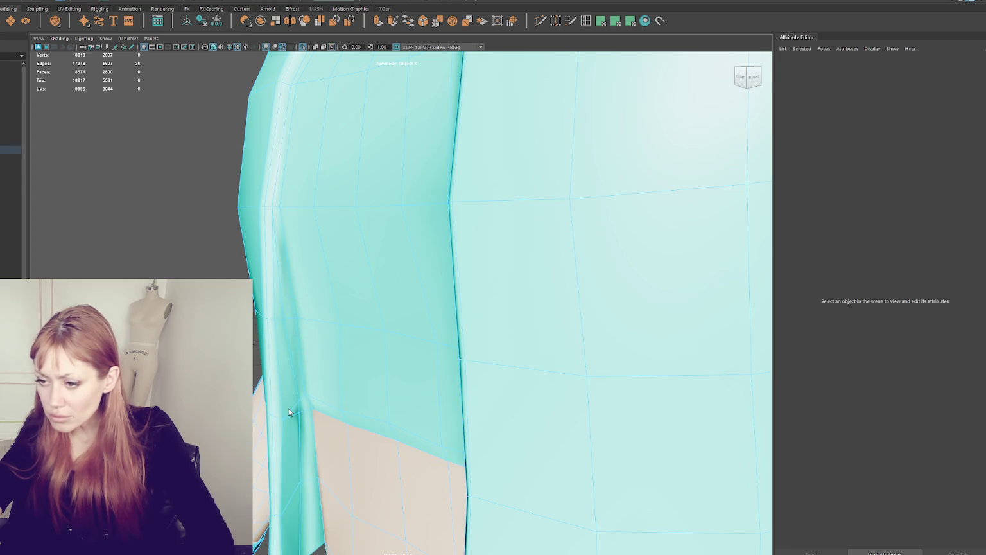
pyautogui.press('Delete')
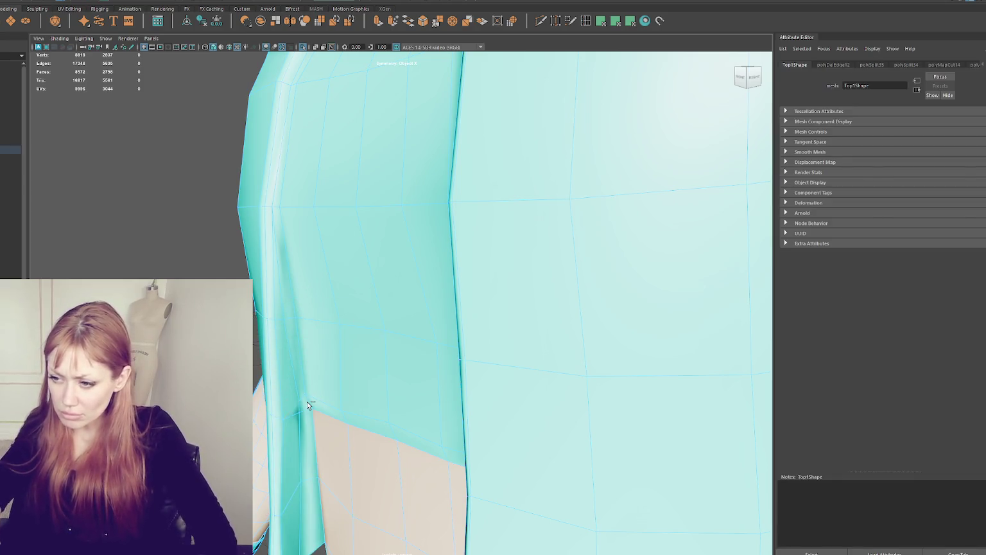
pyautogui.keyDown('alt'); pyautogui.moveTo(308, 405); pyautogui.dragTo(311, 377); pyautogui.keyUp('alt')
pyautogui.hotkey('ctrl', 'z')
# Clear the vertex selection and reorient to a near-front view of the top
pyautogui.press('F9')
pyautogui.click(220, 230)
pyautogui.moveTo(225, 234)
pyautogui.keyDown('alt'); pyautogui.mouseDown()
pyautogui.moveTo(366, 234)
pyautogui.moveTo(344, 226)
pyautogui.mouseUp(); pyautogui.keyUp('alt')
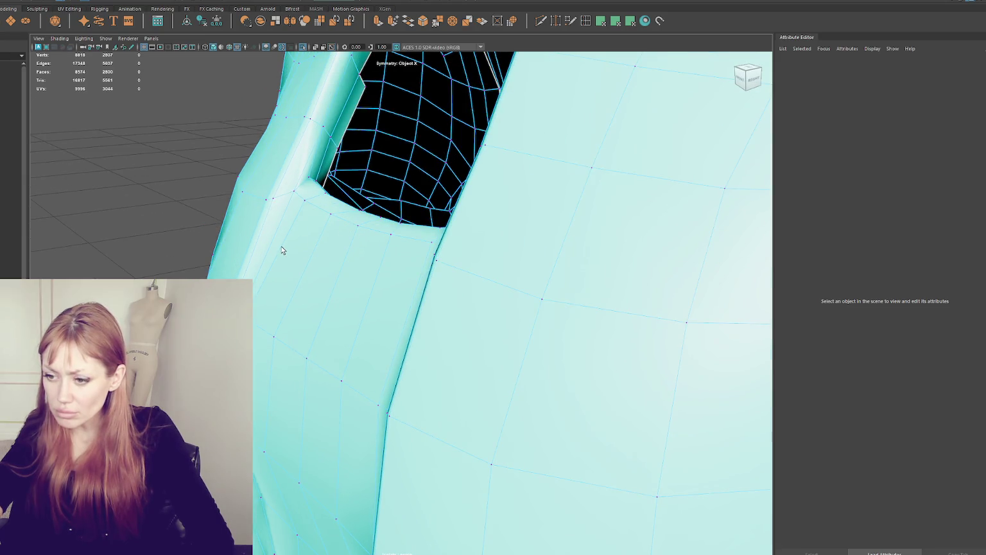
pyautogui.keyDown('alt'); pyautogui.moveTo(281, 250); pyautogui.dragTo(284, 247); pyautogui.keyUp('alt')
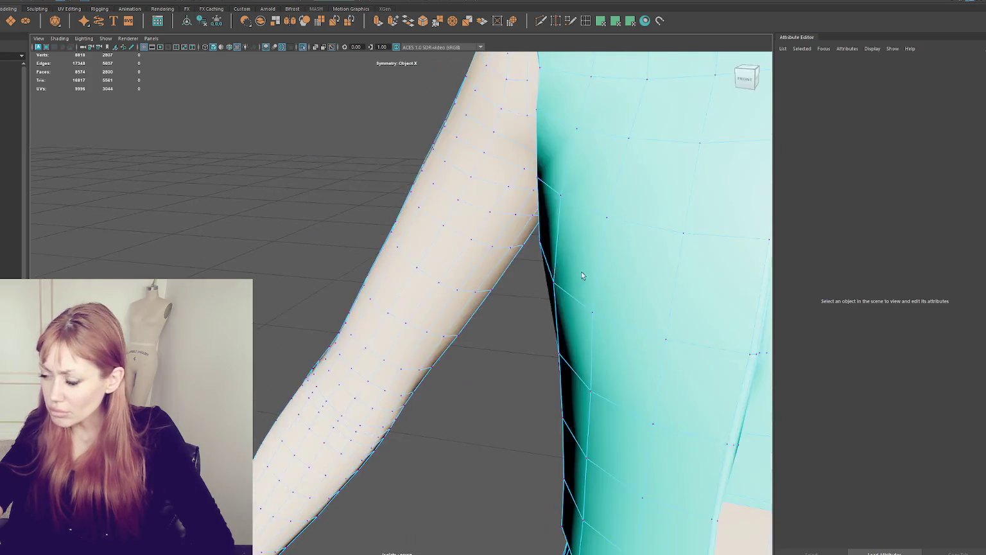
pyautogui.moveTo(352, 248)
pyautogui.keyDown('alt'); pyautogui.mouseDown()
pyautogui.moveTo(467, 280)
pyautogui.moveTo(460, 271)
pyautogui.moveTo(364, 282)
pyautogui.mouseUp(); pyautogui.keyUp('alt')
pyautogui.click(541, 20)
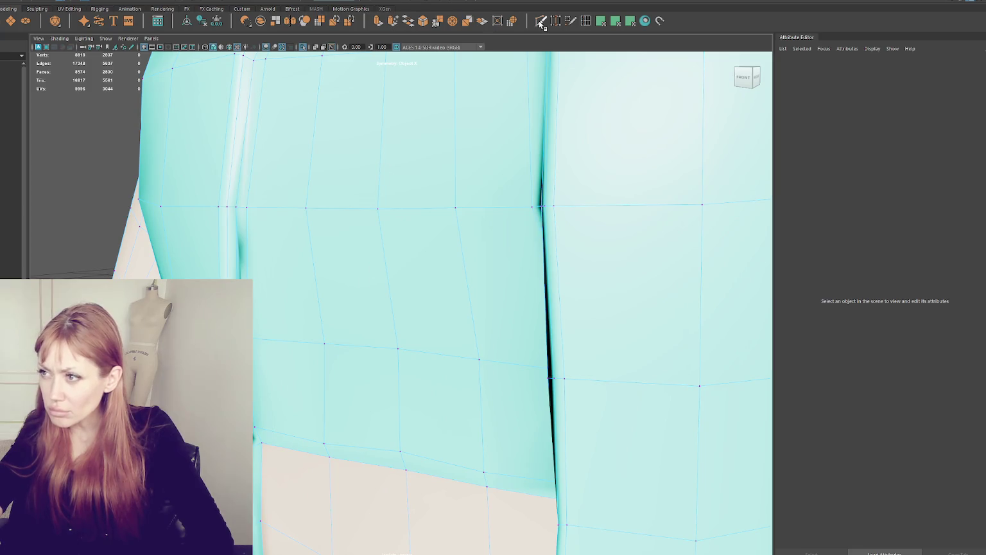
# Cut new mirrored edges across the top's panel, try deleting the vertical edge, then undo
pyautogui.moveTo(594, 374); pyautogui.dragTo(260, 343)
pyautogui.click(257, 339)
pyautogui.click(265, 429)
pyautogui.press('Return')
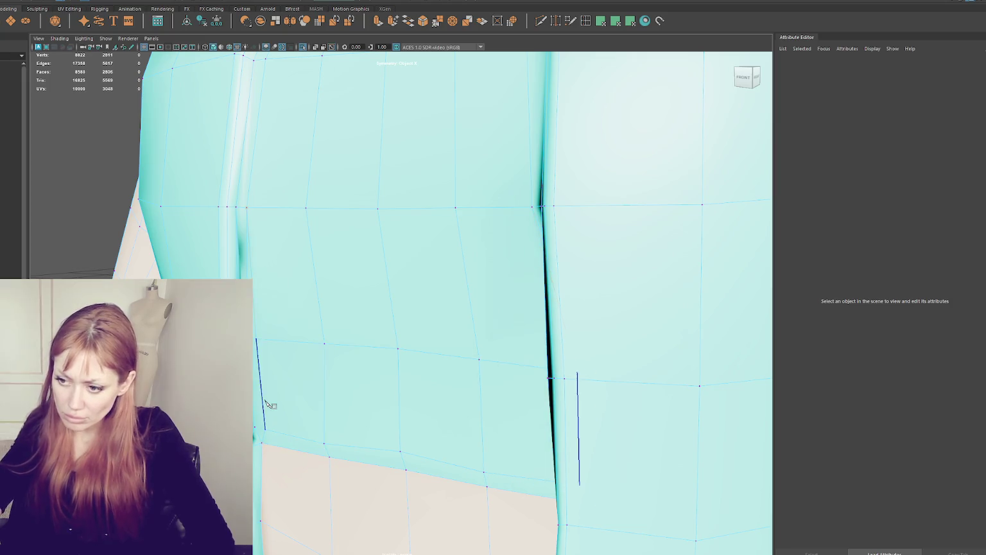
pyautogui.rightClick(284, 298)
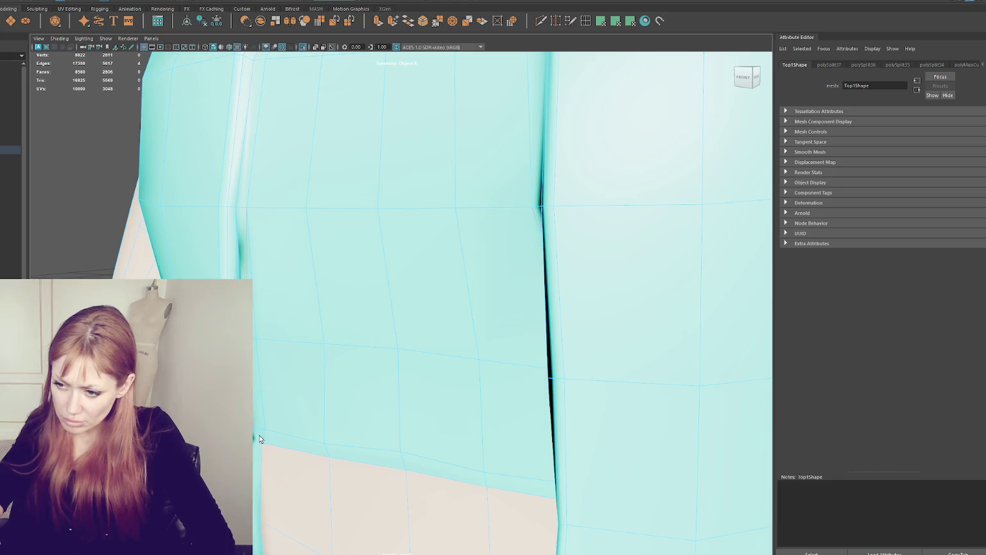
pyautogui.press('Delete')
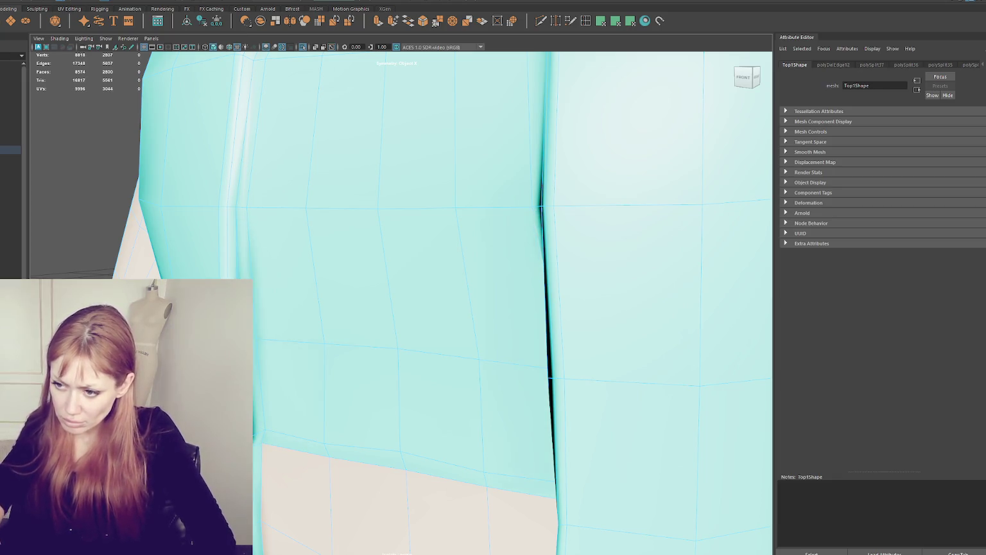
pyautogui.keyDown('alt'); pyautogui.moveTo(212, 270); pyautogui.dragTo(167, 255); pyautogui.keyUp('alt')
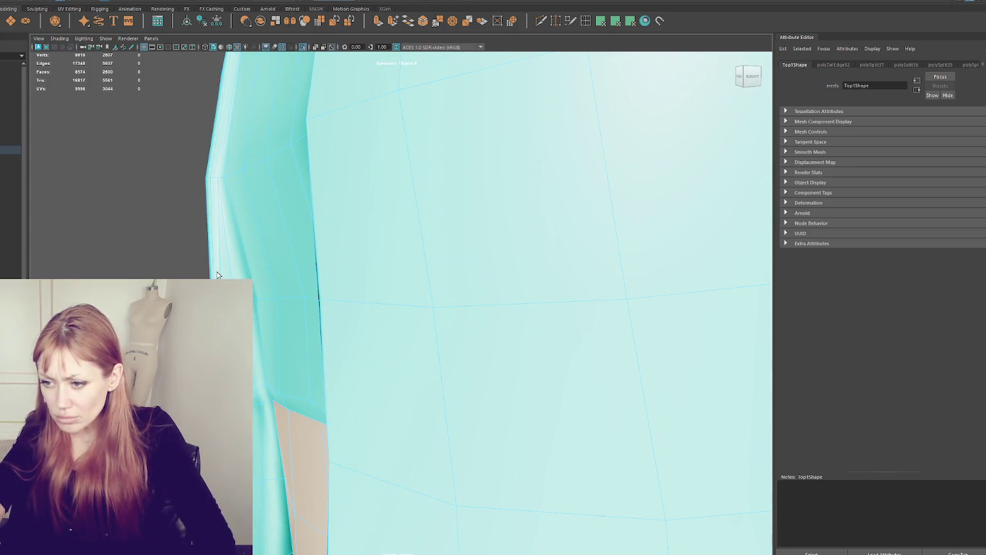
pyautogui.keyDown('alt'); pyautogui.moveTo(219, 227); pyautogui.dragTo(234, 228); pyautogui.keyUp('alt')
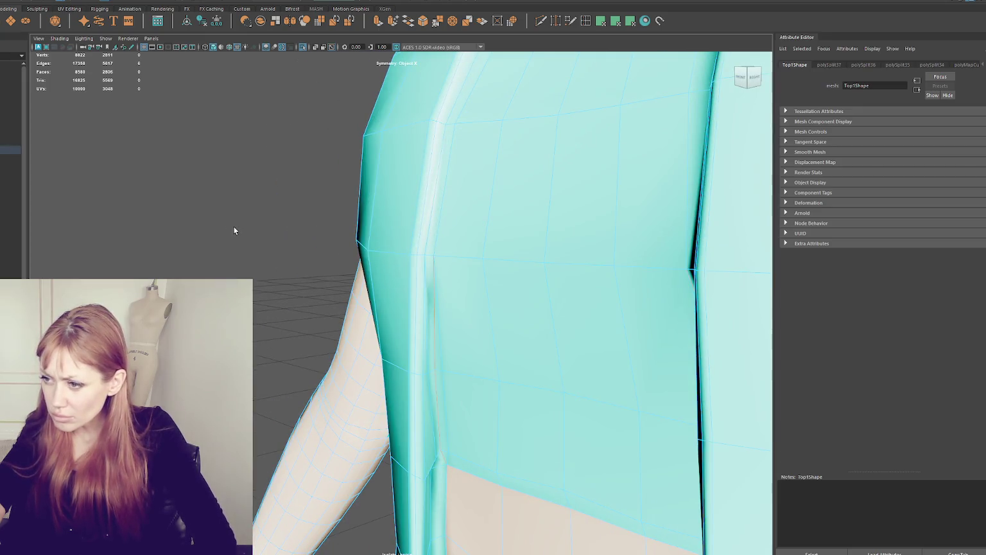
pyautogui.hotkey('ctrl', 'z')
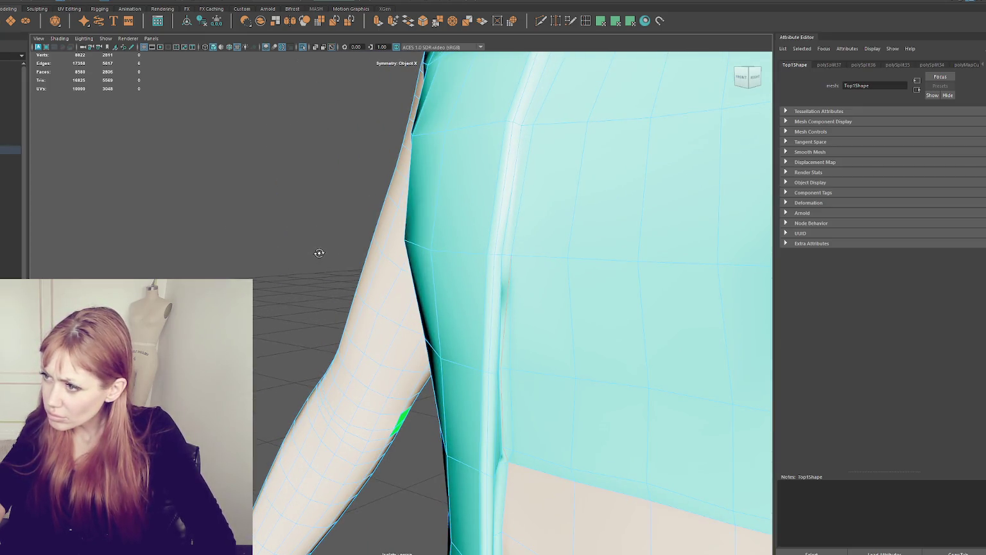
# Add another edge cut down the top's side seam
pyautogui.keyDown('alt'); pyautogui.moveTo(320, 253); pyautogui.dragTo(312, 253); pyautogui.keyUp('alt')
pyautogui.keyDown('alt'); pyautogui.moveTo(312, 253); pyautogui.dragTo(441, 264, button='right'); pyautogui.keyUp('alt')
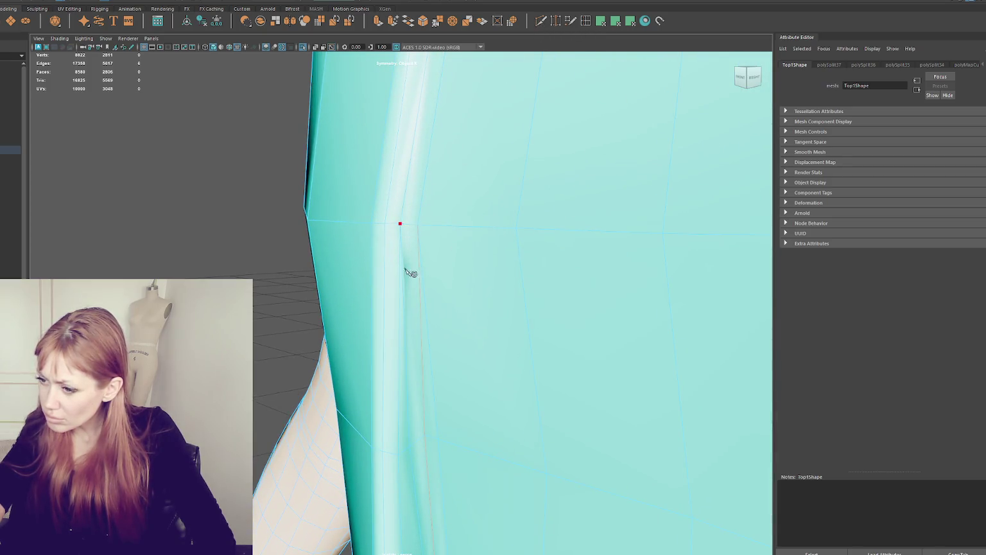
pyautogui.click(423, 435)
pyautogui.press('Return')
# Check the torso seam in wireframe, delete its extra edges, and return to object mode
pyautogui.keyDown('alt'); pyautogui.moveTo(422, 380); pyautogui.dragTo(430, 278); pyautogui.keyUp('alt')
pyautogui.click(429, 313)
pyautogui.moveTo(429, 313)
pyautogui.keyDown('alt'); pyautogui.mouseDown()
pyautogui.moveTo(657, 309)
pyautogui.moveTo(579, 282)
pyautogui.mouseUp(); pyautogui.keyUp('alt')
pyautogui.press('6')
pyautogui.keyDown('alt'); pyautogui.moveTo(584, 279); pyautogui.dragTo(526, 268, button='middle'); pyautogui.keyUp('alt')
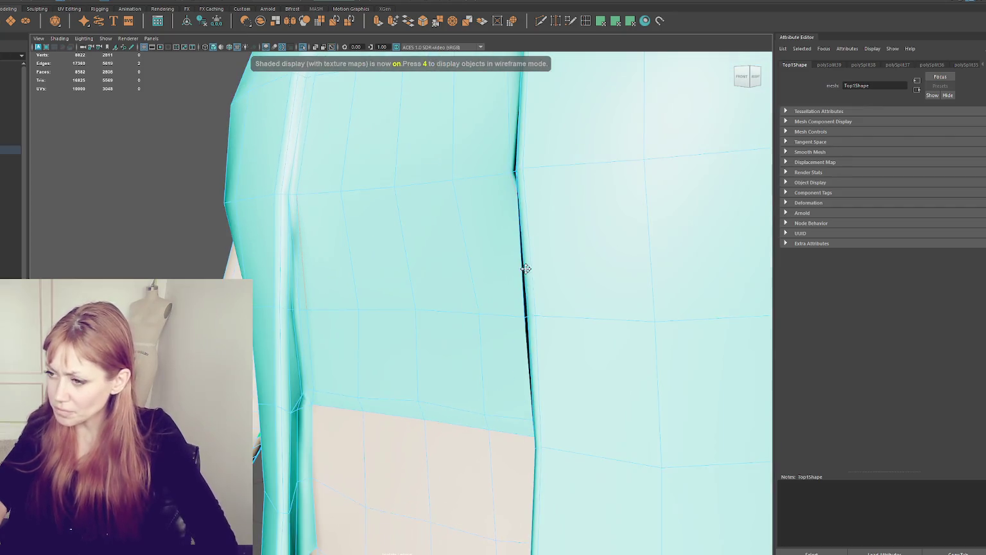
pyautogui.press('5')
pyautogui.press('4')
pyautogui.press('5')
pyautogui.moveTo(306, 289)
pyautogui.keyDown('alt'); pyautogui.mouseDown()
pyautogui.moveTo(344, 268)
pyautogui.moveTo(301, 267)
pyautogui.moveTo(336, 271)
pyautogui.mouseUp(); pyautogui.keyUp('alt')
pyautogui.press('Delete')
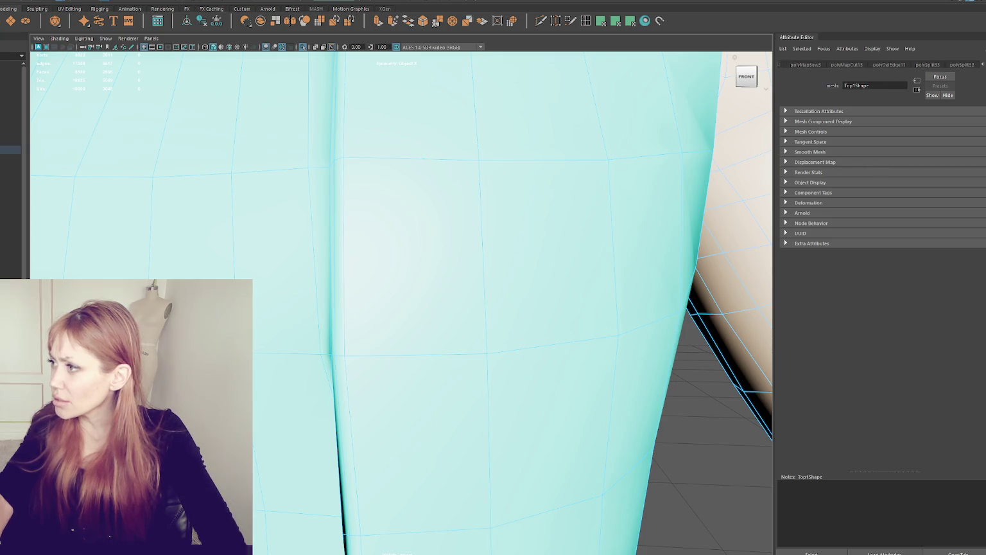
pyautogui.click(982, 65)
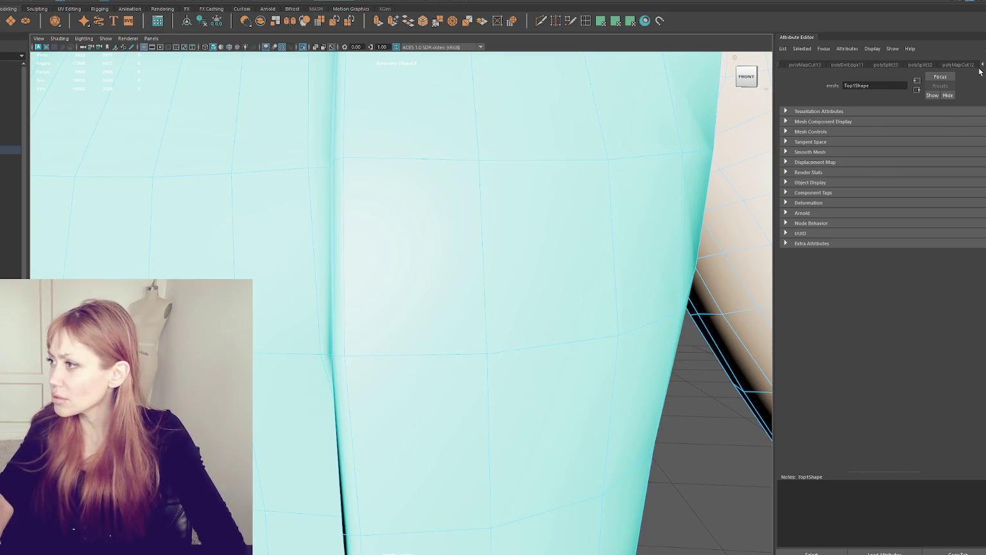
pyautogui.press('F8')
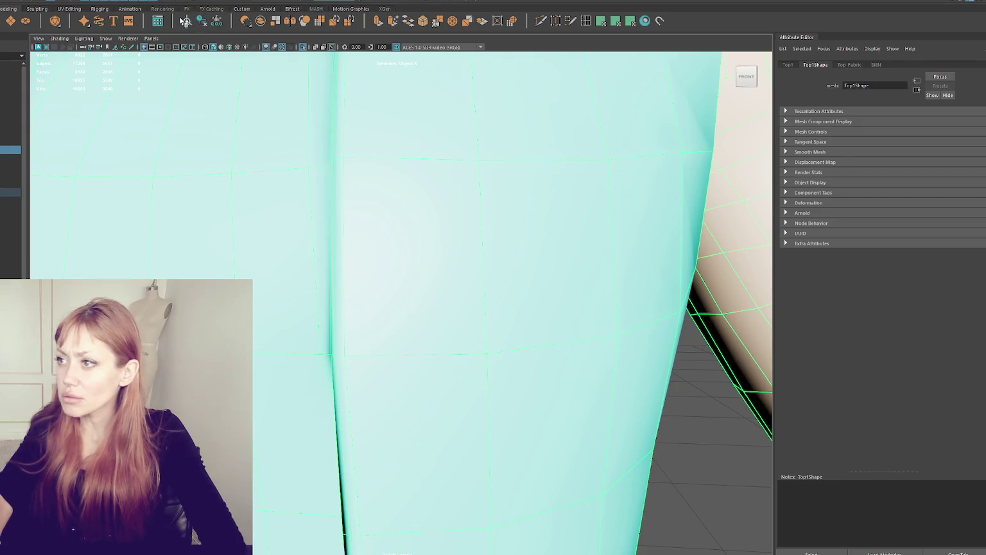
# Try a different Top_Fabric colour in the picker, then revert it to cyan
pyautogui.click(849, 65)
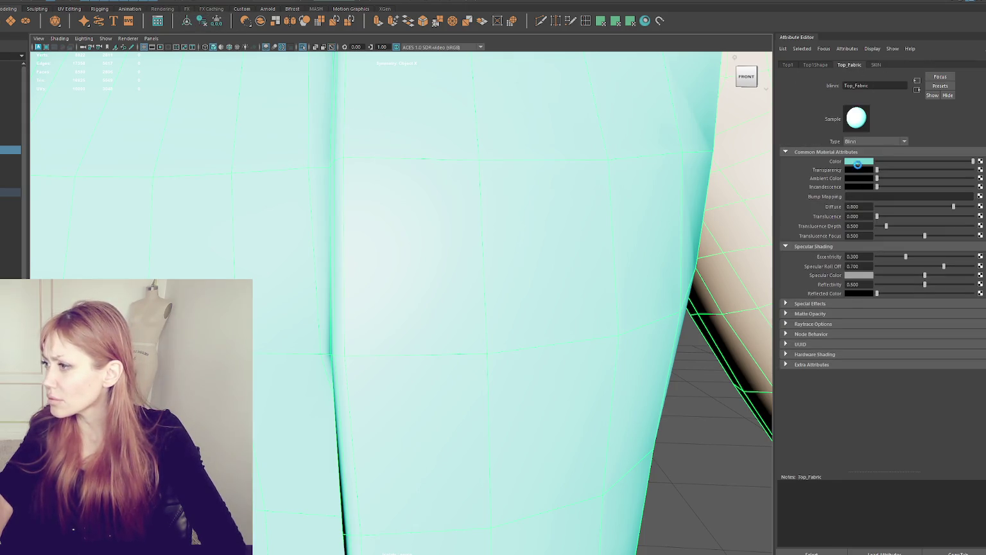
pyautogui.click(858, 167)
pyautogui.click(380, 254)
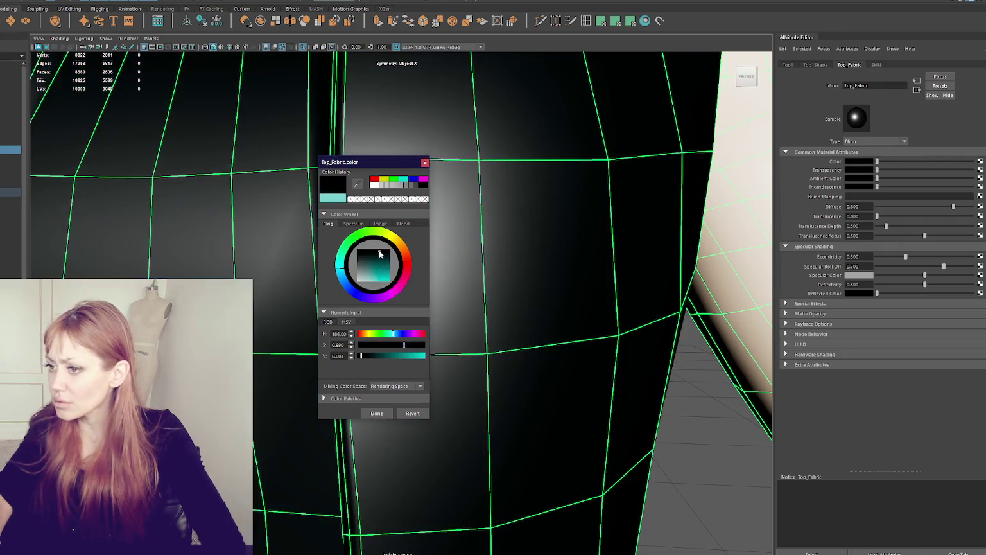
pyautogui.click(424, 163)
pyautogui.click(859, 161)
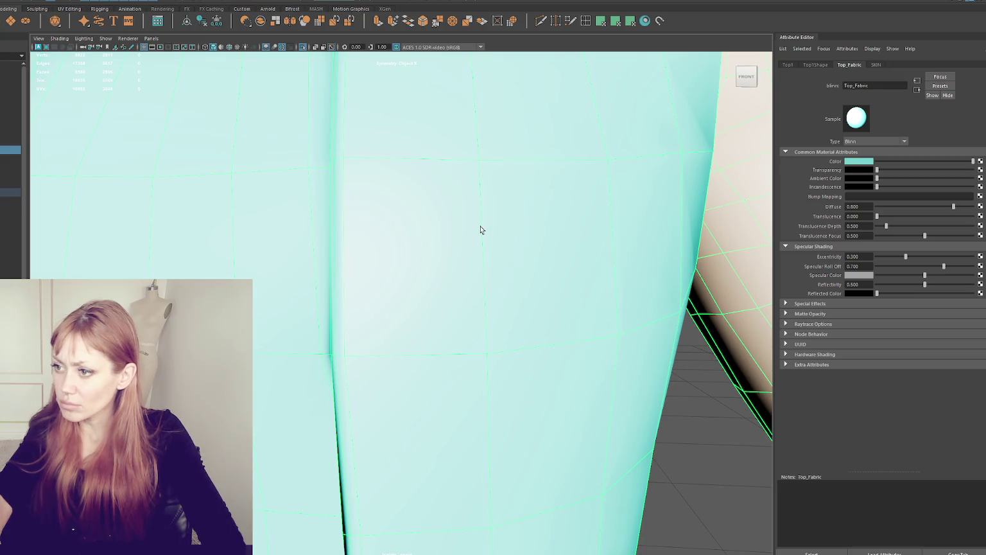
# Set Top_Fabric's colour to the blue history swatch (H 240, S 1, V 1)
pyautogui.click(870, 160)
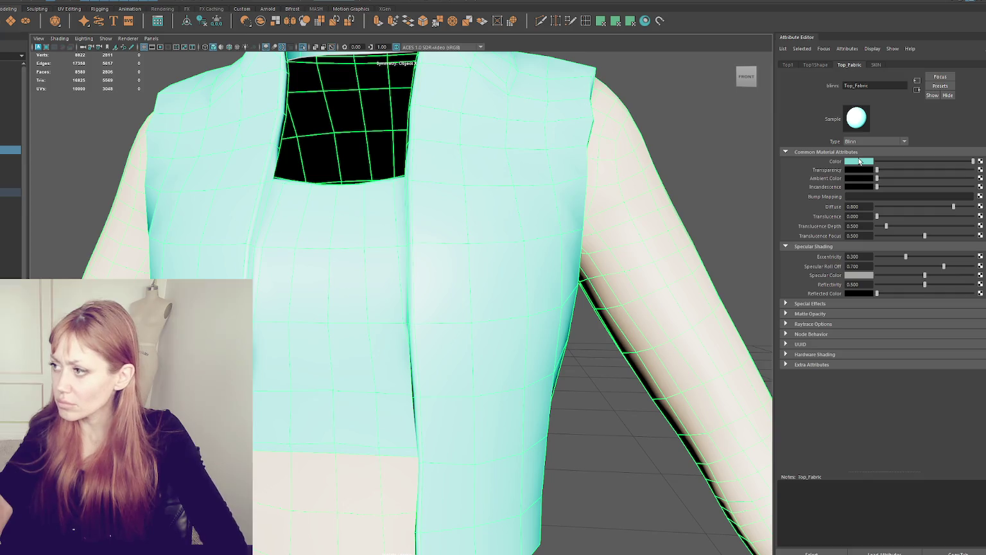
pyautogui.click(859, 162)
pyautogui.click(414, 205)
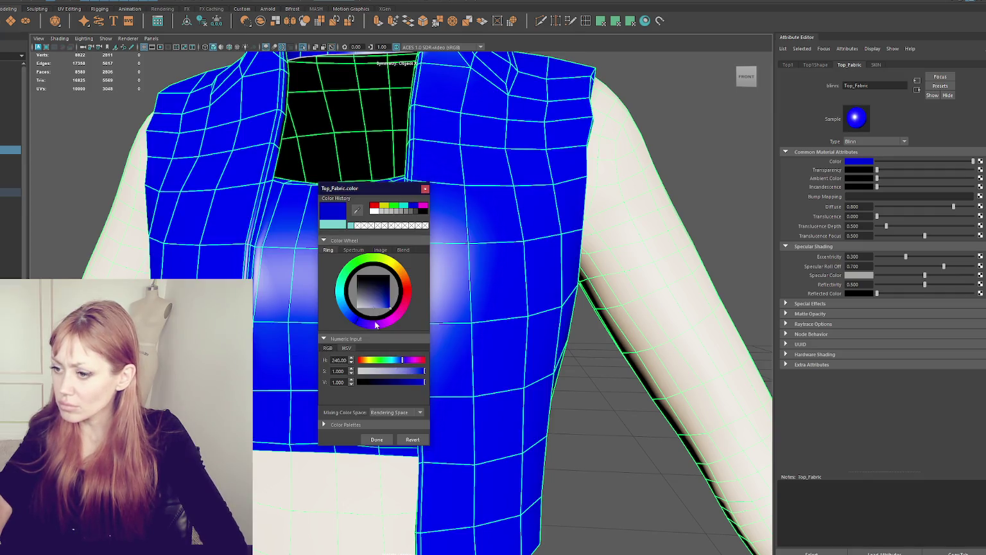
pyautogui.click(379, 441)
pyautogui.scroll(5, 282, 312)
pyautogui.scroll(3, 387, 302)
pyautogui.scroll(-2, 375, 300)
pyautogui.moveTo(323, 303)
pyautogui.keyDown('alt'); pyautogui.mouseDown()
pyautogui.moveTo(302, 266)
pyautogui.moveTo(529, 282)
pyautogui.moveTo(482, 276)
pyautogui.moveTo(441, 198)
pyautogui.mouseUp(); pyautogui.keyUp('alt')
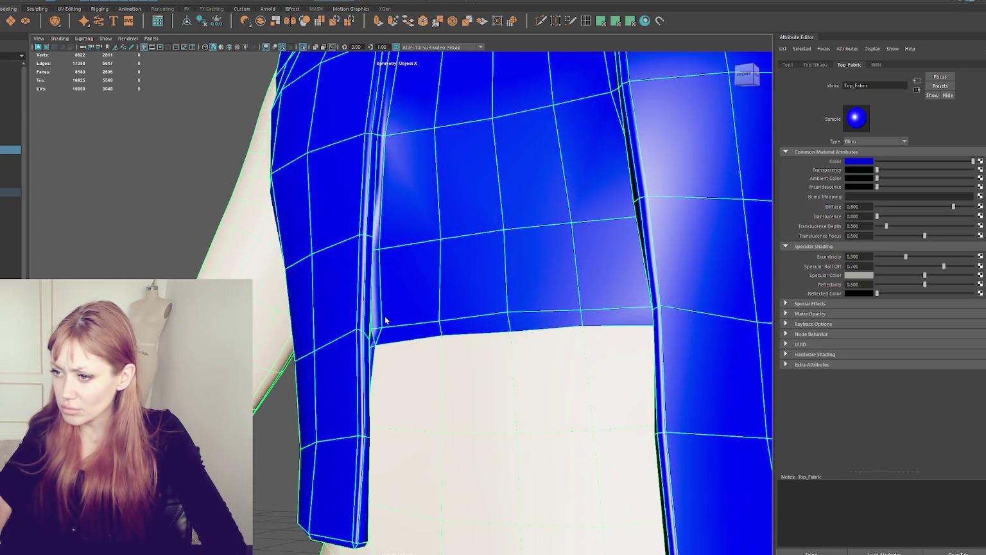
# Delete the stray edges along the side seam and the two short edges at the hem corner
pyautogui.keyDown('alt'); pyautogui.moveTo(384, 321); pyautogui.dragTo(384, 322); pyautogui.keyUp('alt')
pyautogui.moveTo(331, 253)
pyautogui.keyDown('alt'); pyautogui.mouseDown()
pyautogui.moveTo(311, 368)
pyautogui.moveTo(266, 361)
pyautogui.mouseUp(); pyautogui.keyUp('alt')
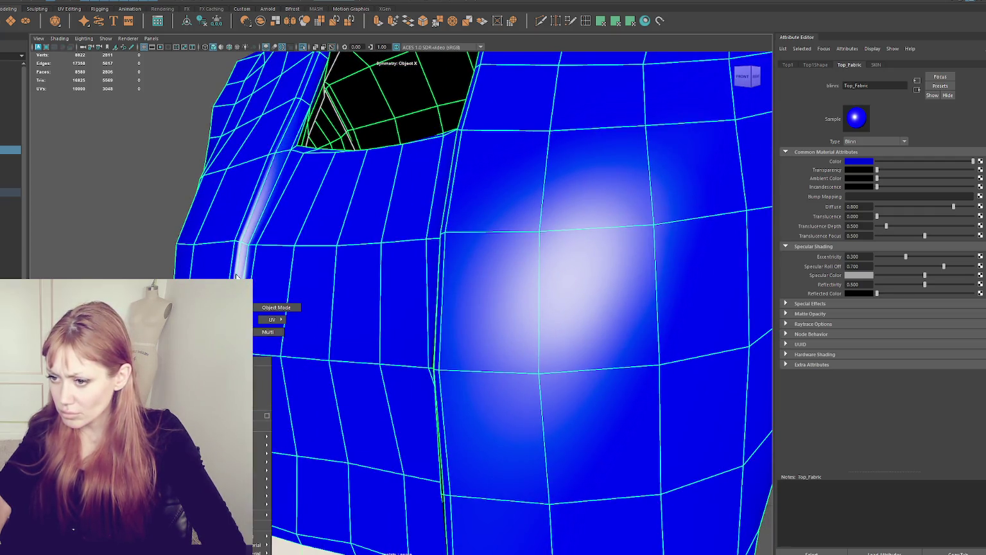
pyautogui.moveTo(282, 315); pyautogui.dragTo(284, 180, button='right')
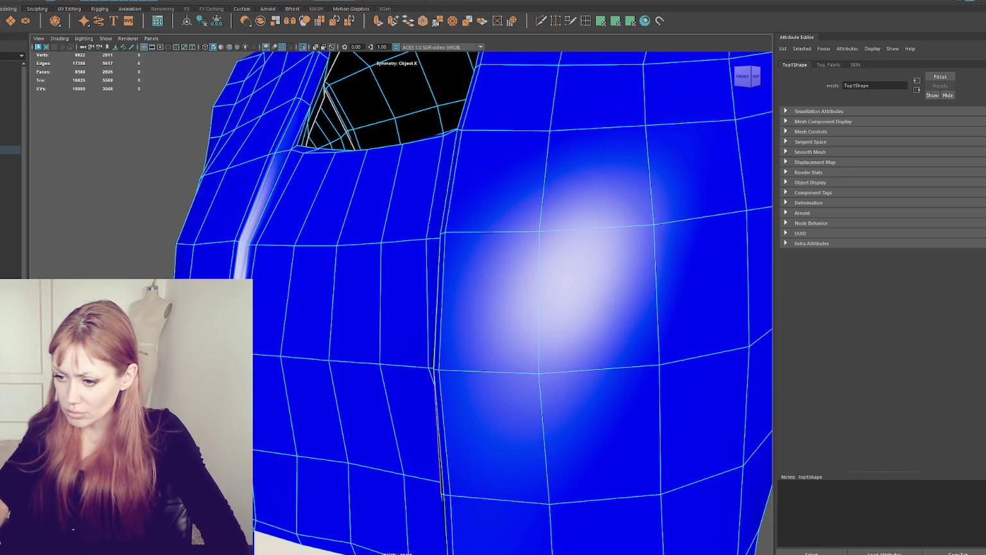
pyautogui.press('Delete')
pyautogui.keyDown('alt'); pyautogui.moveTo(254, 408); pyautogui.dragTo(240, 231); pyautogui.keyUp('alt')
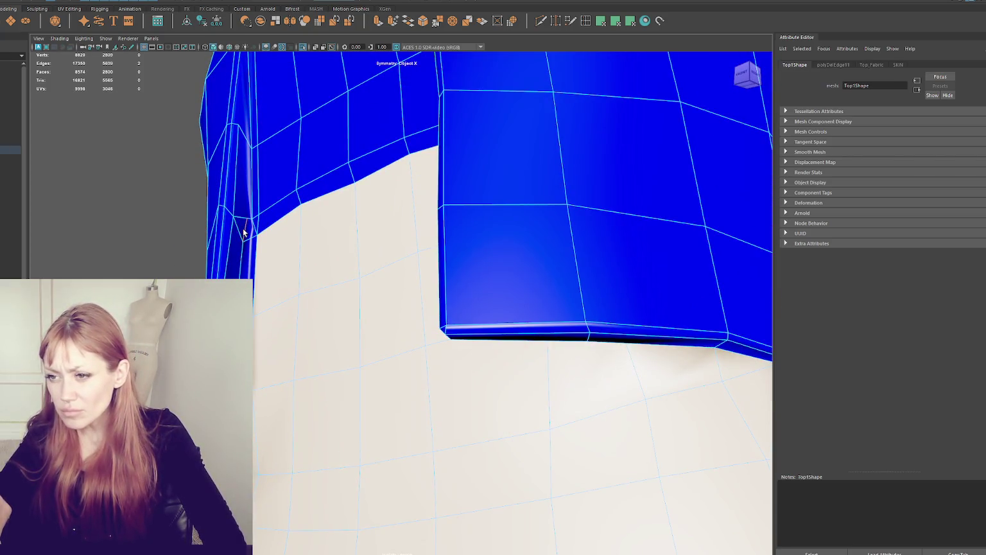
pyautogui.keyDown('shift'); pyautogui.click(239, 229); pyautogui.keyUp('shift')
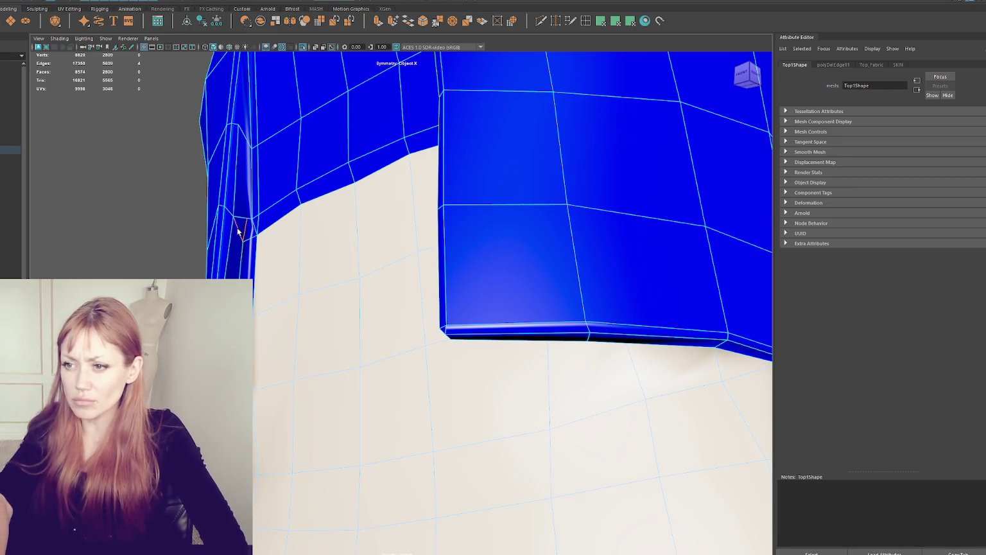
pyautogui.press('Delete')
# Add a Multi-Cut across the top's side panel and inspect it from several angles
pyautogui.keyDown('alt'); pyautogui.moveTo(243, 239); pyautogui.dragTo(264, 327); pyautogui.keyUp('alt')
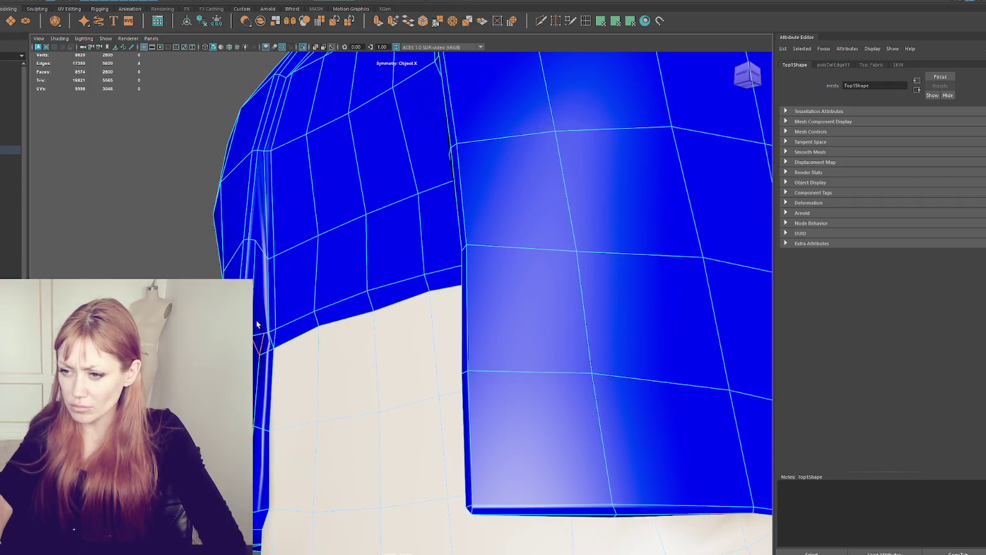
pyautogui.moveTo(258, 261)
pyautogui.keyDown('alt'); pyautogui.mouseDown()
pyautogui.moveTo(279, 227)
pyautogui.moveTo(361, 174)
pyautogui.mouseUp(); pyautogui.keyUp('alt')
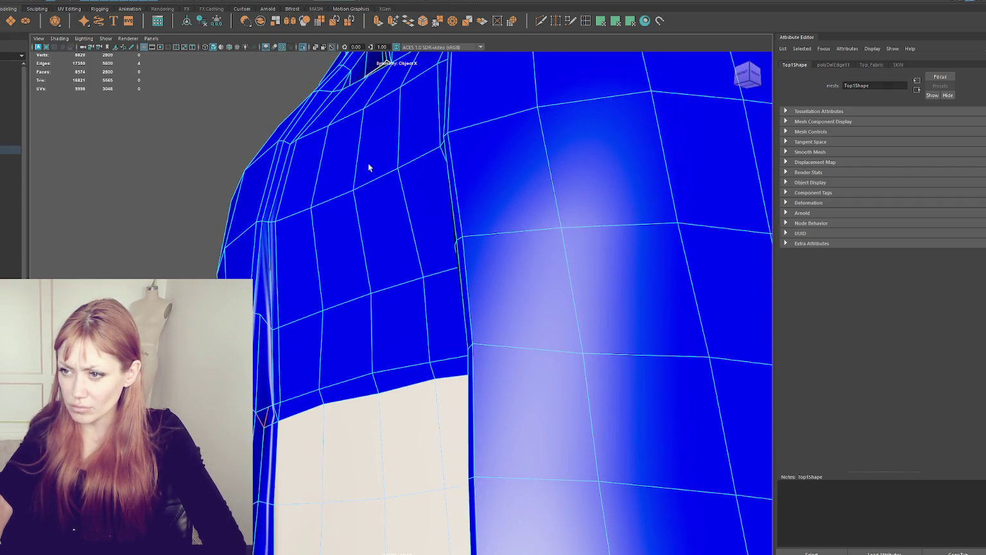
pyautogui.click(555, 22)
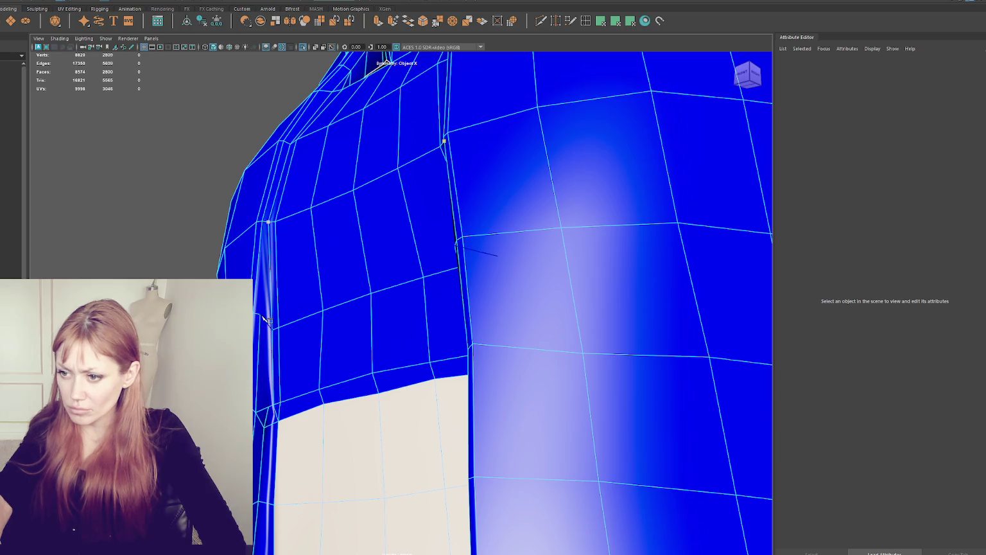
pyautogui.rightClick(268, 230)
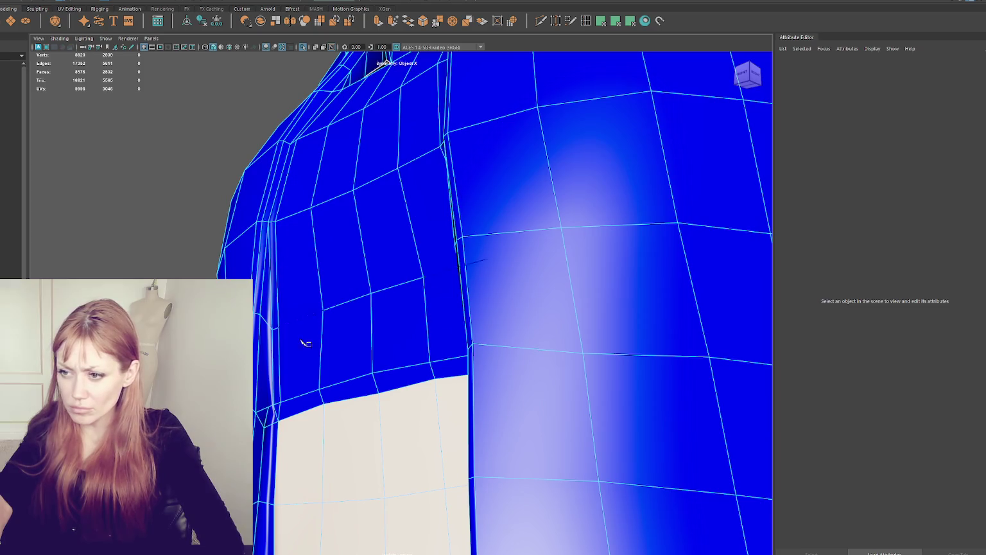
pyautogui.keyDown('alt'); pyautogui.moveTo(286, 257); pyautogui.dragTo(321, 375); pyautogui.keyUp('alt')
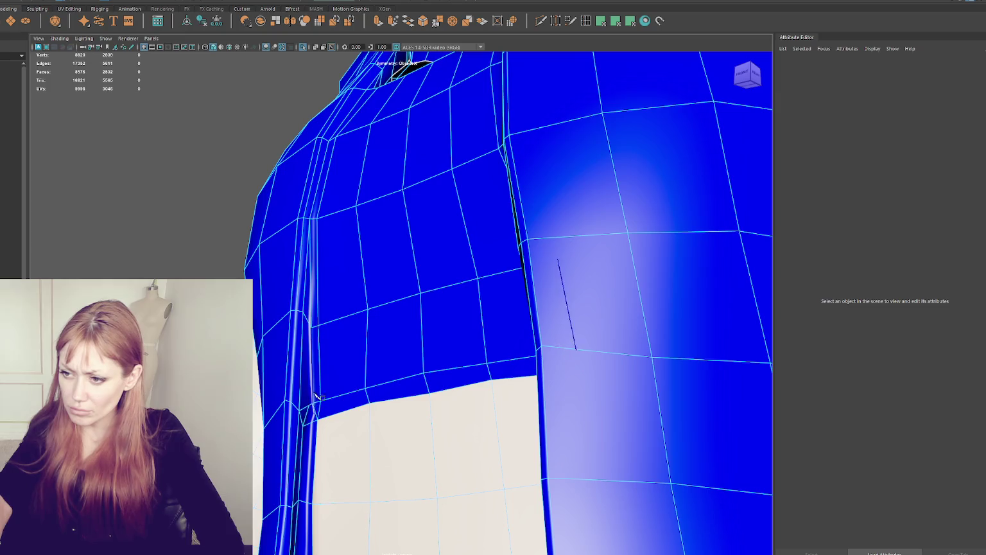
pyautogui.keyDown('alt'); pyautogui.moveTo(307, 399); pyautogui.dragTo(314, 398); pyautogui.keyUp('alt')
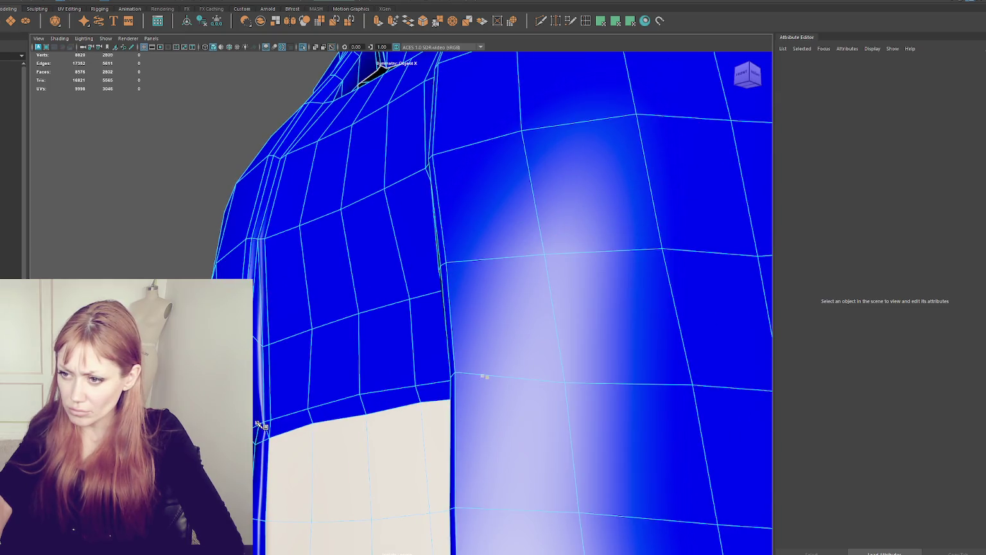
pyautogui.moveTo(263, 422)
pyautogui.keyDown('alt'); pyautogui.mouseDown()
pyautogui.moveTo(282, 372)
pyautogui.moveTo(331, 383)
pyautogui.moveTo(335, 375)
pyautogui.mouseUp(); pyautogui.keyUp('alt')
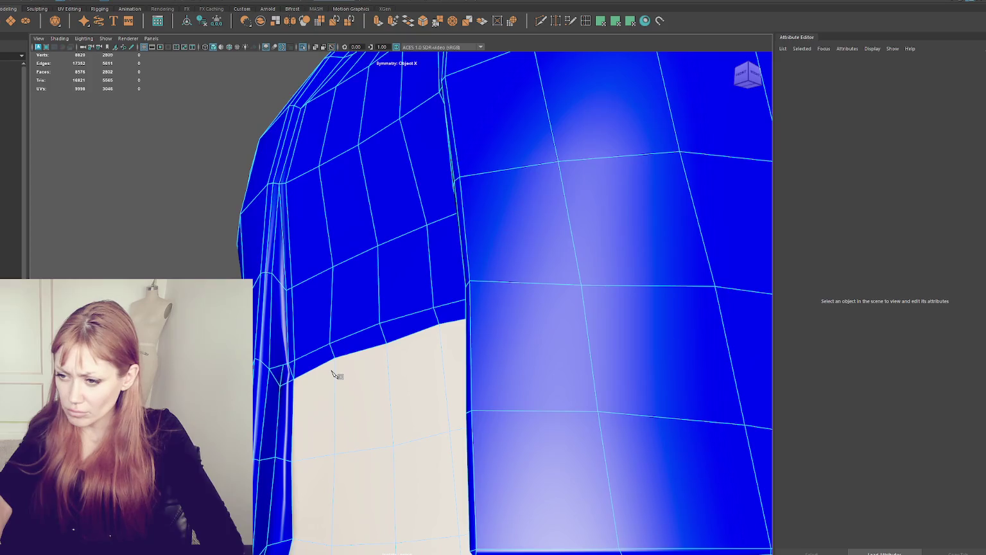
pyautogui.moveTo(293, 319); pyautogui.dragTo(294, 293, button='right')
# Delete the strip of faces along the top's side seam, one face at a time
pyautogui.moveTo(276, 372); pyautogui.dragTo(278, 393, button='right')
pyautogui.click(281, 374)
pyautogui.click(287, 393)
pyautogui.press('Delete')
pyautogui.click(283, 321)
pyautogui.press('Delete')
pyautogui.click(287, 283)
pyautogui.press('Delete')
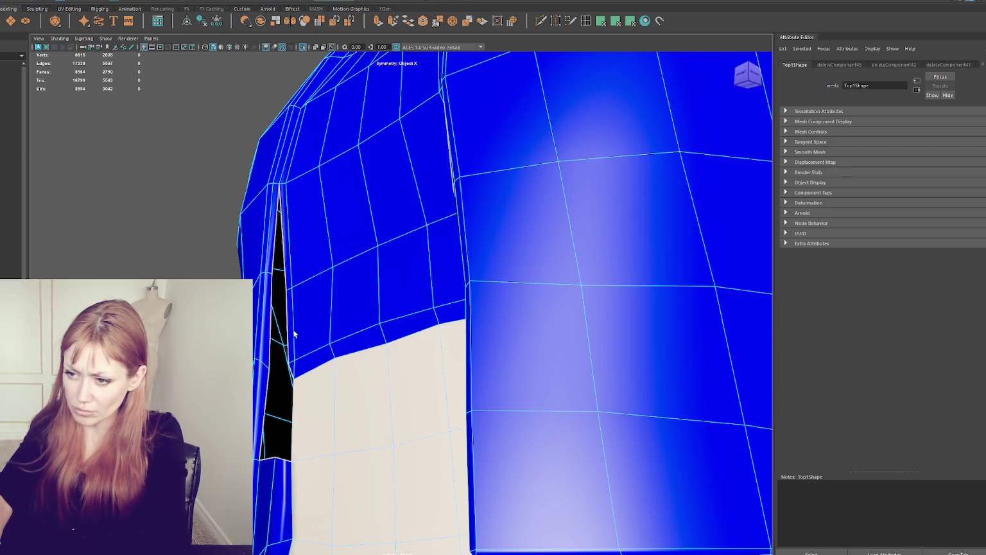
# Move the seam vertices with the Move tool to tidy the edges of the gap
pyautogui.scroll(-3, 292, 424)
pyautogui.moveTo(292, 424)
pyautogui.keyDown('alt'); pyautogui.mouseDown()
pyautogui.moveTo(341, 407)
pyautogui.moveTo(343, 394)
pyautogui.moveTo(255, 362)
pyautogui.mouseUp(); pyautogui.keyUp('alt')
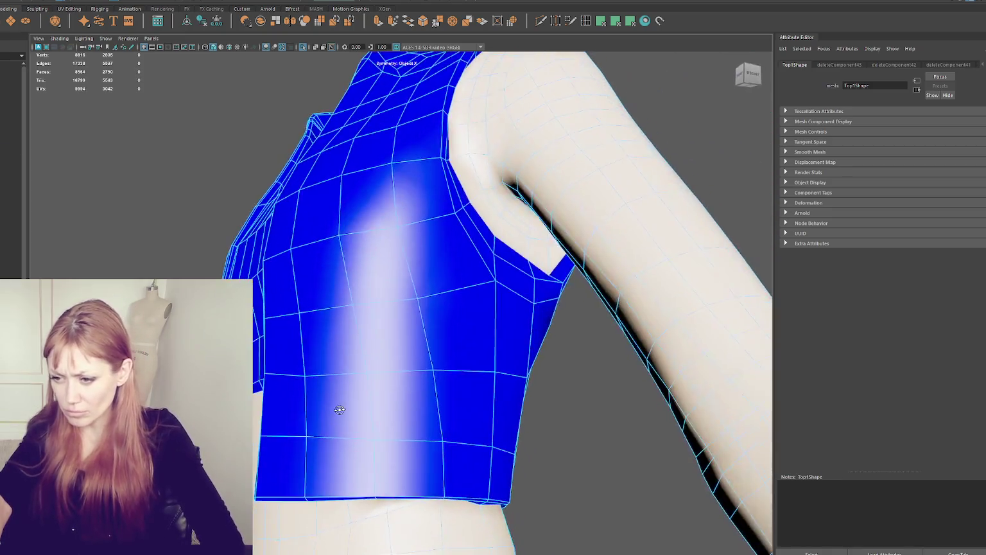
pyautogui.keyDown('alt'); pyautogui.moveTo(254, 362); pyautogui.dragTo(344, 376, button='right'); pyautogui.keyUp('alt')
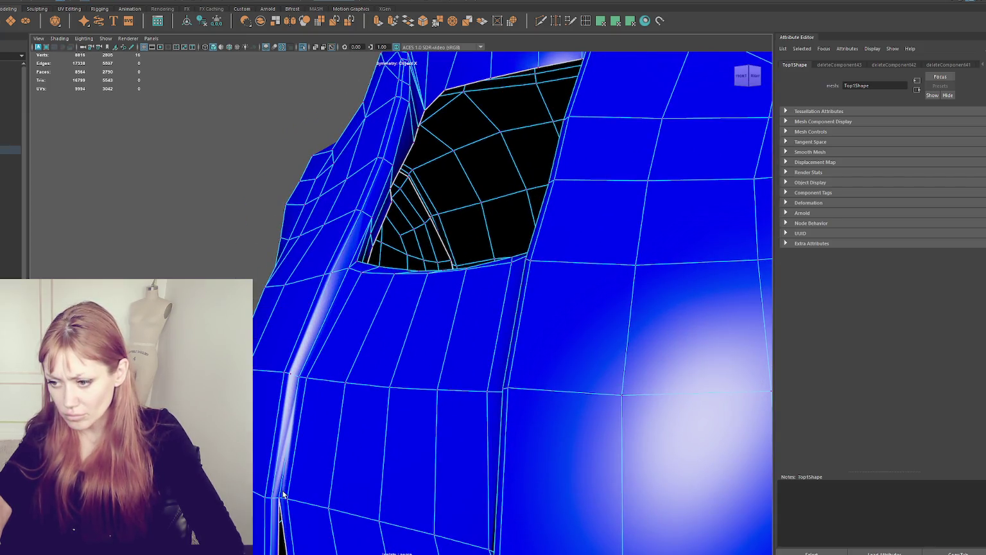
pyautogui.click(336, 480)
pyautogui.moveTo(337, 480)
pyautogui.keyDown('alt'); pyautogui.mouseDown()
pyautogui.moveTo(334, 407)
pyautogui.moveTo(322, 461)
pyautogui.mouseUp(); pyautogui.keyUp('alt')
pyautogui.click(321, 461)
pyautogui.press('w')
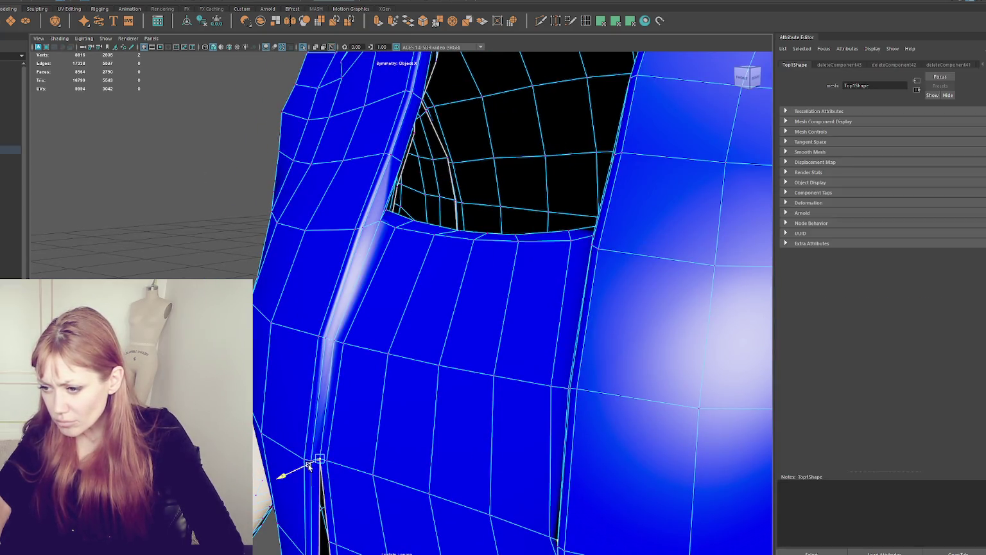
pyautogui.moveTo(341, 470); pyautogui.dragTo(344, 473)
pyautogui.click(351, 359)
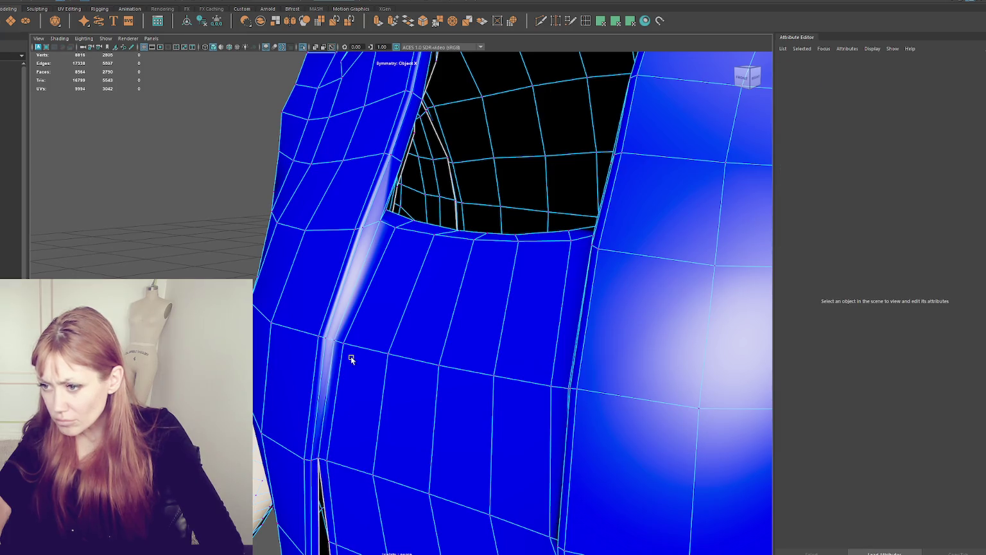
pyautogui.click(334, 339)
pyautogui.moveTo(359, 346)
pyautogui.keyDown('alt'); pyautogui.mouseDown()
pyautogui.moveTo(470, 337)
pyautogui.moveTo(465, 290)
pyautogui.mouseUp(); pyautogui.keyUp('alt')
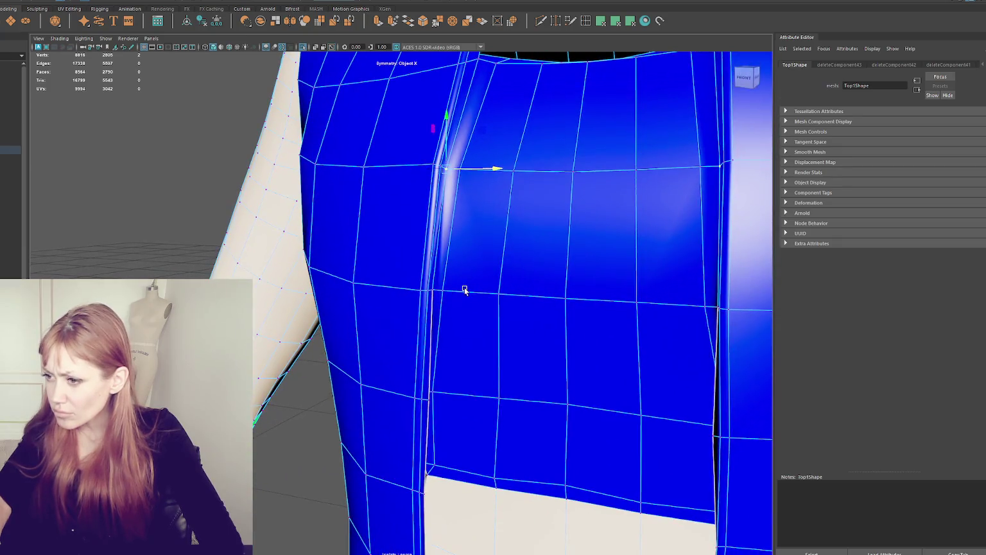
pyautogui.click(432, 391)
pyautogui.moveTo(440, 396)
pyautogui.mouseDown()
pyautogui.moveTo(458, 447)
pyautogui.moveTo(442, 435)
pyautogui.mouseUp()
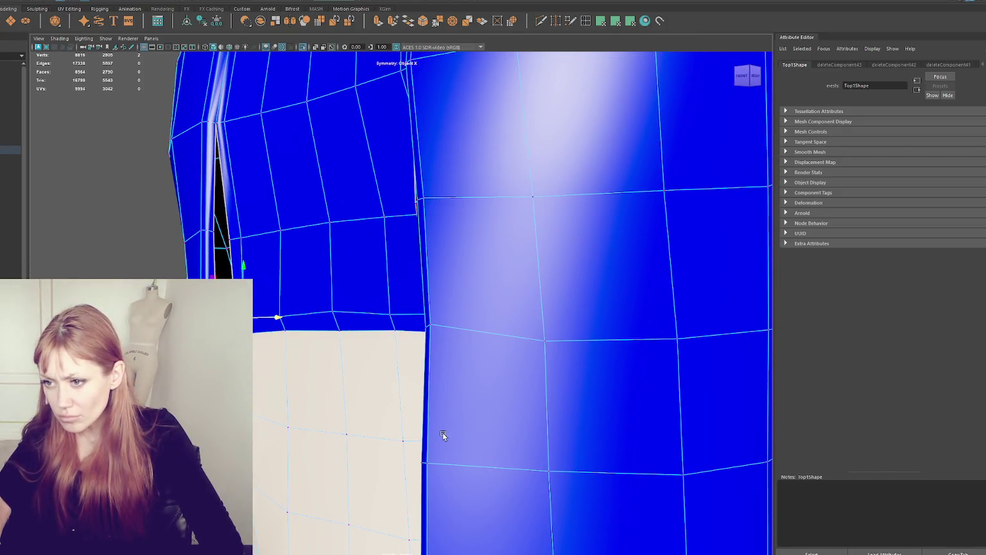
# Bridge the edge pairs across the seam gap, repeating the bridge to close more of it
pyautogui.moveTo(127, 204); pyautogui.dragTo(270, 247)
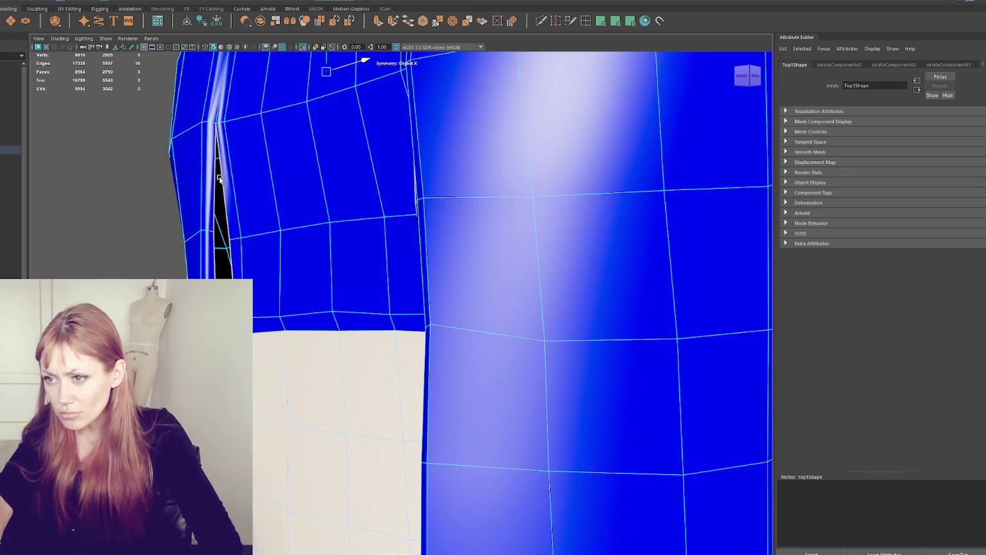
pyautogui.click(228, 250)
pyautogui.keyDown('shift'); pyautogui.click(230, 253); pyautogui.keyUp('shift')
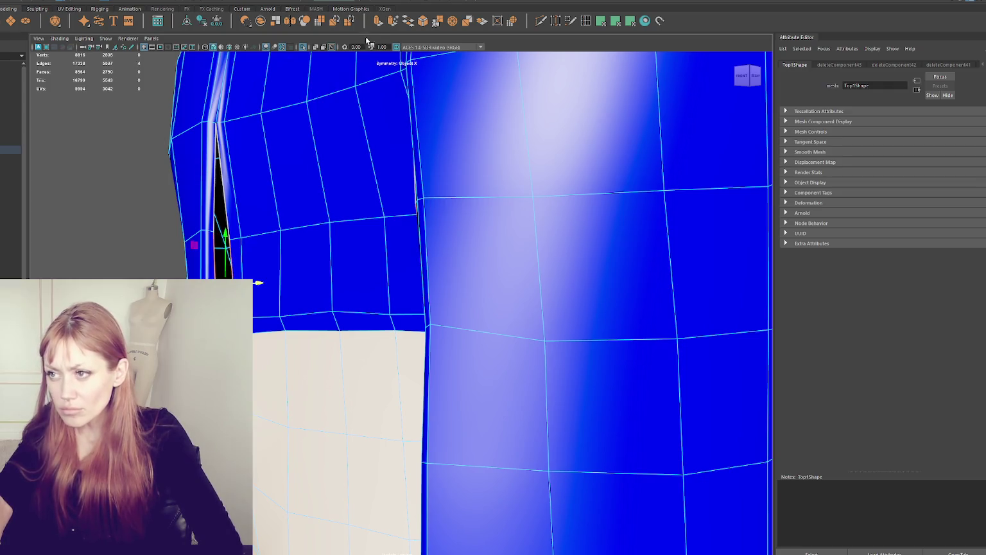
pyautogui.keyDown('shift'); pyautogui.moveTo(598, 321); pyautogui.dragTo(616, 302, button='right'); pyautogui.keyUp('shift')
pyautogui.press('g')
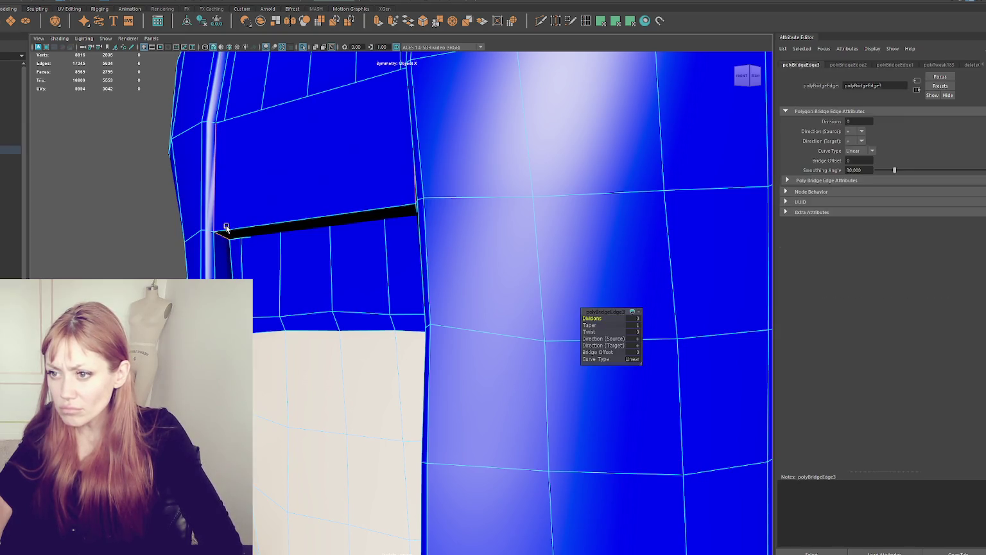
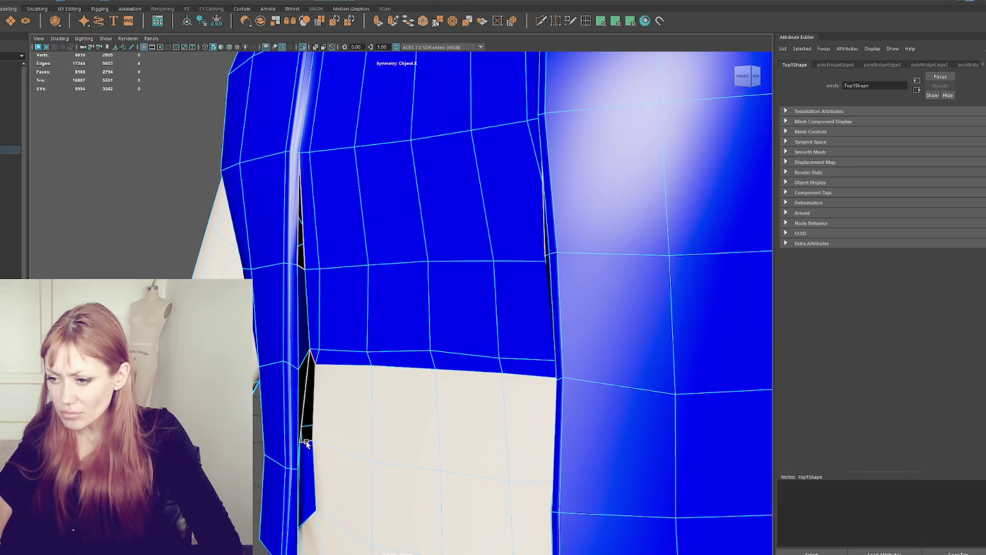
# Bridge the gap between the vest's seam edges and bevel the side-seam edge loop
pyautogui.keyDown('shift'); pyautogui.moveTo(306, 443); pyautogui.dragTo(389, 433, button='right'); pyautogui.keyUp('shift')
pyautogui.doubleClick(301, 264)
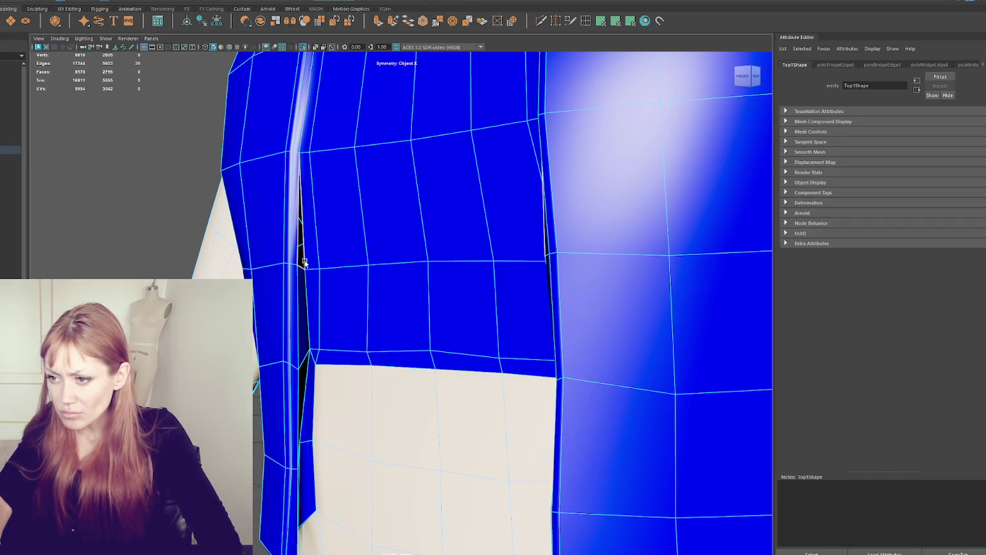
pyautogui.moveTo(387, 275)
pyautogui.keyDown('alt'); pyautogui.mouseDown()
pyautogui.moveTo(559, 263)
pyautogui.moveTo(520, 292)
pyautogui.moveTo(602, 305)
pyautogui.mouseUp(); pyautogui.keyUp('alt')
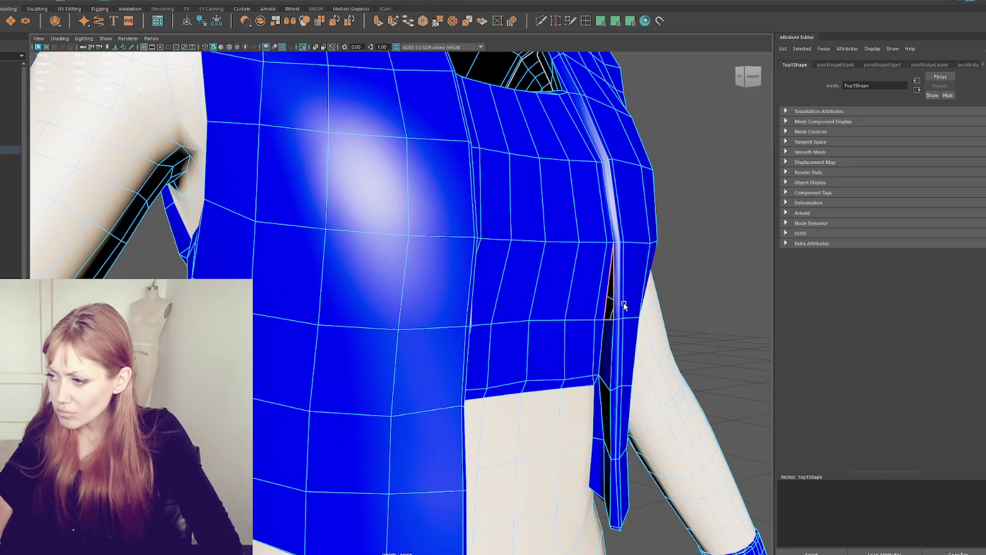
pyautogui.scroll(-3, 628, 295)
pyautogui.moveTo(635, 286)
pyautogui.keyDown('alt'); pyautogui.mouseDown()
pyautogui.moveTo(645, 280)
pyautogui.moveTo(643, 288)
pyautogui.mouseUp(); pyautogui.keyUp('alt')
pyautogui.scroll(3, 631, 300)
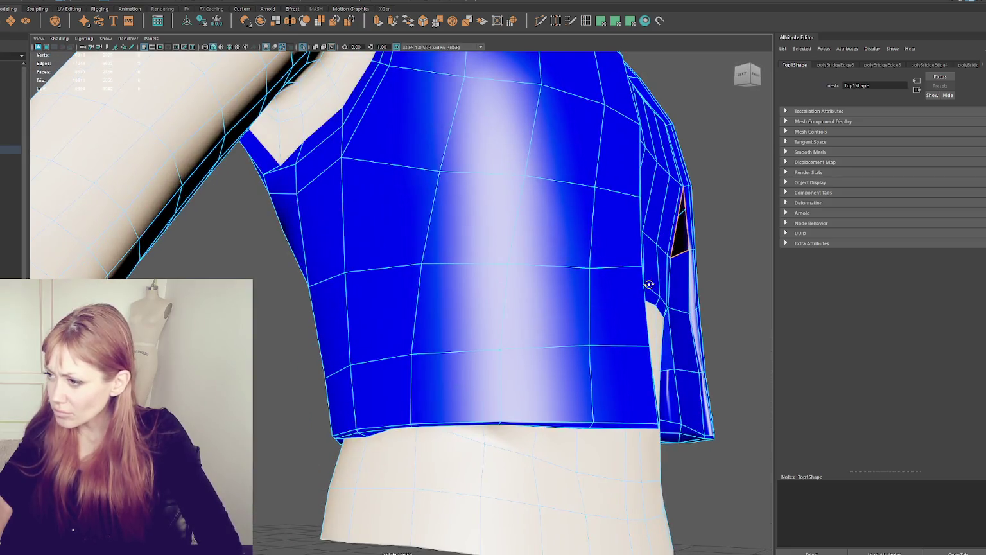
pyautogui.moveTo(631, 300)
pyautogui.keyDown('alt'); pyautogui.mouseDown(button='right')
pyautogui.moveTo(685, 289)
pyautogui.moveTo(640, 286)
pyautogui.mouseUp(button='right'); pyautogui.keyUp('alt')
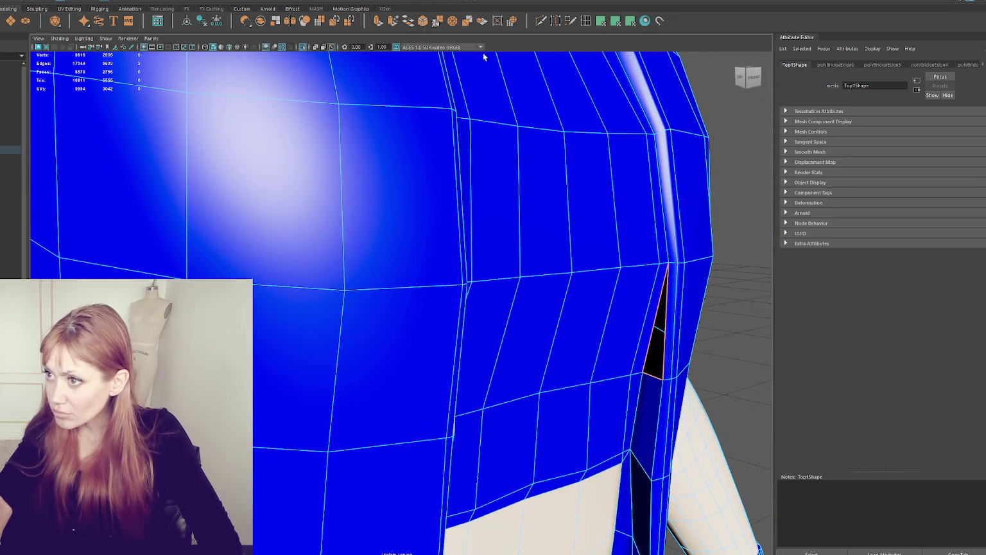
pyautogui.hotkey('ctrl', 'b')
# Add a new edge cut across the vest with Multi-Cut
pyautogui.rightClick(718, 265)
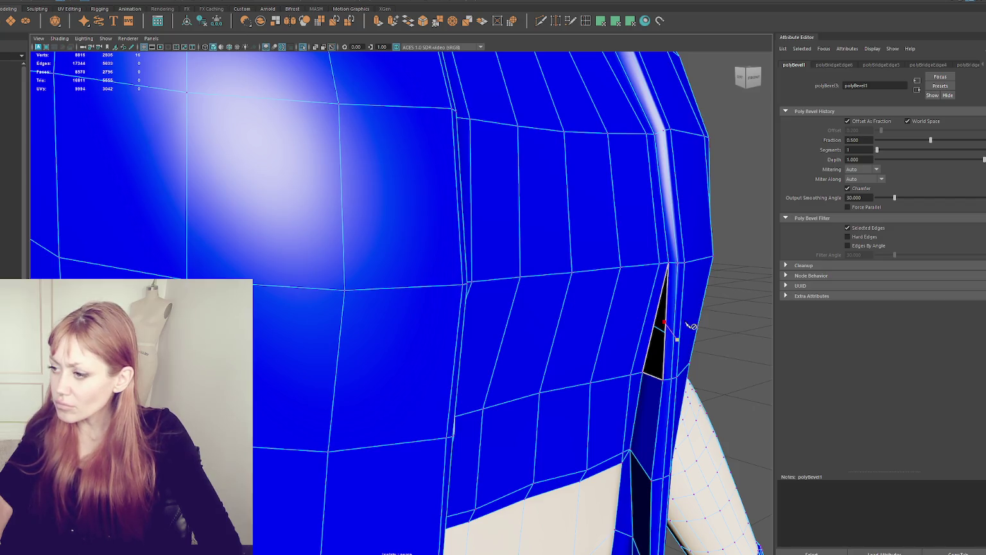
pyautogui.moveTo(689, 325)
pyautogui.keyDown('alt'); pyautogui.mouseDown()
pyautogui.moveTo(585, 362)
pyautogui.moveTo(282, 355)
pyautogui.moveTo(441, 386)
pyautogui.mouseUp(); pyautogui.keyUp('alt')
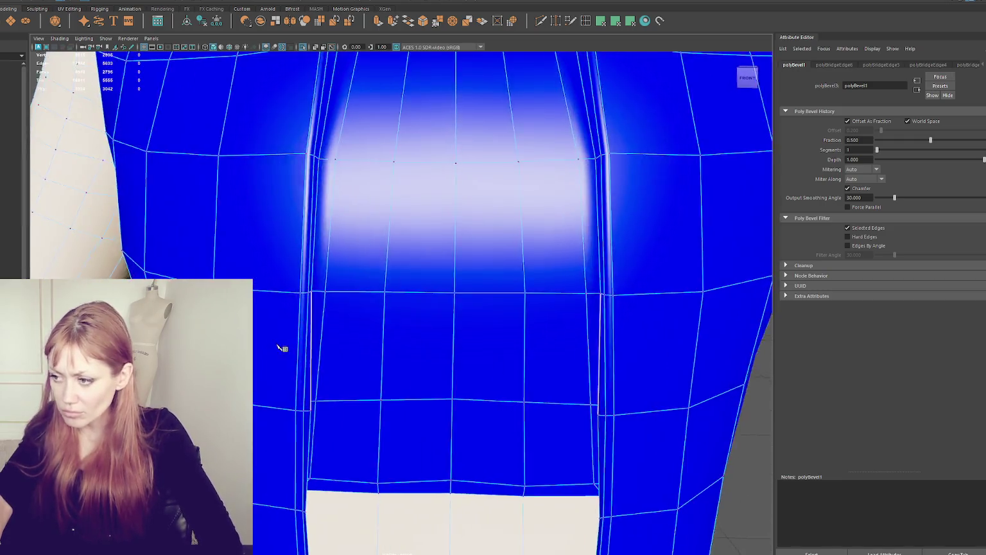
pyautogui.keyDown('alt'); pyautogui.moveTo(282, 345); pyautogui.dragTo(309, 347); pyautogui.keyUp('alt')
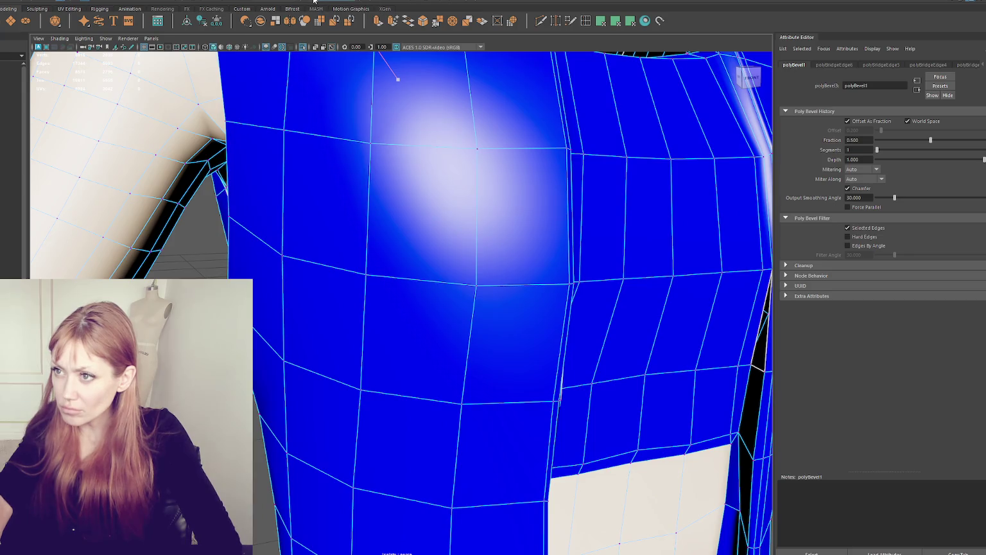
pyautogui.moveTo(314, 0); pyautogui.dragTo(324, 25, button='right')
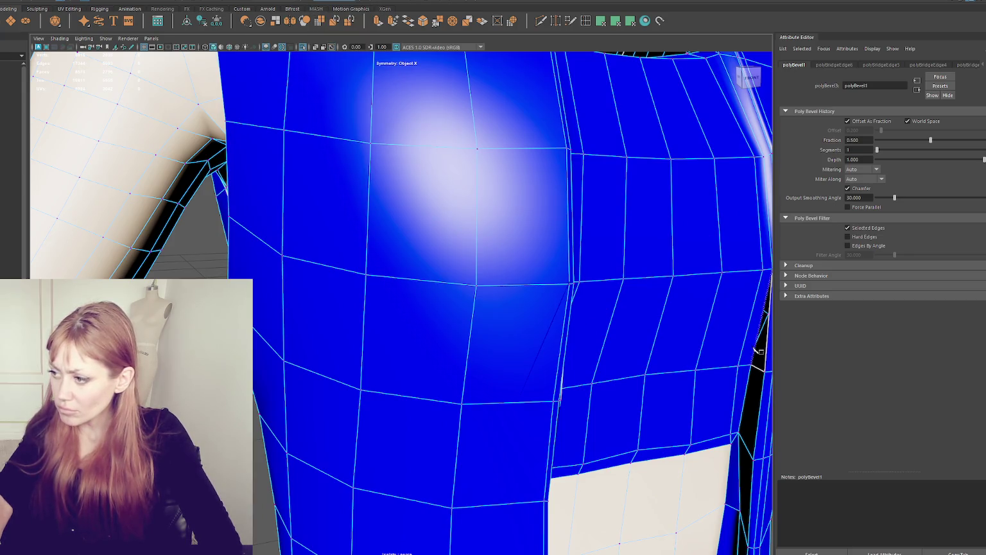
pyautogui.keyDown('alt'); pyautogui.moveTo(638, 293); pyautogui.dragTo(449, 301); pyautogui.keyUp('alt')
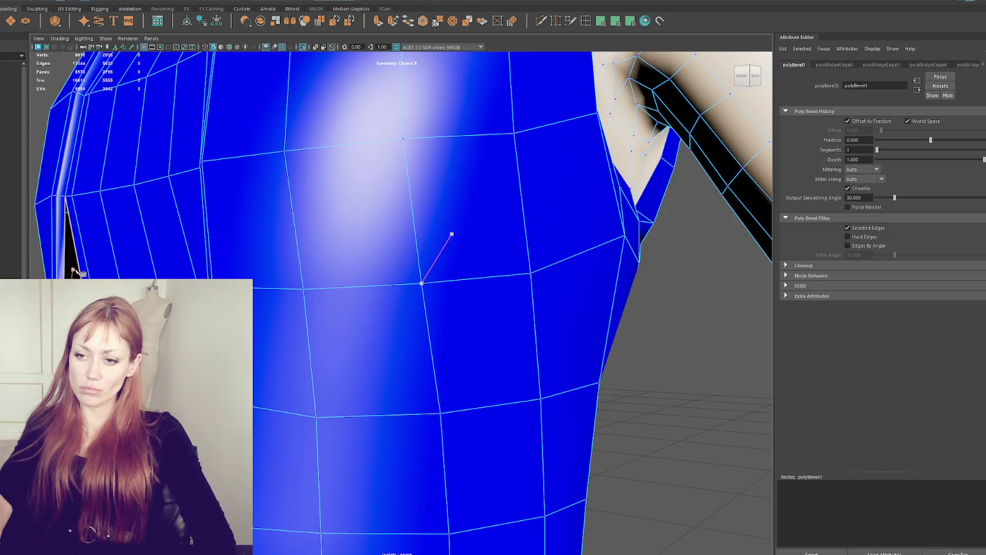
pyautogui.press('Return')
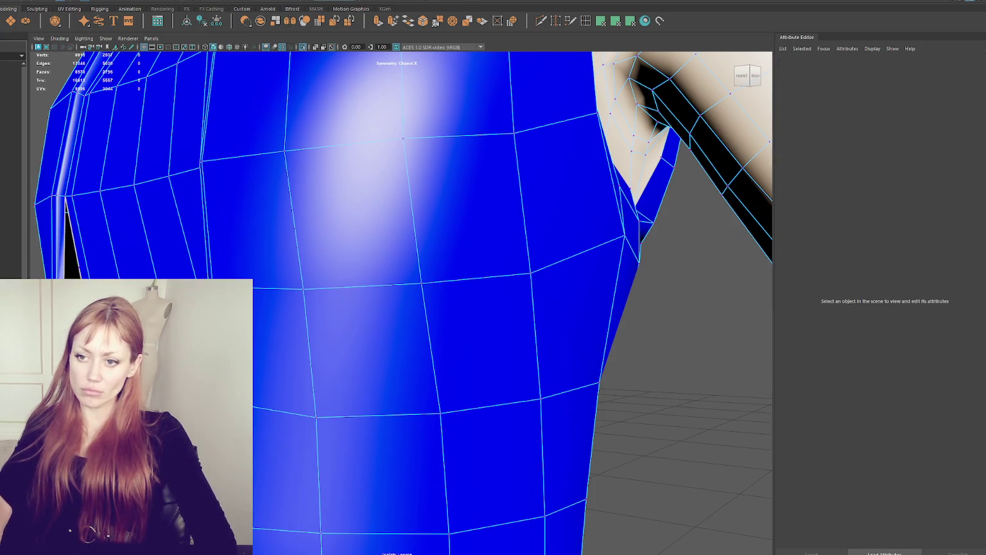
# Bridge the left-side seam gap and delete the stray edges
pyautogui.click(72, 265)
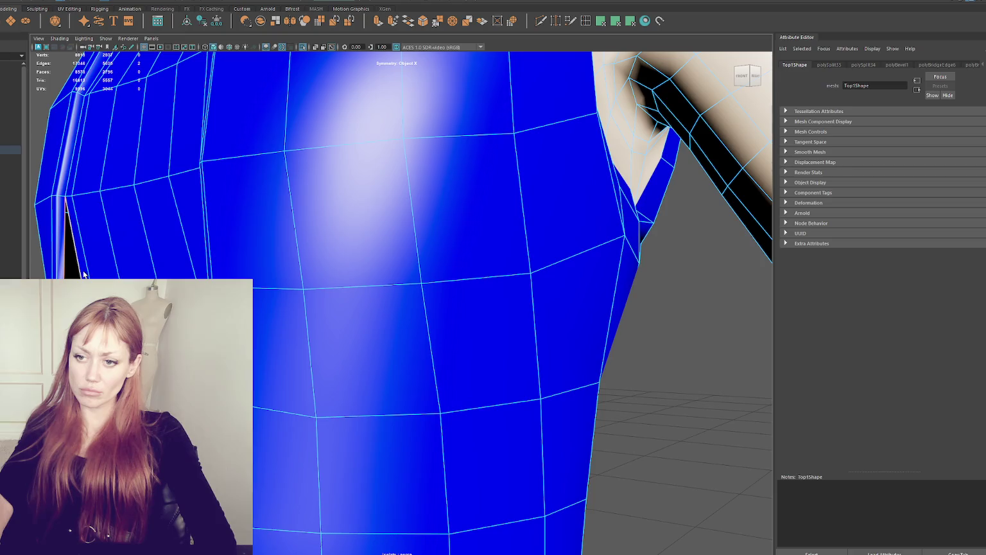
pyautogui.click(408, 21)
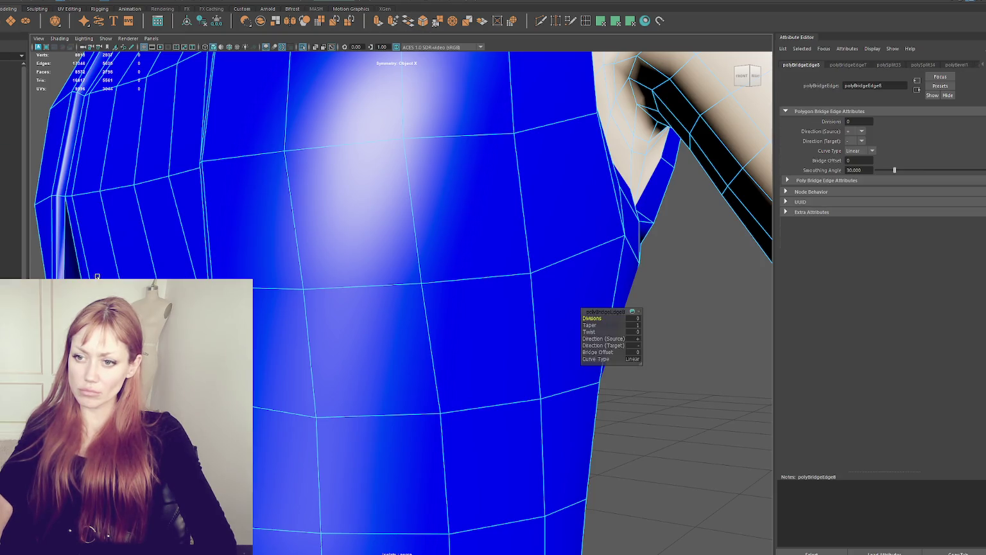
pyautogui.press('Delete')
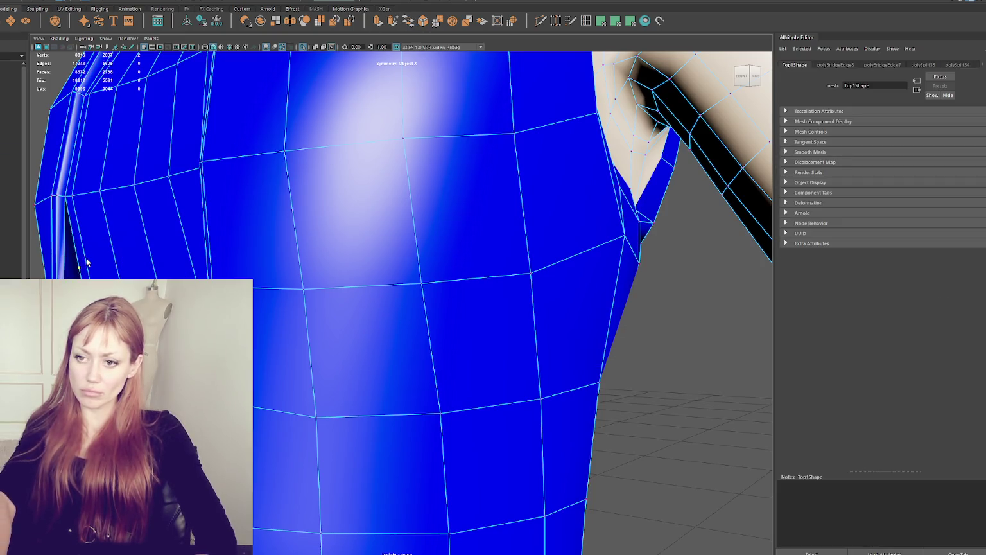
pyautogui.moveTo(97, 268)
pyautogui.keyDown('alt'); pyautogui.mouseDown()
pyautogui.moveTo(337, 289)
pyautogui.moveTo(508, 363)
pyautogui.moveTo(580, 349)
pyautogui.mouseUp(); pyautogui.keyUp('alt')
pyautogui.click(616, 353)
# Frame the jacket and switch the vest from vertex selection back to object mode
pyautogui.press('f')
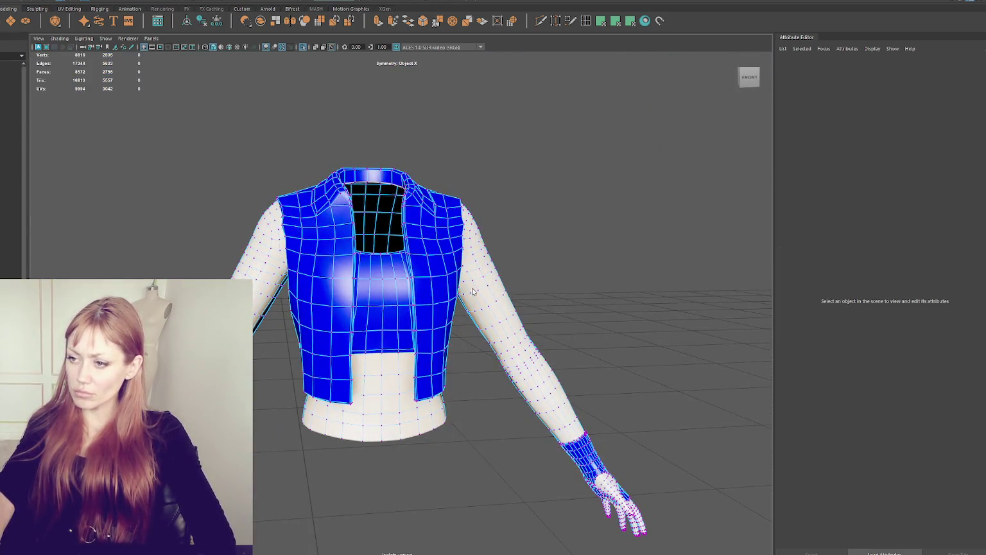
pyautogui.scroll(5, 407, 268)
pyautogui.scroll(-4, 407, 269)
pyautogui.scroll(-1, 299, 271)
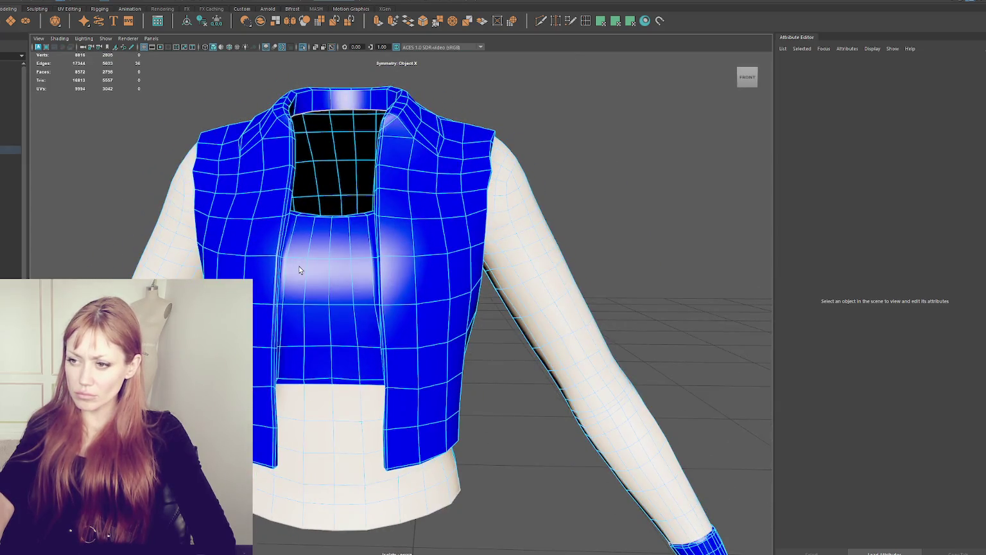
pyautogui.scroll(2, 299, 270)
pyautogui.scroll(2, 260, 319)
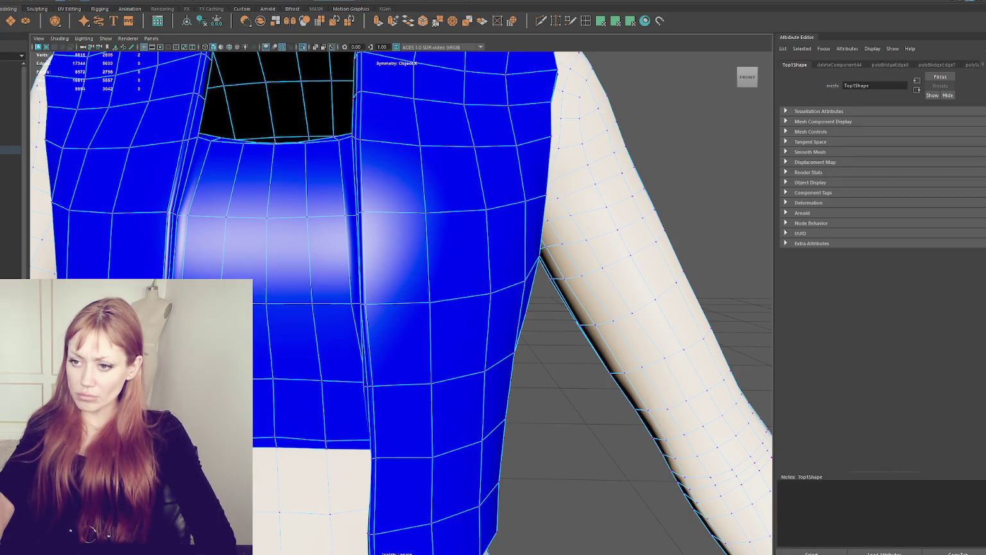
pyautogui.scroll(-3, 254, 367)
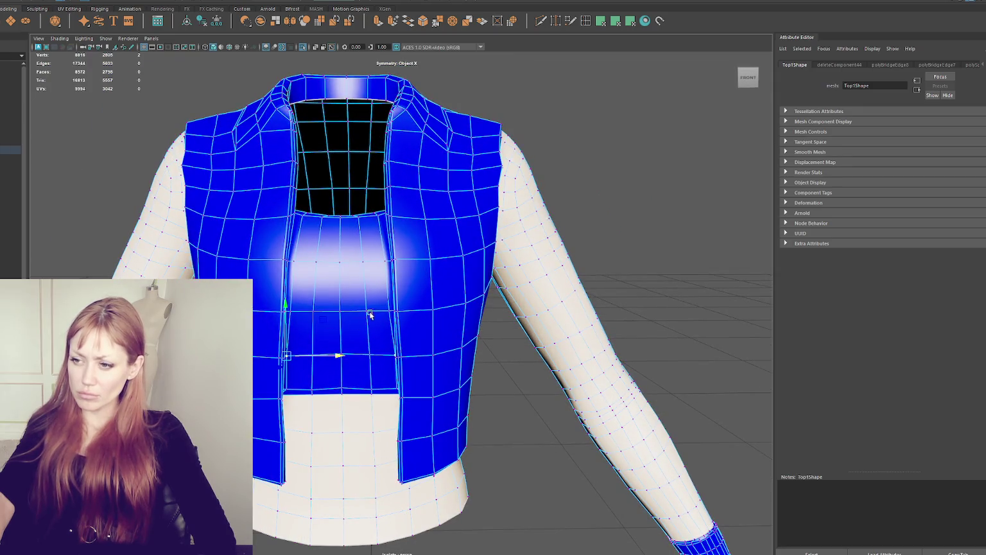
pyautogui.click(307, 262)
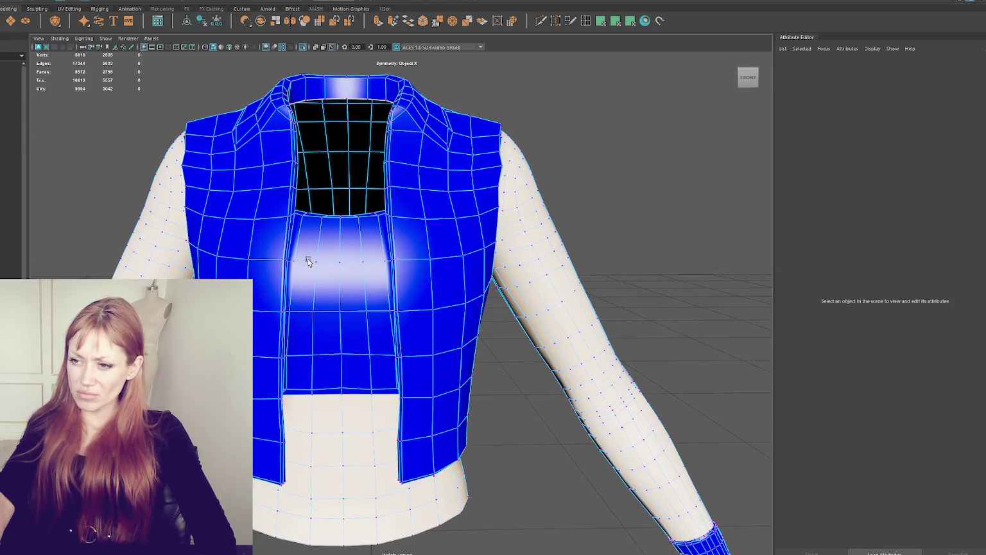
pyautogui.click(307, 262)
pyautogui.moveTo(311, 264)
pyautogui.keyDown('alt'); pyautogui.mouseDown()
pyautogui.moveTo(308, 279)
pyautogui.moveTo(265, 281)
pyautogui.mouseUp(); pyautogui.keyUp('alt')
pyautogui.rightClick(265, 281)
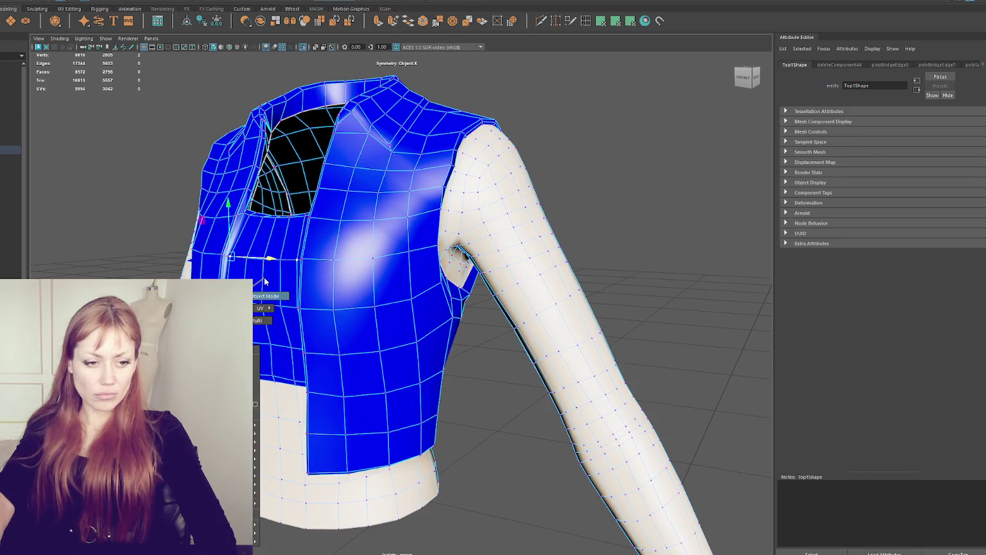
pyautogui.click(266, 295)
# Select the top mesh, try the arm and body mesh, then clear the selection
pyautogui.press('3')
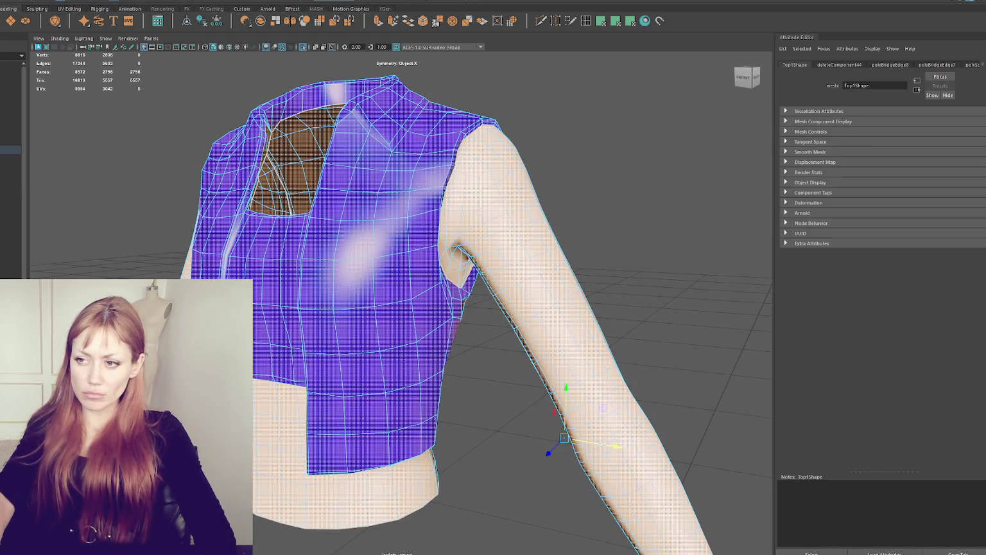
pyautogui.click(579, 359)
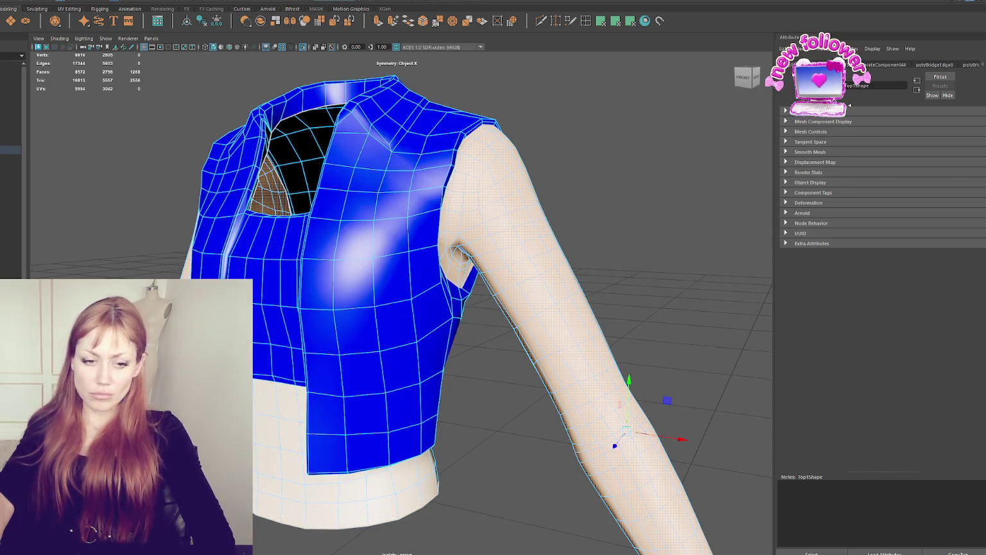
pyautogui.click(706, 322)
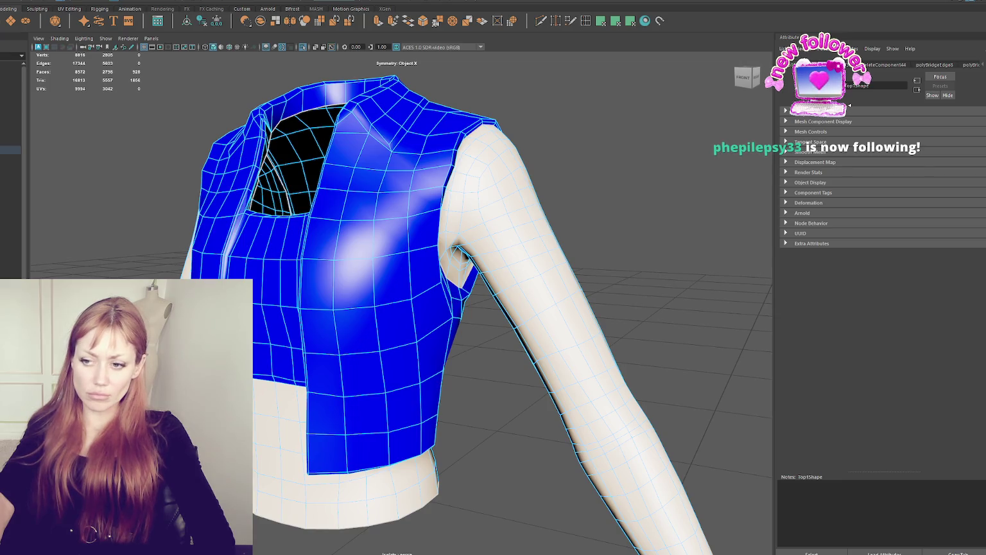
pyautogui.keyDown('alt'); pyautogui.moveTo(578, 321); pyautogui.dragTo(604, 325); pyautogui.keyUp('alt')
pyautogui.keyDown('alt'); pyautogui.moveTo(360, 359); pyautogui.dragTo(260, 278); pyautogui.keyUp('alt')
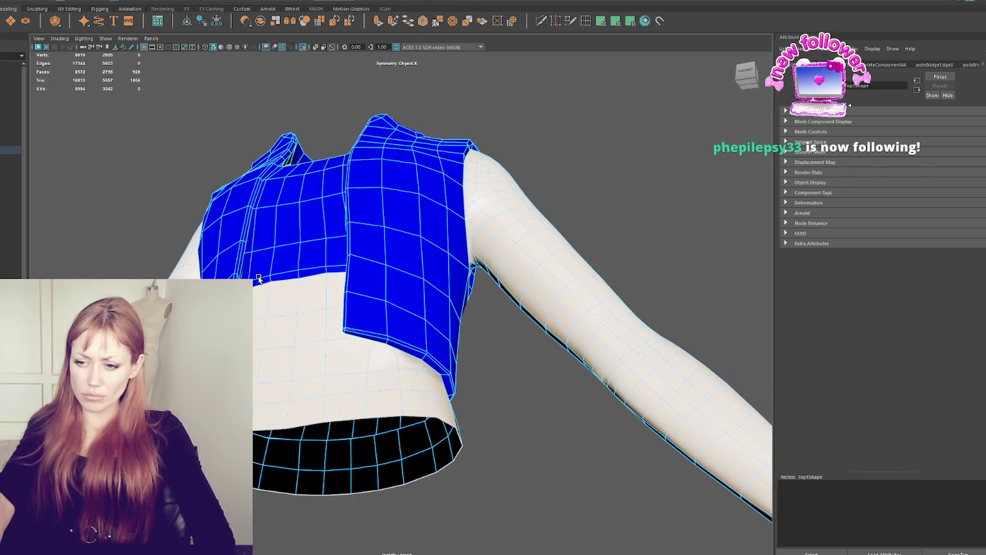
pyautogui.click(119, 230)
pyautogui.keyDown('alt'); pyautogui.moveTo(450, 289); pyautogui.dragTo(276, 292); pyautogui.keyUp('alt')
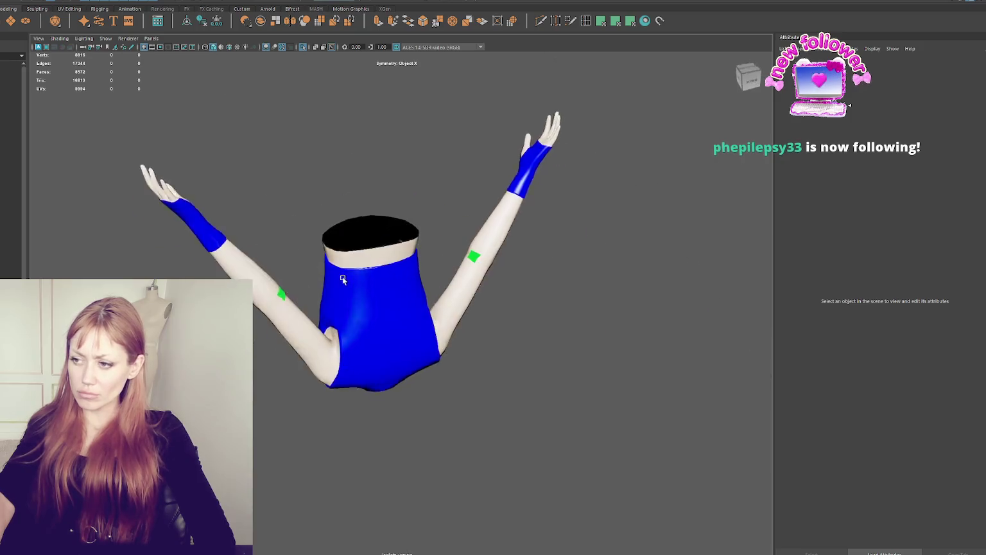
# Assign an existing material to the stray green arm faces, then reselect the body mesh
pyautogui.click(273, 251)
pyautogui.moveTo(315, 179); pyautogui.dragTo(337, 169, button='right')
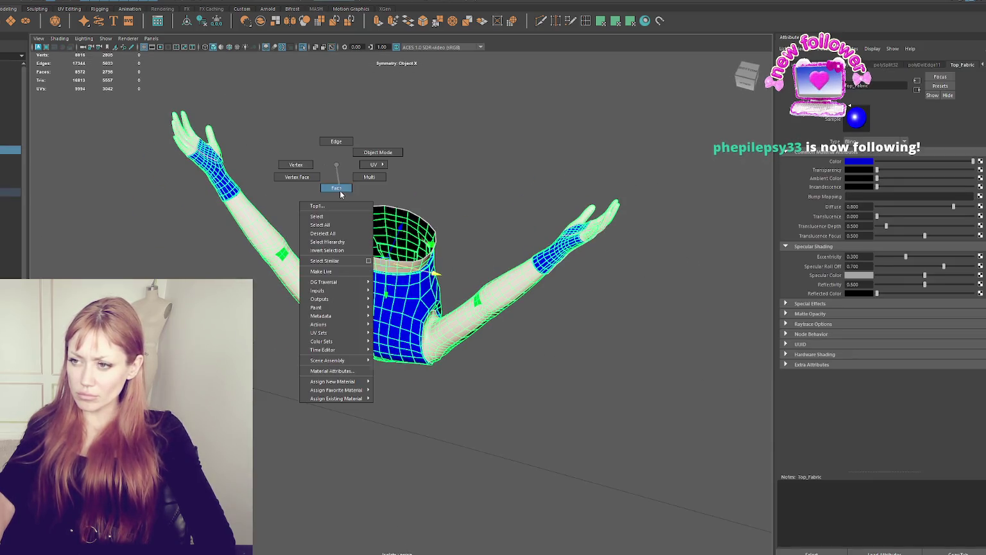
pyautogui.moveTo(515, 328); pyautogui.dragTo(495, 342)
pyautogui.click(488, 239)
pyautogui.rightClick(491, 162)
pyautogui.moveTo(490, 161)
pyautogui.mouseDown(button='right')
pyautogui.moveTo(551, 397)
pyautogui.moveTo(546, 483)
pyautogui.mouseUp(button='right')
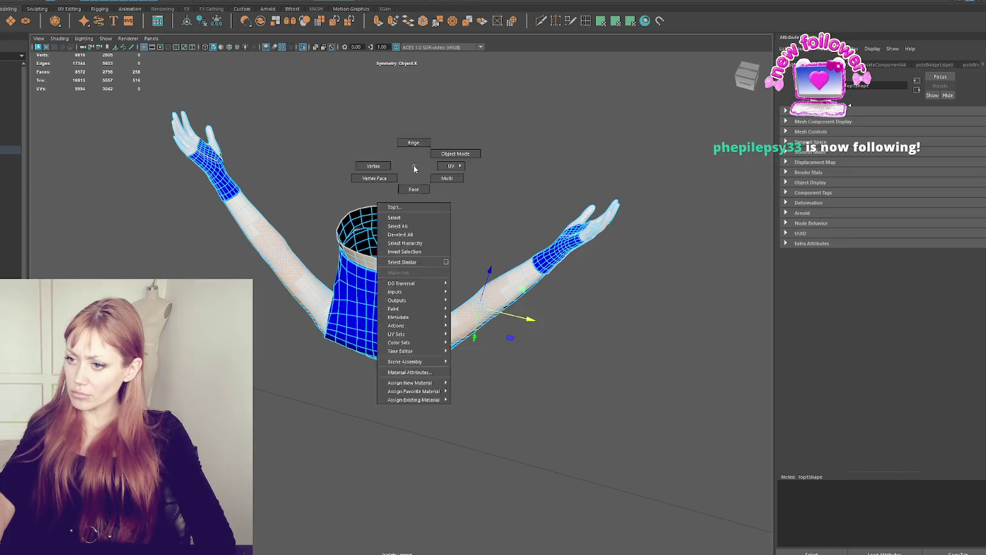
pyautogui.click(414, 165)
pyautogui.moveTo(413, 165)
pyautogui.keyDown('alt'); pyautogui.mouseDown()
pyautogui.moveTo(380, 254)
pyautogui.moveTo(62, 239)
pyautogui.moveTo(174, 240)
pyautogui.moveTo(96, 248)
pyautogui.mouseUp(); pyautogui.keyUp('alt')
pyautogui.click(338, 314)
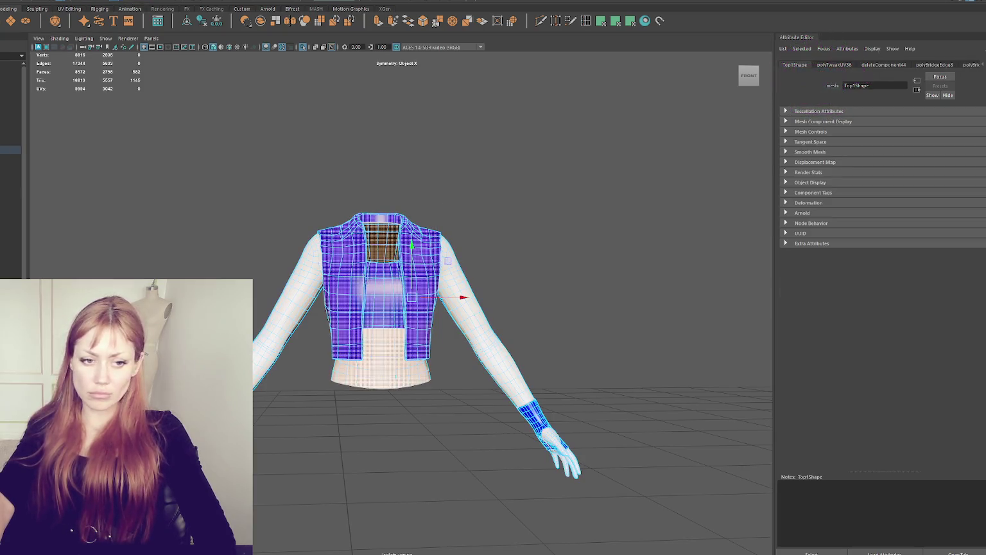
pyautogui.press('f')
pyautogui.rightClick(605, 223)
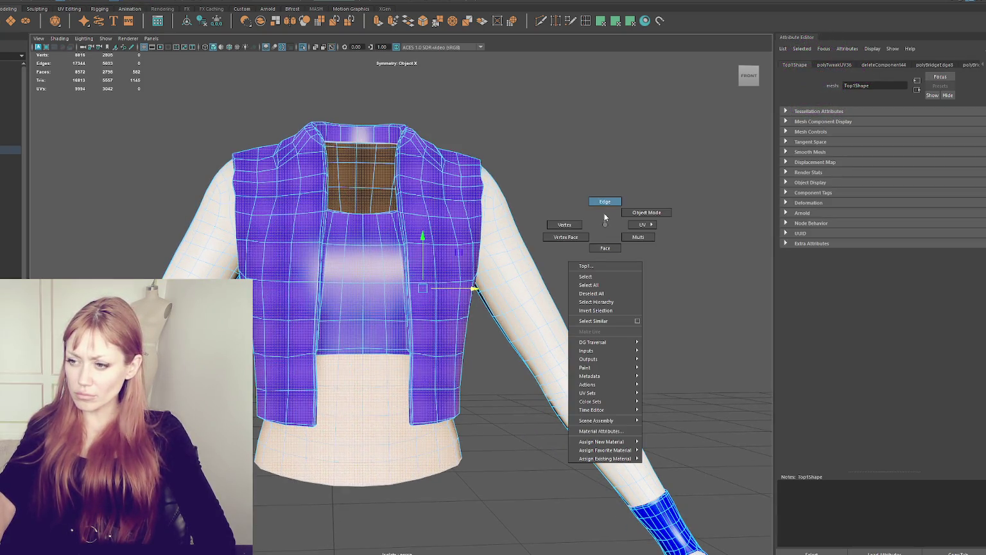
pyautogui.click(605, 203)
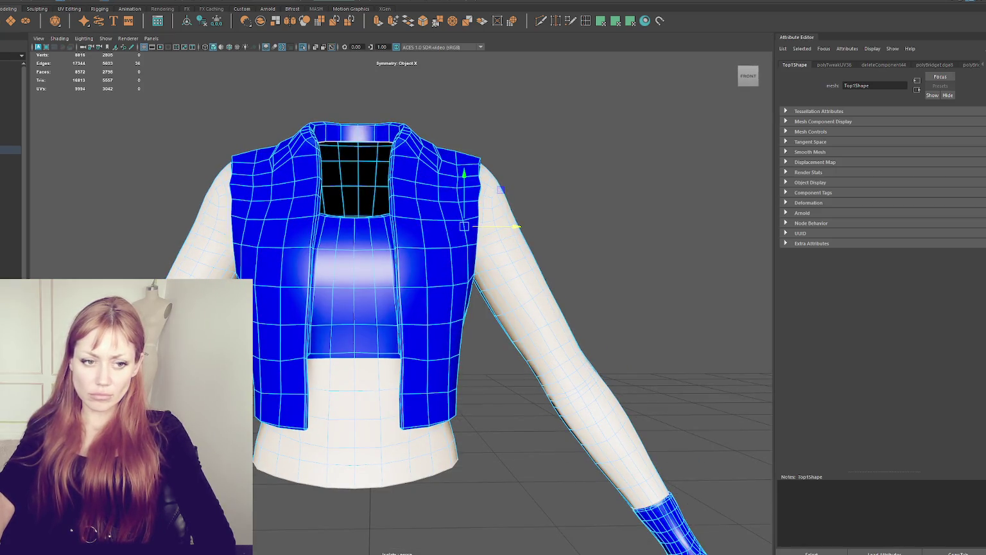
pyautogui.hotkey('ctrl', 'F11')
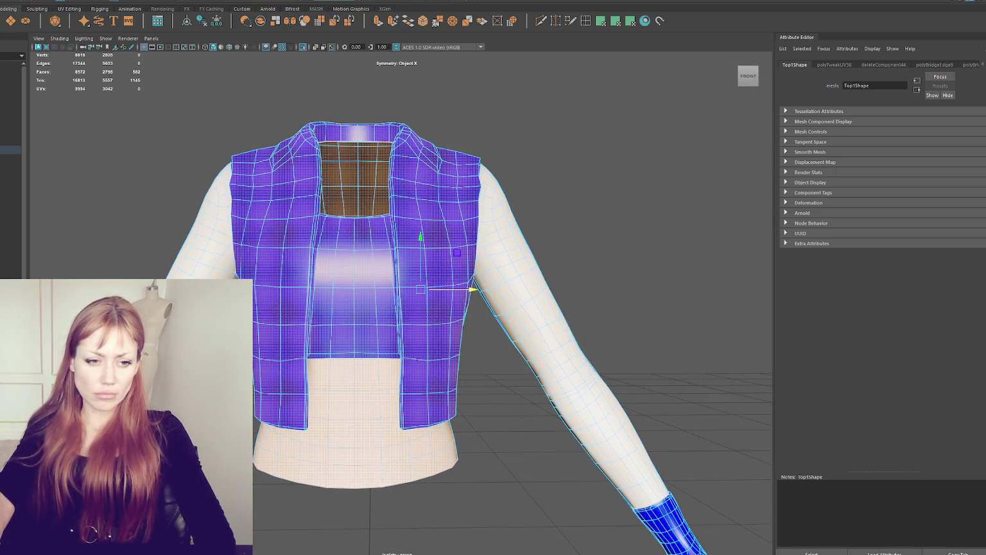
pyautogui.click(616, 20)
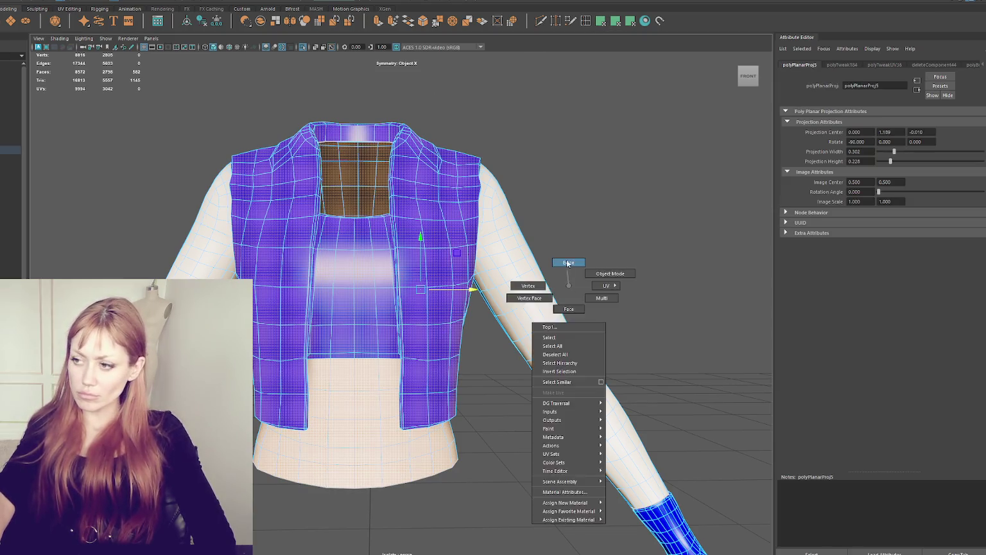
pyautogui.moveTo(568, 282); pyautogui.dragTo(422, 322, button='right')
pyautogui.press('f')
pyautogui.press('a')
pyautogui.click(341, 308)
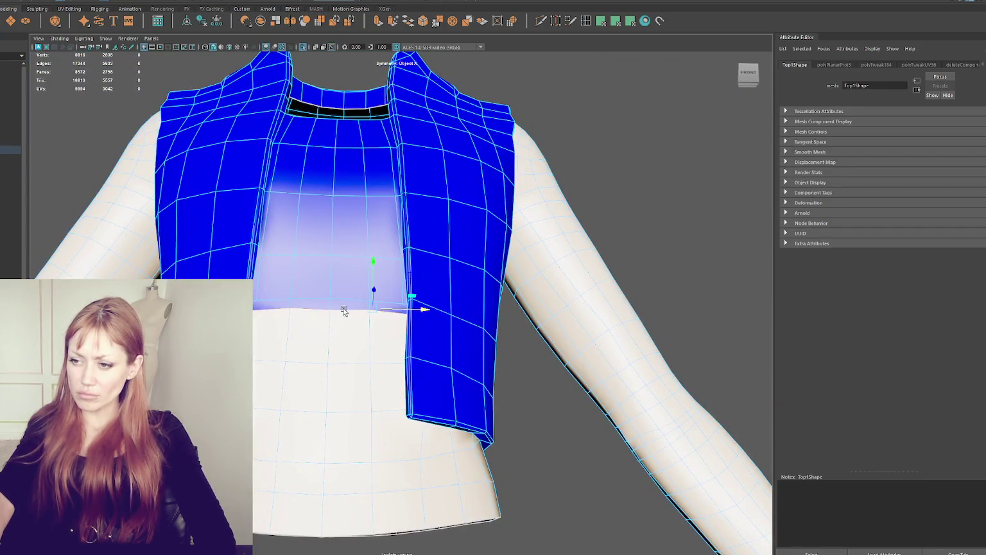
pyautogui.keyDown('alt'); pyautogui.moveTo(437, 315); pyautogui.dragTo(558, 308); pyautogui.keyUp('alt')
pyautogui.scroll(5, 650, 401)
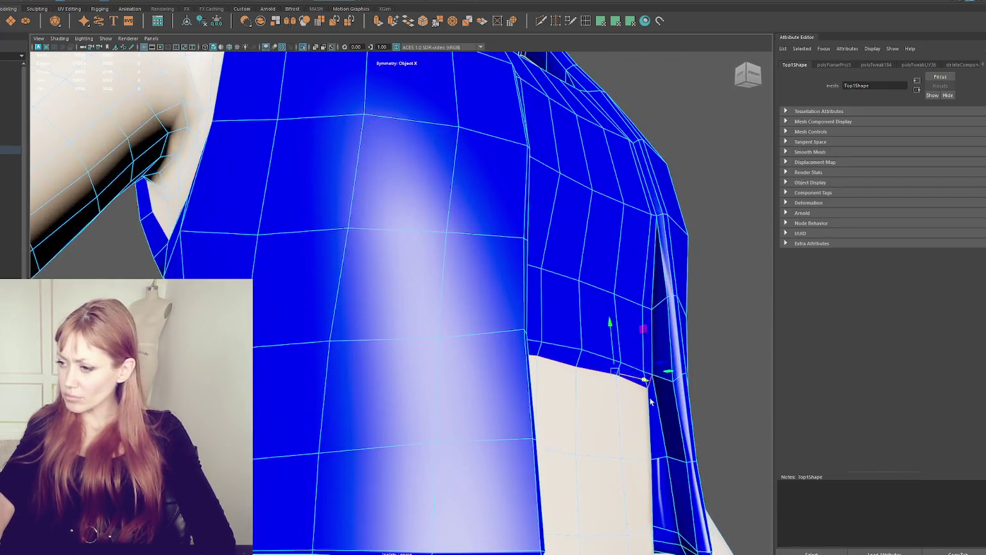
pyautogui.keyDown('alt'); pyautogui.moveTo(669, 395); pyautogui.dragTo(565, 391); pyautogui.keyUp('alt')
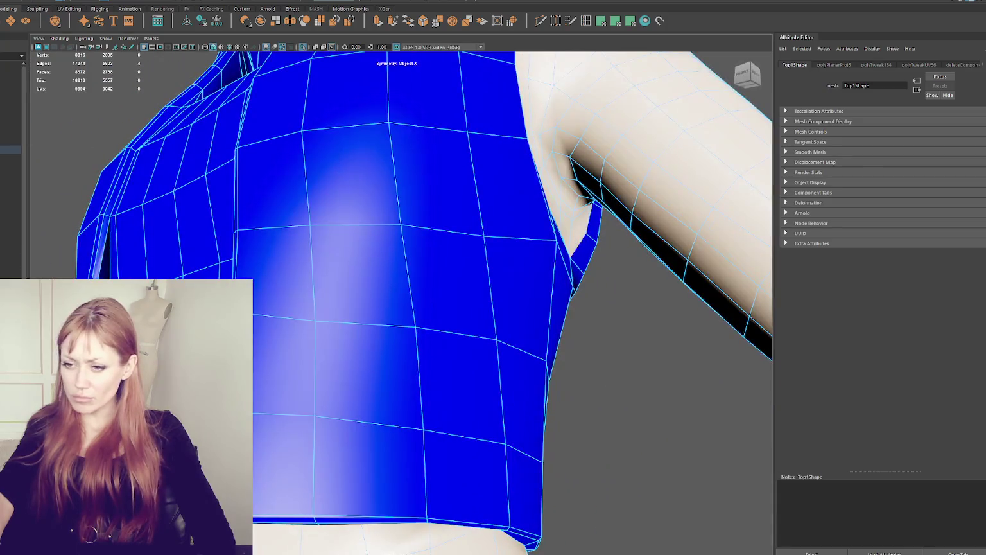
pyautogui.keyDown('alt'); pyautogui.moveTo(449, 289); pyautogui.dragTo(514, 289); pyautogui.keyUp('alt')
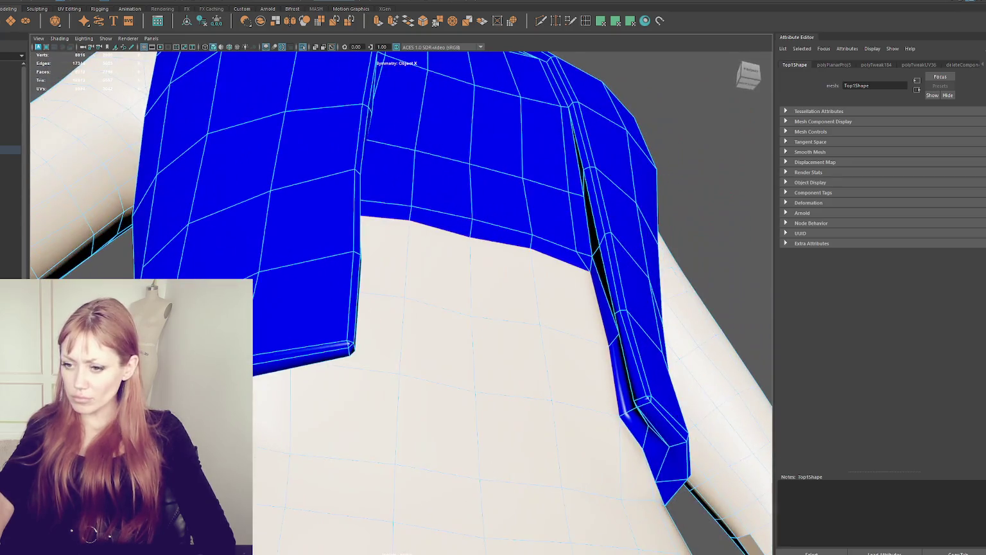
pyautogui.moveTo(449, 289)
pyautogui.keyDown('alt'); pyautogui.mouseDown()
pyautogui.moveTo(546, 292)
pyautogui.moveTo(254, 453)
pyautogui.mouseUp(); pyautogui.keyUp('alt')
pyautogui.moveTo(414, 375)
pyautogui.keyDown('alt'); pyautogui.mouseDown()
pyautogui.moveTo(509, 321)
pyautogui.moveTo(407, 319)
pyautogui.moveTo(343, 269)
pyautogui.moveTo(606, 319)
pyautogui.moveTo(577, 264)
pyautogui.moveTo(309, 348)
pyautogui.mouseUp(); pyautogui.keyUp('alt')
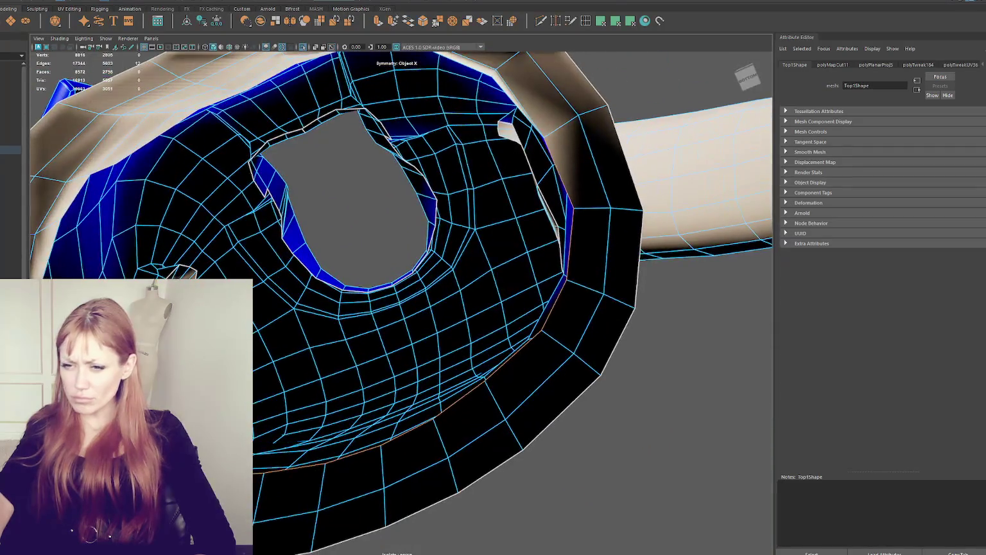
pyautogui.hotkey('ctrl', 'F11')
# Give the shirt's lower hem and front-centre faces a planar UV projection
pyautogui.press('w')
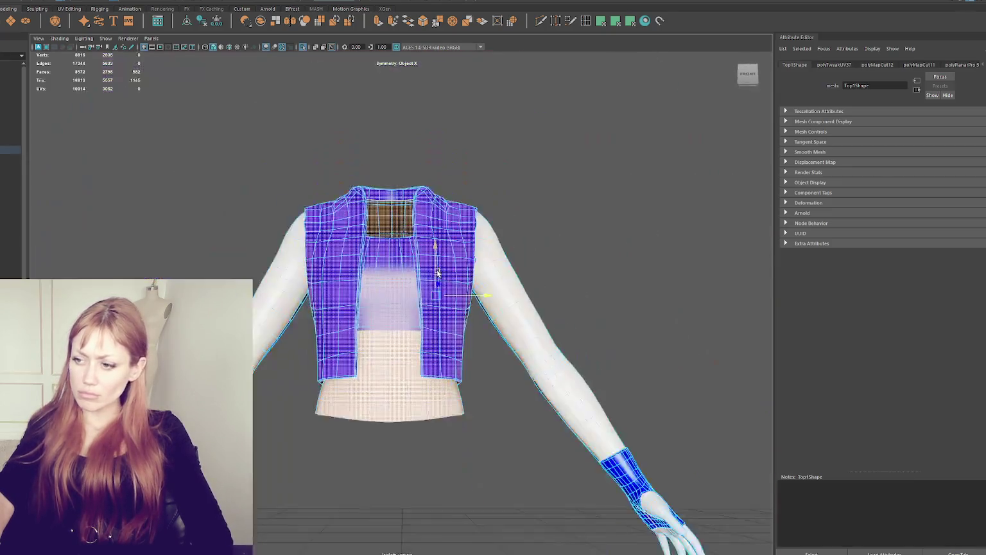
pyautogui.scroll(4, 356, 319)
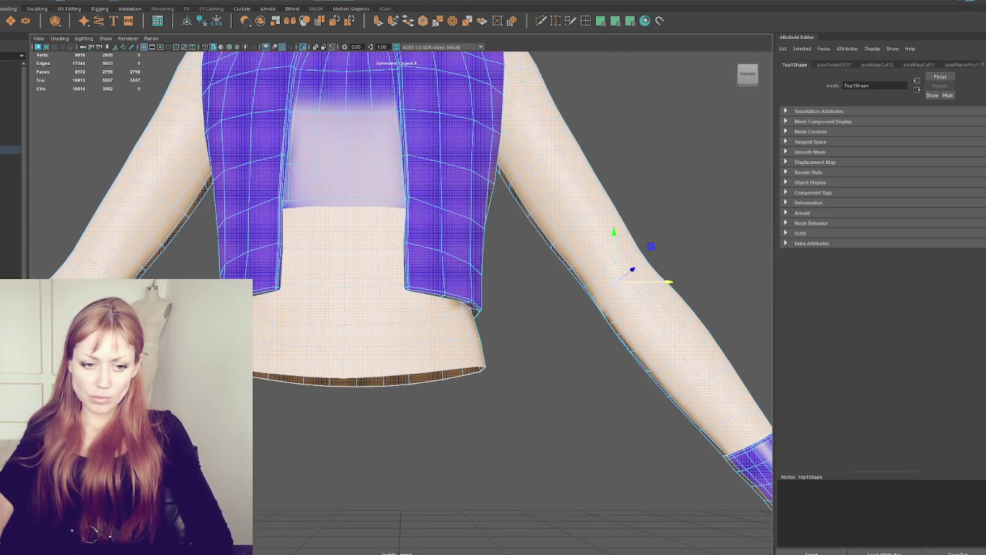
pyautogui.click(276, 324)
pyautogui.moveTo(379, 376); pyautogui.dragTo(312, 355)
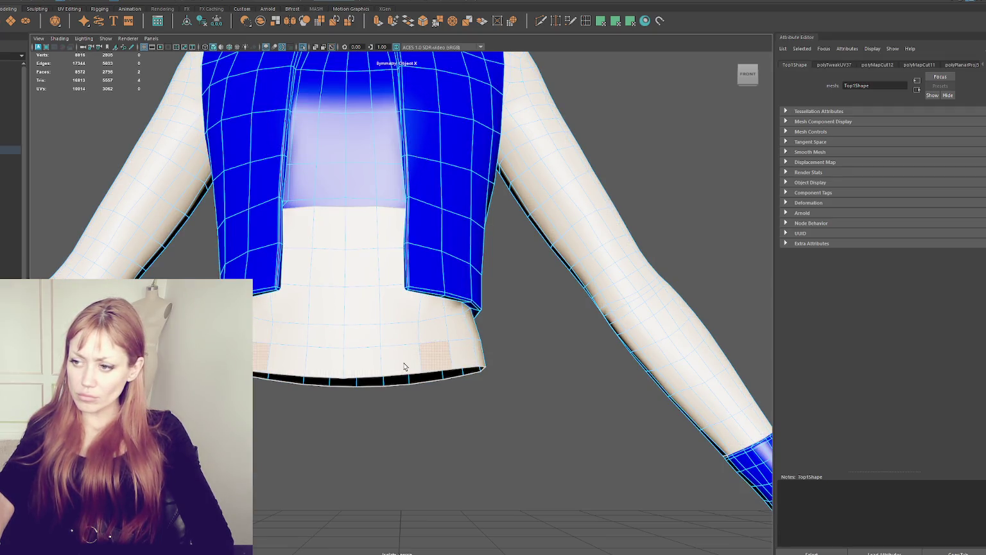
pyautogui.keyDown('shift'); pyautogui.doubleClick(448, 330); pyautogui.keyUp('shift')
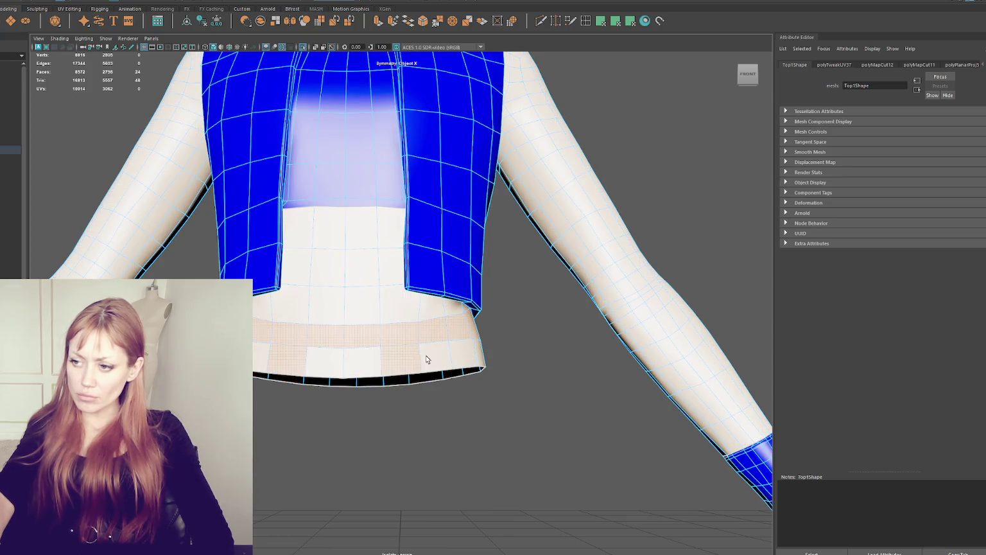
pyautogui.keyDown('shift'); pyautogui.doubleClick(413, 341); pyautogui.keyUp('shift')
pyautogui.keyDown('shift'); pyautogui.moveTo(397, 315); pyautogui.dragTo(464, 308); pyautogui.keyUp('shift')
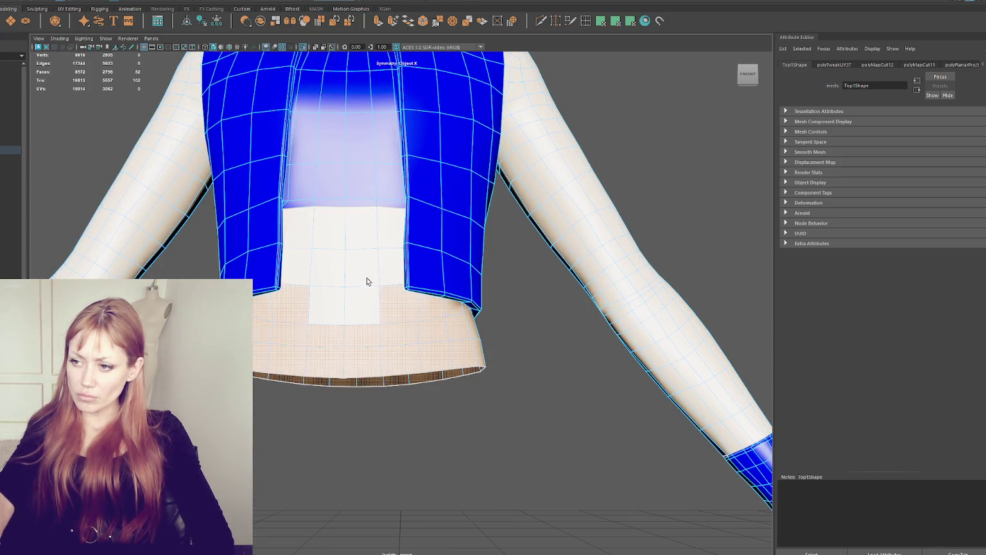
pyautogui.keyDown('shift'); pyautogui.click(330, 307); pyautogui.keyUp('shift')
pyautogui.moveTo(329, 274)
pyautogui.keyDown('shift'); pyautogui.mouseDown()
pyautogui.moveTo(302, 222)
pyautogui.moveTo(373, 272)
pyautogui.moveTo(319, 335)
pyautogui.mouseUp(); pyautogui.keyUp('shift')
pyautogui.keyDown('shift'); pyautogui.click(301, 222); pyautogui.keyUp('shift')
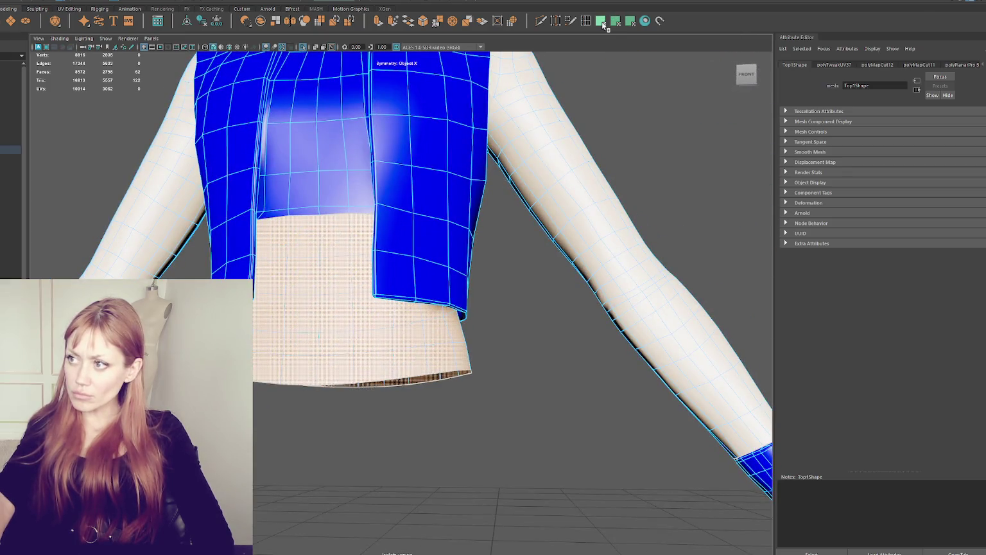
pyautogui.click(602, 22)
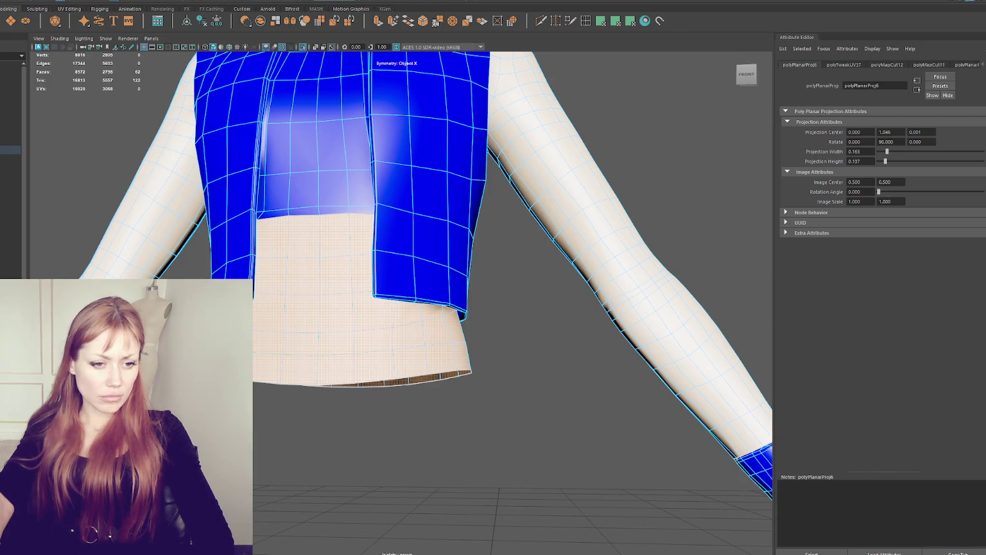
# Select the lower shirt edges and convert them to the lower panel's faces
pyautogui.press('F10')
pyautogui.doubleClick(230, 114)
pyautogui.click(358, 360)
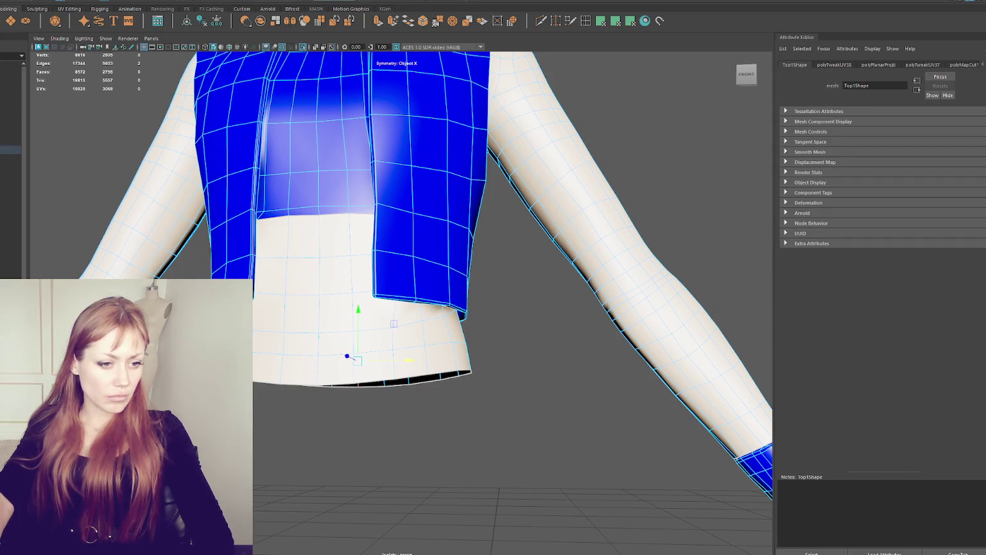
pyautogui.hotkey('ctrl', 'F11')
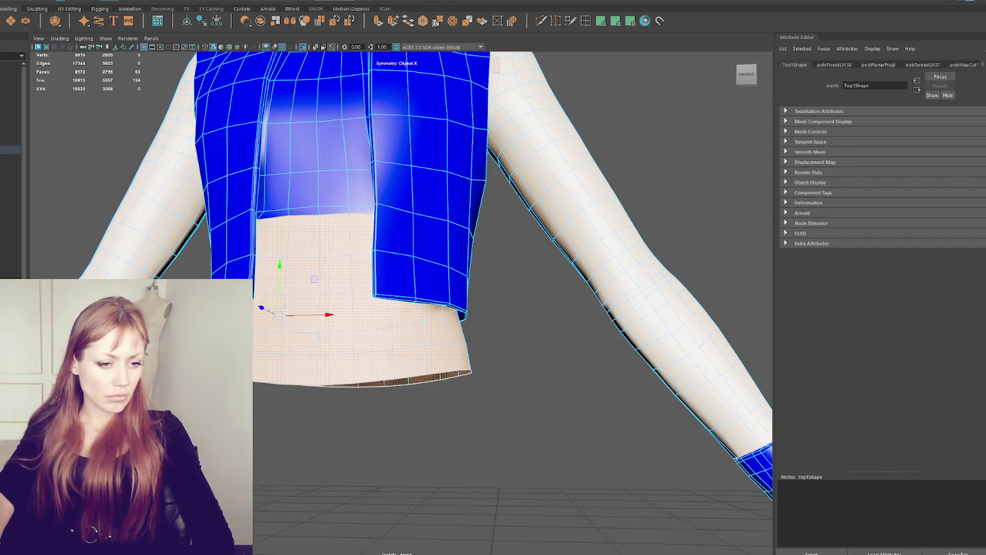
pyautogui.hotkey('ctrl', 'z')
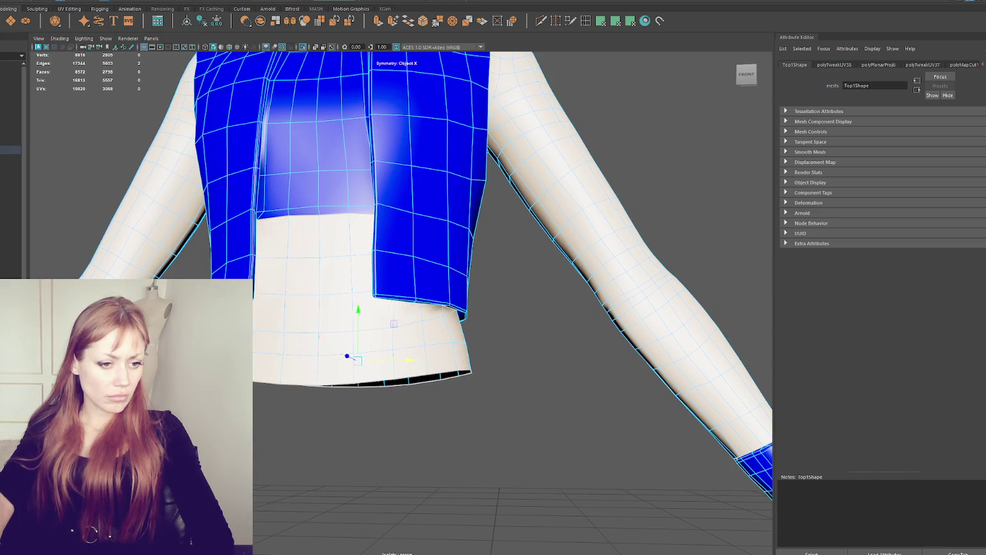
pyautogui.hotkey('ctrl', 'F11')
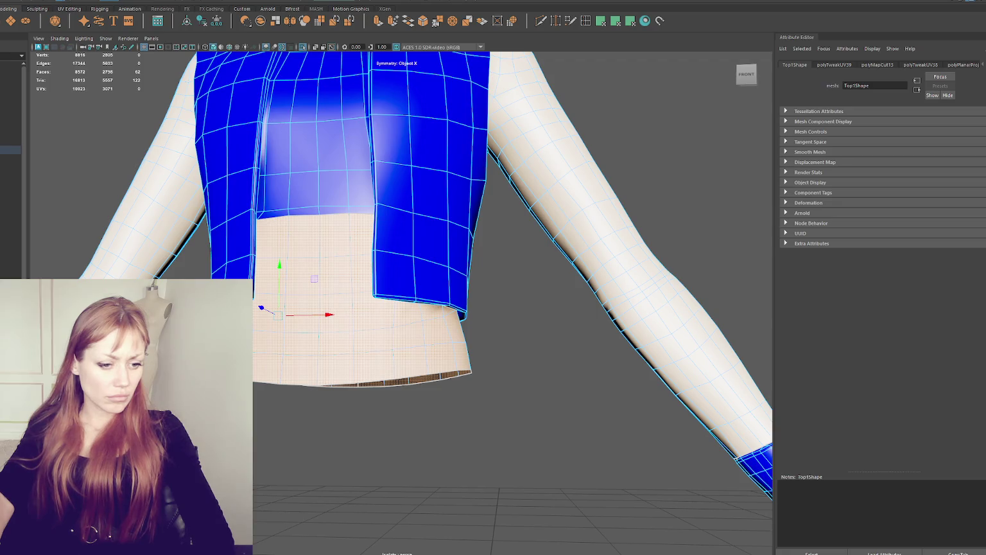
pyautogui.moveTo(163, 271)
pyautogui.keyDown('alt'); pyautogui.mouseDown()
pyautogui.moveTo(322, 256)
pyautogui.moveTo(248, 220)
pyautogui.mouseUp(); pyautogui.keyUp('alt')
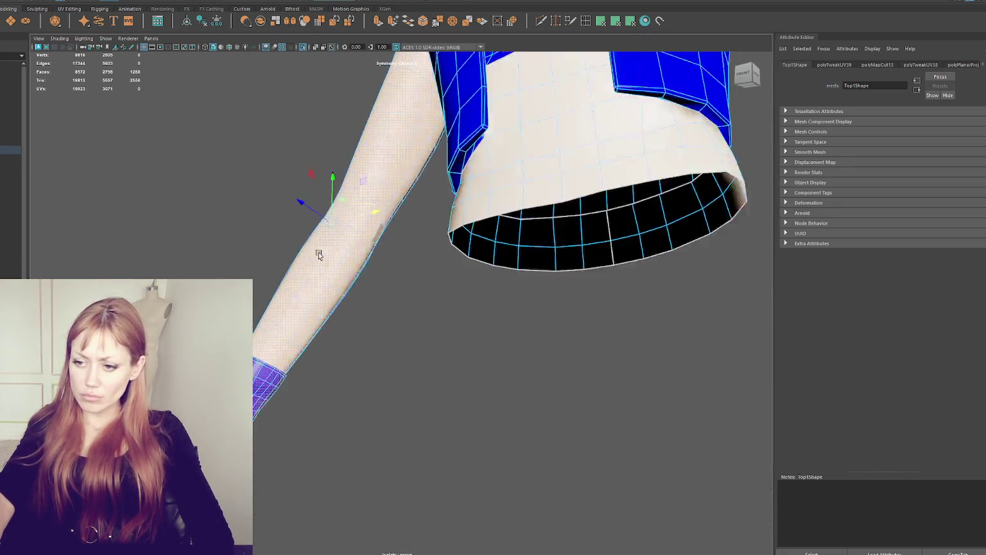
pyautogui.press('F10')
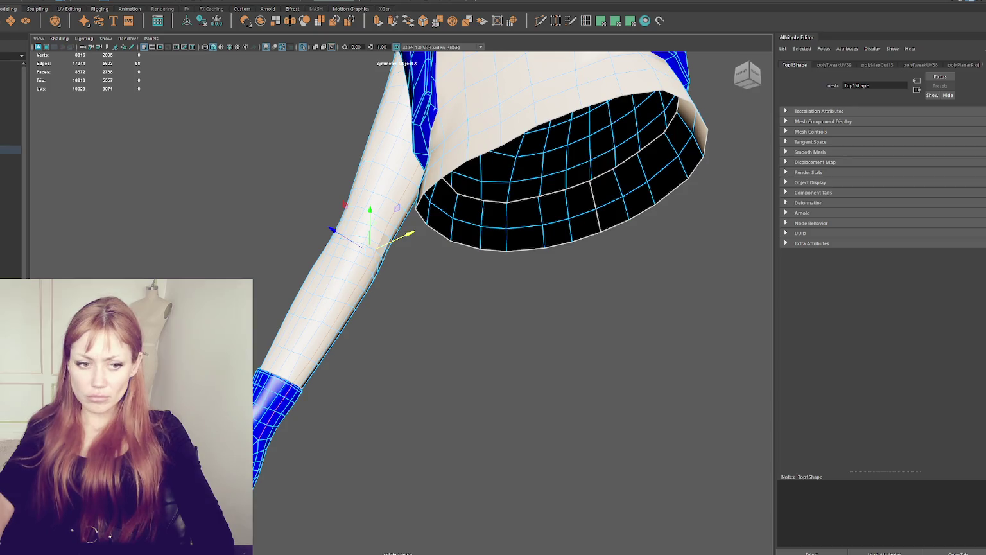
# Check the sleeve and wrist, then select all outfit faces and open their UV layout
pyautogui.keyDown('alt'); pyautogui.moveTo(370, 269); pyautogui.dragTo(292, 490); pyautogui.keyUp('alt')
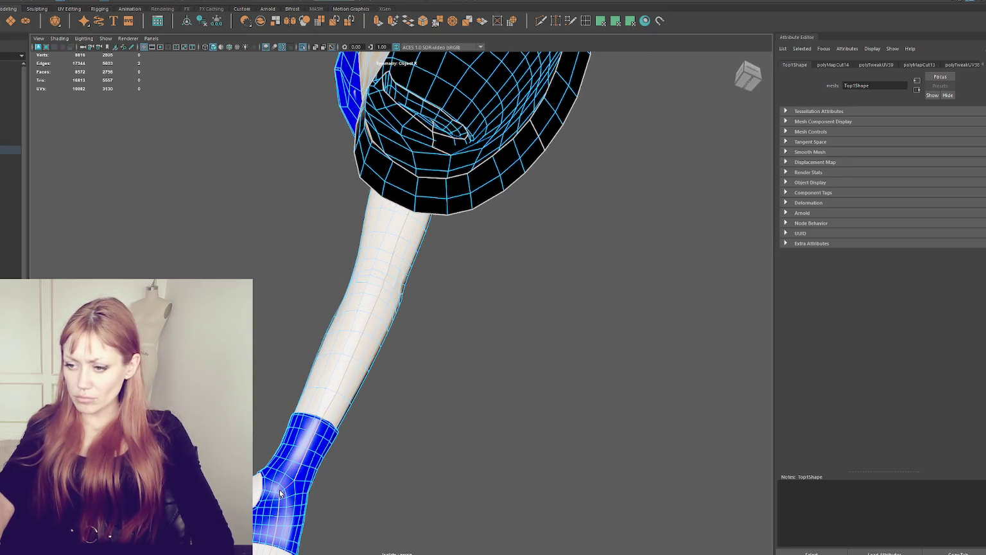
pyautogui.moveTo(281, 494)
pyautogui.keyDown('alt'); pyautogui.mouseDown()
pyautogui.moveTo(288, 398)
pyautogui.moveTo(331, 408)
pyautogui.mouseUp(); pyautogui.keyUp('alt')
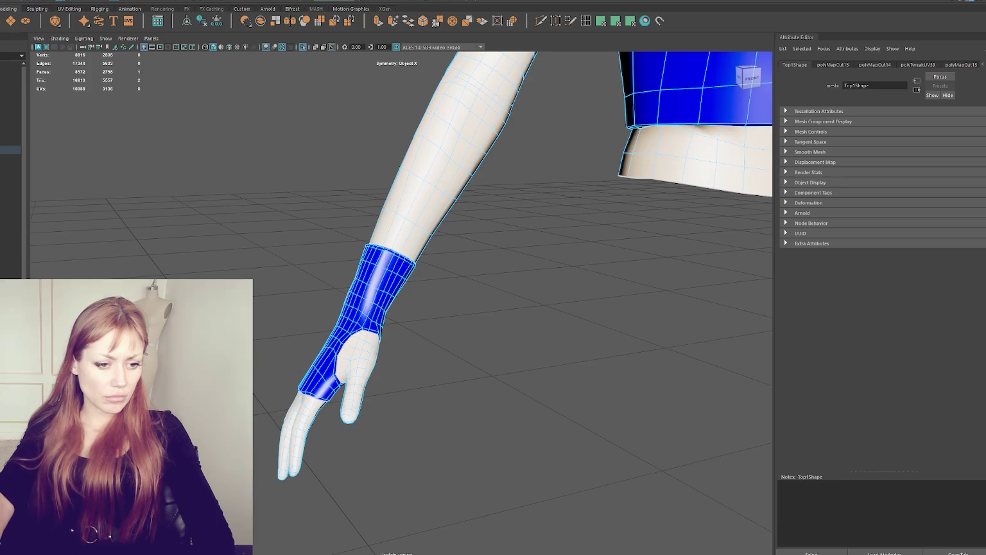
pyautogui.press('3')
pyautogui.hotkey('ctrl', 'u')
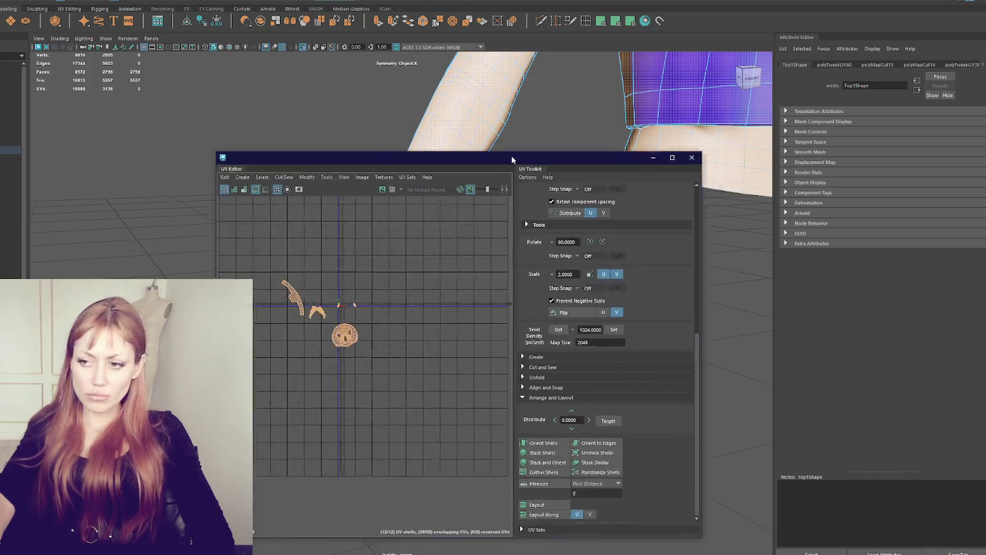
# Cut the shirt's UV shell along the edges around its lower hole
pyautogui.scroll(2, 450, 366)
pyautogui.scroll(2, 418, 356)
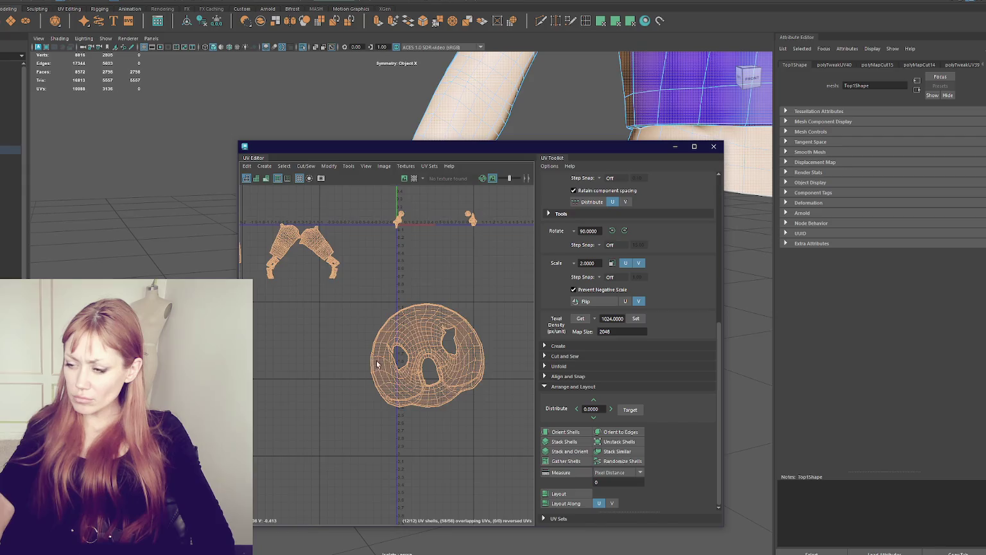
pyautogui.scroll(1, 423, 360)
pyautogui.scroll(3, 437, 371)
pyautogui.keyDown('alt'); pyautogui.moveTo(437, 370); pyautogui.dragTo(431, 353, button='middle'); pyautogui.keyUp('alt')
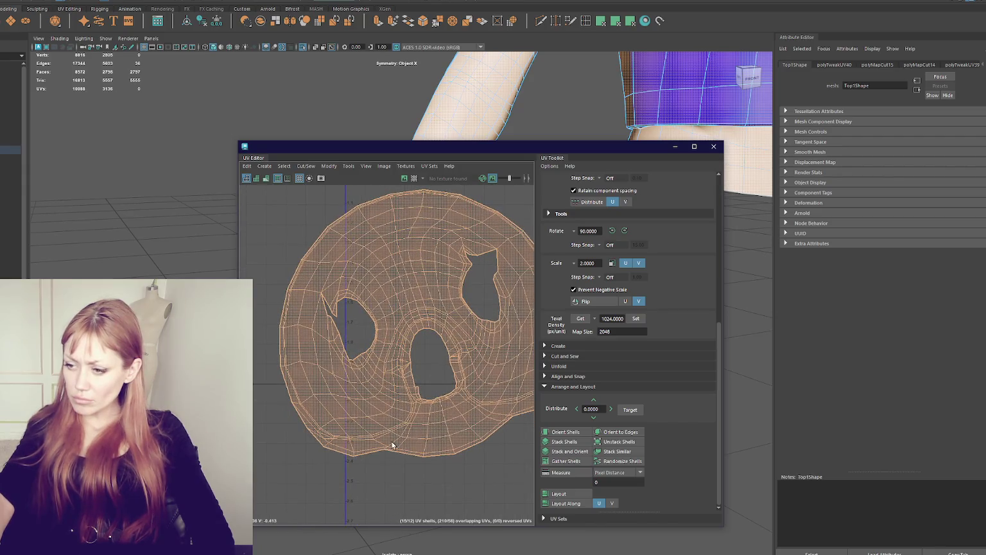
pyautogui.press('F10')
pyautogui.scroll(1, 388, 451)
pyautogui.scroll(3, 388, 453)
pyautogui.scroll(1, 395, 418)
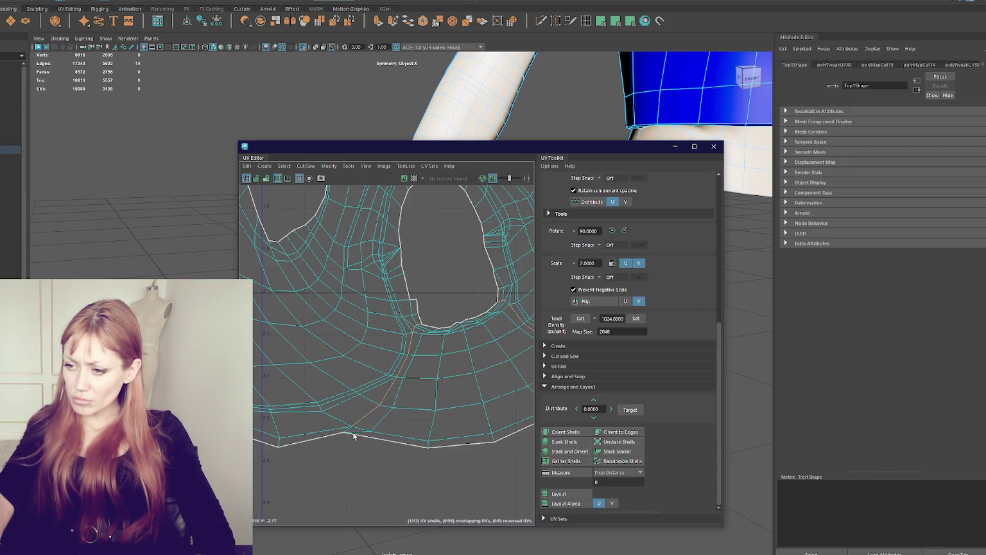
pyautogui.scroll(-2, 351, 431)
pyautogui.keyDown('alt'); pyautogui.moveTo(381, 407); pyautogui.dragTo(356, 412, button='middle'); pyautogui.keyUp('alt')
pyautogui.keyDown('shift'); pyautogui.moveTo(345, 310); pyautogui.dragTo(361, 314, button='right'); pyautogui.keyUp('shift')
# Cut the shell around the upper hole and along an edge loop on its right side
pyautogui.scroll(-2, 361, 315)
pyautogui.scroll(-2, 361, 314)
pyautogui.keyDown('shift'); pyautogui.moveTo(386, 260); pyautogui.dragTo(393, 254, button='right'); pyautogui.keyUp('shift')
pyautogui.scroll(4, 395, 251)
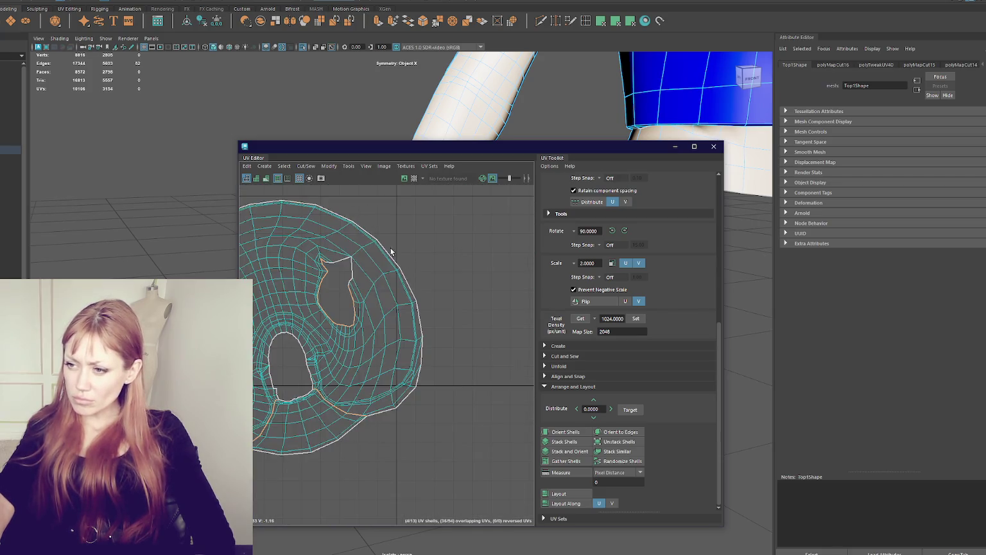
pyautogui.keyDown('alt'); pyautogui.moveTo(354, 254); pyautogui.dragTo(355, 317, button='middle'); pyautogui.keyUp('alt')
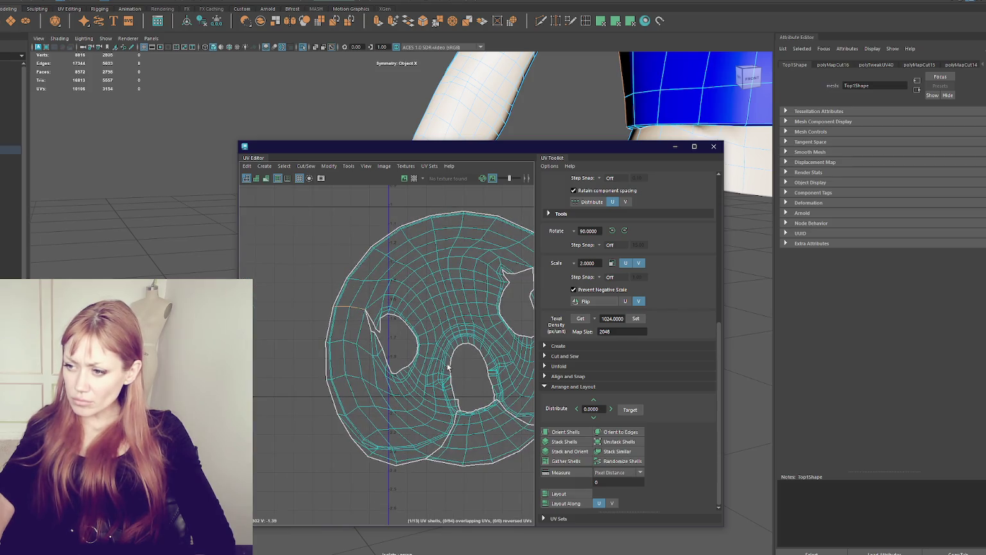
pyautogui.doubleClick(421, 356)
pyautogui.keyDown('shift'); pyautogui.moveTo(287, 269); pyautogui.dragTo(283, 255, button='right'); pyautogui.keyUp('shift')
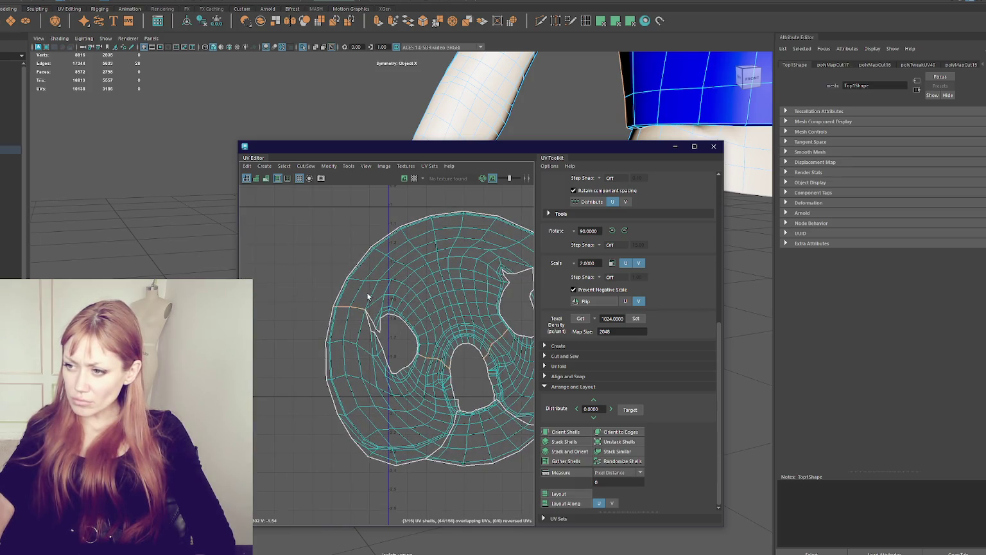
# Unfold all the UV shells
pyautogui.scroll(-4, 386, 269)
pyautogui.keyDown('alt'); pyautogui.moveTo(396, 263); pyautogui.dragTo(443, 337, button='middle'); pyautogui.keyUp('alt')
pyautogui.moveTo(288, 243); pyautogui.dragTo(475, 405)
pyautogui.keyDown('shift'); pyautogui.moveTo(465, 276); pyautogui.dragTo(342, 267, button='right'); pyautogui.keyUp('shift')
pyautogui.click(458, 466)
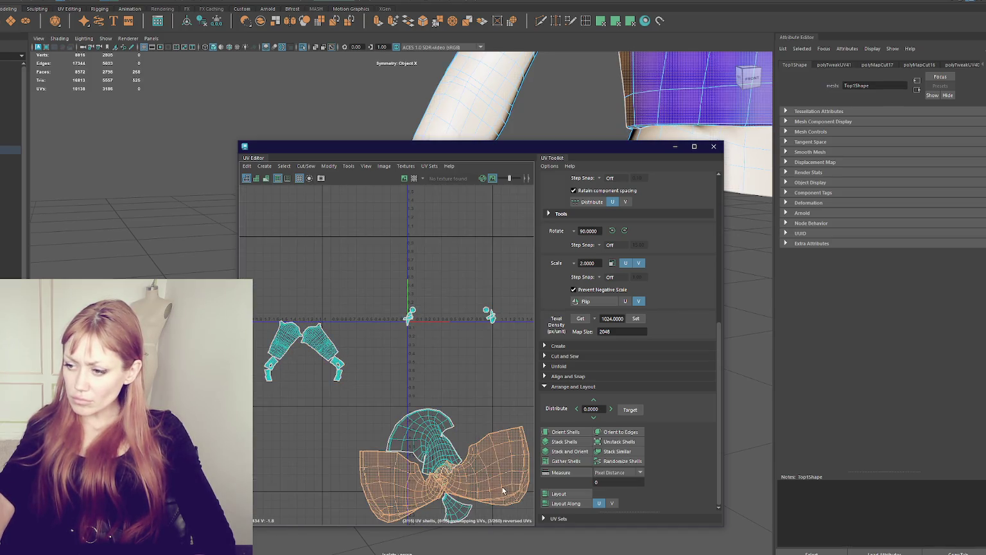
# Move the two bowtie-shaped shells lower in UV space
pyautogui.keyDown('alt'); pyautogui.moveTo(458, 466); pyautogui.dragTo(402, 352, button='middle'); pyautogui.keyUp('alt')
pyautogui.press('w')
pyautogui.moveTo(402, 351); pyautogui.dragTo(416, 450)
pyautogui.moveTo(514, 151); pyautogui.dragTo(700, 114)
pyautogui.keyDown('alt'); pyautogui.moveTo(329, 217); pyautogui.dragTo(127, 263); pyautogui.keyUp('alt')
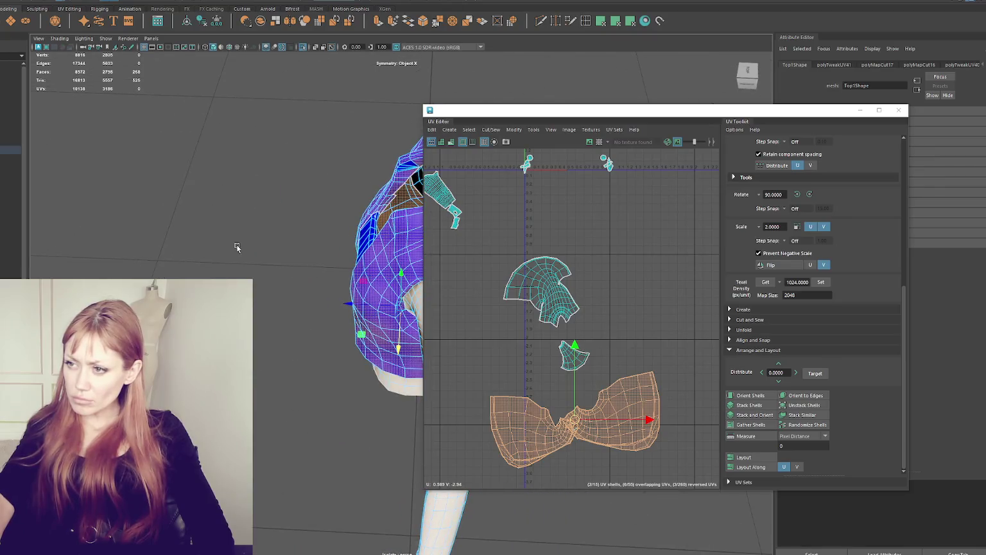
# Planar-project the inner collar faces and move the new shell up in UV space
pyautogui.keyDown('alt'); pyautogui.moveTo(205, 258); pyautogui.dragTo(280, 329); pyautogui.keyUp('alt')
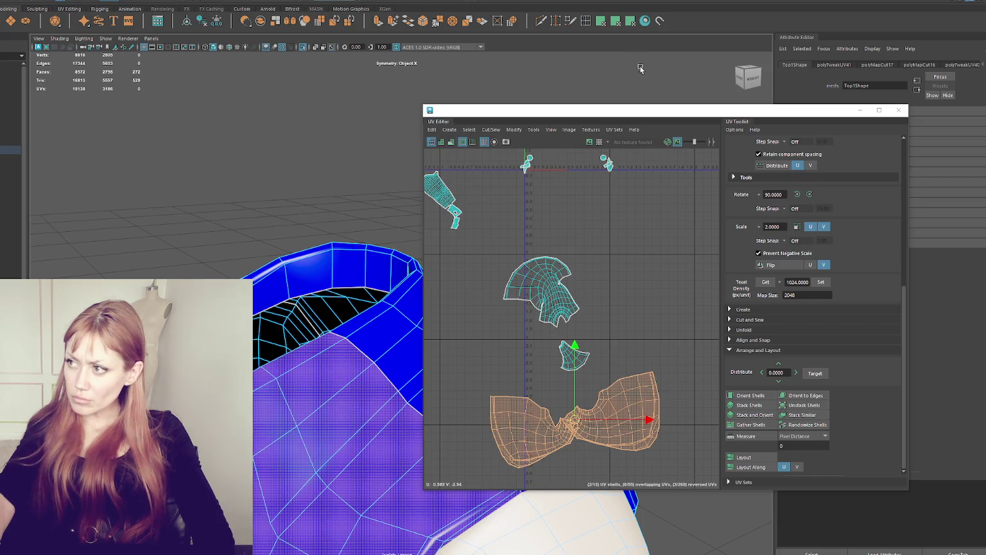
pyautogui.click(613, 25)
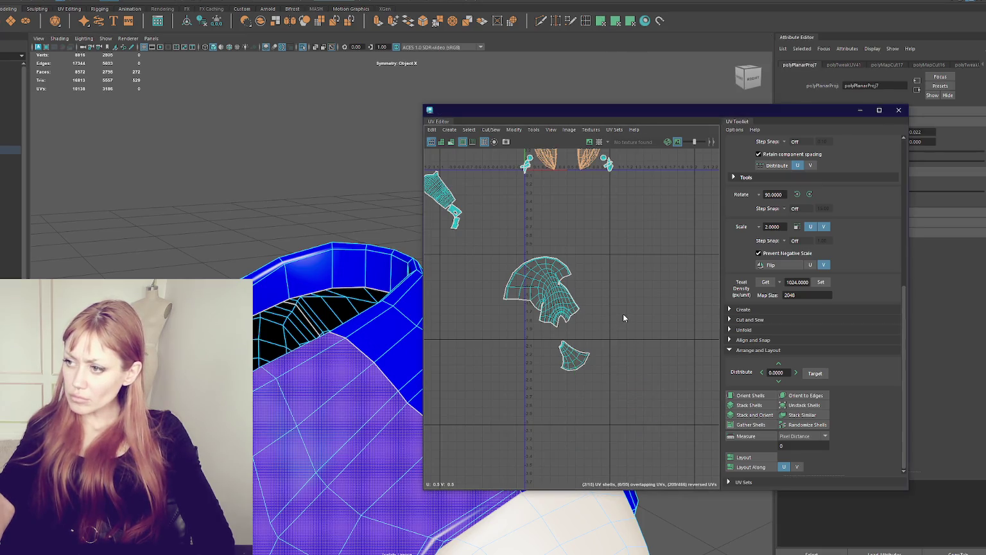
pyautogui.scroll(-2, 543, 248)
pyautogui.moveTo(544, 248); pyautogui.dragTo(542, 221)
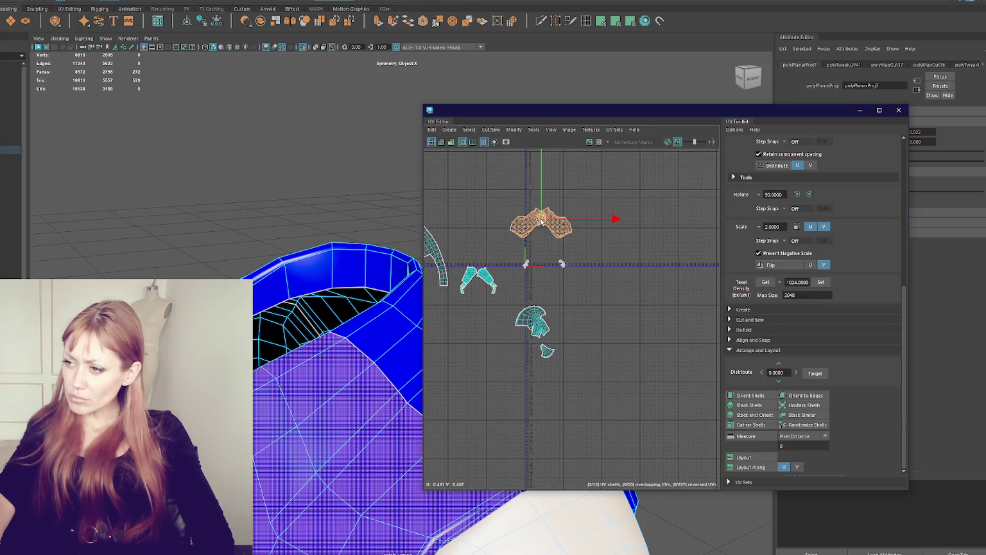
# Select the small shells at U=0 and U=1 and frame them
pyautogui.click(543, 331)
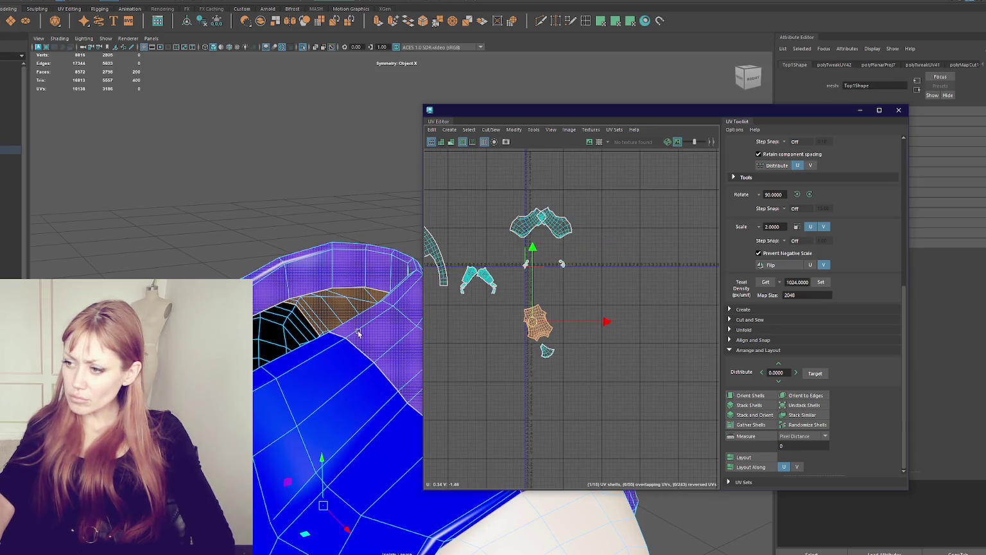
pyautogui.keyDown('alt'); pyautogui.moveTo(375, 468); pyautogui.dragTo(251, 223); pyautogui.keyUp('alt')
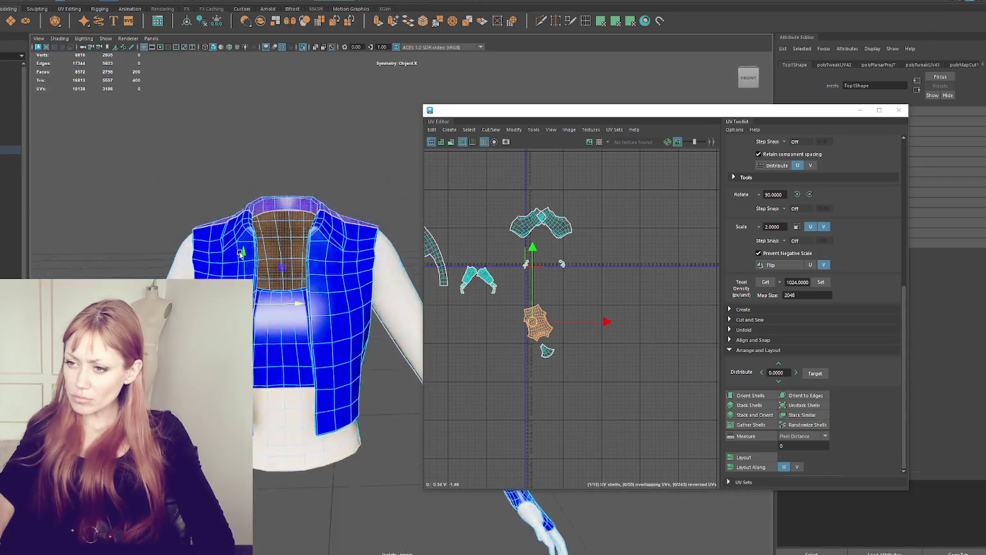
pyautogui.click(547, 352)
pyautogui.scroll(3, 534, 271)
pyautogui.moveTo(565, 237); pyautogui.dragTo(604, 269)
pyautogui.press('f')
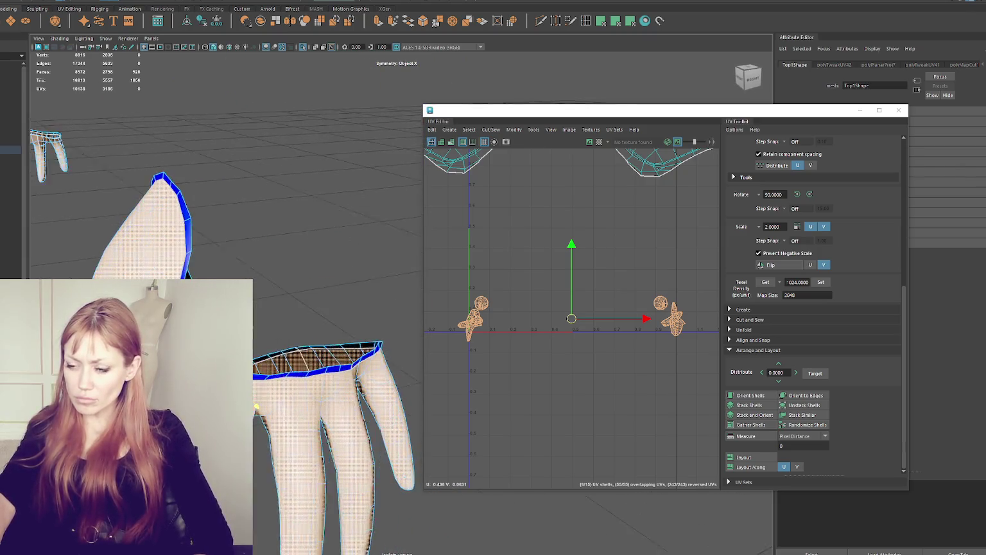
# Select the two glove UV shells and hide the sleeve to expose the gloves
pyautogui.rightClick(276, 225)
pyautogui.click(261, 293)
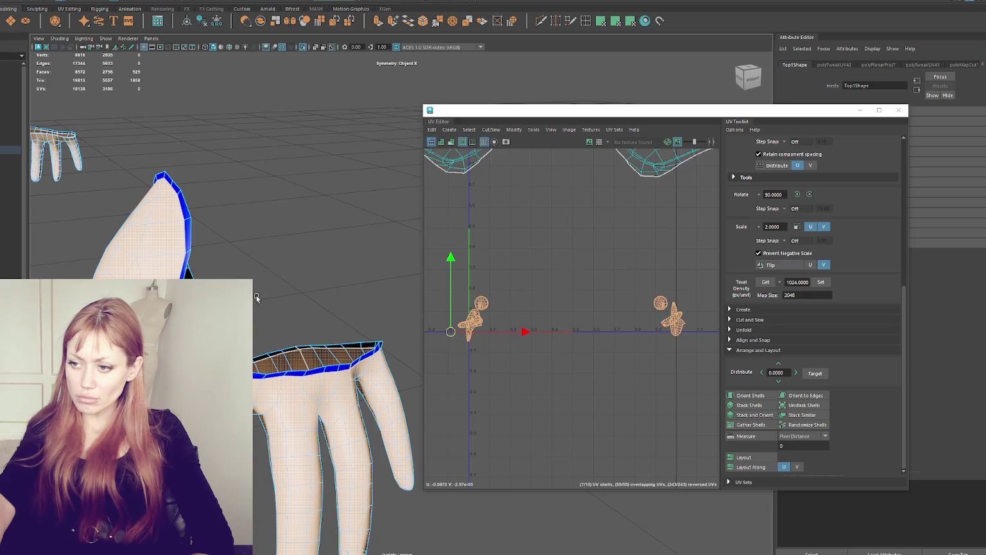
pyautogui.click(305, 242)
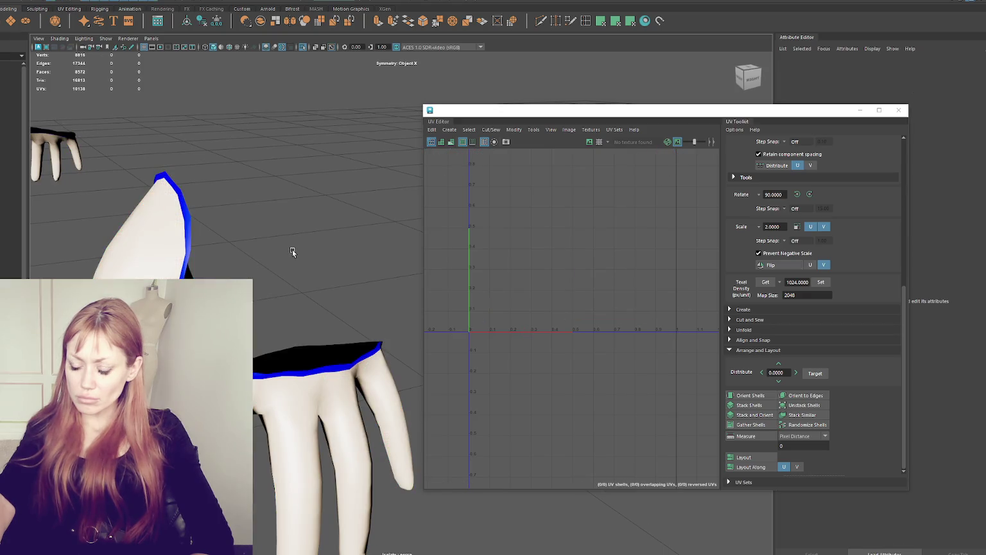
pyautogui.scroll(5, 288, 257)
pyautogui.click(302, 308)
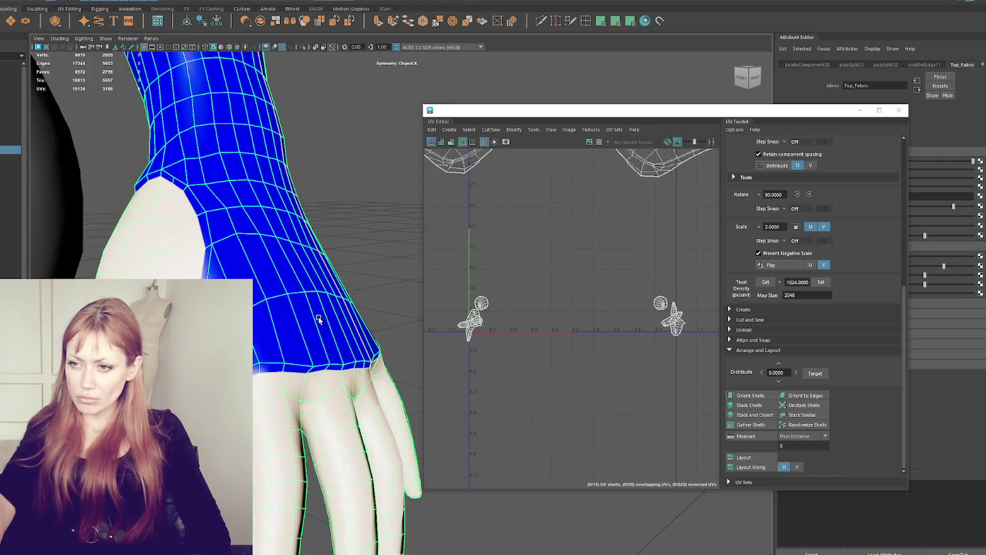
pyautogui.moveTo(319, 319); pyautogui.dragTo(375, 231, button='right')
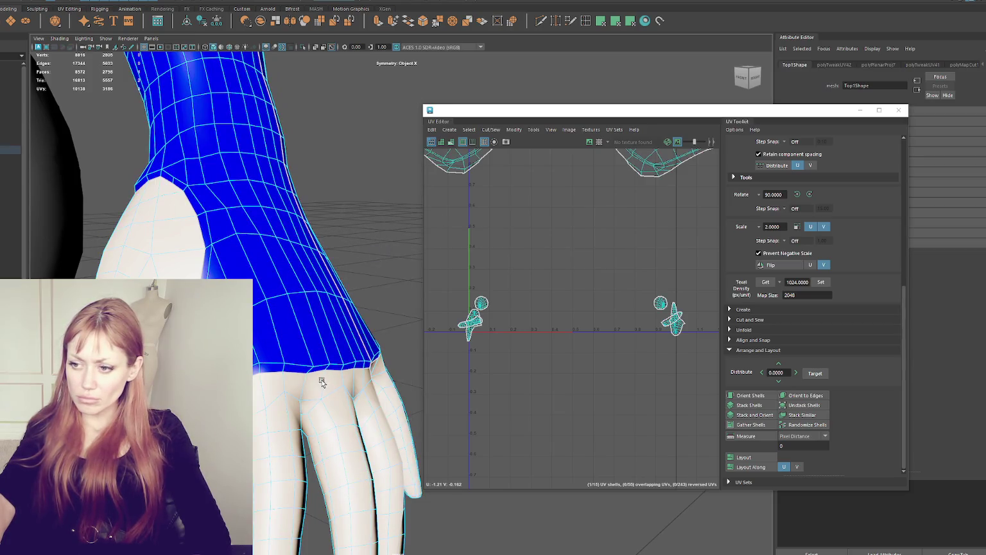
pyautogui.moveTo(458, 282); pyautogui.dragTo(779, 404)
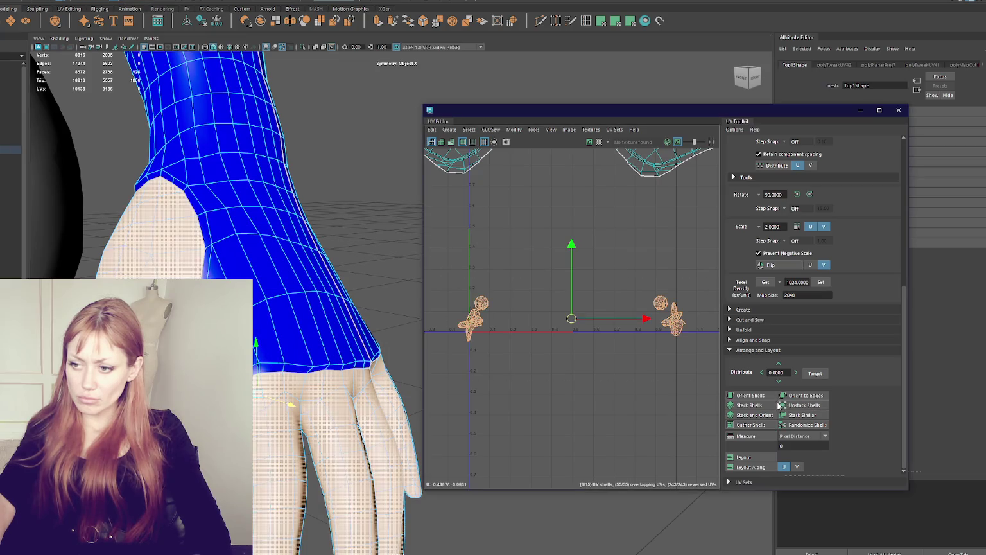
pyautogui.hotkey('ctrl', 'h')
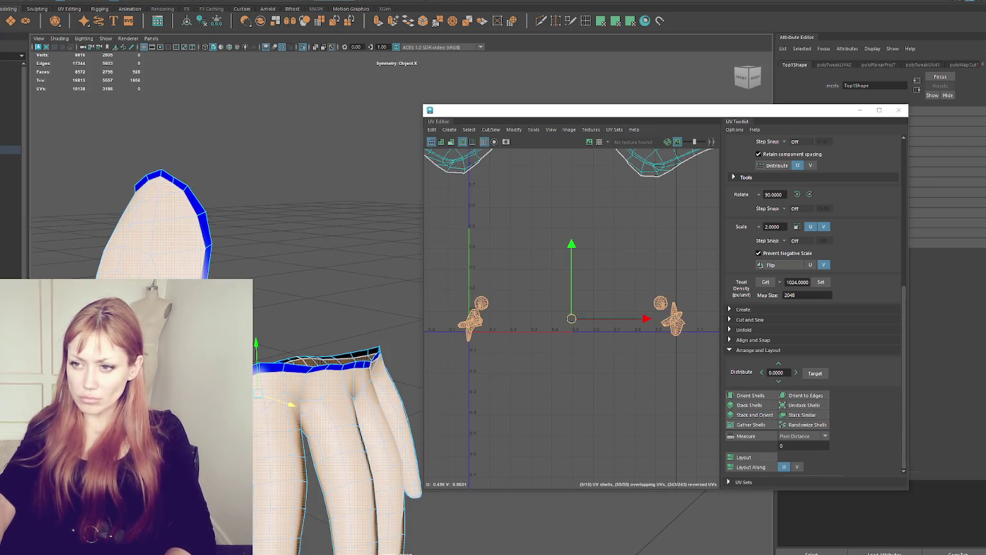
# Sew the UV edges of both selected gloves together
pyautogui.moveTo(193, 193)
pyautogui.keyDown('alt'); pyautogui.mouseDown()
pyautogui.moveTo(232, 186)
pyautogui.moveTo(237, 215)
pyautogui.mouseUp(); pyautogui.keyUp('alt')
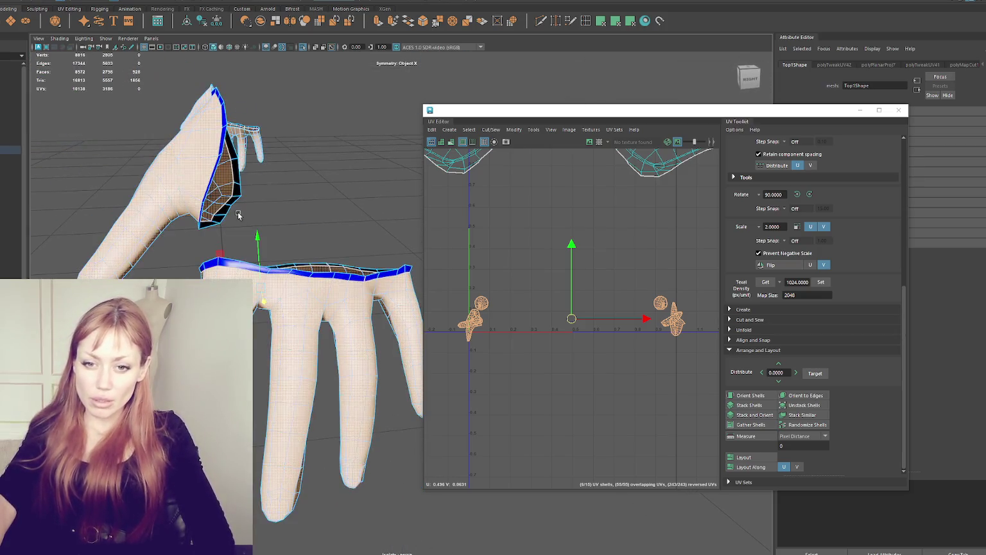
pyautogui.moveTo(257, 193); pyautogui.dragTo(289, 242, button='right')
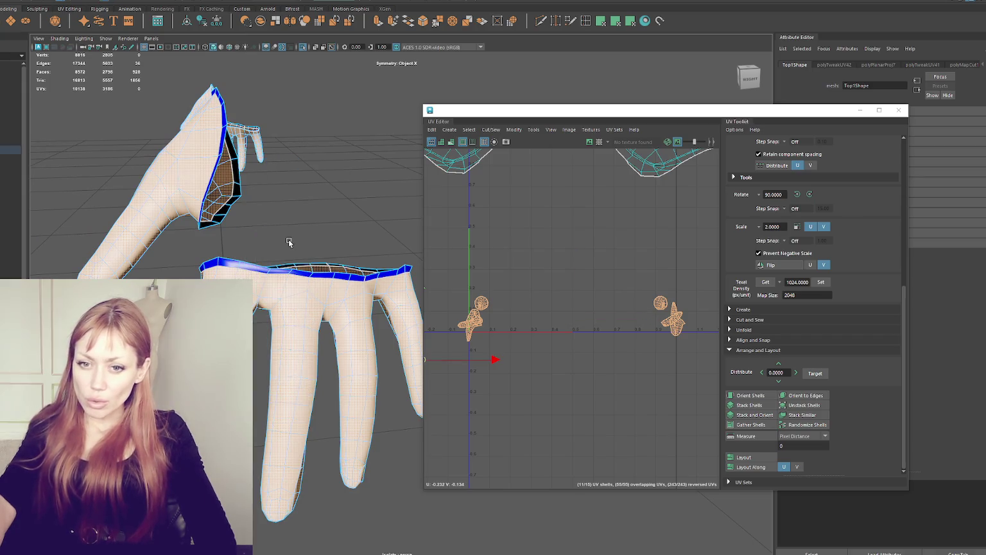
pyautogui.scroll(-5, 292, 210)
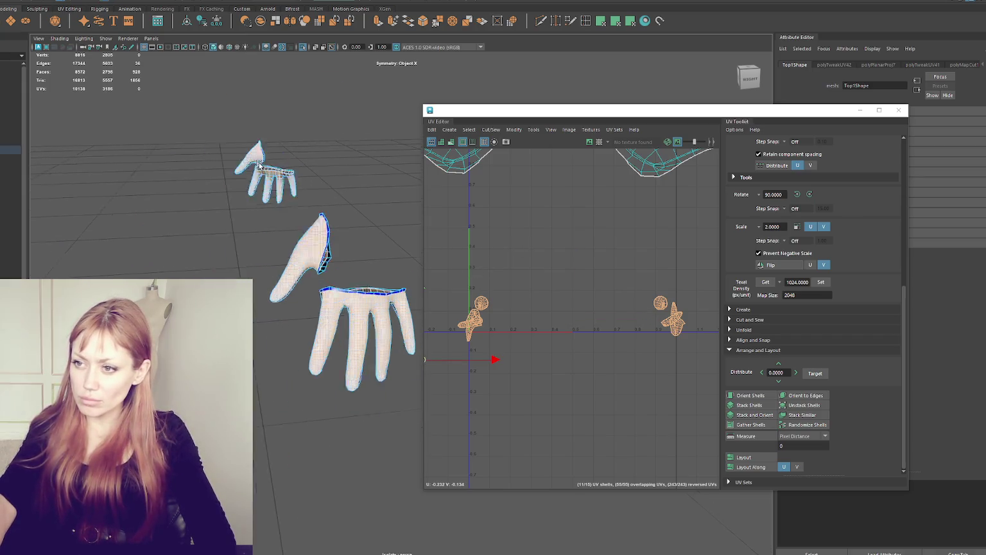
pyautogui.moveTo(167, 125); pyautogui.dragTo(451, 366)
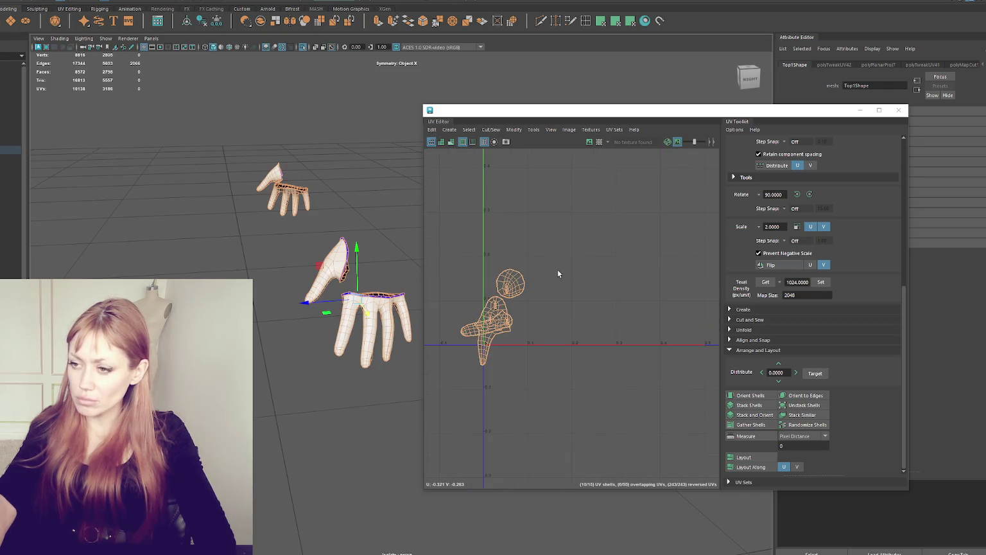
pyautogui.keyDown('shift'); pyautogui.moveTo(581, 240); pyautogui.dragTo(612, 254, button='right'); pyautogui.keyUp('shift')
# Sew the cuff edge loops and the loop joining the glove pieces to merge shells
pyautogui.scroll(5, 392, 266)
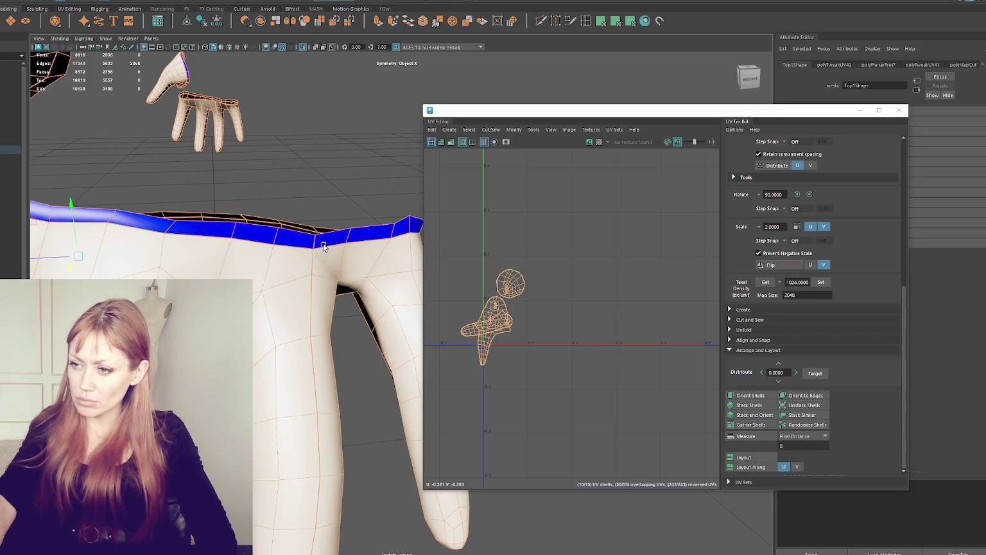
pyautogui.click(303, 248)
pyautogui.doubleClick(299, 226)
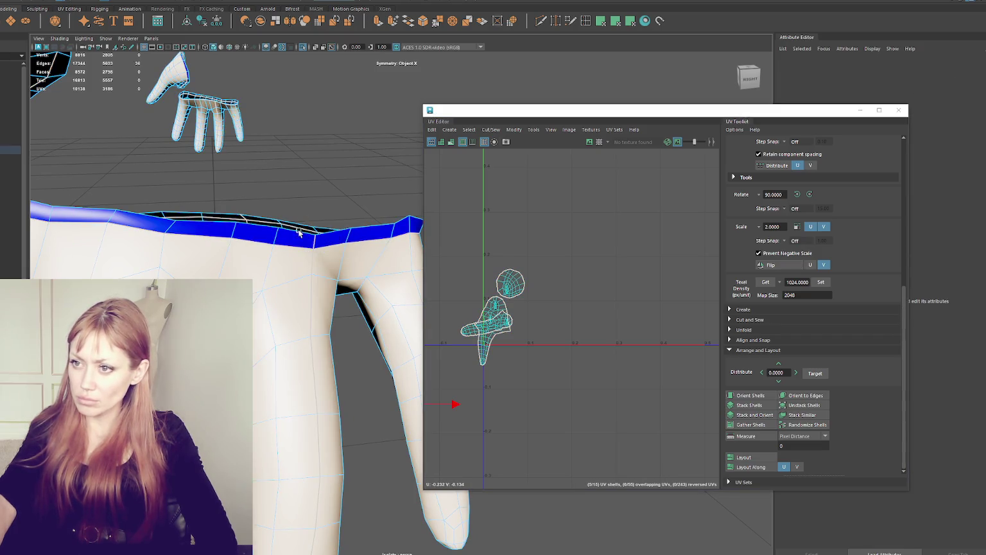
pyautogui.keyDown('shift'); pyautogui.doubleClick(296, 248); pyautogui.keyUp('shift')
pyautogui.press('f')
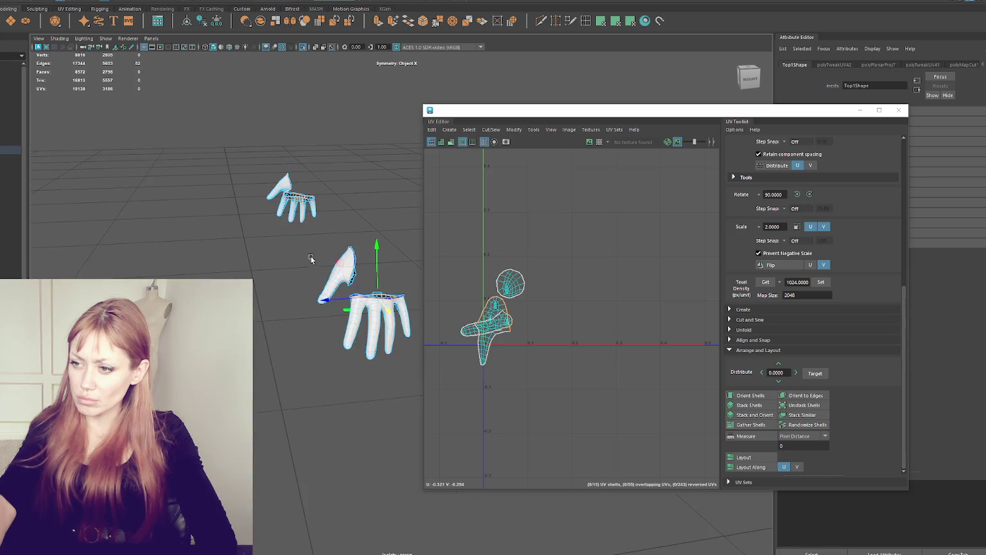
pyautogui.keyDown('shift'); pyautogui.doubleClick(223, 190); pyautogui.keyUp('shift')
pyautogui.hotkey('ctrl', 'F11')
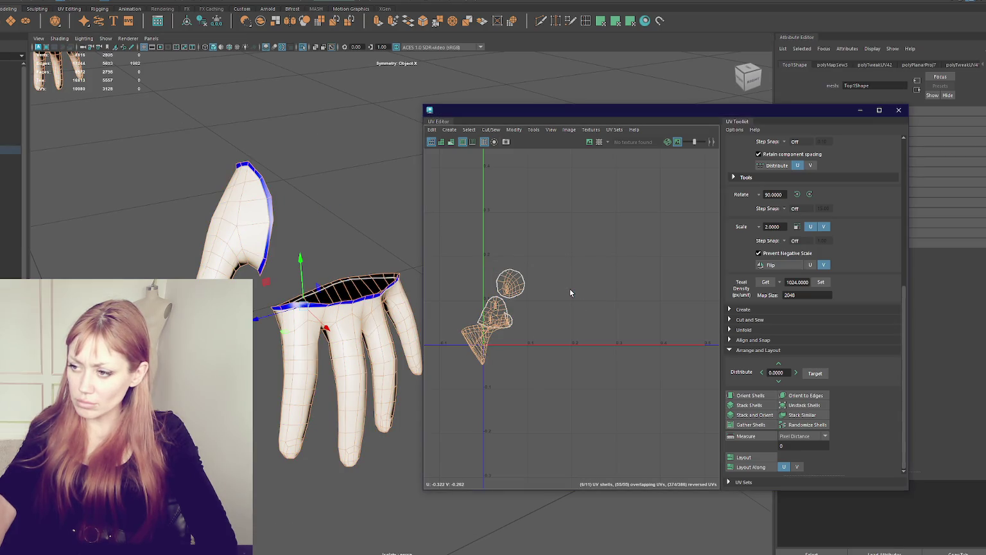
pyautogui.moveTo(557, 240); pyautogui.dragTo(557, 250, button='right')
# Marquee-select the sewn glove shells, then switch to edge selection
pyautogui.click(557, 263)
pyautogui.moveTo(558, 251); pyautogui.dragTo(470, 363)
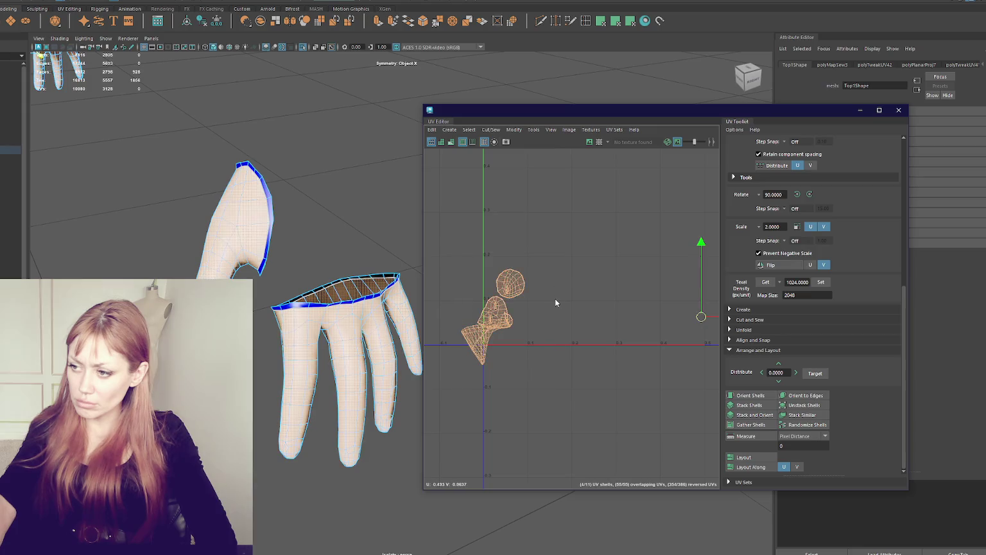
pyautogui.moveTo(482, 295); pyautogui.dragTo(473, 298, button='right')
pyautogui.scroll(-3, 473, 298)
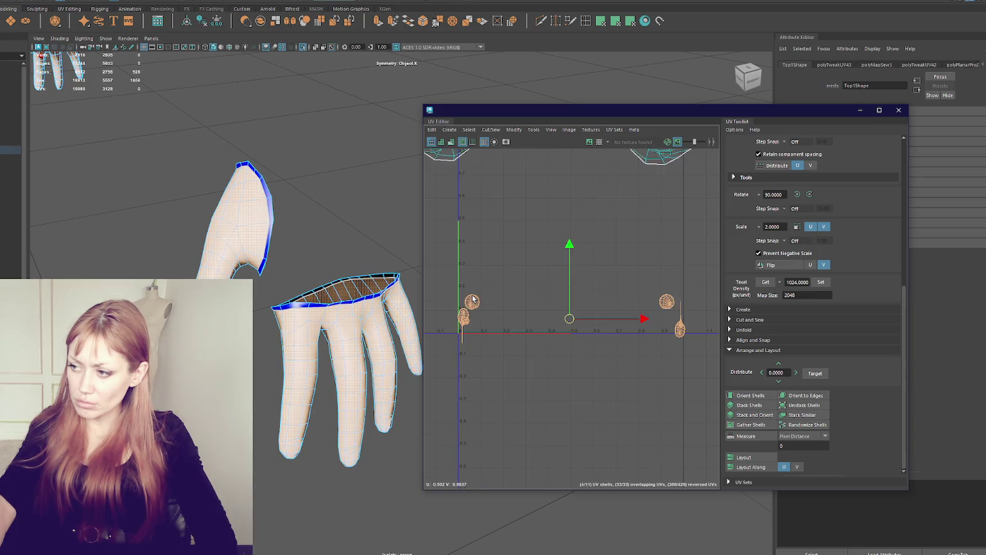
pyautogui.keyDown('alt'); pyautogui.moveTo(319, 226); pyautogui.dragTo(372, 231); pyautogui.keyUp('alt')
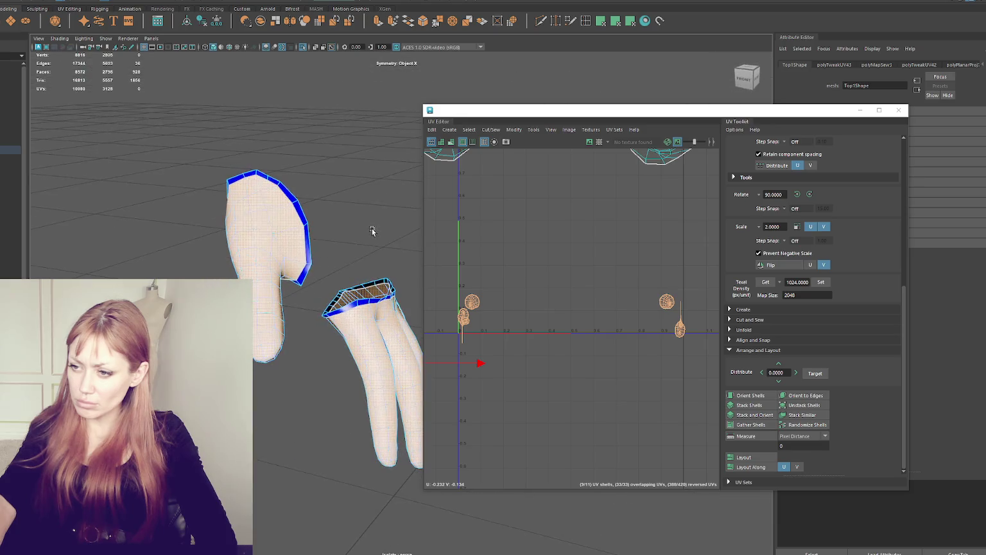
pyautogui.press('F10')
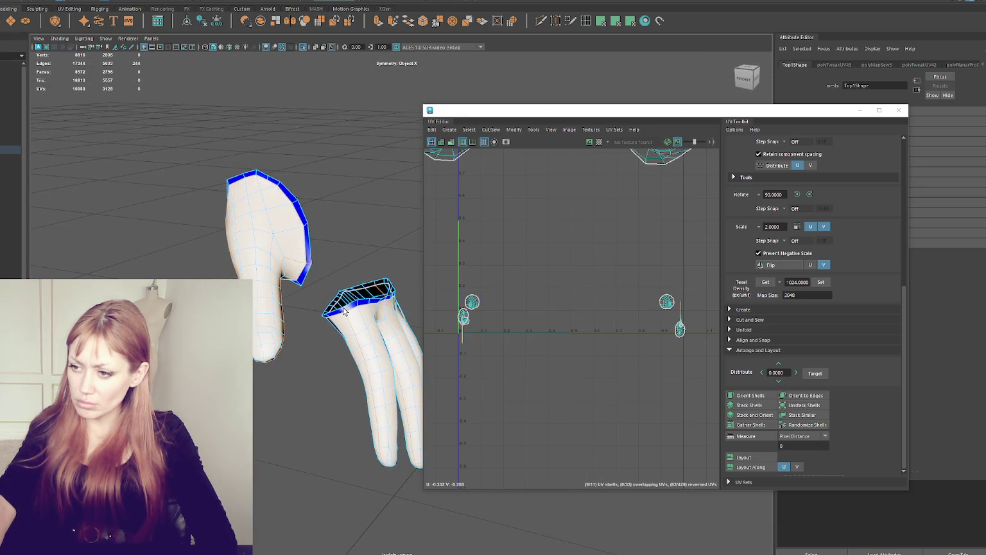
pyautogui.scroll(4, 371, 295)
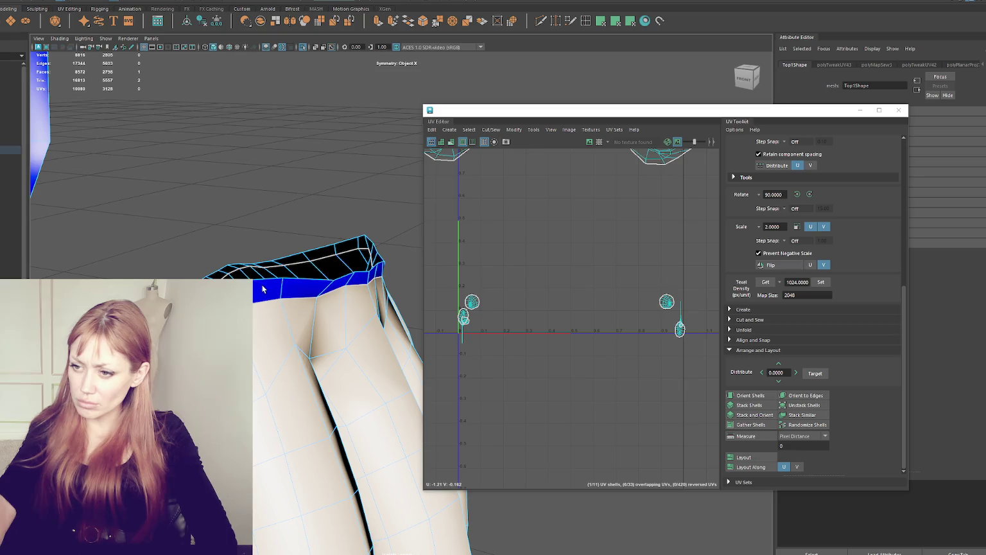
# Frame the edge loop and select the whole left UV shell of the outfit top
pyautogui.press('f')
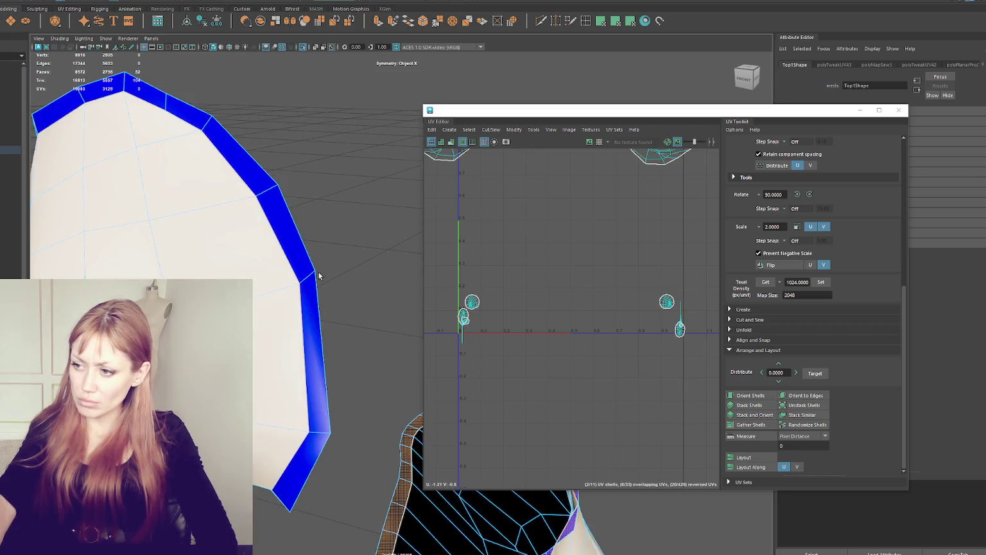
pyautogui.scroll(-3, 492, 267)
pyautogui.scroll(-3, 492, 267)
pyautogui.scroll(-2, 539, 271)
pyautogui.scroll(2, 539, 270)
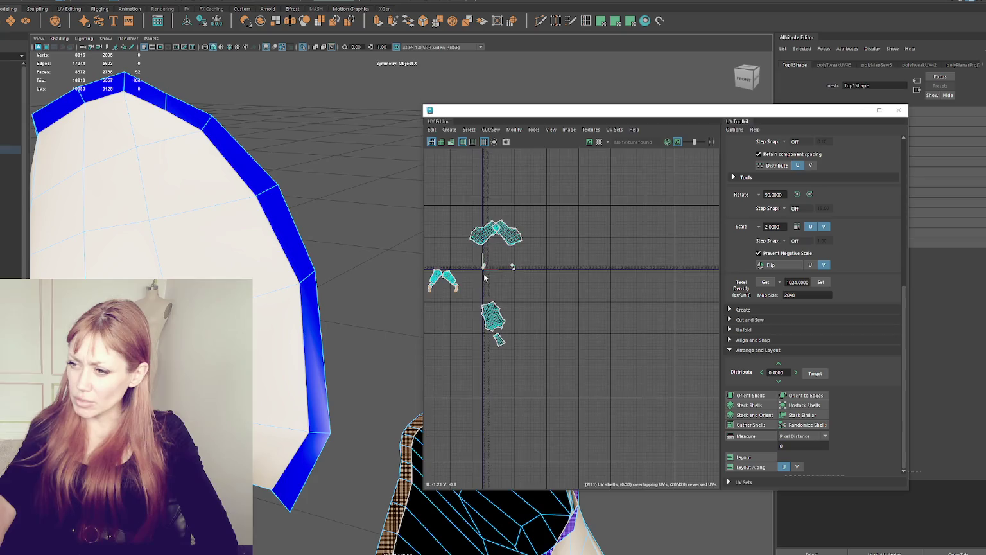
pyautogui.scroll(2, 507, 296)
pyautogui.scroll(5, 506, 296)
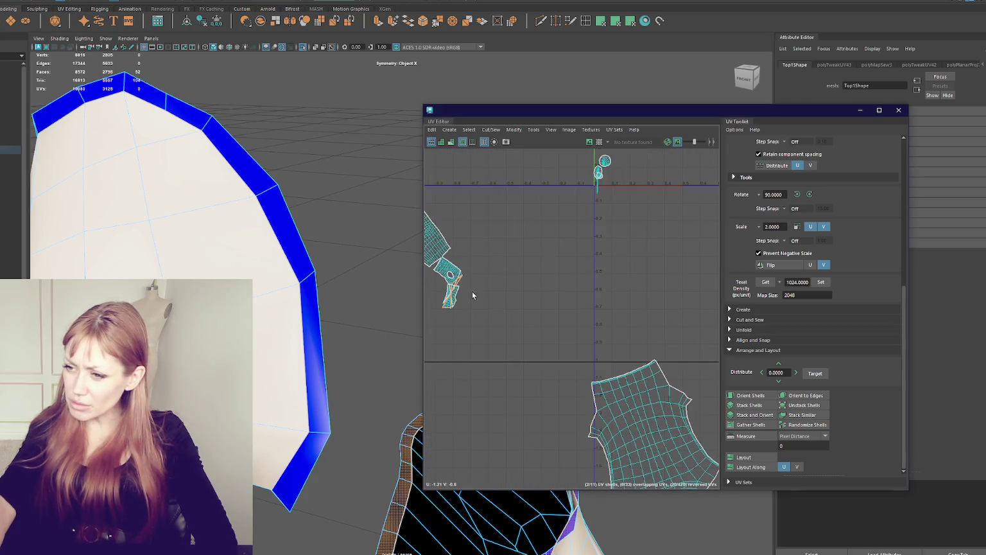
pyautogui.keyDown('alt'); pyautogui.moveTo(468, 275); pyautogui.dragTo(505, 284, button='middle'); pyautogui.keyUp('alt')
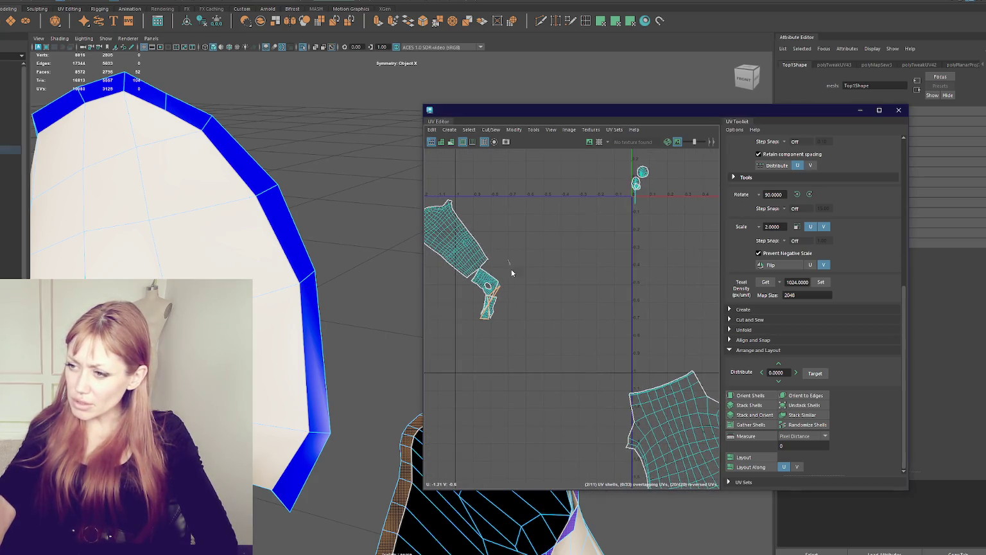
pyautogui.click(498, 289)
pyautogui.moveTo(499, 289); pyautogui.dragTo(382, 276, button='right')
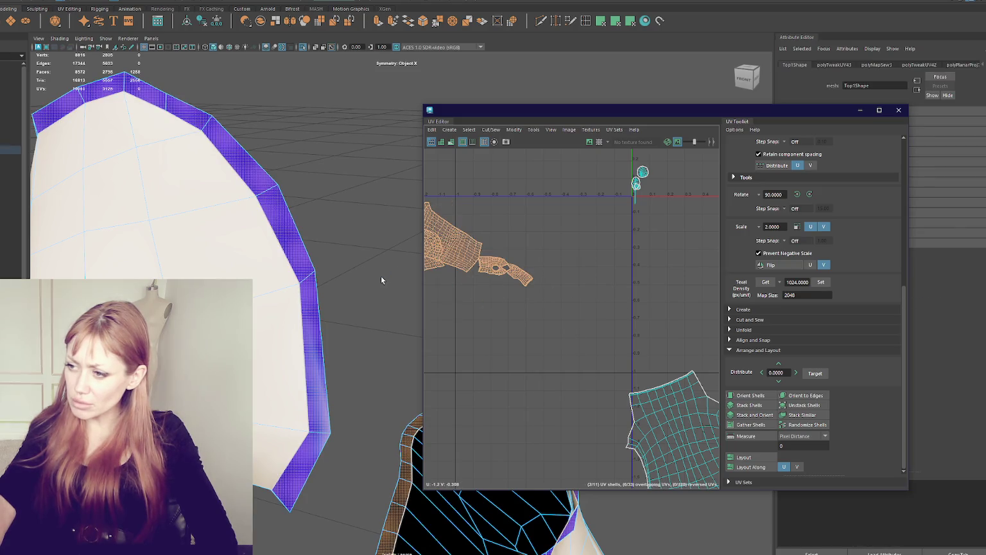
pyautogui.moveTo(437, 289)
pyautogui.keyDown('alt'); pyautogui.mouseDown(button='right')
pyautogui.moveTo(619, 334)
pyautogui.moveTo(621, 387)
pyautogui.mouseUp(button='right'); pyautogui.keyUp('alt')
# Switch to edge selection and cut the UVs along the chosen seam edges
pyautogui.moveTo(599, 283); pyautogui.dragTo(568, 293, button='right')
pyautogui.click(530, 396)
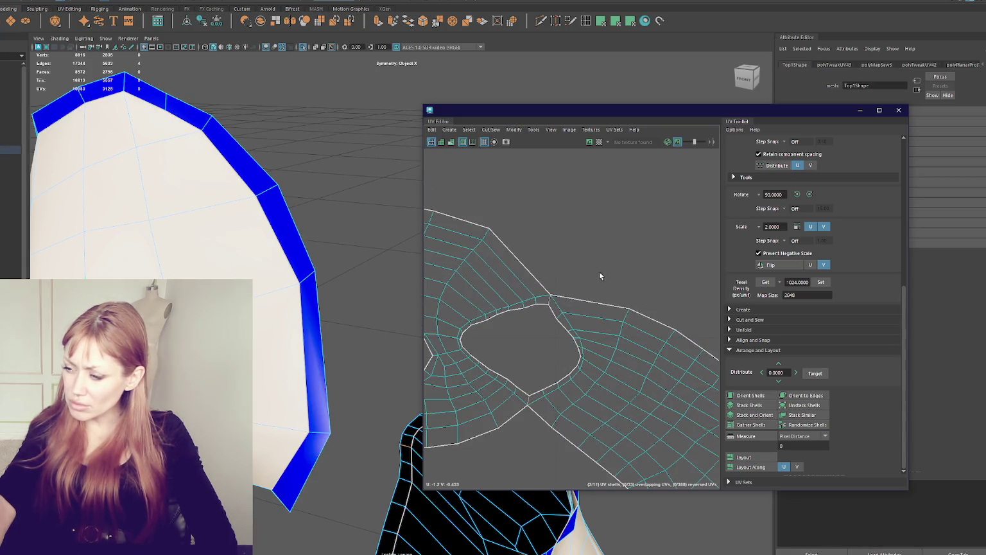
pyautogui.hotkey('ctrl', 'x')
pyautogui.press('f')
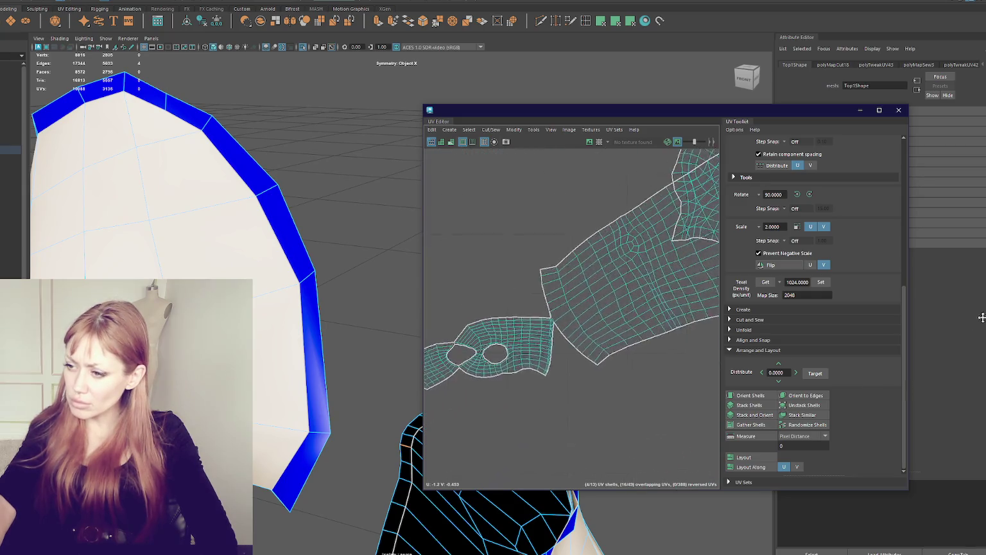
pyautogui.press('f')
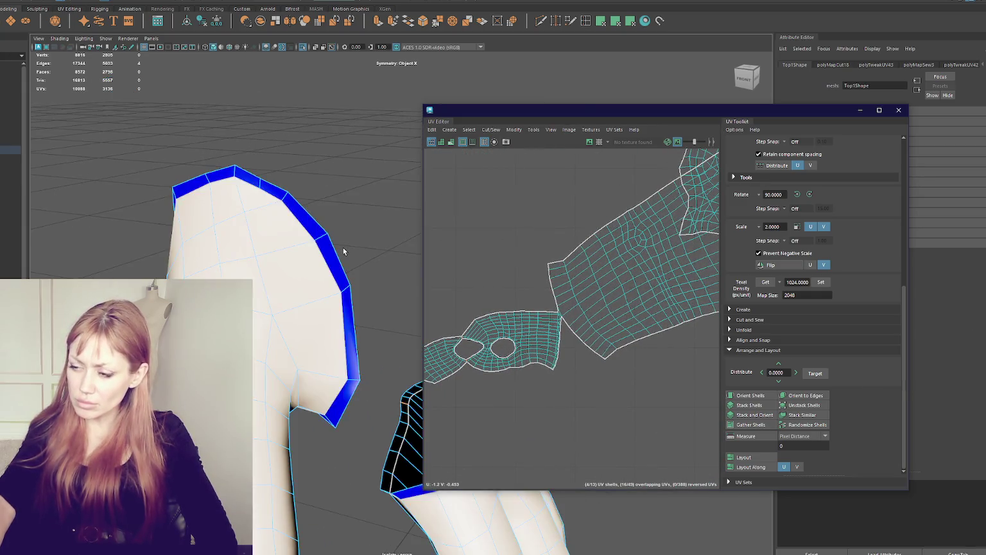
# Select and grow the leg-opening face loop, then pick a face to show its Top_Fabric material
pyautogui.scroll(5, 331, 242)
pyautogui.scroll(-10, 434, 250)
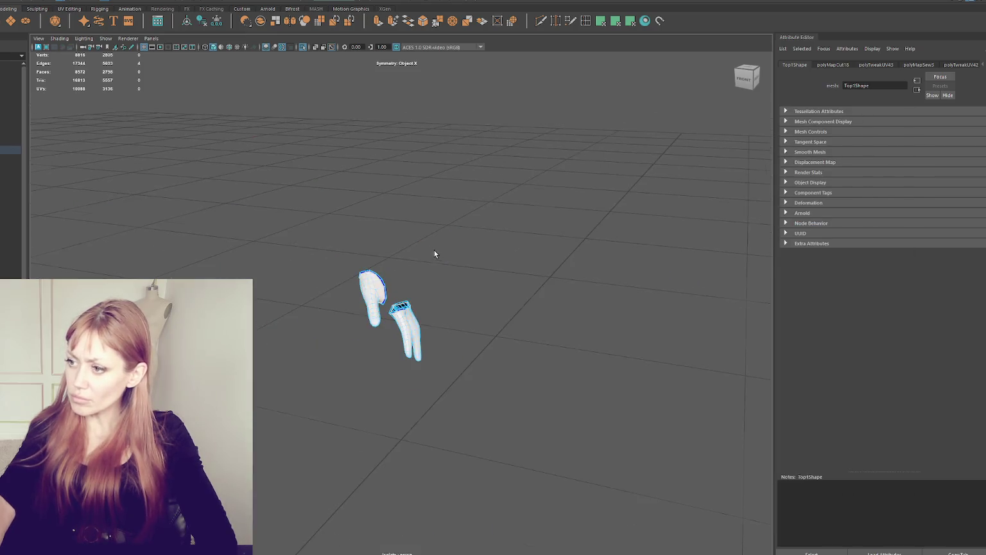
pyautogui.scroll(4, 455, 261)
pyautogui.scroll(3, 455, 260)
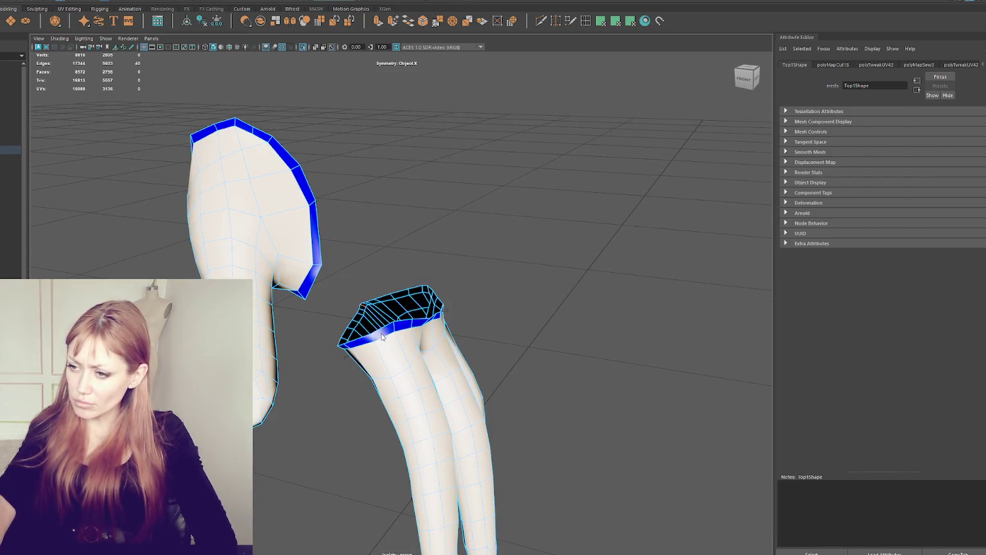
pyautogui.keyDown('shift'); pyautogui.doubleClick(400, 327); pyautogui.keyUp('shift')
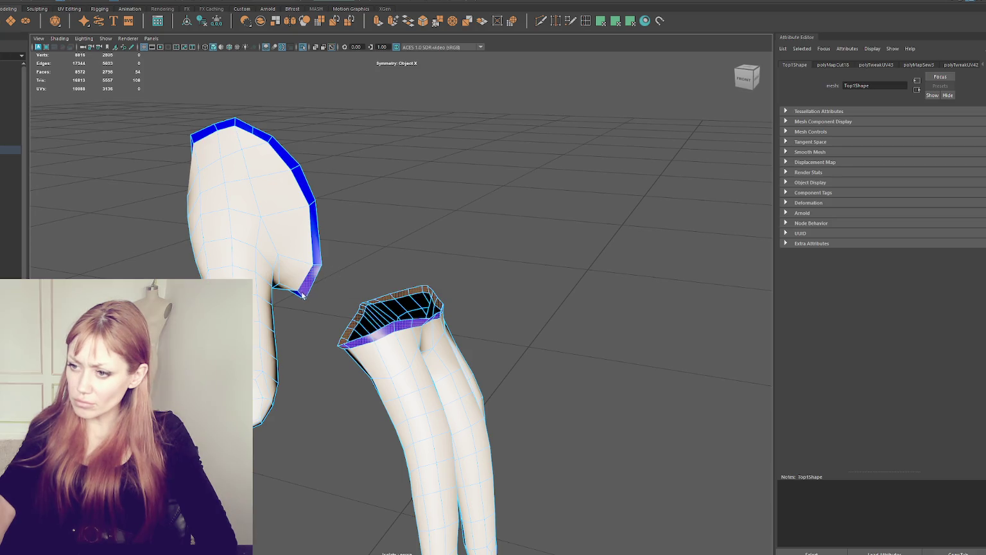
pyautogui.scroll(-5, 308, 292)
pyautogui.scroll(3, 450, 359)
pyautogui.scroll(2, 423, 339)
pyautogui.hotkey('shift', '>')
pyautogui.scroll(-5, 424, 339)
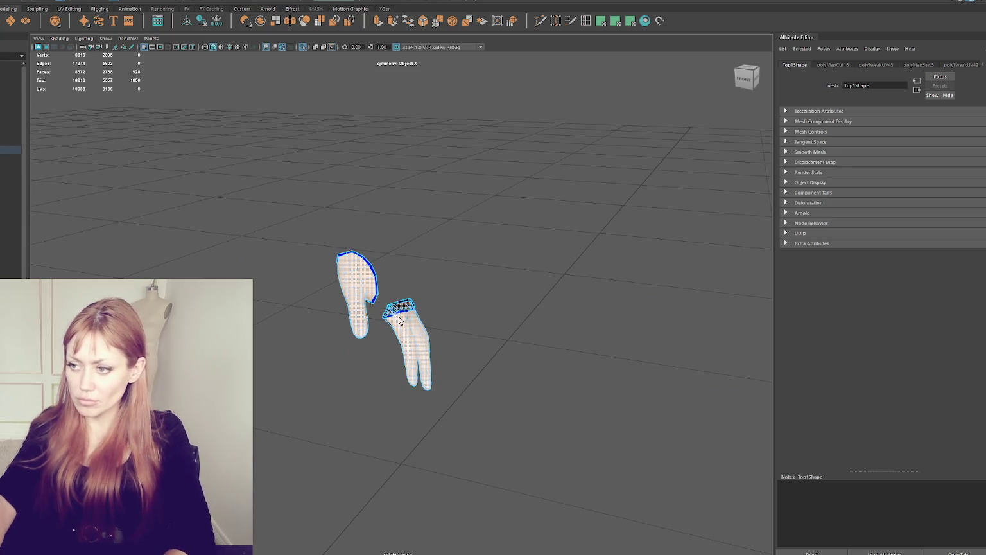
pyautogui.click(322, 278)
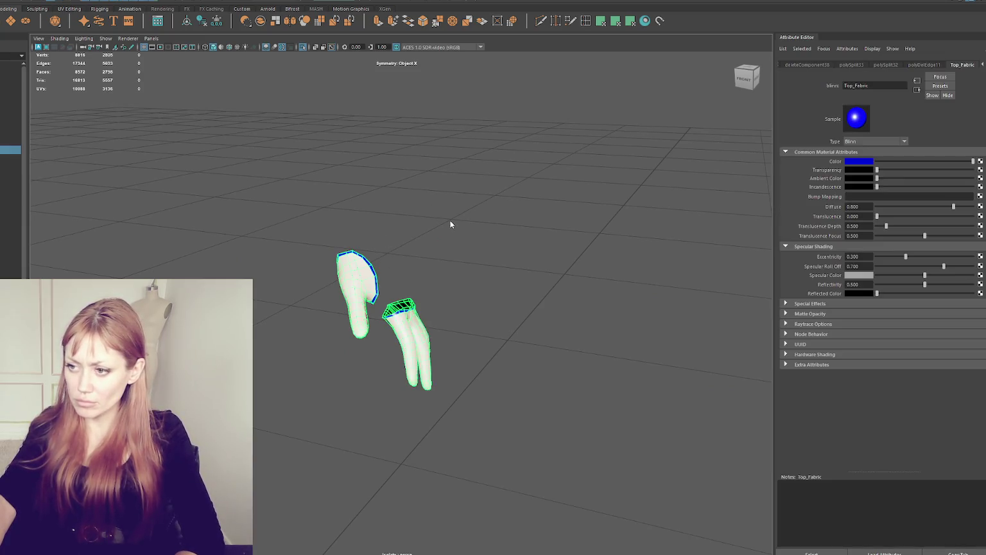
pyautogui.scroll(3, 420, 250)
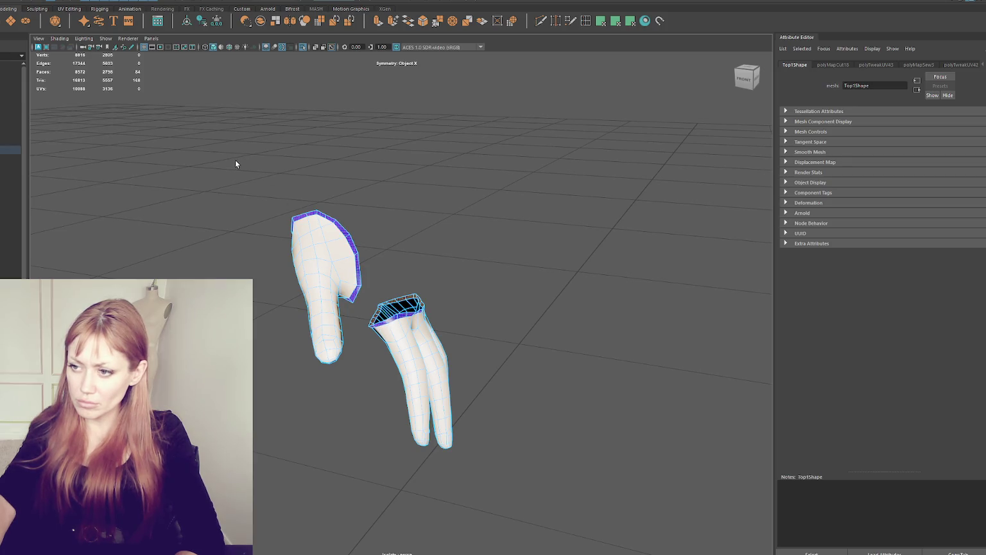
# Grow the face selection, exit Isolate Select, and select the sleeve mesh
pyautogui.hotkey('shift', '>')
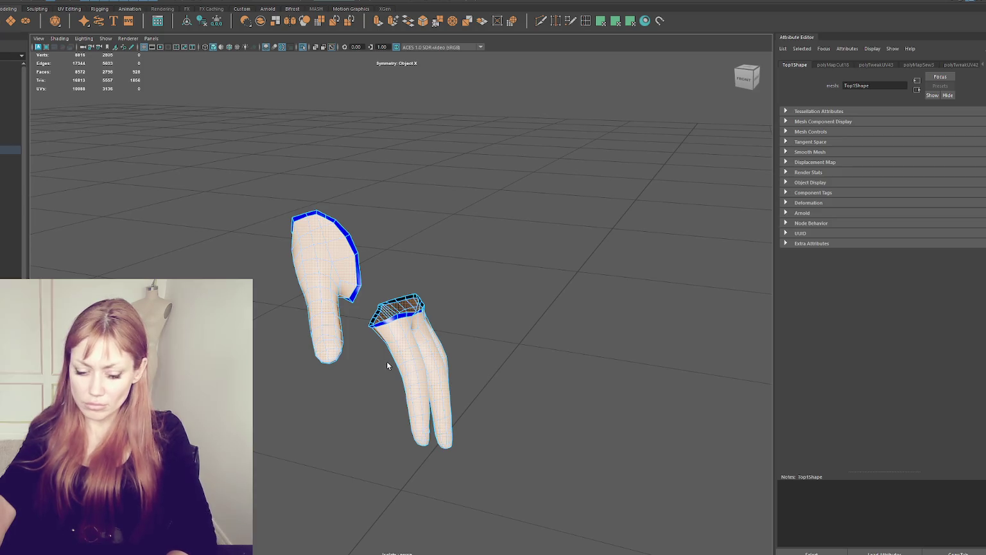
pyautogui.click(483, 217)
pyautogui.hotkey('ctrl', '1')
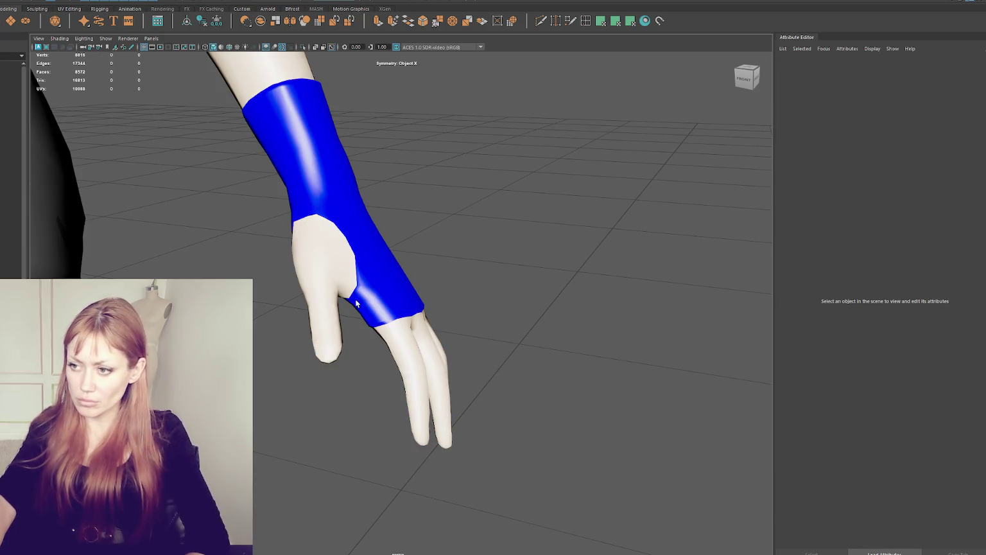
pyautogui.click(355, 299)
pyautogui.click(374, 283)
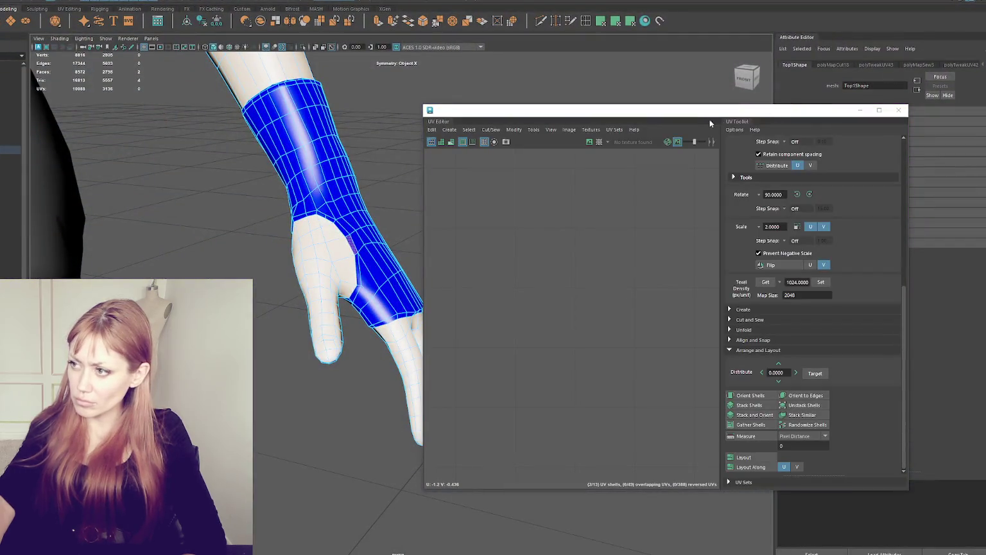
# Dock the UV Editor beside the main view and frame the sleeve's shells in UV mode
pyautogui.moveTo(713, 108); pyautogui.dragTo(868, 84)
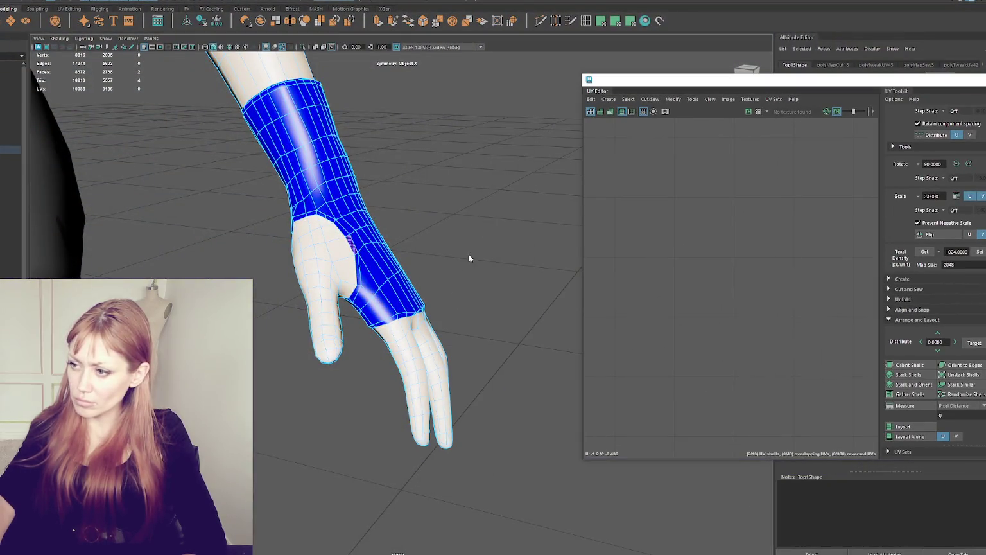
pyautogui.press('F8')
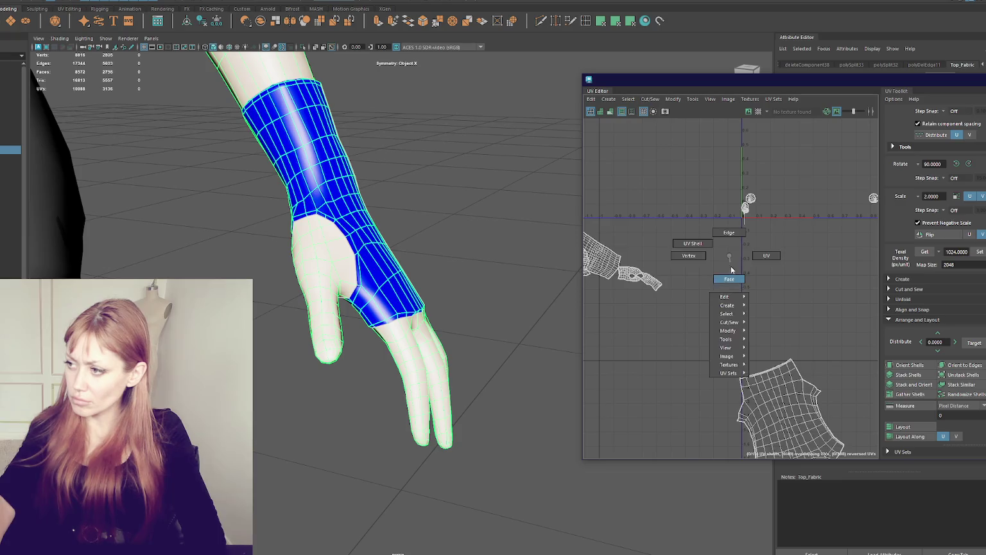
pyautogui.moveTo(715, 253); pyautogui.dragTo(718, 313, button='right')
pyautogui.moveTo(671, 218); pyautogui.dragTo(873, 334)
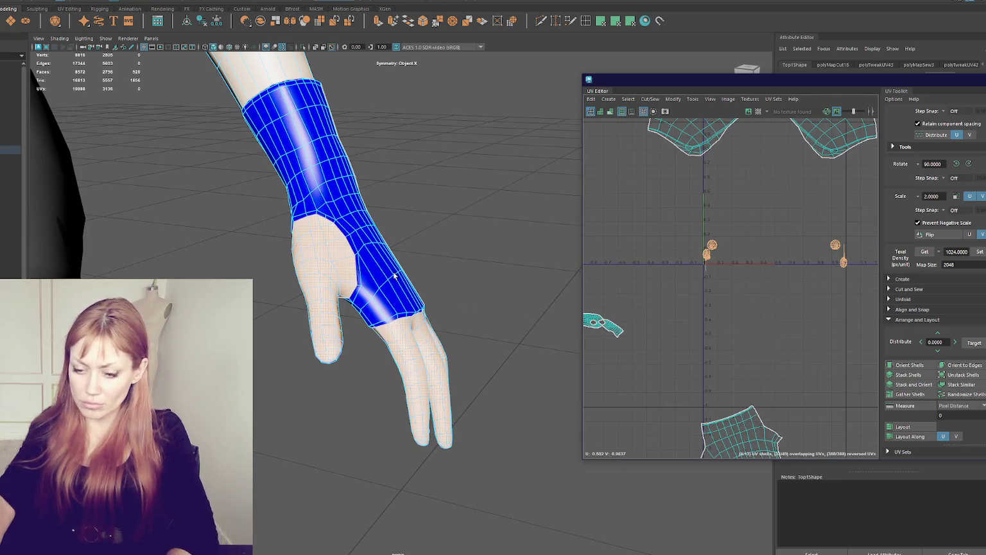
# Briefly hide and unhide the sleeve to check the hand, and turn on Soft Select
pyautogui.hotkey('ctrl', 'h')
pyautogui.hotkey('shift', 'h')
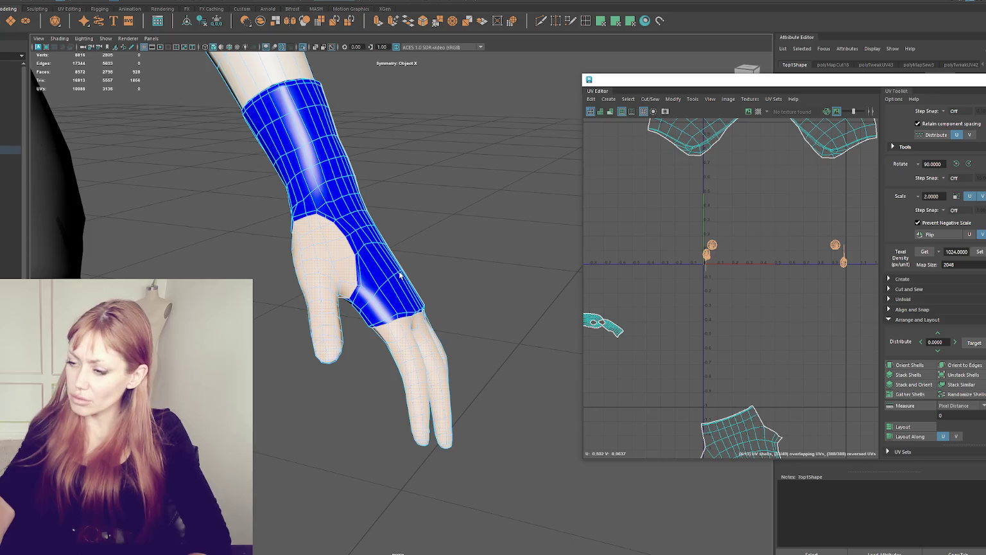
pyautogui.scroll(5, 392, 276)
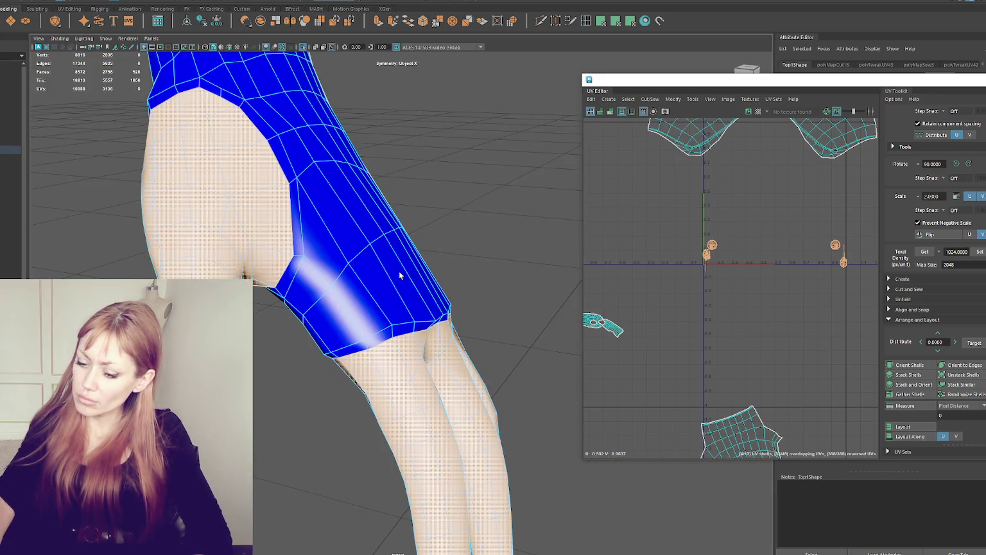
pyautogui.press('b')
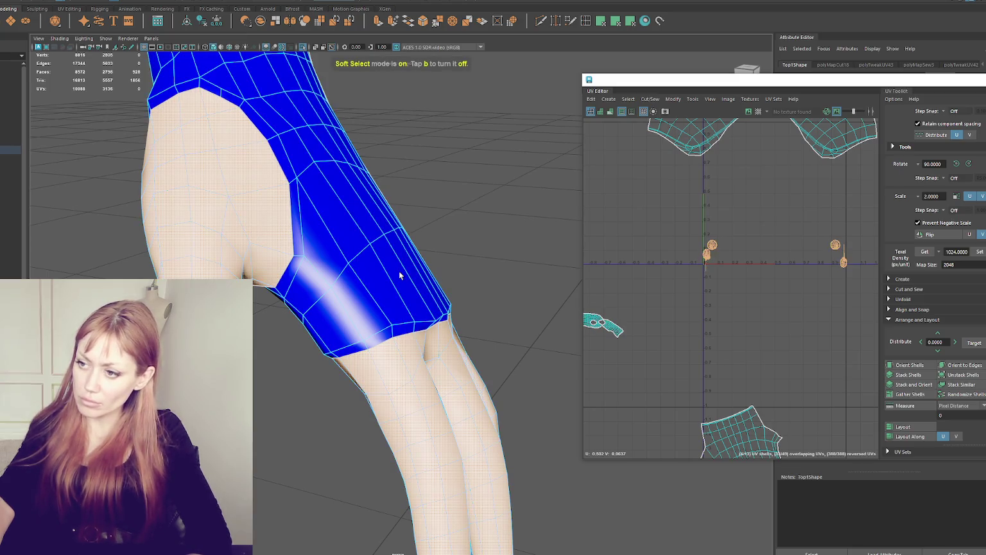
pyautogui.hotkey('ctrl', 'h')
pyautogui.hotkey('shift', 'h')
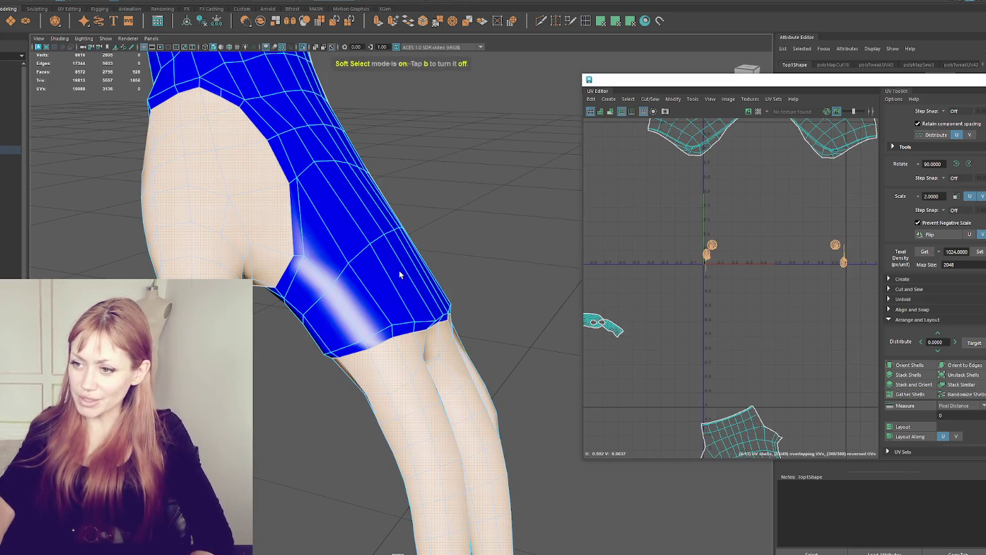
# Select the top garment mesh and orbit around the hand to plan the glove seams
pyautogui.click(539, 281)
pyautogui.moveTo(538, 281)
pyautogui.keyDown('alt'); pyautogui.mouseDown()
pyautogui.moveTo(463, 262)
pyautogui.moveTo(431, 153)
pyautogui.moveTo(379, 220)
pyautogui.mouseUp(); pyautogui.keyUp('alt')
pyautogui.click(360, 214)
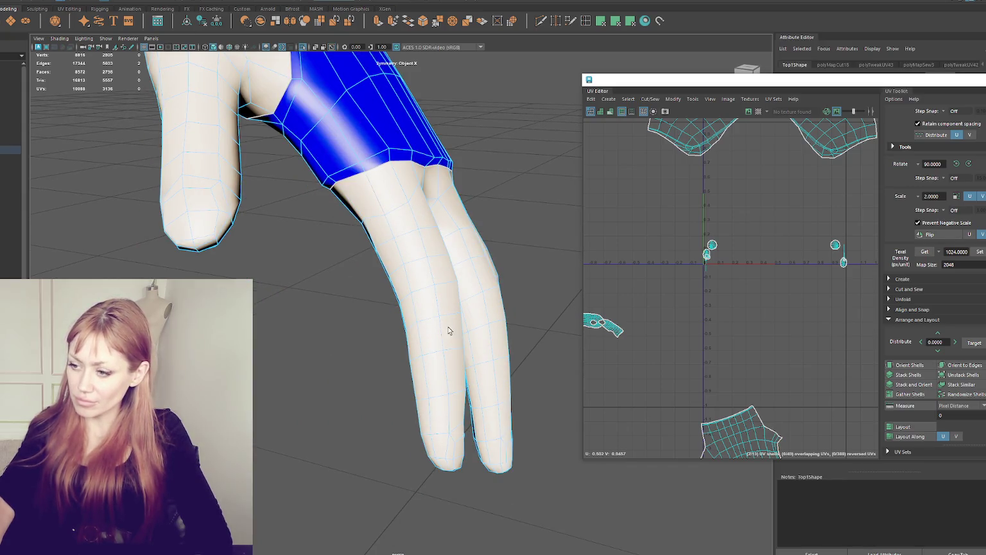
pyautogui.keyDown('alt'); pyautogui.moveTo(449, 330); pyautogui.dragTo(330, 221); pyautogui.keyUp('alt')
pyautogui.moveTo(352, 187)
pyautogui.keyDown('alt'); pyautogui.mouseDown()
pyautogui.moveTo(299, 137)
pyautogui.moveTo(330, 164)
pyautogui.moveTo(425, 194)
pyautogui.moveTo(357, 205)
pyautogui.moveTo(377, 213)
pyautogui.mouseUp(); pyautogui.keyUp('alt')
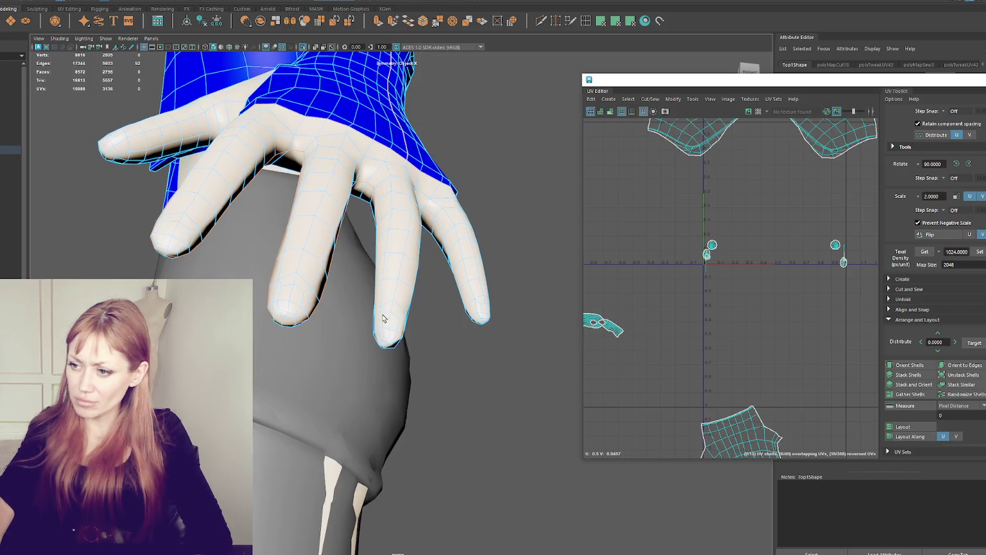
pyautogui.moveTo(376, 324)
pyautogui.keyDown('alt'); pyautogui.mouseDown()
pyautogui.moveTo(456, 291)
pyautogui.moveTo(344, 270)
pyautogui.mouseUp(); pyautogui.keyUp('alt')
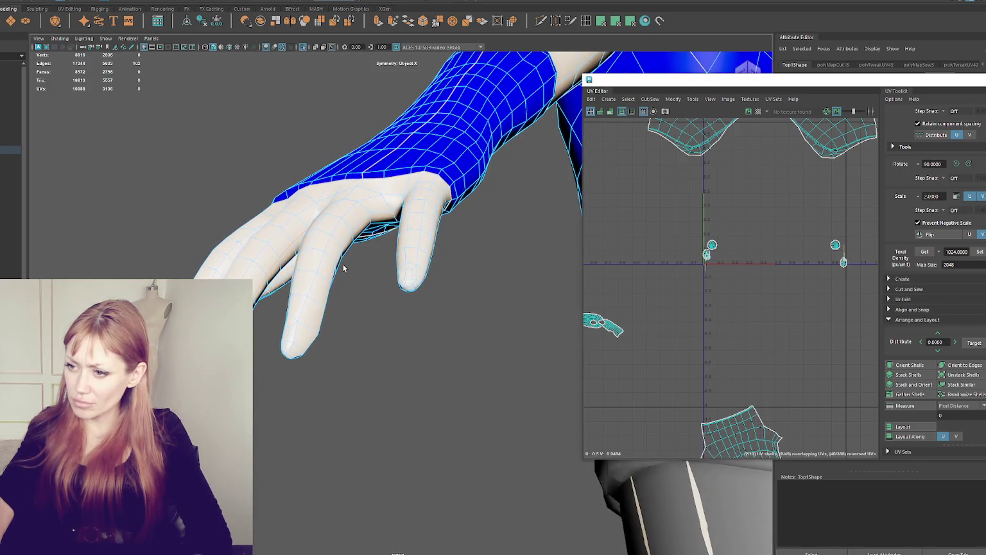
pyautogui.keyDown('alt'); pyautogui.moveTo(379, 216); pyautogui.dragTo(456, 241); pyautogui.keyUp('alt')
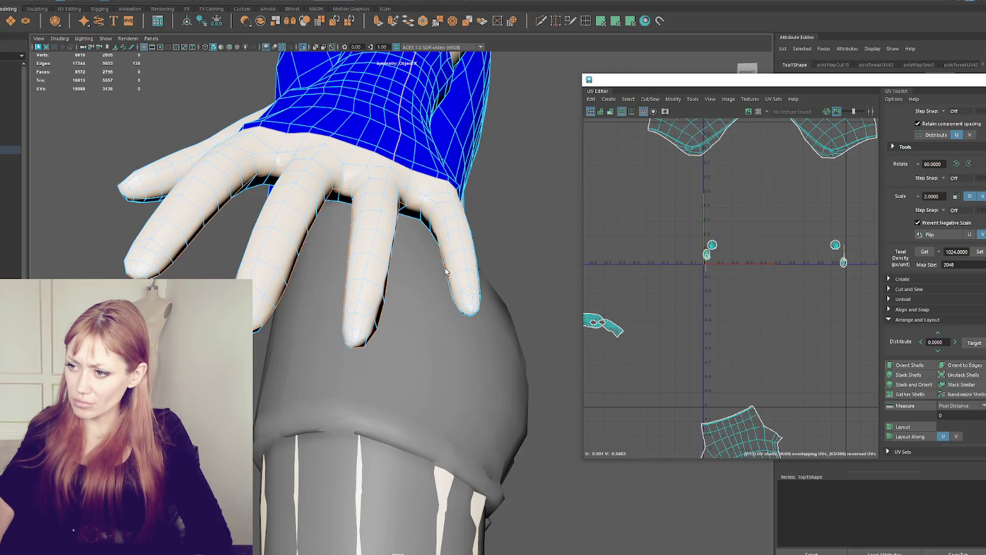
pyautogui.moveTo(501, 264)
pyautogui.keyDown('alt'); pyautogui.mouseDown()
pyautogui.moveTo(374, 273)
pyautogui.moveTo(457, 262)
pyautogui.moveTo(424, 240)
pyautogui.moveTo(429, 193)
pyautogui.mouseUp(); pyautogui.keyUp('alt')
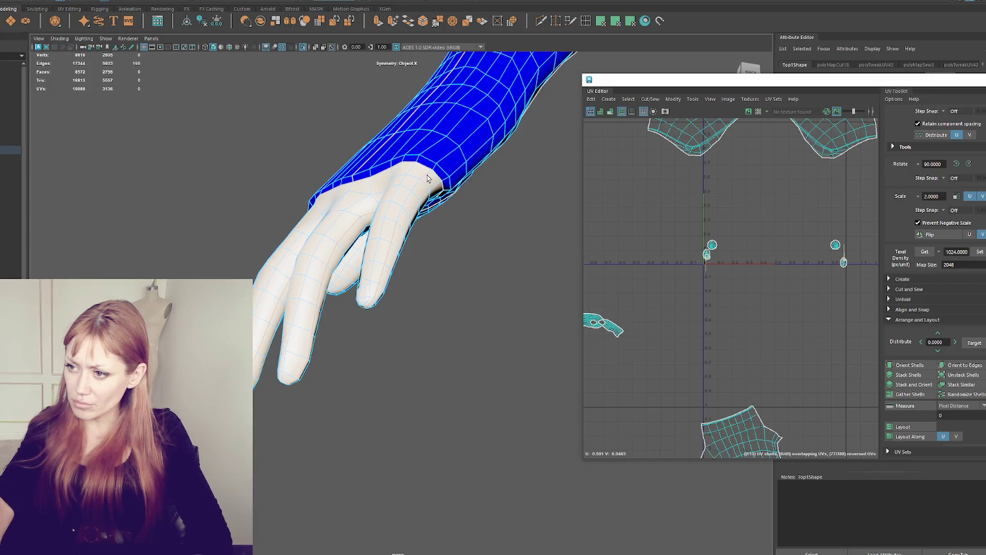
# Cut the glove's UVs along the chosen seam edges around the wrist
pyautogui.keyDown('shift'); pyautogui.moveTo(620, 200); pyautogui.dragTo(604, 203, button='right'); pyautogui.keyUp('shift')
pyautogui.moveTo(540, 225)
pyautogui.keyDown('alt'); pyautogui.mouseDown()
pyautogui.moveTo(500, 246)
pyautogui.moveTo(412, 228)
pyautogui.moveTo(445, 219)
pyautogui.mouseUp(); pyautogui.keyUp('alt')
pyautogui.moveTo(334, 259)
pyautogui.keyDown('alt'); pyautogui.mouseDown()
pyautogui.moveTo(384, 260)
pyautogui.moveTo(415, 338)
pyautogui.mouseUp(); pyautogui.keyUp('alt')
pyautogui.keyDown('alt'); pyautogui.moveTo(500, 337); pyautogui.dragTo(432, 340); pyautogui.keyUp('alt')
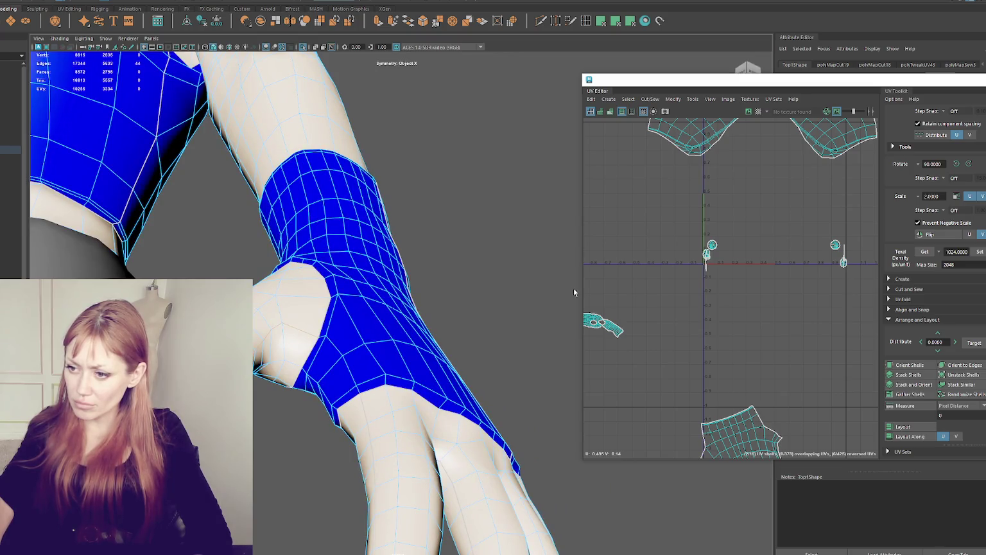
# Select the glove's UV shells, unfold them flat, and apply the shared texel density
pyautogui.moveTo(627, 245); pyautogui.dragTo(633, 283, button='right')
pyautogui.moveTo(706, 222); pyautogui.dragTo(794, 281)
pyautogui.keyDown('shift'); pyautogui.moveTo(794, 285); pyautogui.dragTo(661, 282, button='right'); pyautogui.keyUp('shift')
pyautogui.keyDown('alt'); pyautogui.moveTo(411, 310); pyautogui.dragTo(397, 310); pyautogui.keyUp('alt')
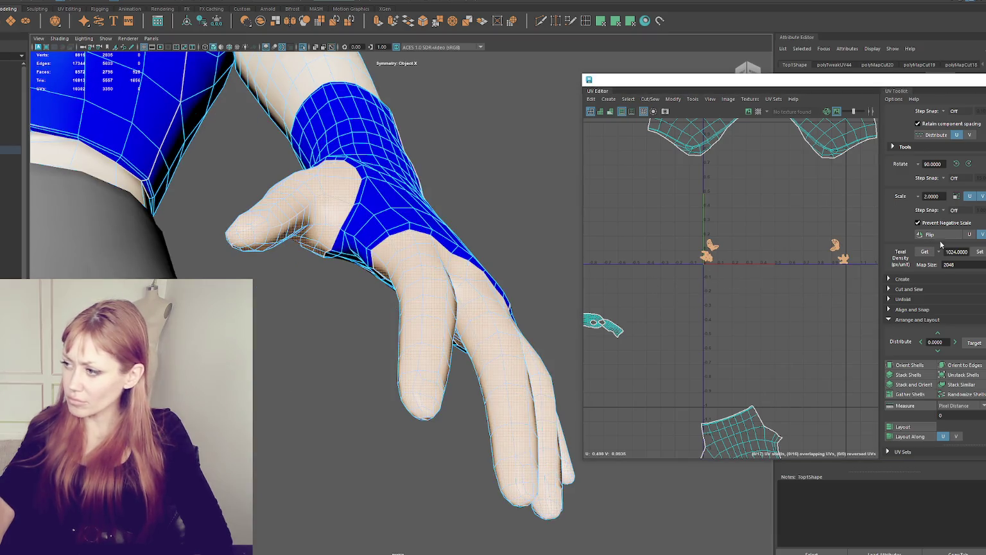
pyautogui.click(977, 252)
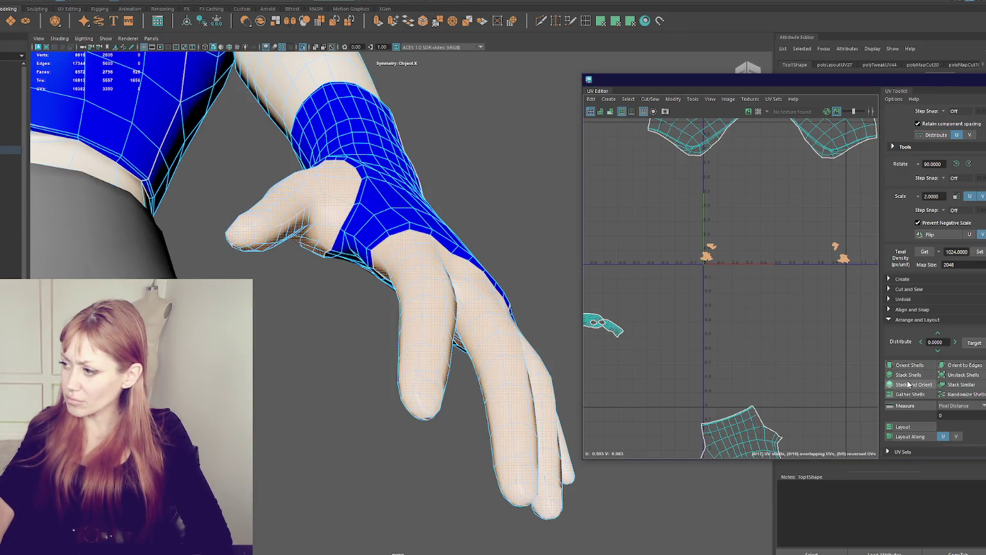
# Move one hand shell below the stacked shells and clear the selection
pyautogui.press('f')
pyautogui.click(732, 289)
pyautogui.moveTo(732, 311); pyautogui.dragTo(716, 408)
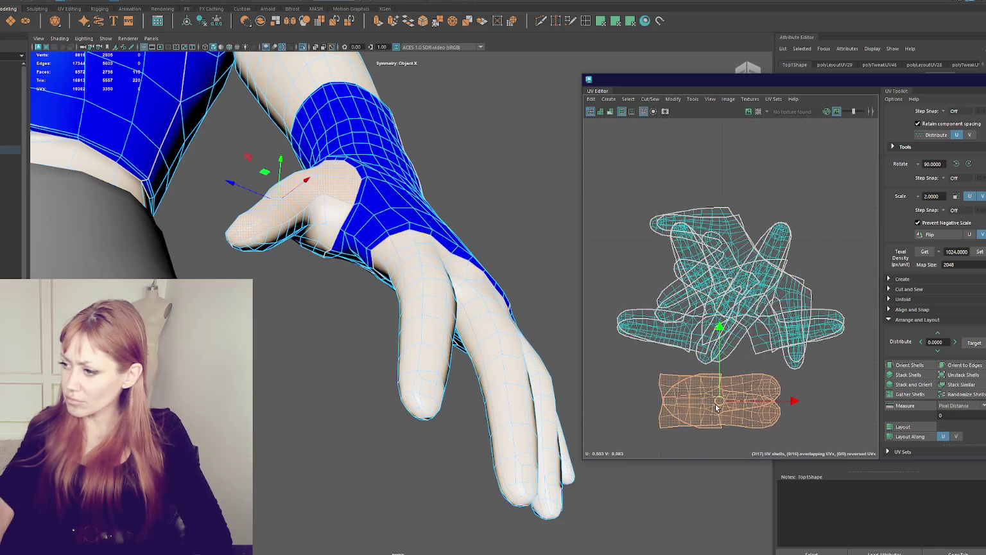
pyautogui.keyDown('alt'); pyautogui.moveTo(326, 101); pyautogui.dragTo(350, 165); pyautogui.keyUp('alt')
pyautogui.click(412, 178)
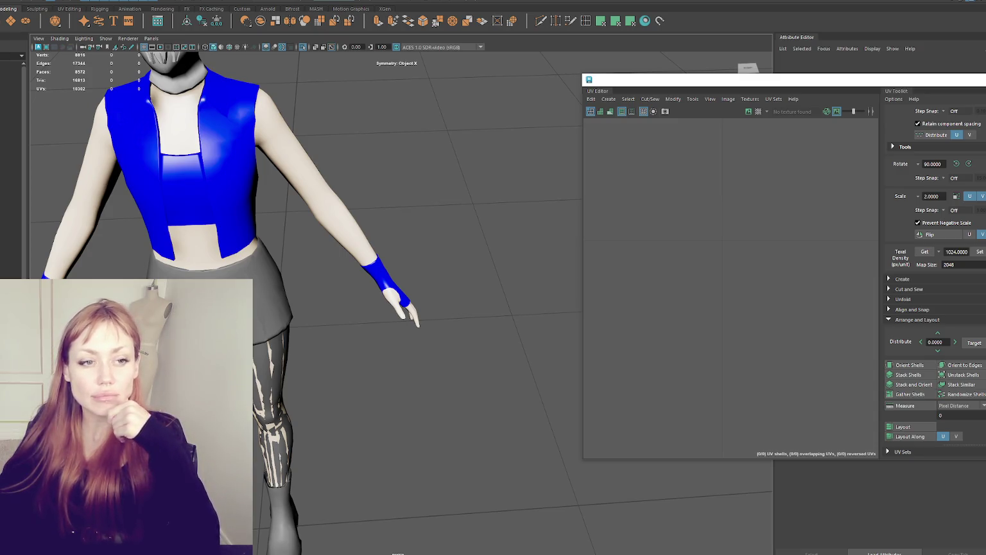
# Select the NPC1 object in the Outliner and rename it to 'arcgine'
pyautogui.scroll(-3, 456, 300)
pyautogui.scroll(-1, 461, 286)
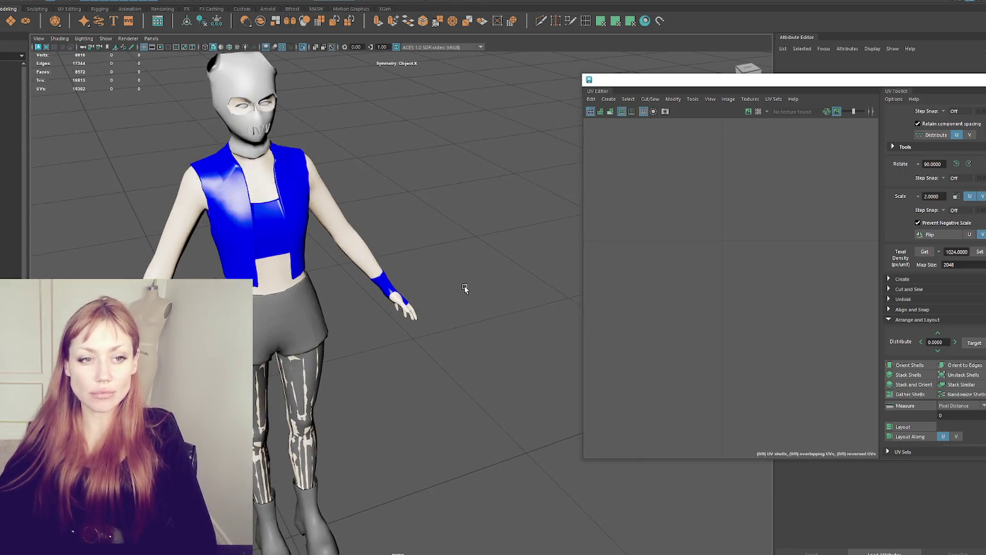
pyautogui.scroll(-2, 461, 285)
pyautogui.click(338, 360)
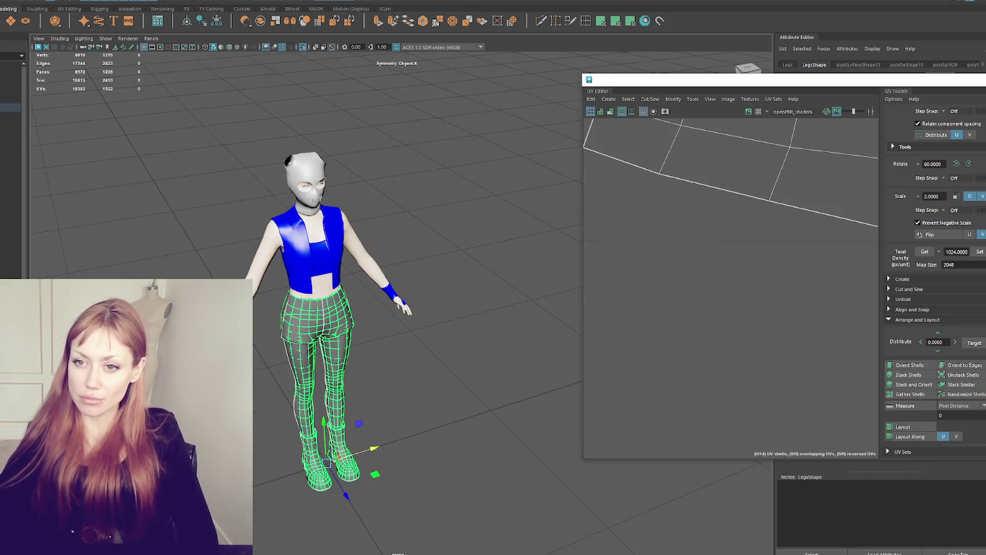
pyautogui.click(10, 99)
pyautogui.click(11, 108)
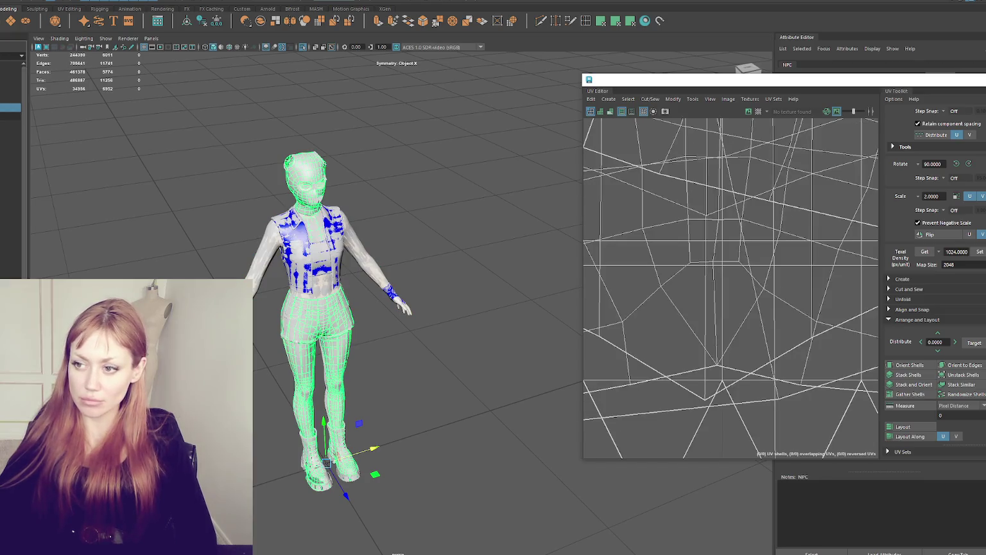
pyautogui.click(11, 242)
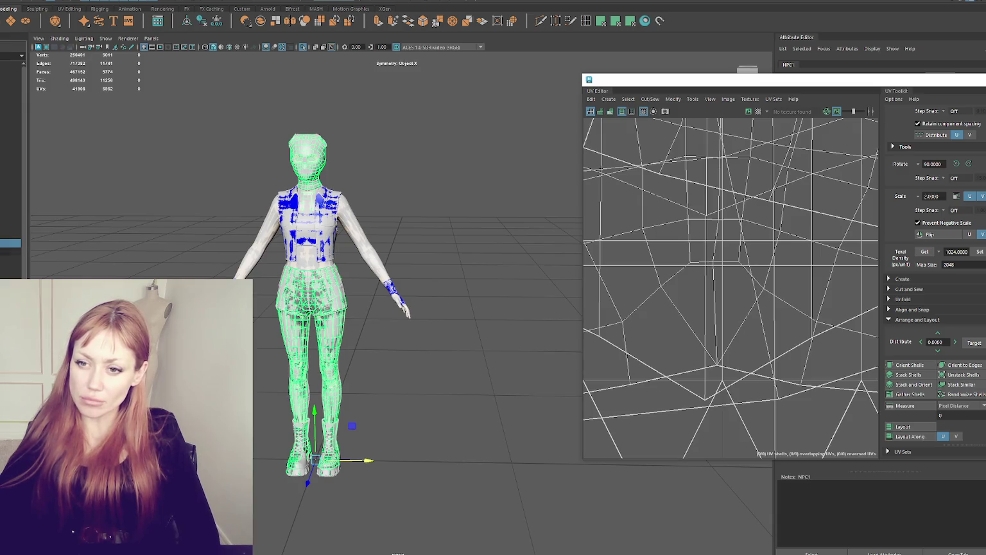
pyautogui.doubleClick(11, 242)
pyautogui.write('arcgine')
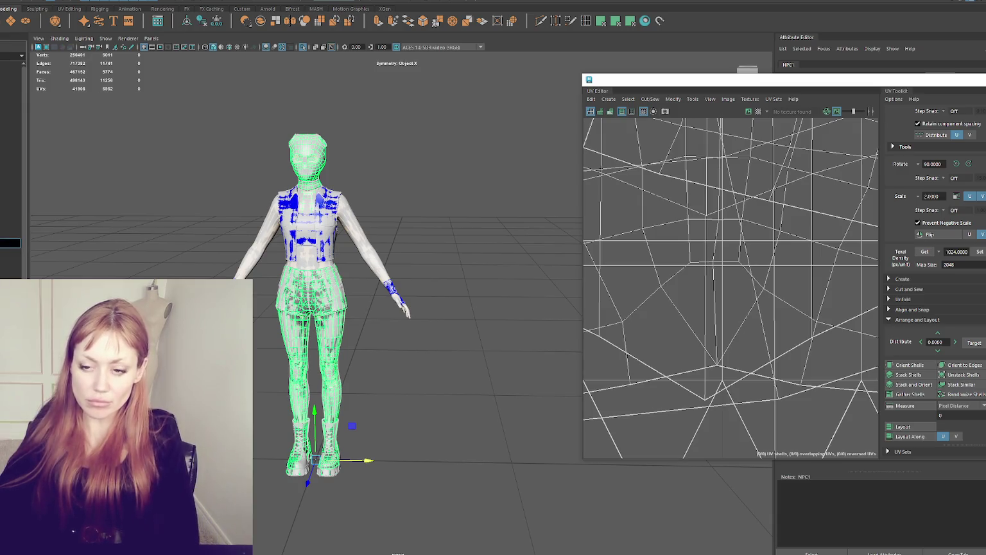
pyautogui.press('Return')
# Select the shorts mesh polySurface68 and rename it to Bottoms
pyautogui.click(11, 193)
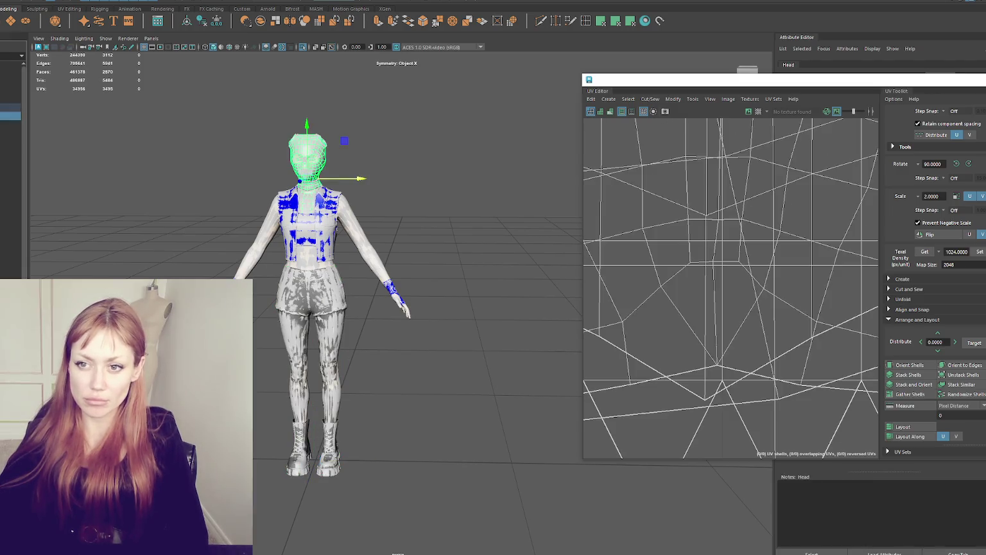
pyautogui.click(10, 175)
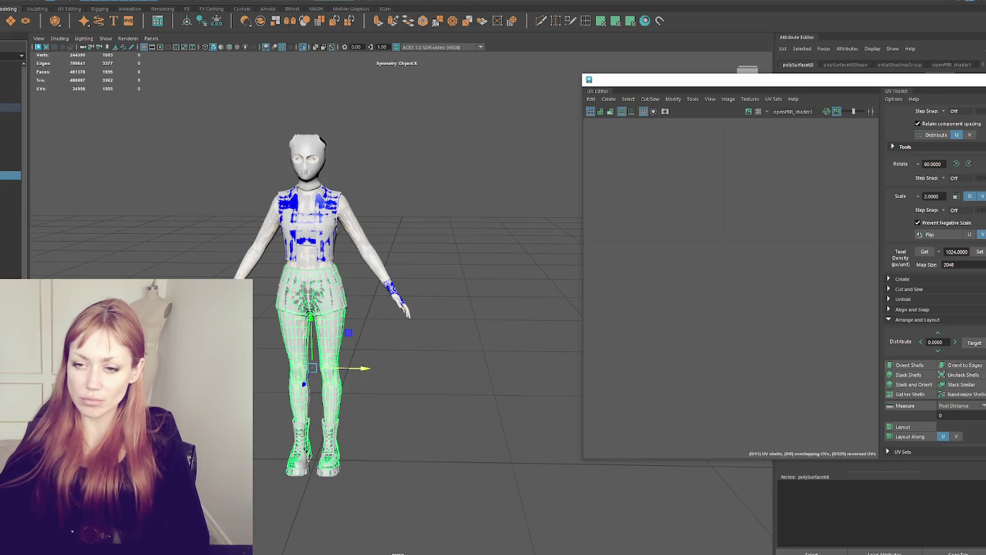
pyautogui.click(10, 167)
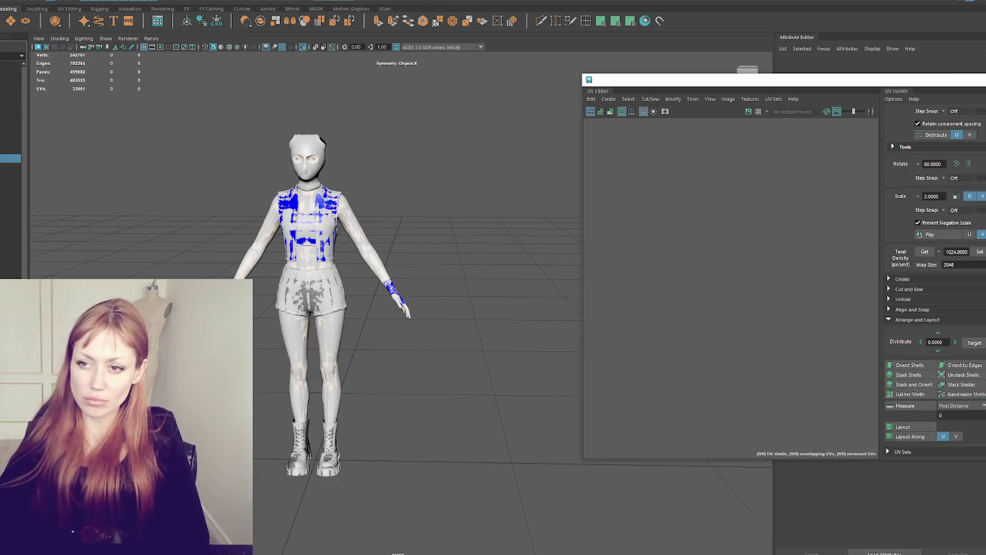
pyautogui.click(11, 124)
pyautogui.click(11, 132)
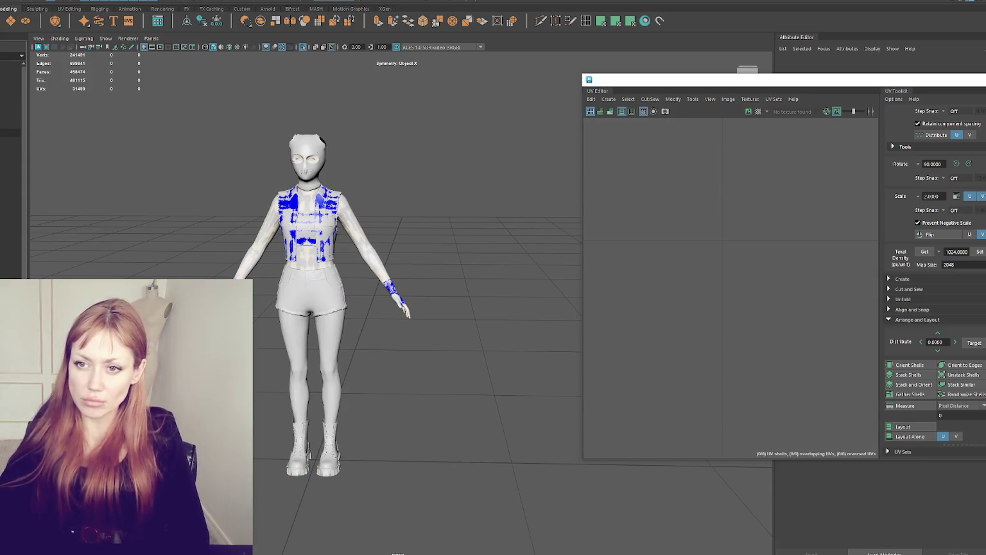
pyautogui.click(10, 150)
pyautogui.click(10, 132)
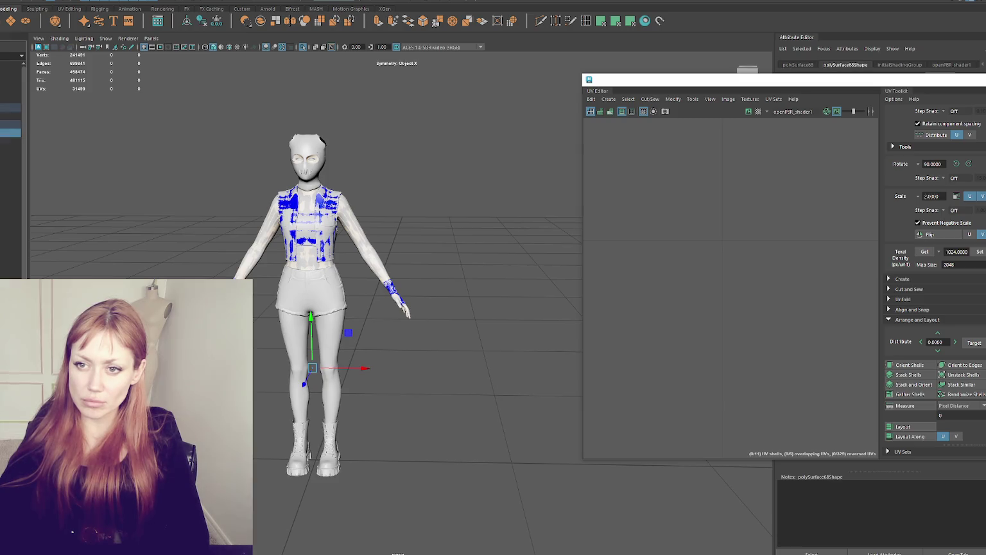
pyautogui.press('Return')
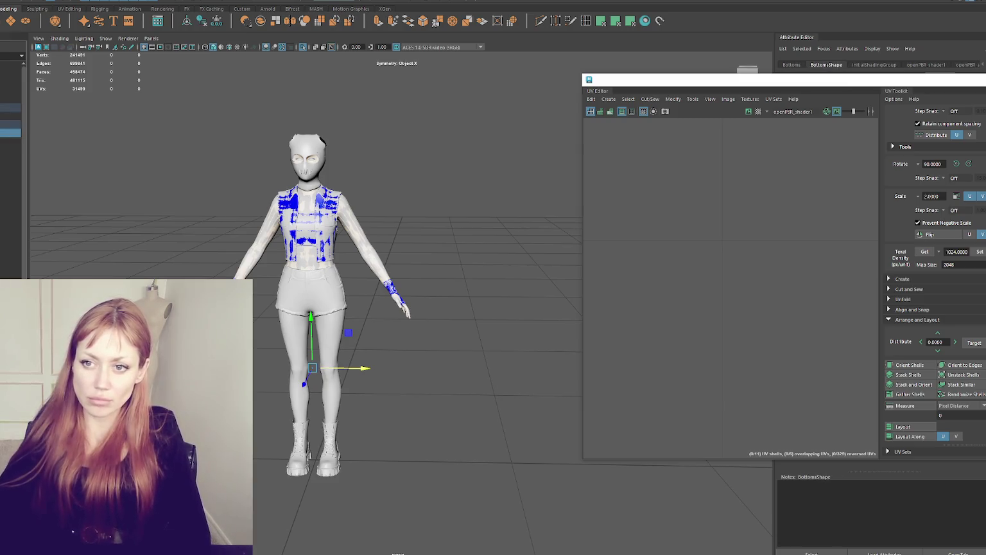
# Inspect the UVs of Bottoms, hair, Eye_L and Safety_Pins, ending on Top1
pyautogui.click(11, 116)
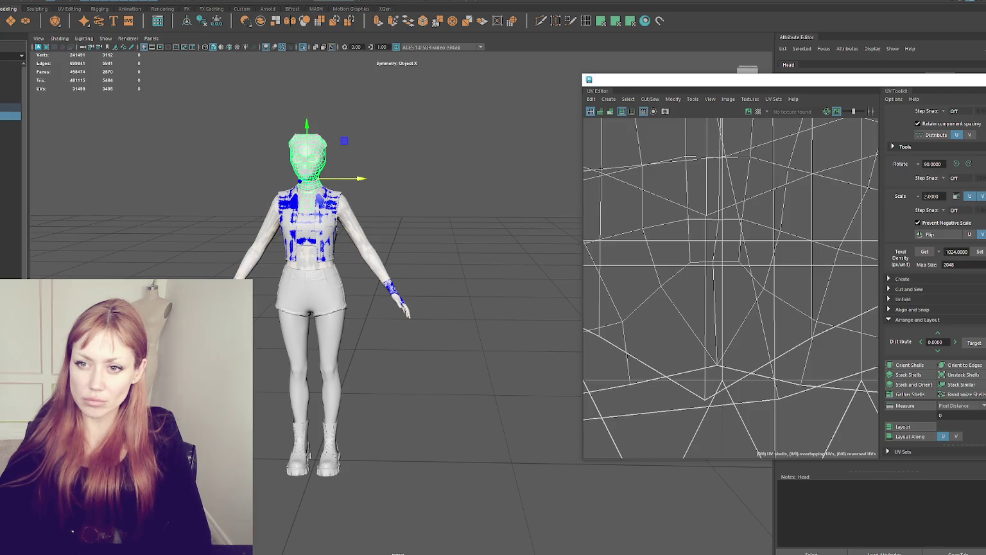
pyautogui.click(10, 175)
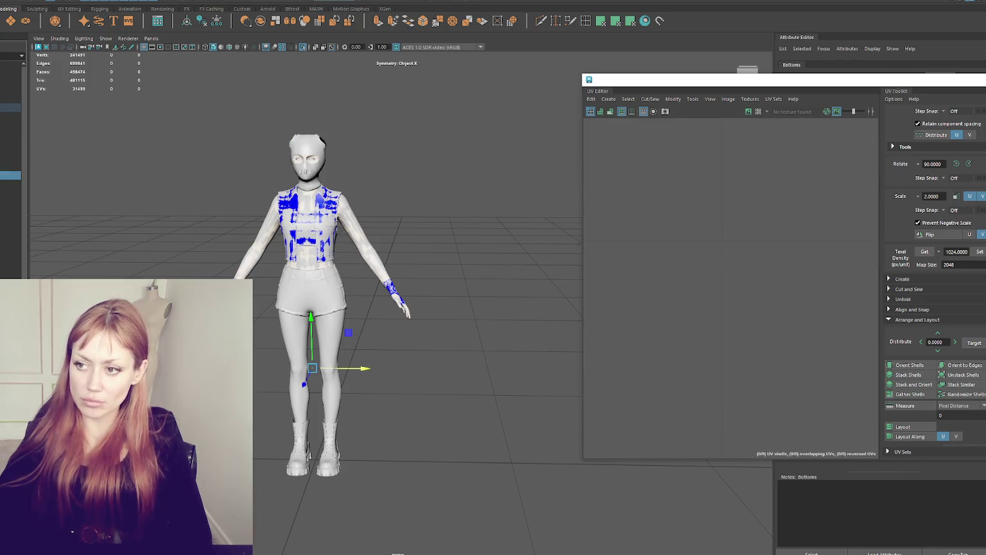
pyautogui.click(11, 167)
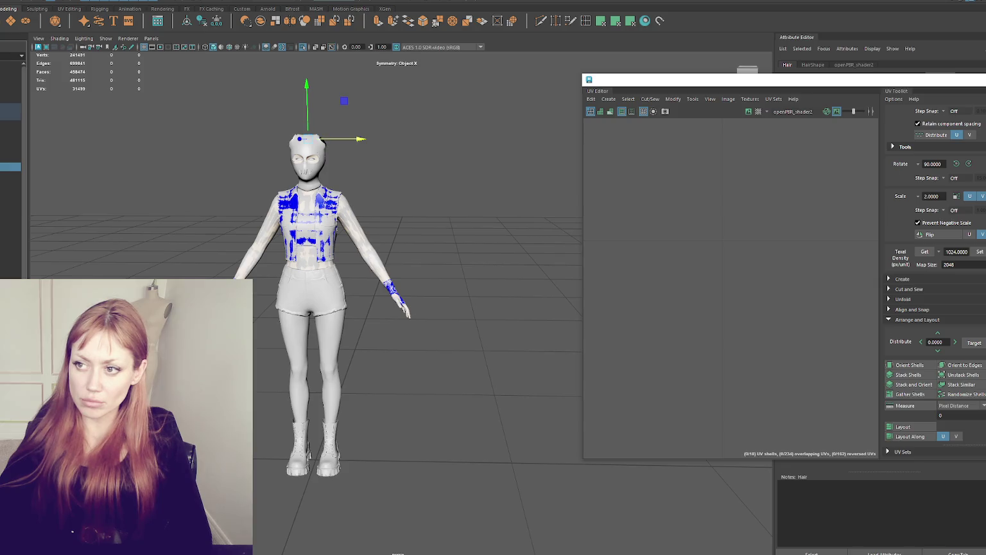
pyautogui.click(10, 141)
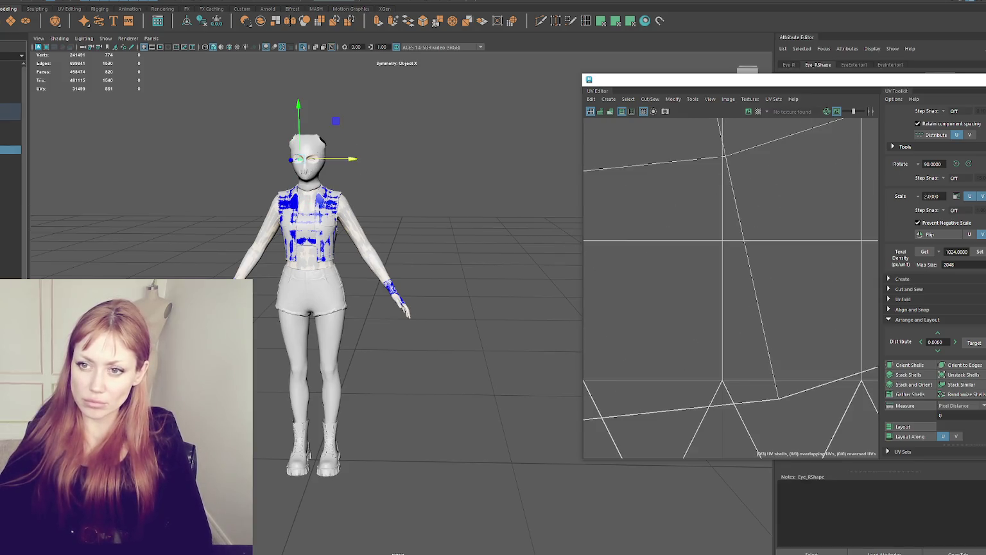
pyautogui.click(10, 124)
pyautogui.click(11, 124)
pyautogui.click(10, 133)
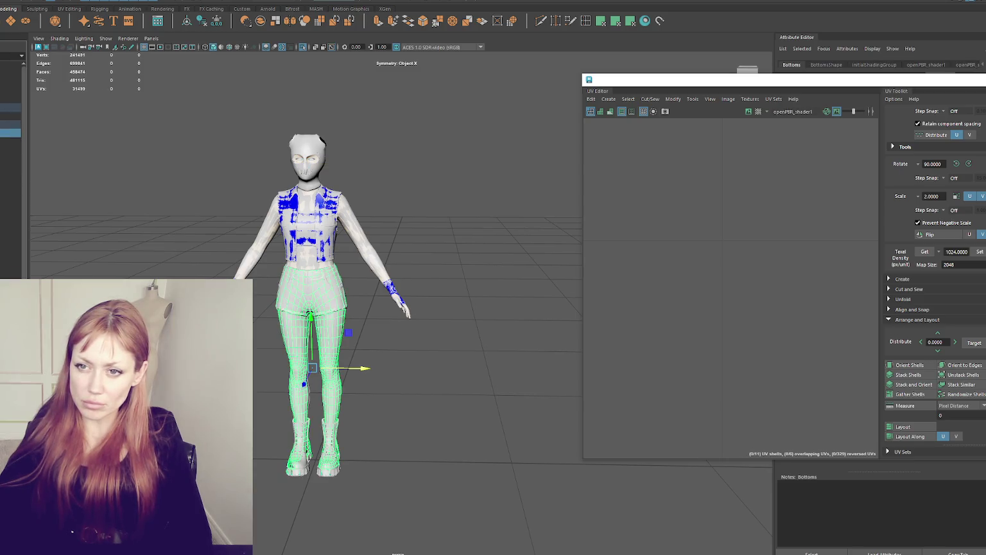
pyautogui.click(10, 183)
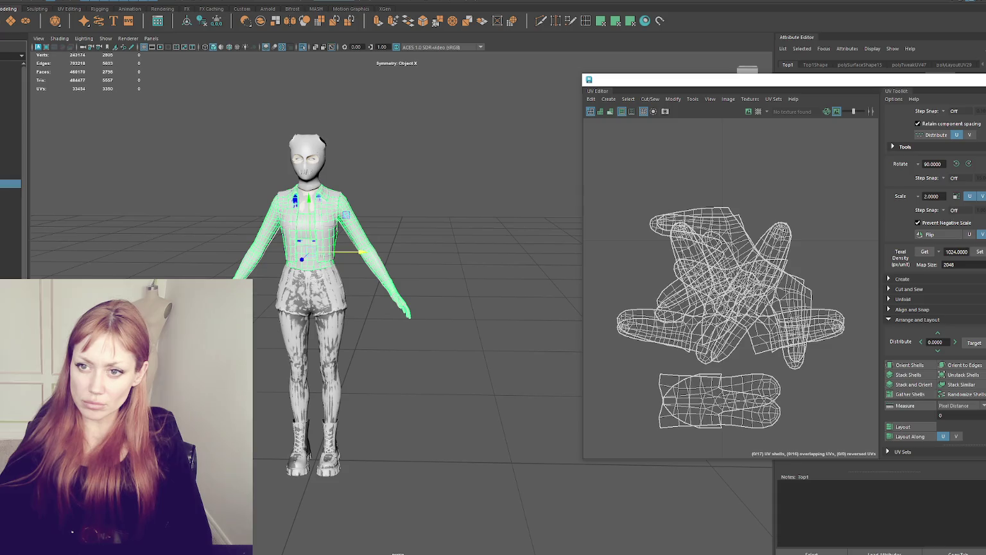
# Group the Top1 shirt and name the new group 'Top'
pyautogui.hotkey('ctrl', 'g')
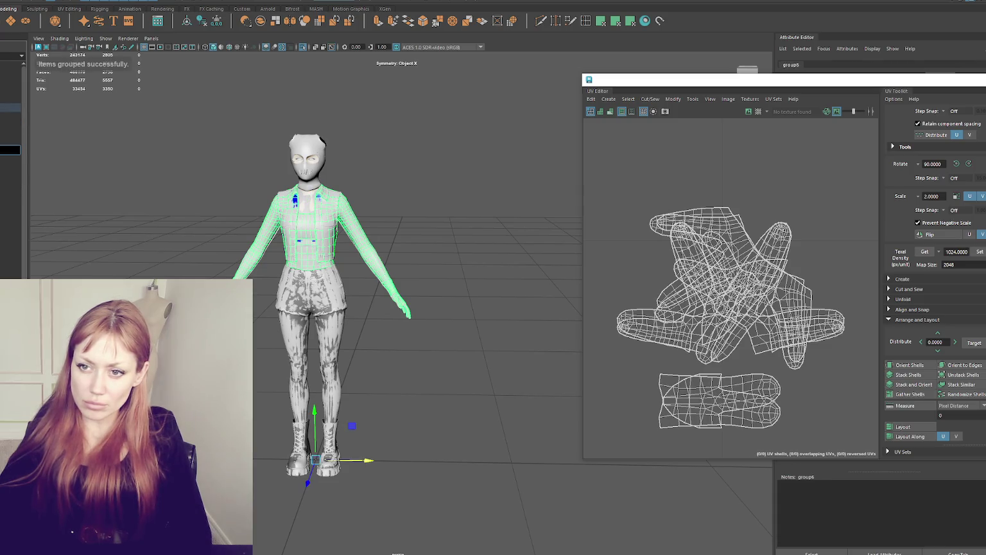
pyautogui.write('Top')
pyautogui.press('Return')
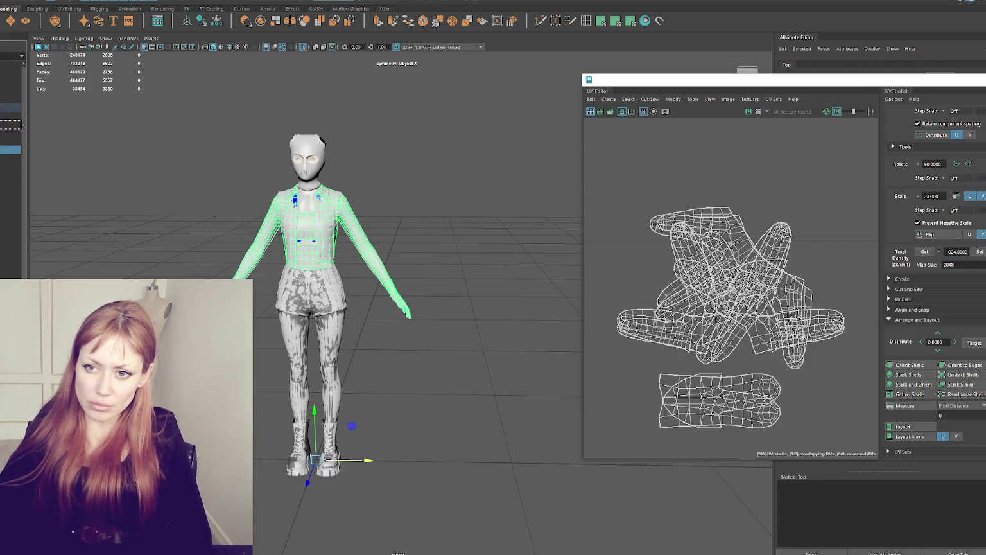
# Select the whole NPC body and move the UV Editor window aside to view its UVs
pyautogui.click(10, 141)
pyautogui.click(10, 184)
pyautogui.click(10, 99)
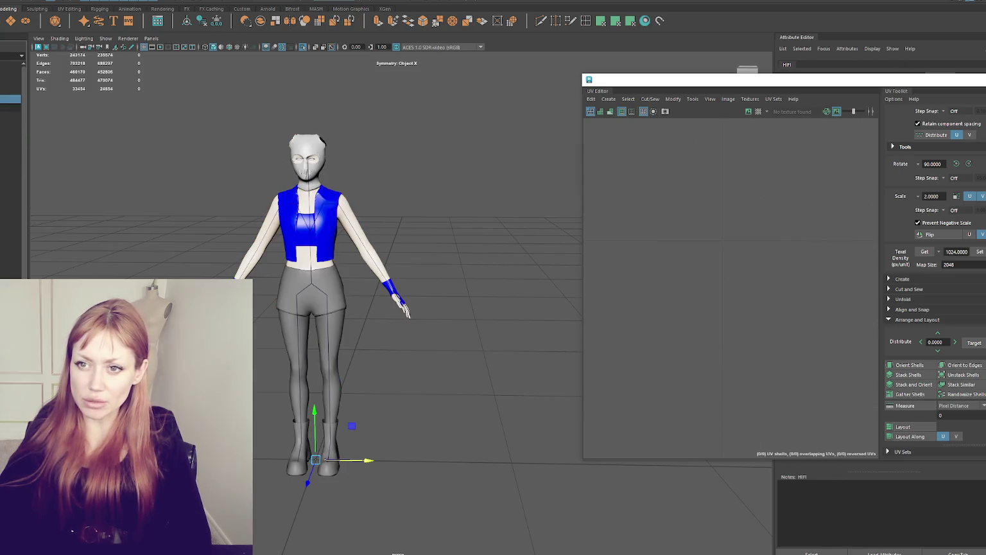
pyautogui.click(10, 108)
pyautogui.click(320, 6)
pyautogui.moveTo(716, 81)
pyautogui.mouseDown()
pyautogui.moveTo(623, 108)
pyautogui.moveTo(634, 109)
pyautogui.mouseUp()
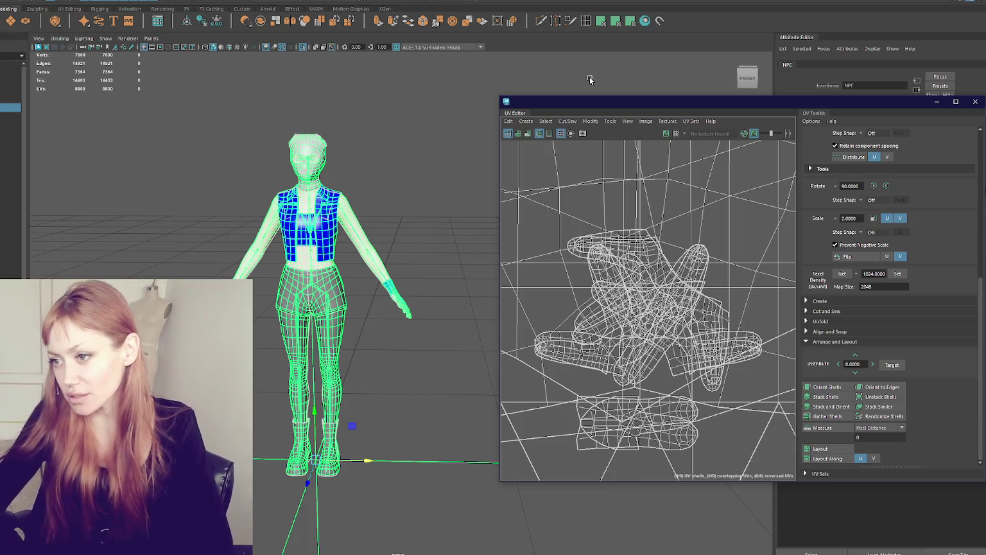
# Reposition the UV Editor window and select the Top group to view its shells
pyautogui.moveTo(634, 107); pyautogui.dragTo(430, 91)
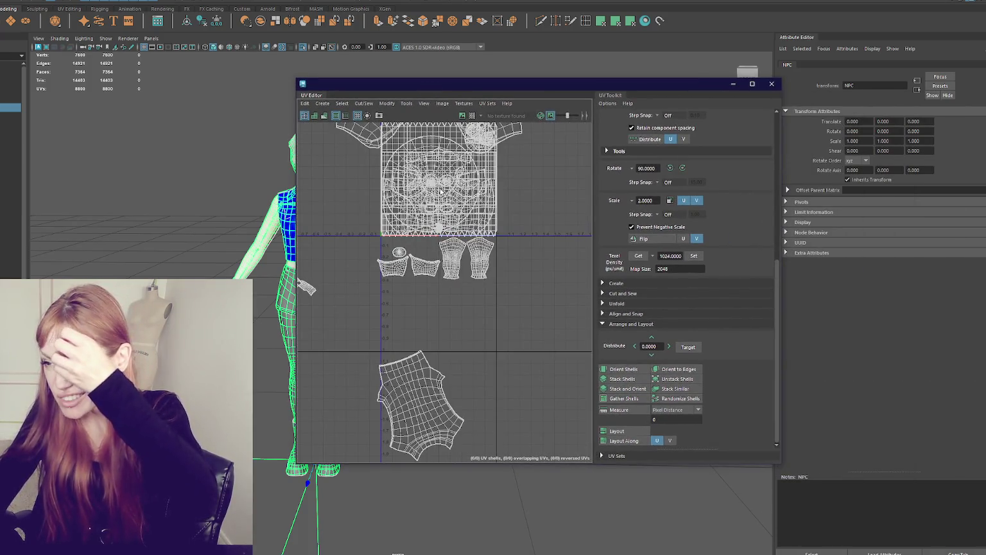
pyautogui.click(430, 147)
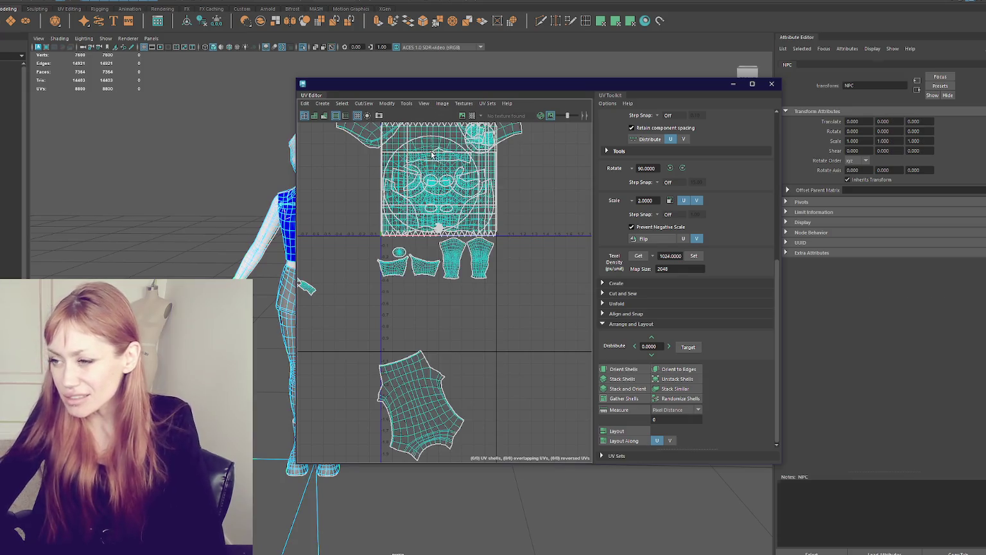
pyautogui.moveTo(465, 84); pyautogui.dragTo(604, 101)
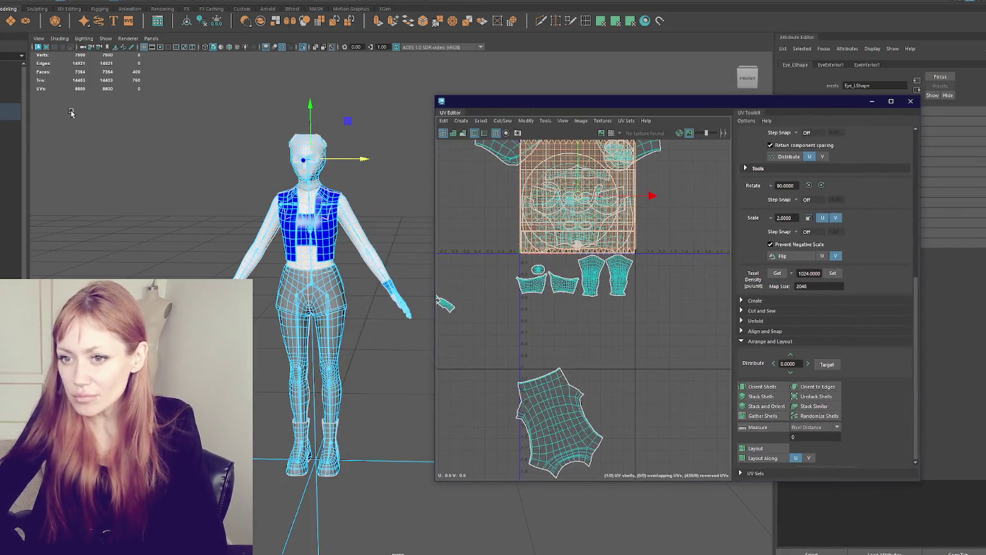
pyautogui.click(13, 133)
pyautogui.press('Up')
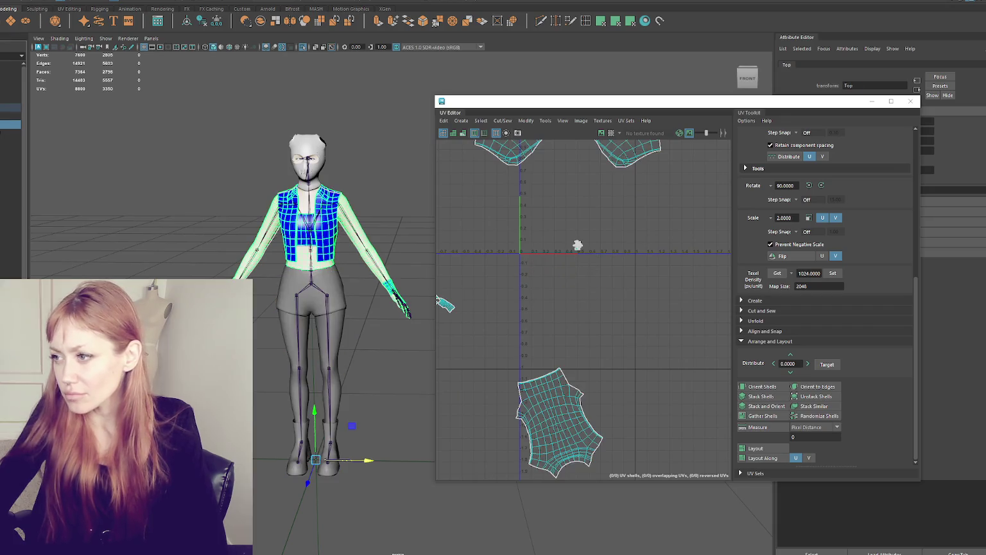
pyautogui.keyDown('alt'); pyautogui.moveTo(544, 226); pyautogui.dragTo(557, 277, button='middle'); pyautogui.keyUp('alt')
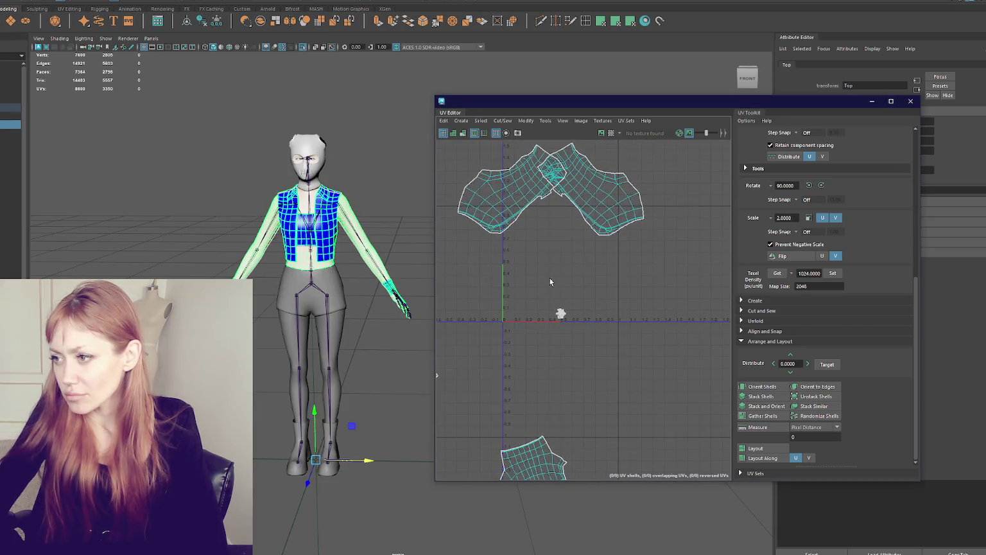
pyautogui.scroll(-2, 557, 276)
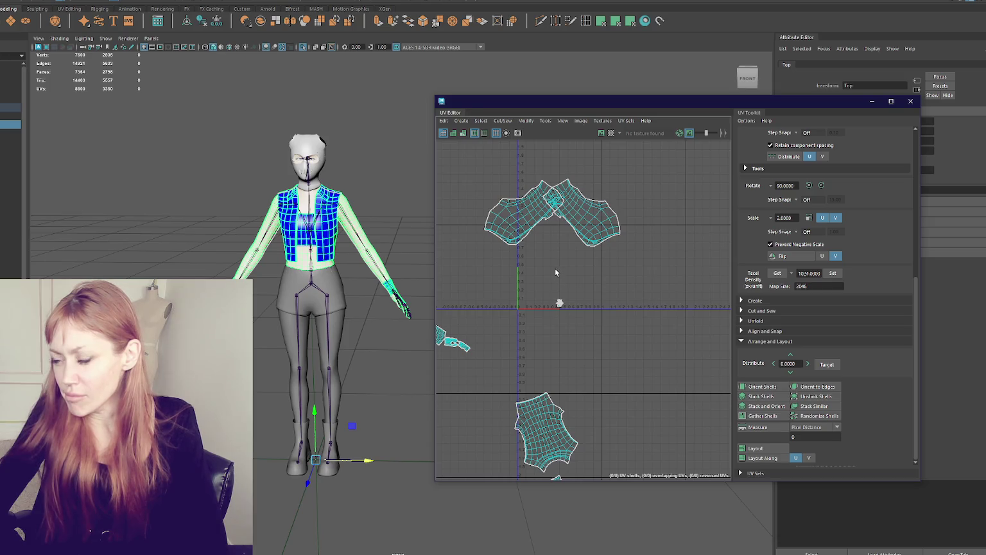
pyautogui.scroll(2, 553, 264)
pyautogui.scroll(-3, 553, 264)
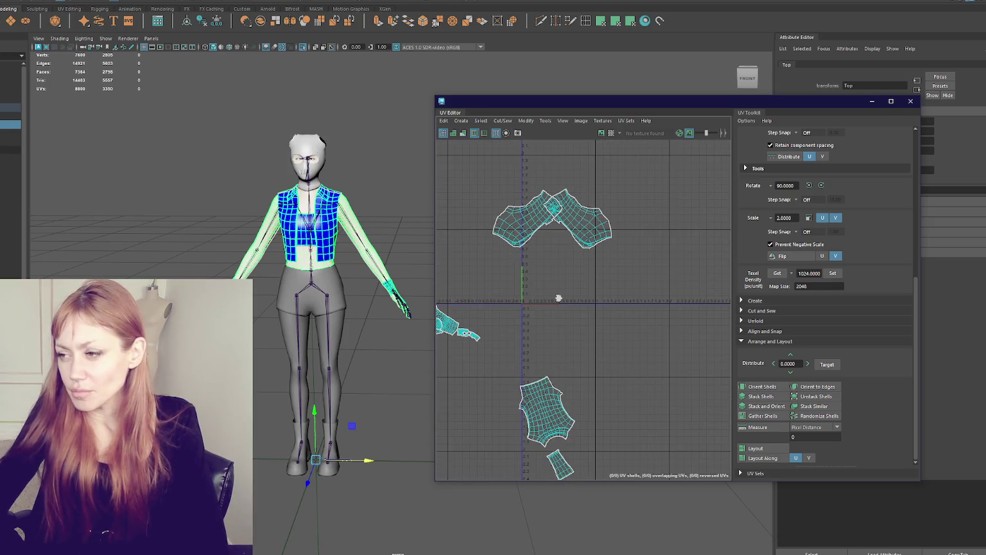
# Hide Legs1, then select the shorts mesh and return to object selection
pyautogui.press('Down')
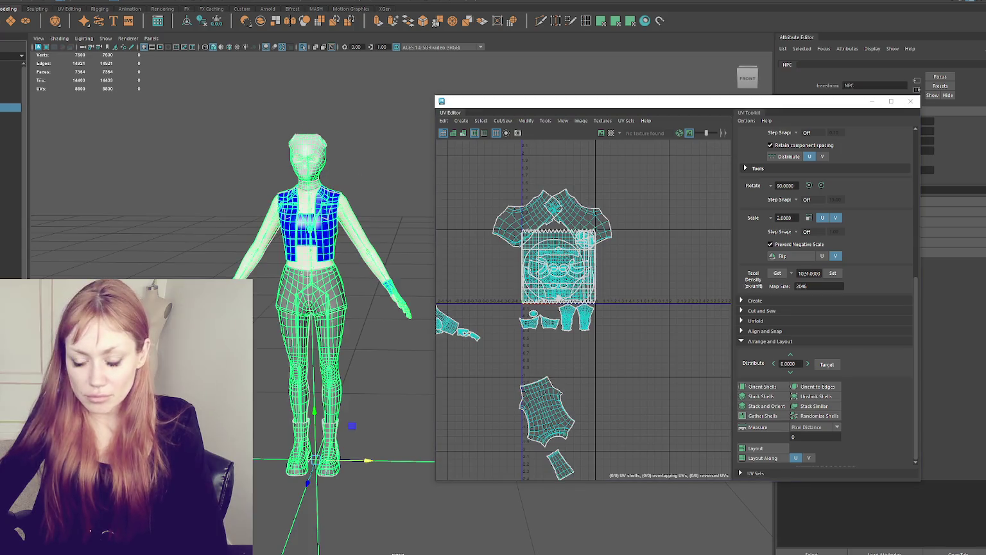
pyautogui.hotkey('ctrl', 'h')
pyautogui.press('Down')
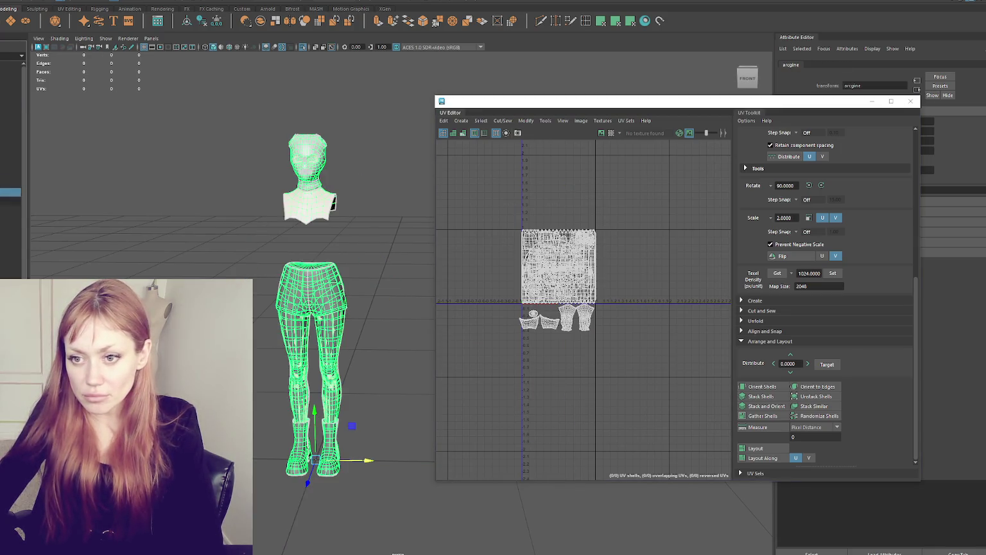
pyautogui.press('Down')
pyautogui.press('Down')
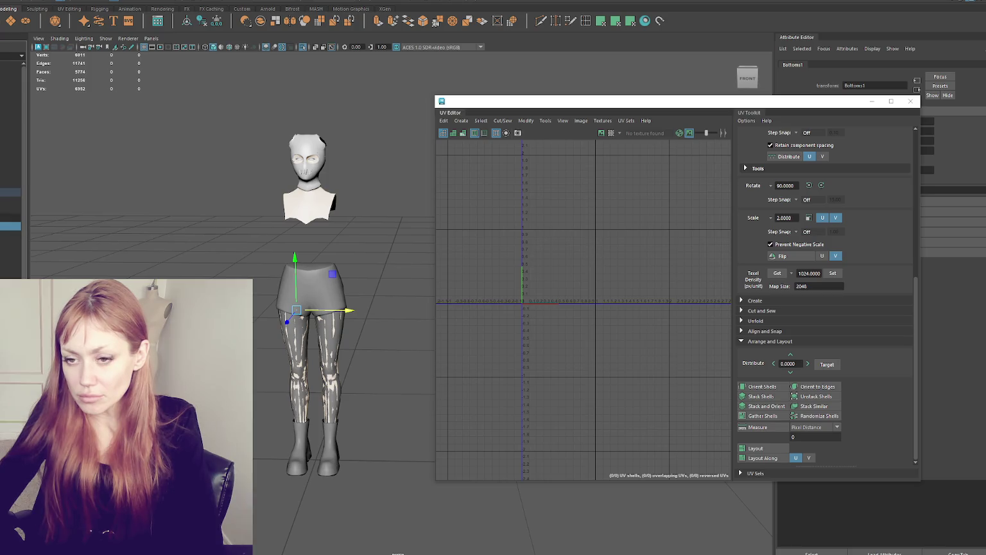
pyautogui.click(326, 280)
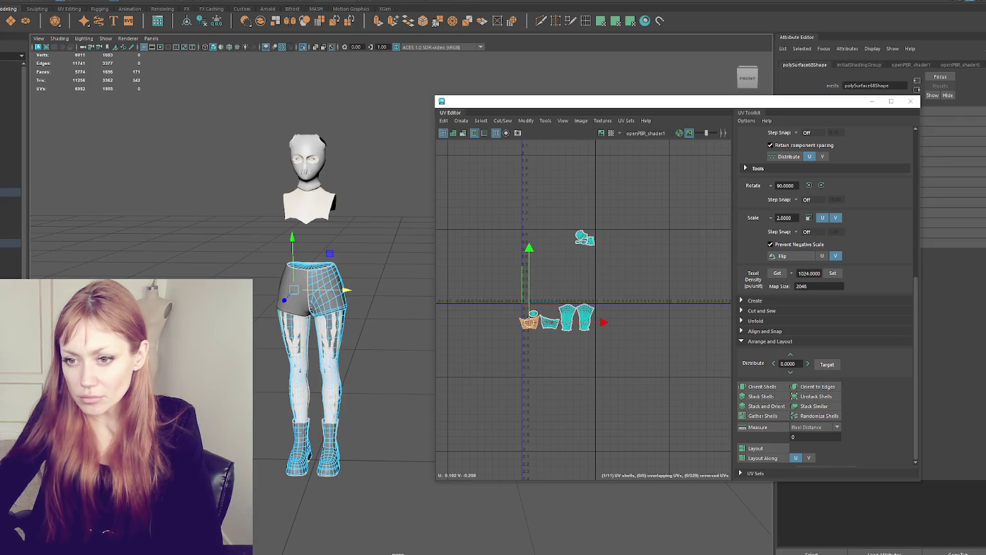
pyautogui.click(333, 314)
pyautogui.click(120, 239)
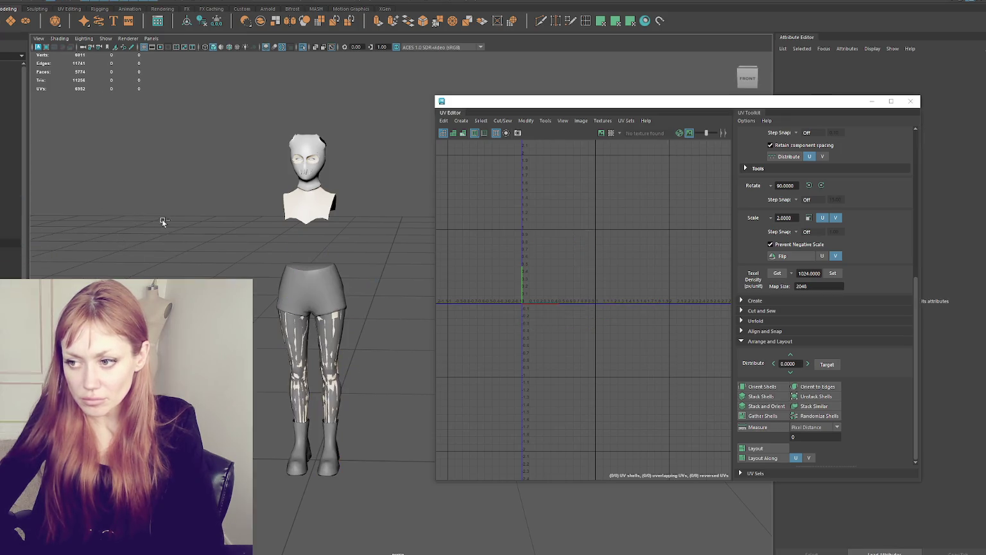
pyautogui.press('F8')
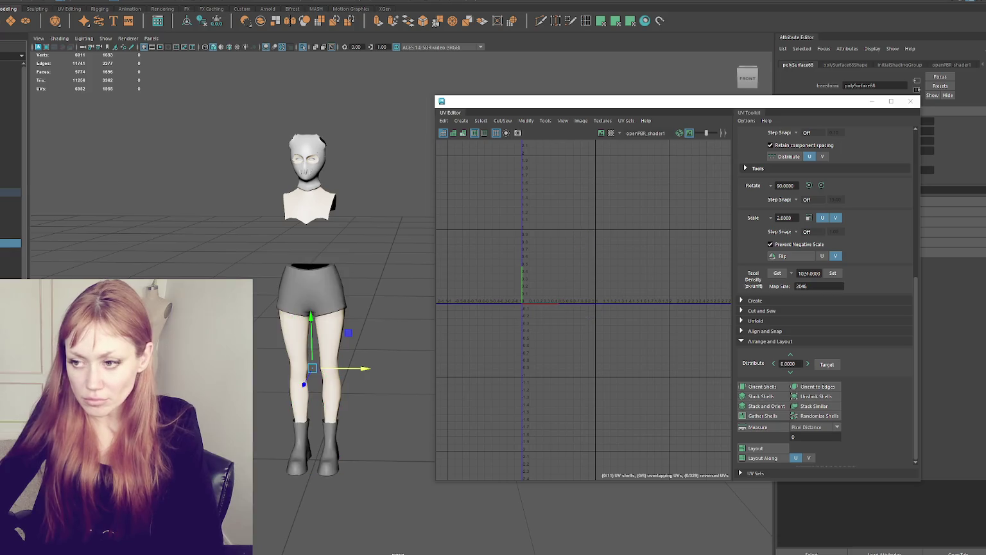
# Check the Bottoms group's leg and shorts shells within 0–1, then hide the arcgine character
pyautogui.click(11, 225)
pyautogui.click(11, 209)
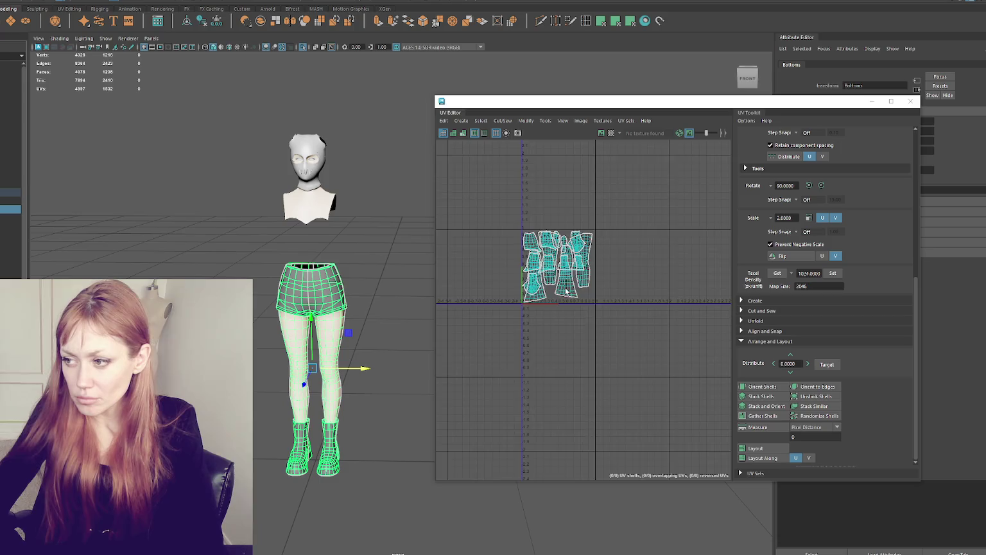
pyautogui.scroll(5, 536, 289)
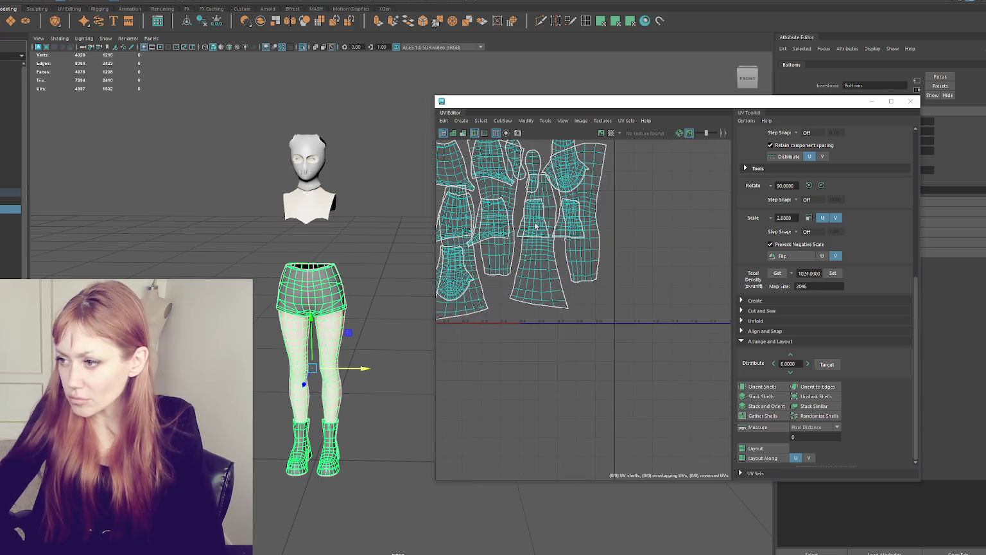
pyautogui.keyDown('alt'); pyautogui.moveTo(535, 220); pyautogui.dragTo(570, 264, button='middle'); pyautogui.keyUp('alt')
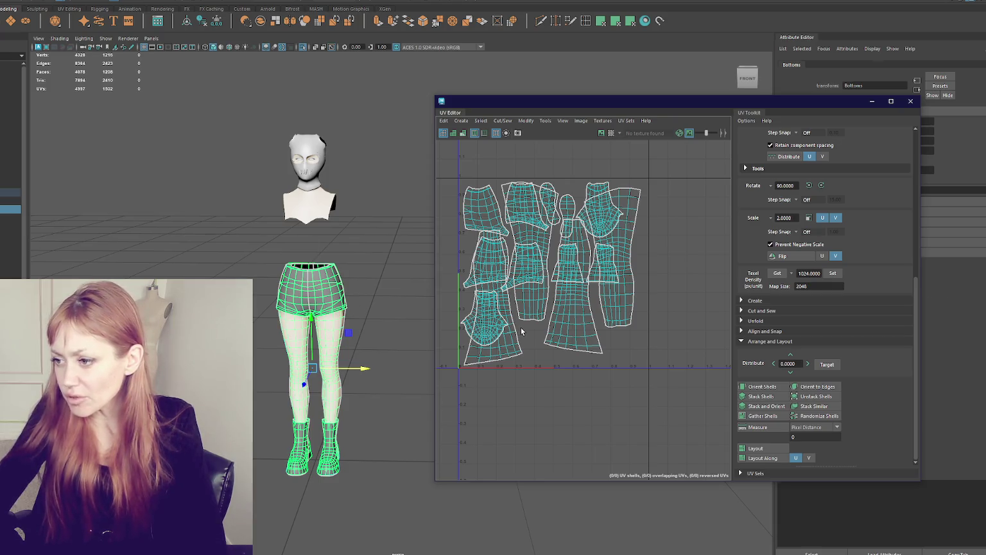
pyautogui.click(476, 329)
pyautogui.click(464, 208)
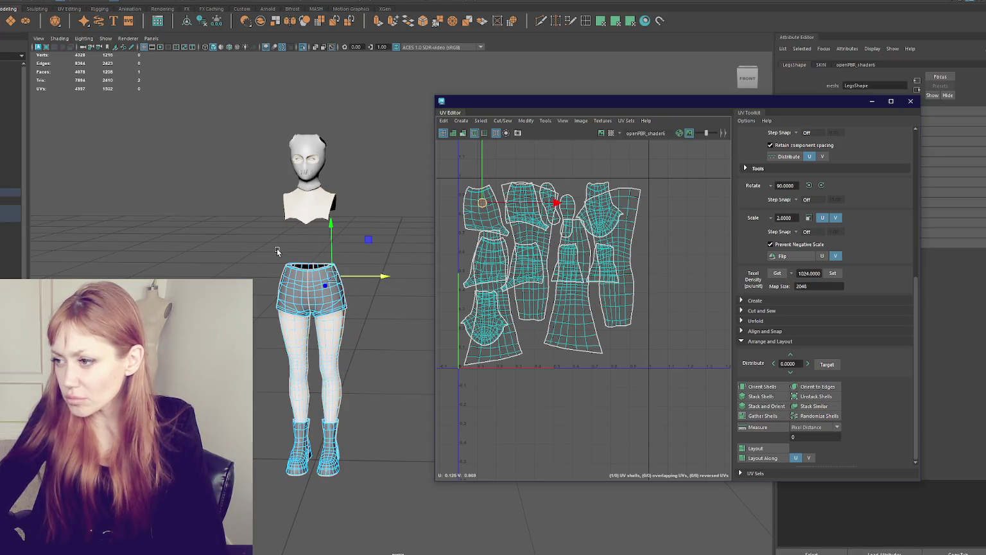
pyautogui.click(11, 192)
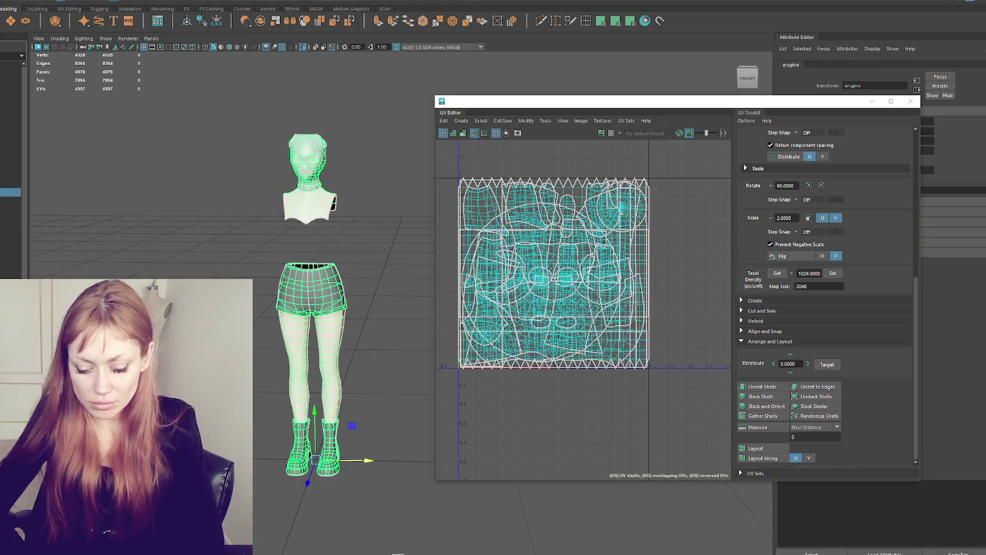
pyautogui.hotkey('ctrl', 'h')
# Step through Outliner objects from Character1_Reference and Safety_Pins to Eye_R, viewing their UVs
pyautogui.click(11, 141)
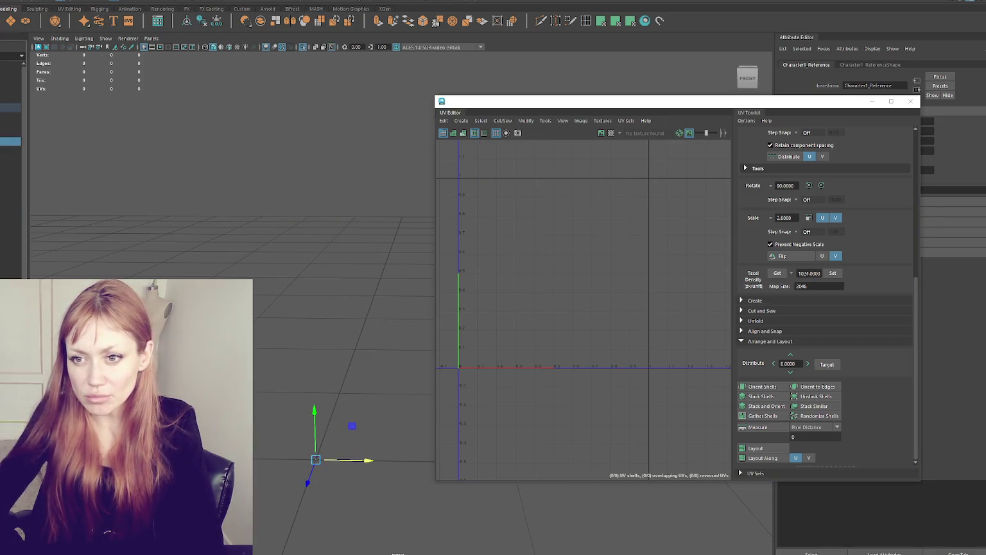
pyautogui.click(11, 141)
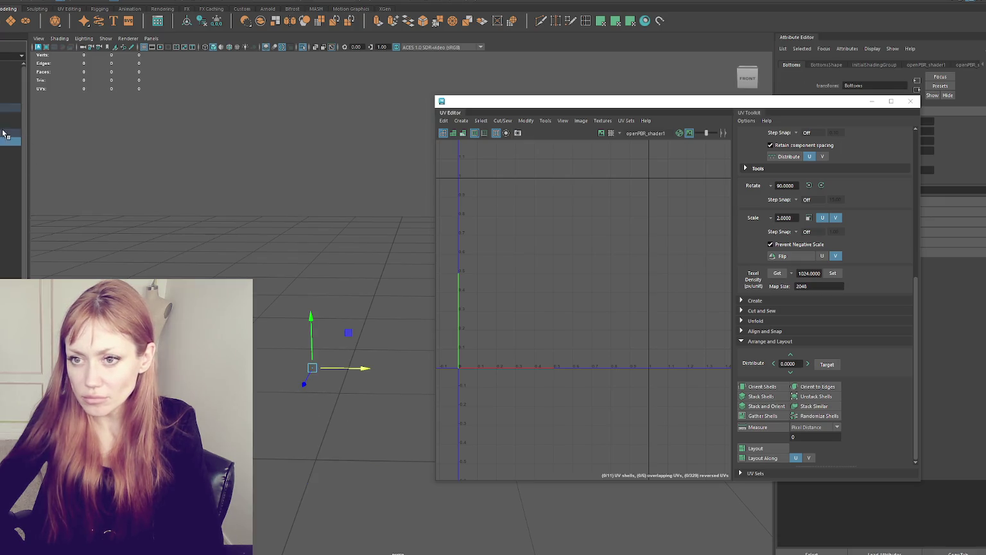
pyautogui.click(11, 149)
pyautogui.click(137, 176)
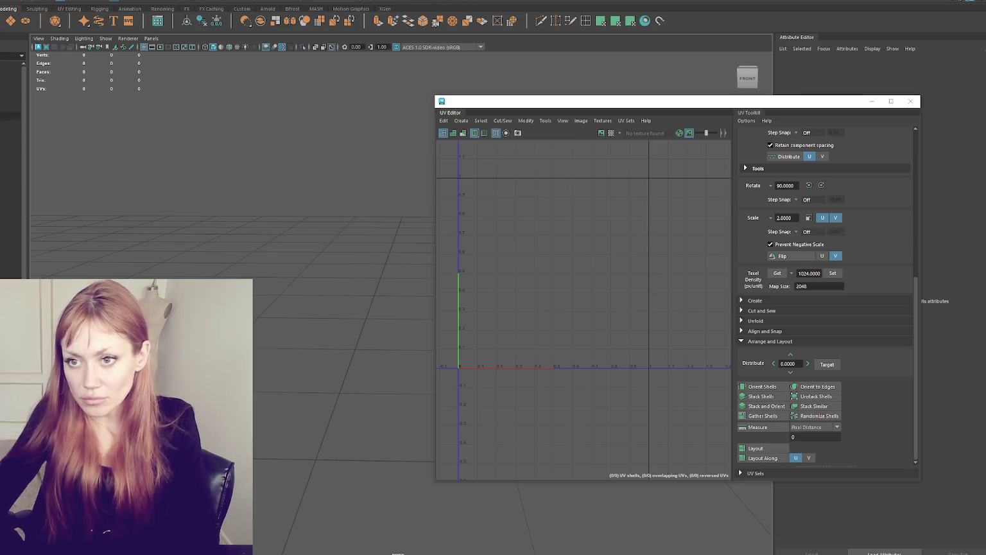
pyautogui.click(12, 107)
pyautogui.click(45, 159)
pyautogui.click(10, 124)
pyautogui.click(11, 133)
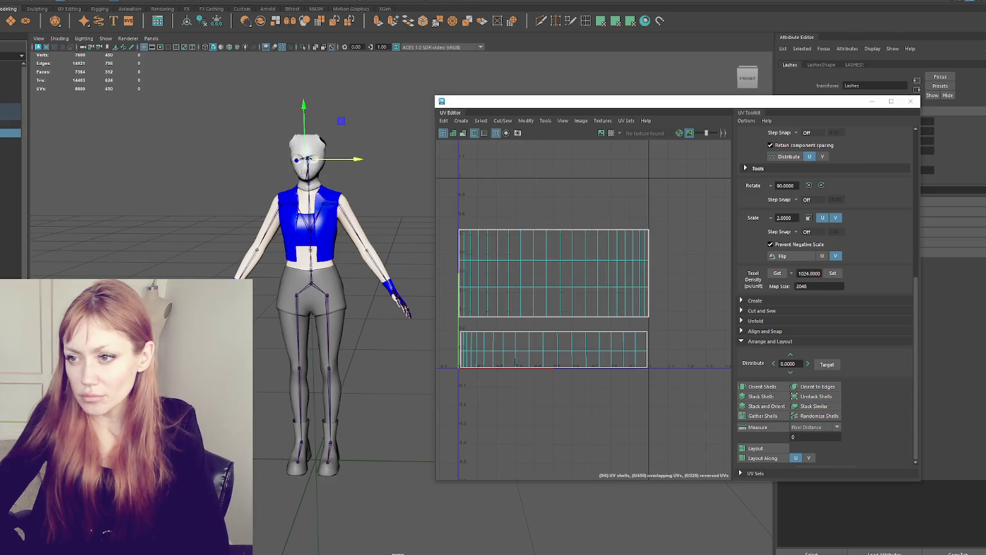
pyautogui.click(10, 141)
pyautogui.click(11, 149)
# Select the Head mesh, compare with Top, and pick the head's strip UV shell
pyautogui.click(11, 158)
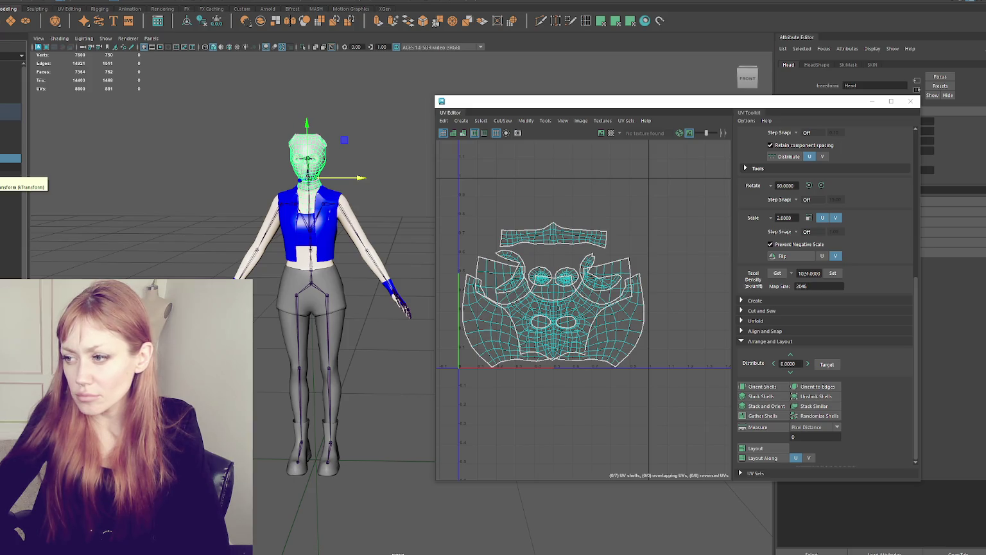
pyautogui.click(11, 166)
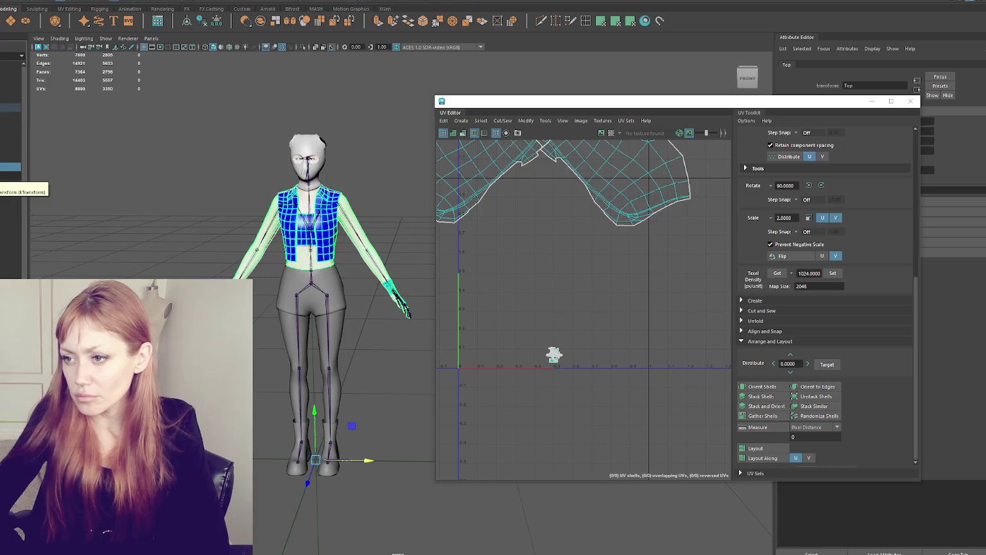
pyautogui.press('Up')
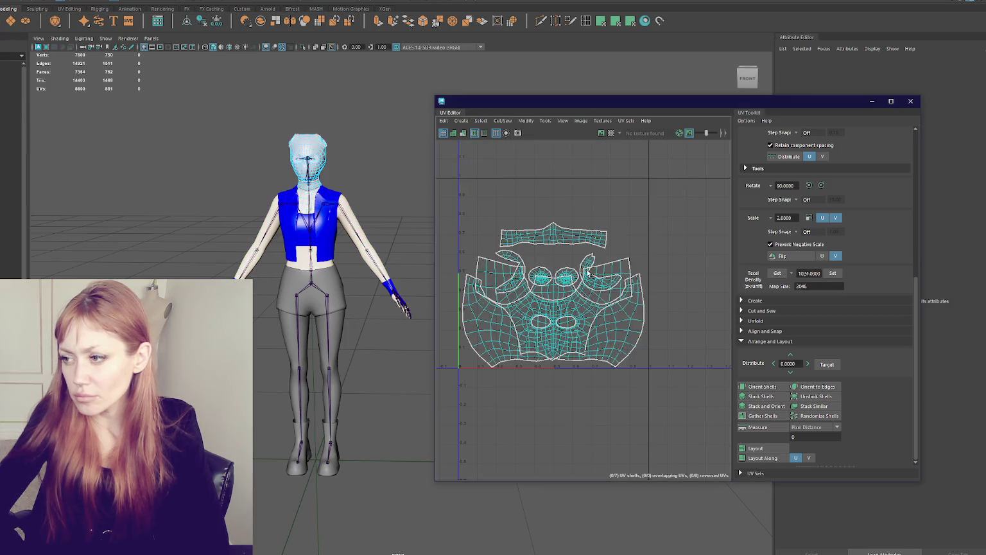
pyautogui.click(548, 235)
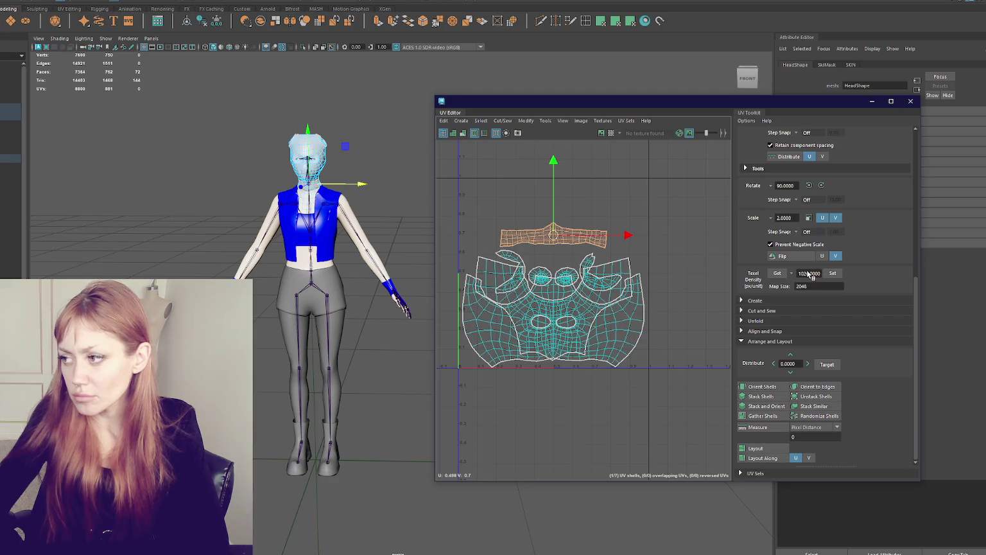
# Switch to the Top object's UVs and enter 1024 as the texel density value
pyautogui.click(546, 232)
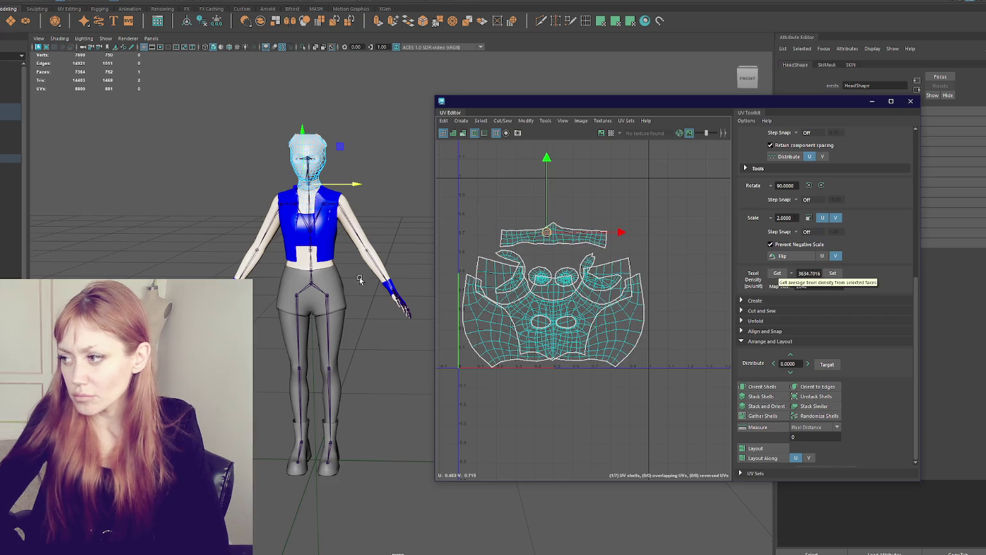
pyautogui.press('Down')
pyautogui.scroll(-3, 586, 317)
pyautogui.keyDown('alt'); pyautogui.moveTo(585, 317); pyautogui.dragTo(604, 377, button='middle'); pyautogui.keyUp('alt')
pyautogui.click(669, 250)
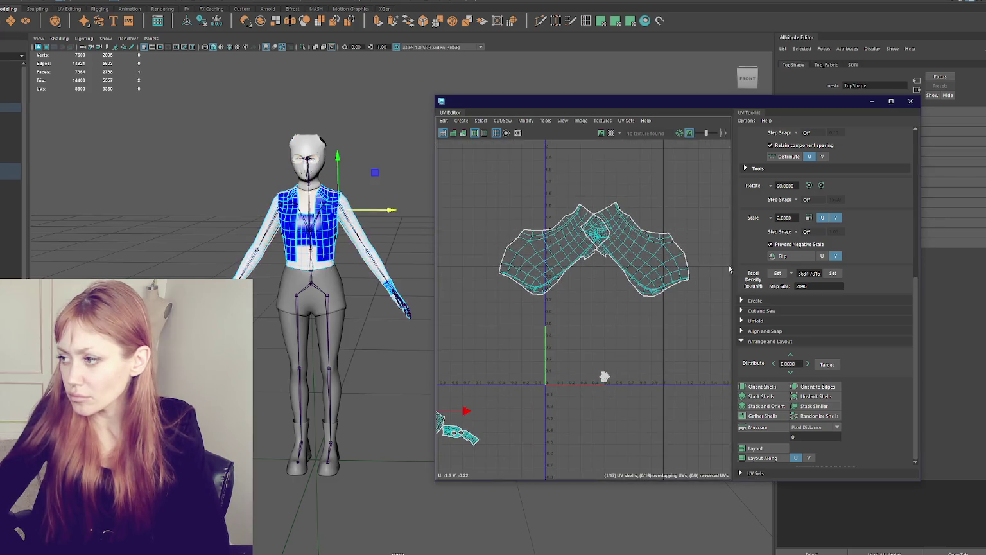
pyautogui.doubleClick(810, 273)
pyautogui.write('8245')
pyautogui.press('Return')
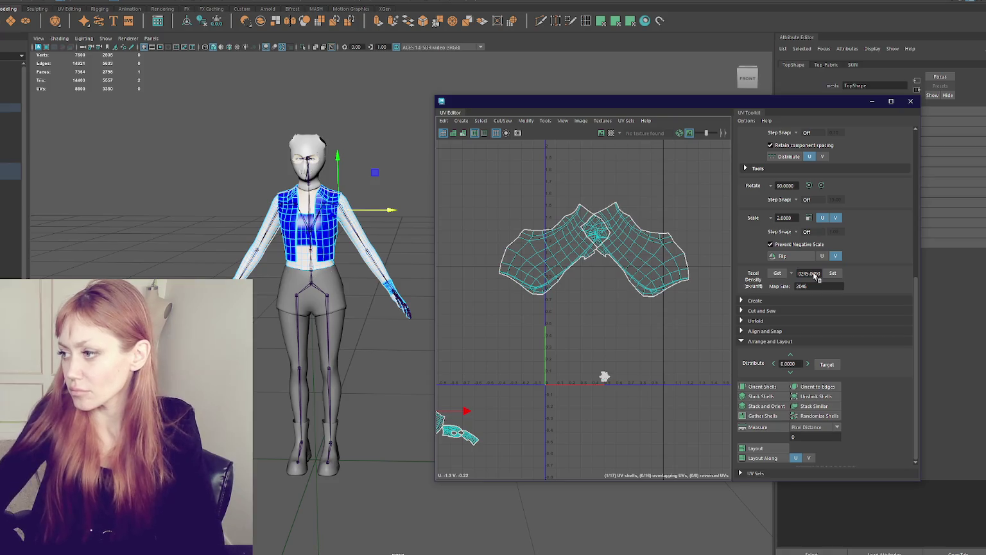
pyautogui.doubleClick(808, 274)
pyautogui.write('1024')
pyautogui.press('Return')
# Scale the upper and lower shirt shells to 1024 texel density
pyautogui.moveTo(591, 331); pyautogui.dragTo(604, 263, button='right')
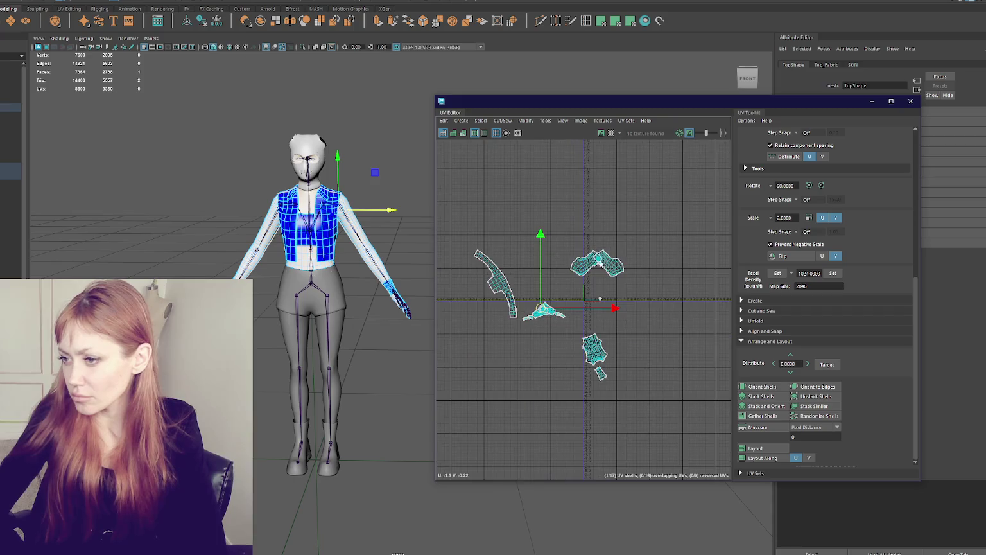
pyautogui.moveTo(540, 233); pyautogui.dragTo(540, 235)
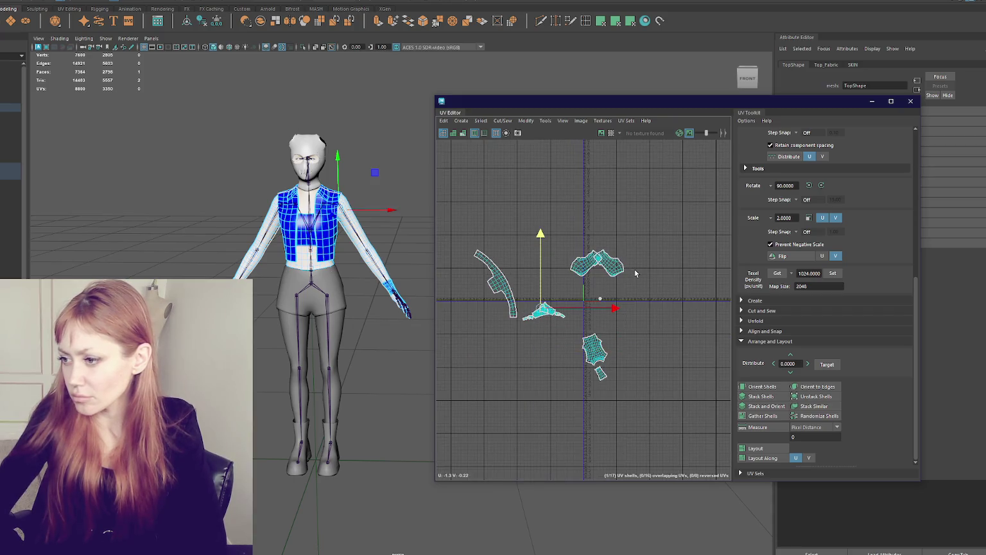
pyautogui.click(645, 246)
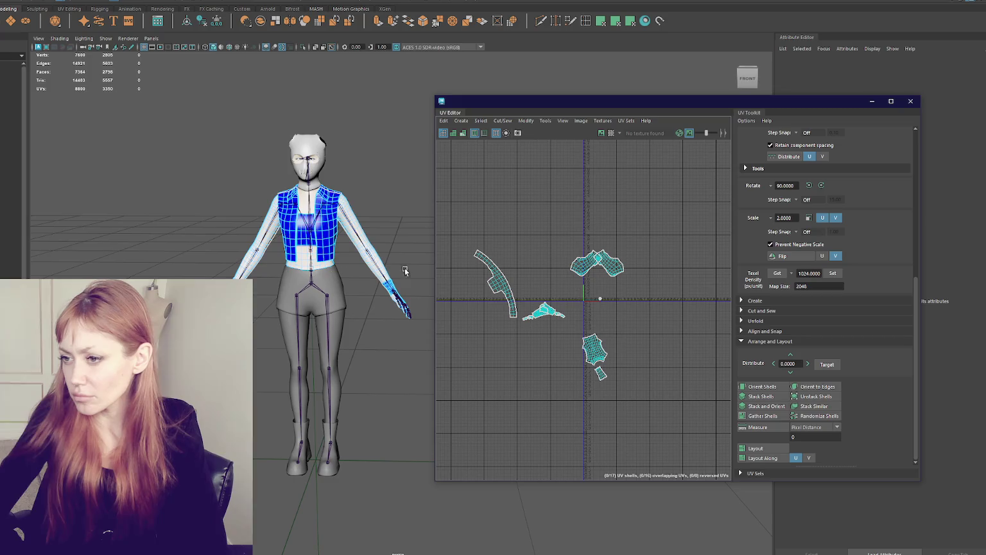
pyautogui.click(603, 262)
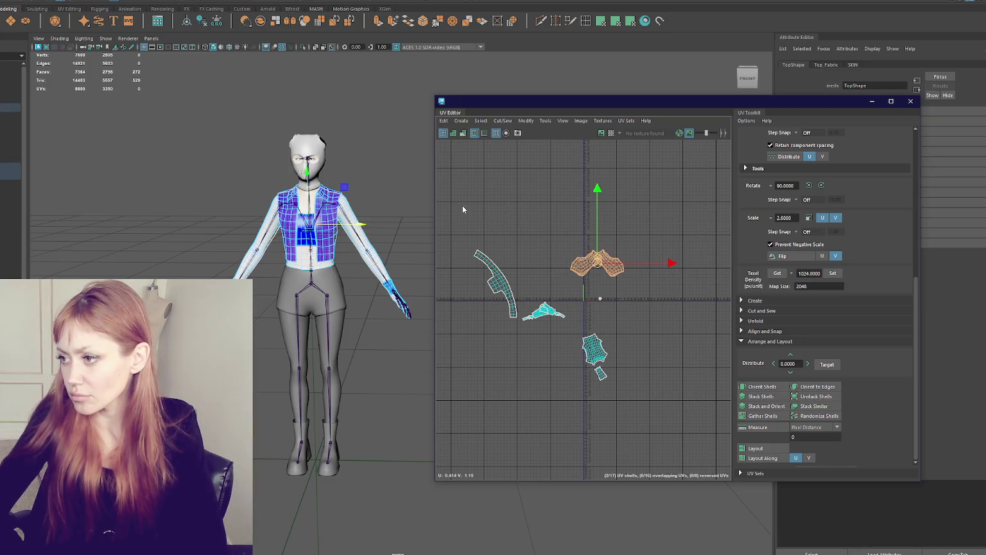
pyautogui.click(833, 274)
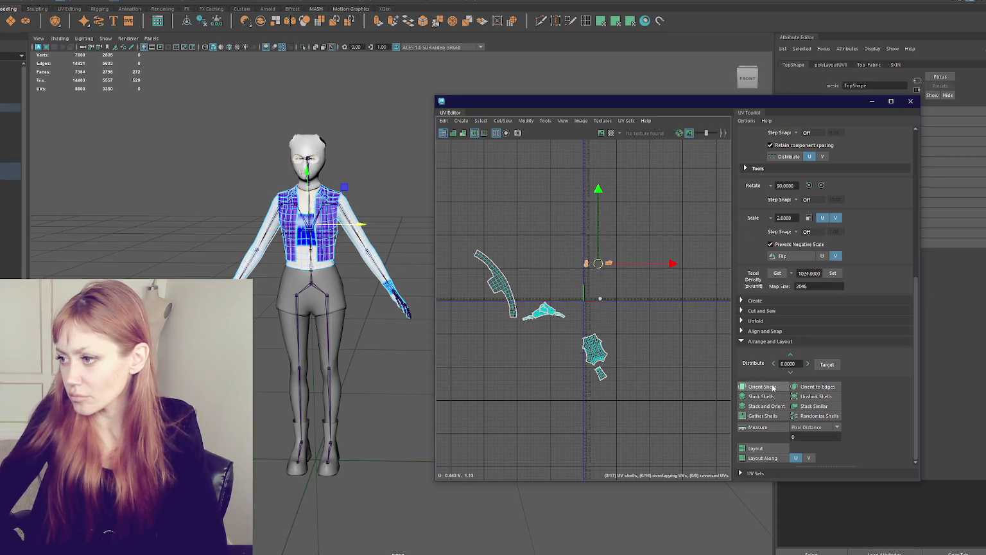
pyautogui.moveTo(603, 270); pyautogui.dragTo(602, 278)
pyautogui.click(590, 350)
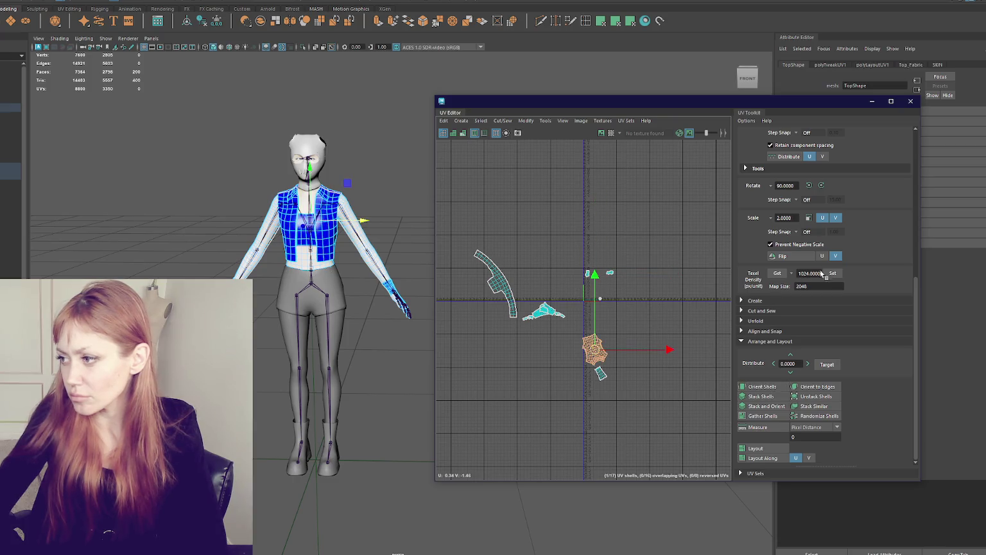
pyautogui.click(751, 386)
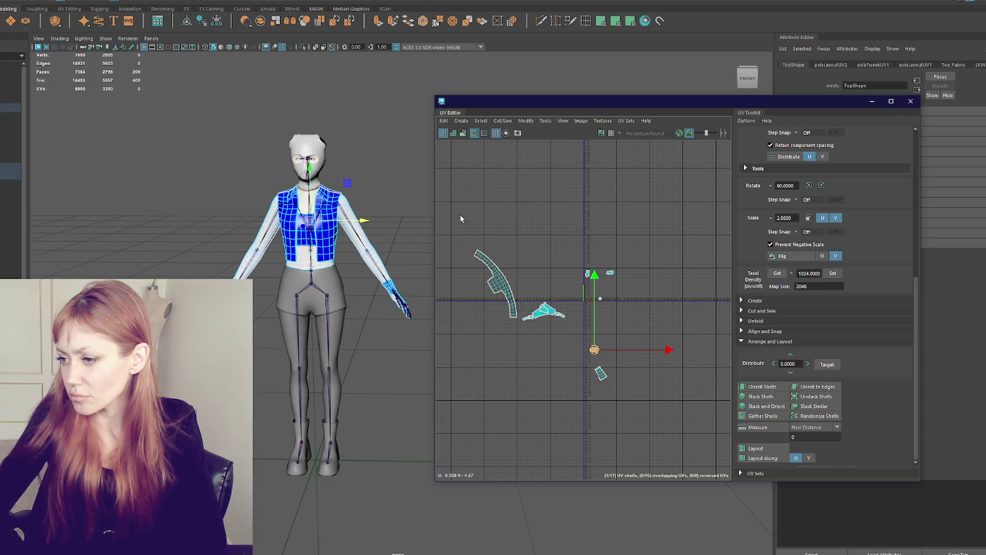
# Orient the small curved and triangular shirt shells and match them to 1024 density
pyautogui.click(600, 300)
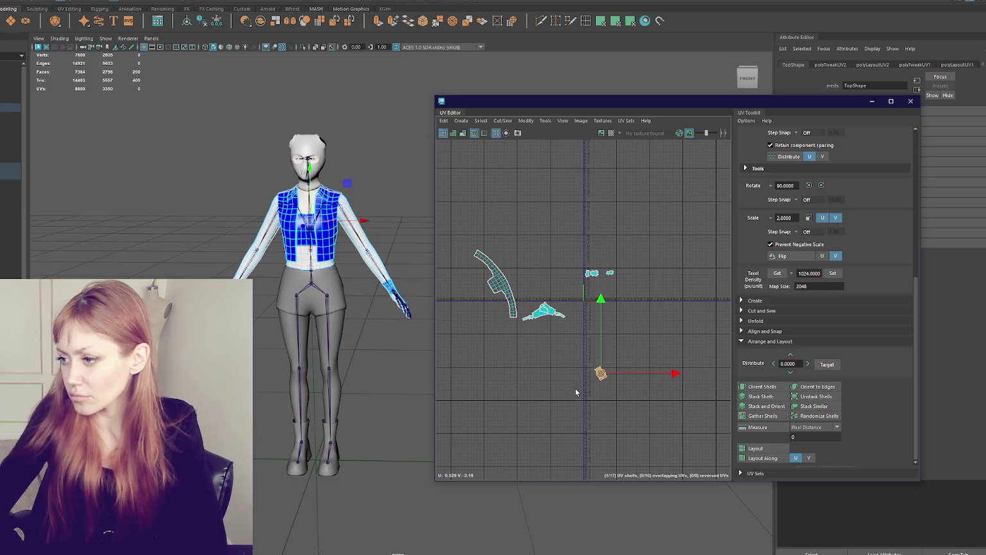
pyautogui.moveTo(601, 374); pyautogui.dragTo(578, 267)
pyautogui.moveTo(558, 335); pyautogui.dragTo(562, 333)
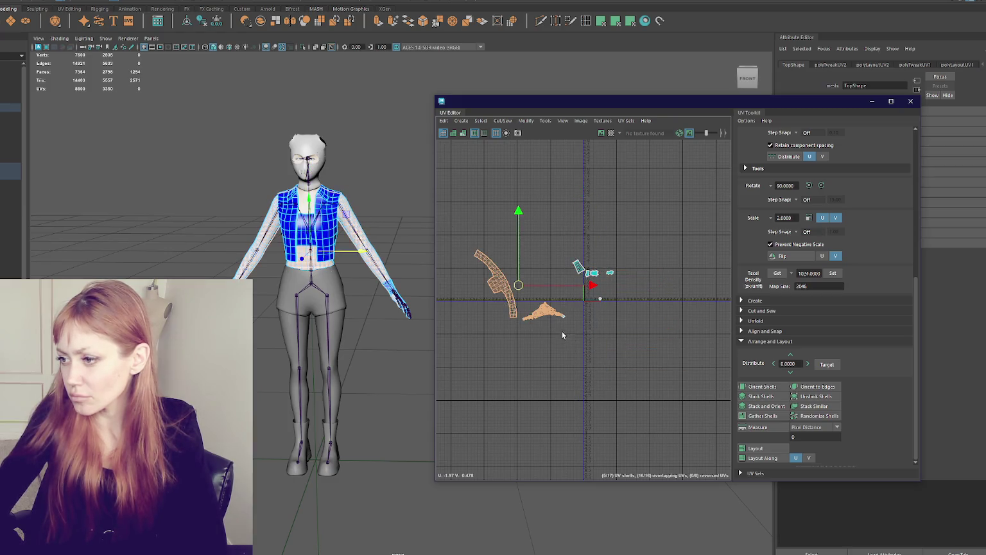
pyautogui.moveTo(523, 297); pyautogui.dragTo(525, 298)
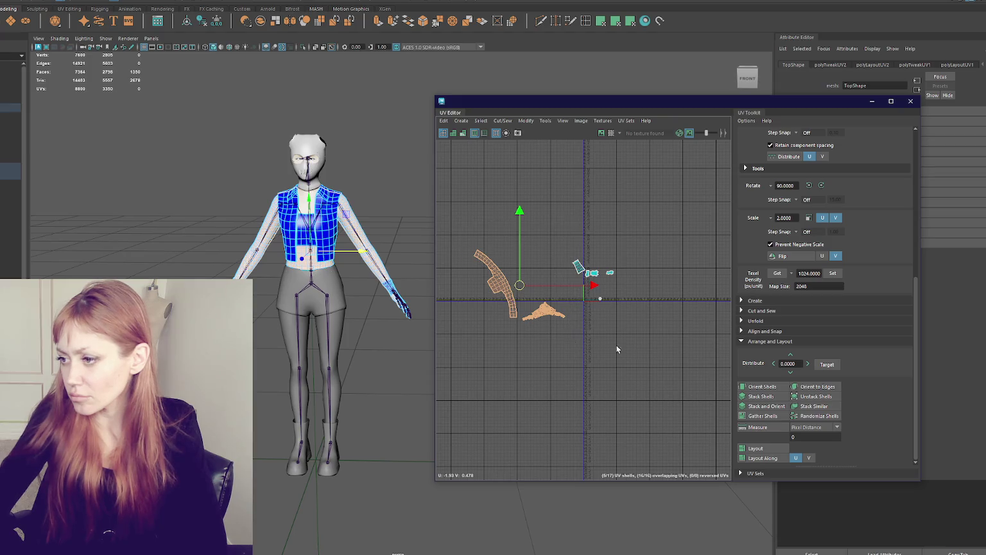
pyautogui.click(762, 386)
pyautogui.click(833, 273)
# Select all 17 shirt shells and stack them into one pile
pyautogui.moveTo(529, 295); pyautogui.dragTo(579, 276)
pyautogui.moveTo(558, 238); pyautogui.dragTo(633, 295)
pyautogui.click(763, 405)
pyautogui.scroll(3, 645, 342)
# Pull one shell out of the pile, orient it, match the texel density, and place it lower left
pyautogui.scroll(2, 573, 332)
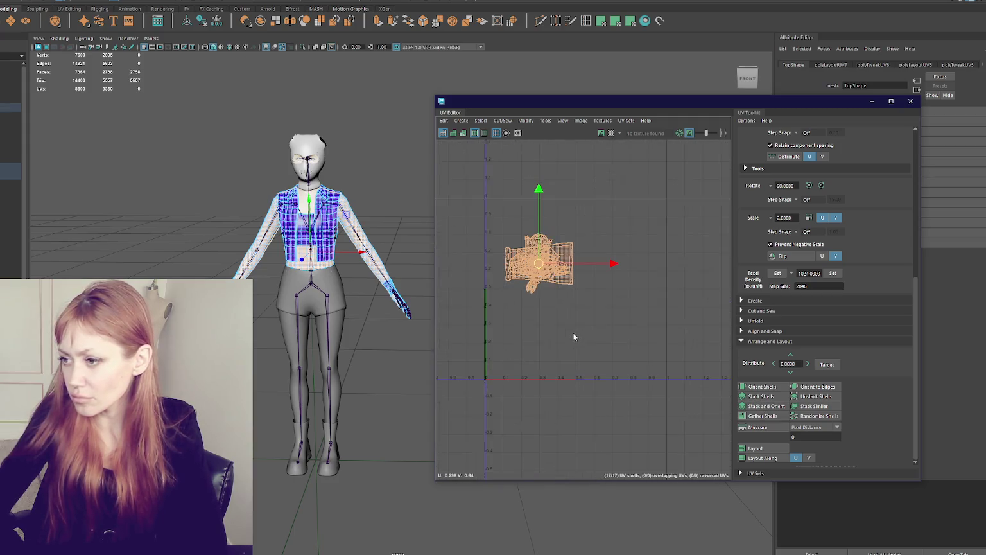
pyautogui.click(545, 262)
pyautogui.moveTo(539, 270); pyautogui.dragTo(520, 359)
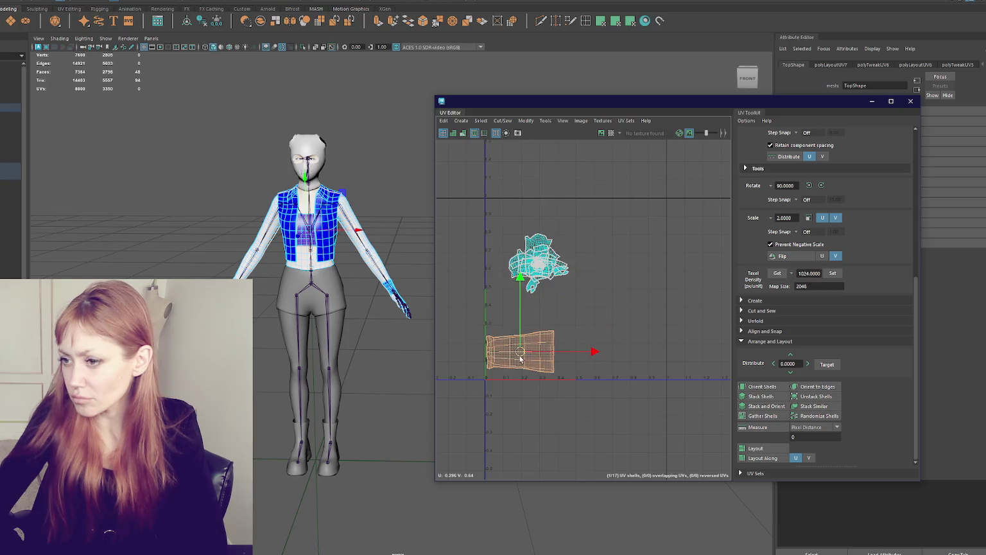
pyautogui.scroll(2, 423, 341)
pyautogui.scroll(1, 499, 315)
pyautogui.keyDown('shift'); pyautogui.moveTo(630, 315); pyautogui.dragTo(563, 315, button='right'); pyautogui.keyUp('shift')
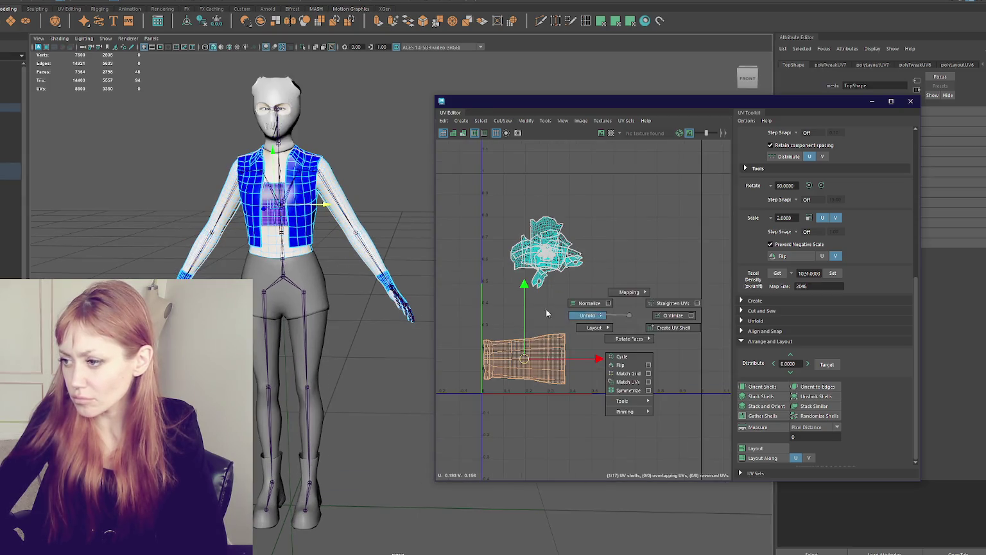
pyautogui.click(765, 385)
pyautogui.click(822, 187)
pyautogui.moveTo(525, 359); pyautogui.dragTo(492, 379)
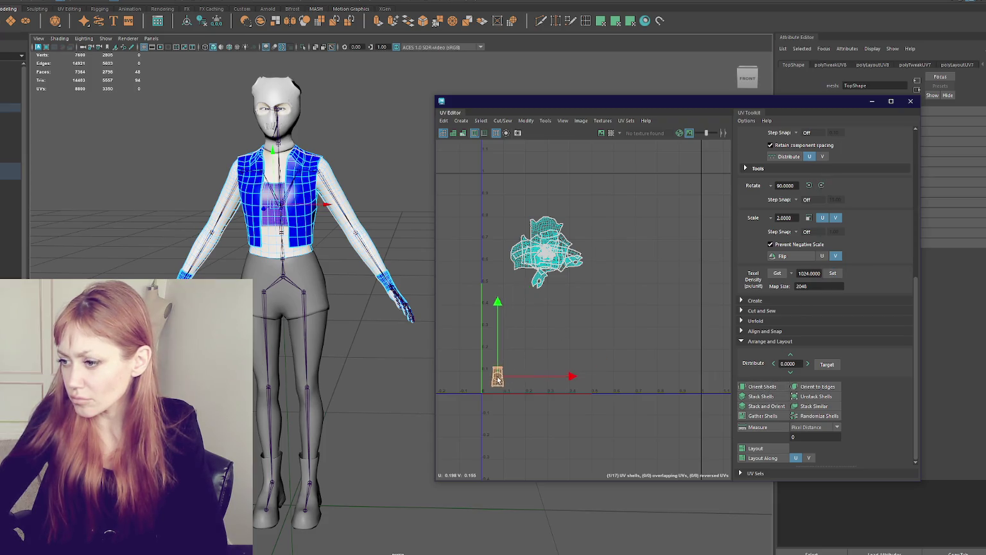
# Pull the torso panel and sleeve shell out of the cluster, placing the sleeve beside the collar strip
pyautogui.click(563, 255)
pyautogui.moveTo(550, 257)
pyautogui.mouseDown()
pyautogui.moveTo(549, 297)
pyautogui.moveTo(518, 165)
pyautogui.mouseUp()
pyautogui.keyDown('alt'); pyautogui.moveTo(517, 169); pyautogui.dragTo(533, 242, button='middle'); pyautogui.keyUp('alt')
pyautogui.click(556, 317)
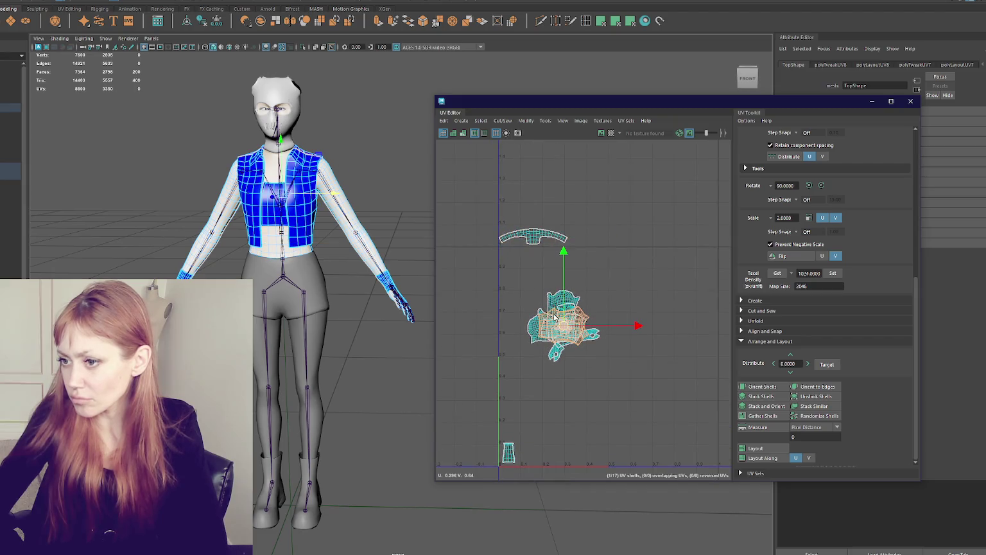
pyautogui.moveTo(568, 327)
pyautogui.mouseDown()
pyautogui.moveTo(563, 268)
pyautogui.moveTo(587, 296)
pyautogui.moveTo(530, 443)
pyautogui.mouseUp()
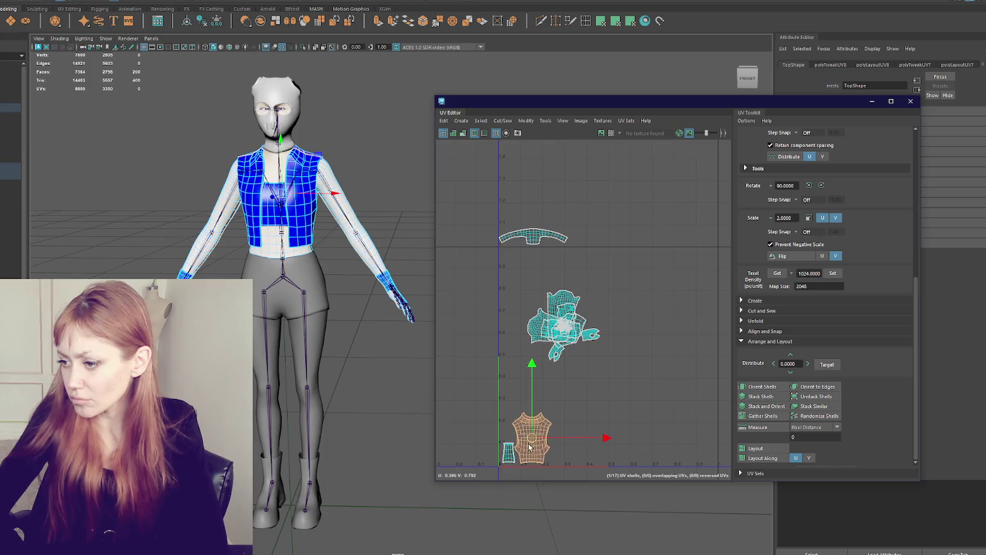
pyautogui.click(574, 301)
pyautogui.moveTo(559, 344); pyautogui.dragTo(594, 277)
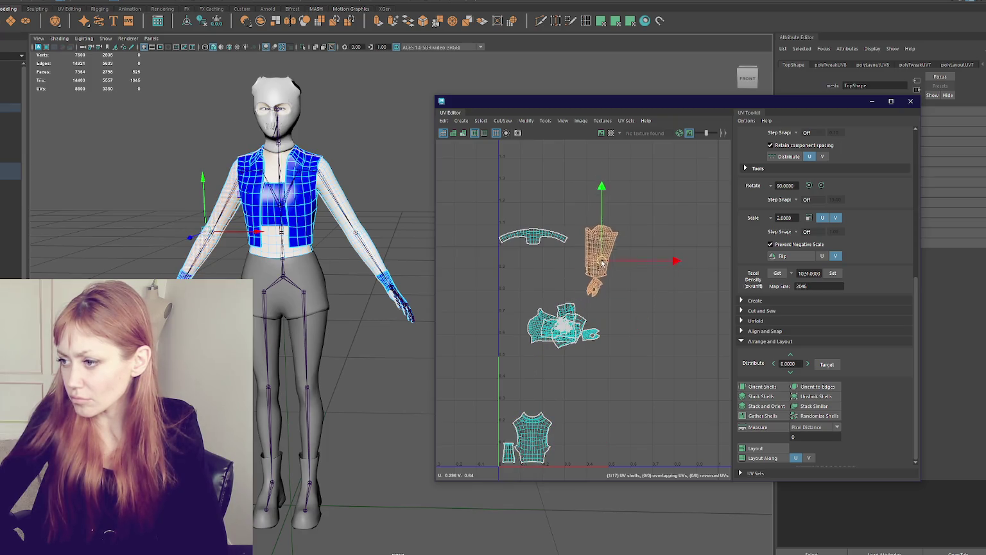
pyautogui.scroll(5, 611, 273)
pyautogui.scroll(3, 602, 269)
pyautogui.click(472, 259)
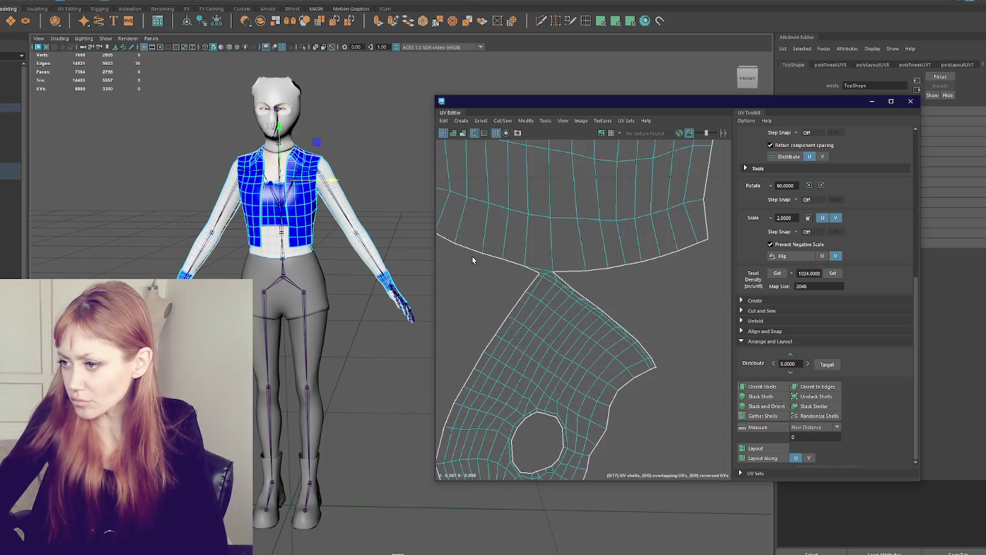
# Cut the UVs along the seam edge near the hole, checking it in the shaded 3D view
pyautogui.click(538, 269)
pyautogui.press('f')
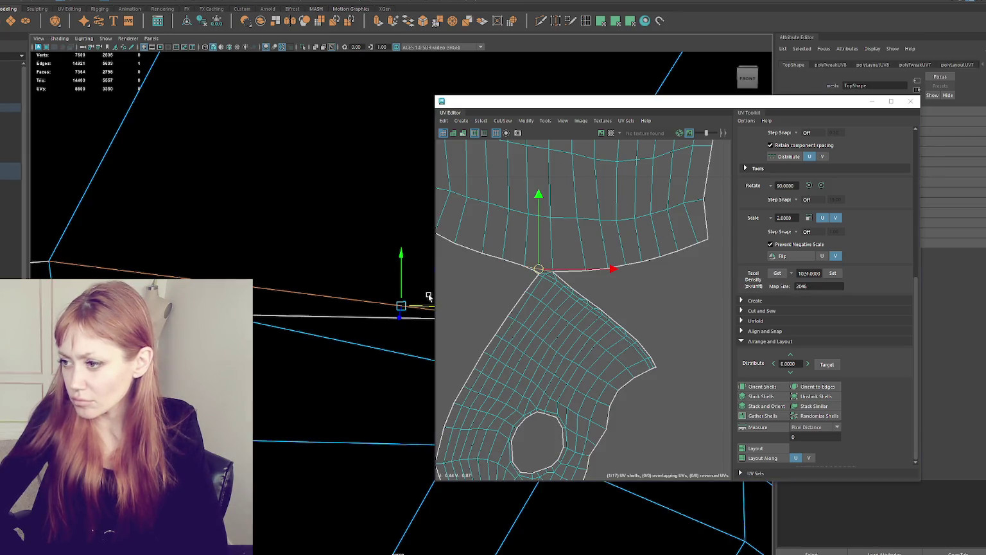
pyautogui.press('5')
pyautogui.scroll(2, 349, 288)
pyautogui.scroll(1, 349, 288)
pyautogui.scroll(-3, 326, 293)
pyautogui.moveTo(315, 302)
pyautogui.keyDown('alt'); pyautogui.mouseDown()
pyautogui.moveTo(446, 334)
pyautogui.moveTo(467, 328)
pyautogui.mouseUp(); pyautogui.keyUp('alt')
pyautogui.scroll(2, 413, 316)
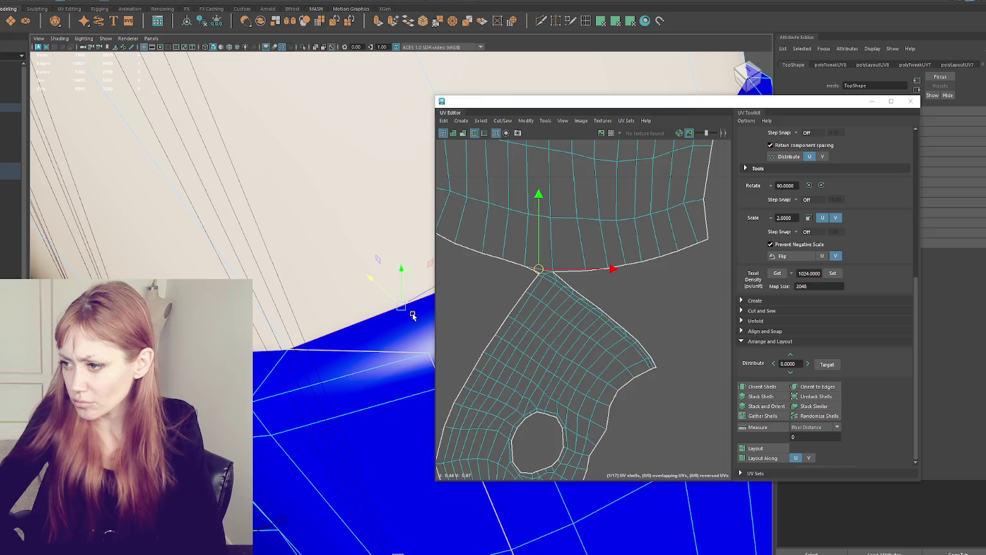
pyautogui.keyDown('shift'); pyautogui.moveTo(574, 285); pyautogui.dragTo(546, 266, button='right'); pyautogui.keyUp('shift')
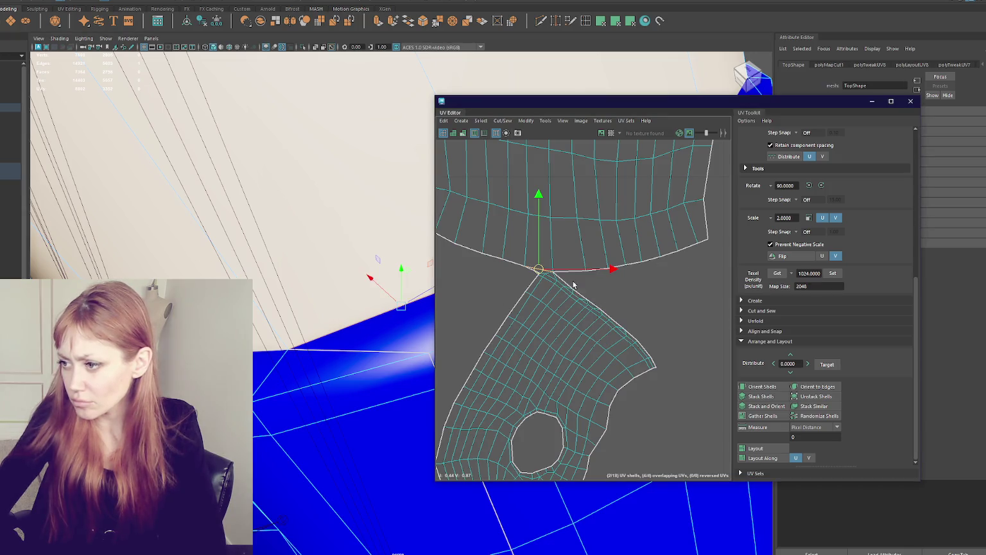
# Select the lower shell created by the cut and bring it into view
pyautogui.moveTo(649, 286); pyautogui.dragTo(647, 308, button='right')
pyautogui.scroll(-3, 648, 311)
pyautogui.scroll(-3, 648, 311)
pyautogui.scroll(3, 603, 331)
pyautogui.scroll(2, 583, 341)
pyautogui.click(583, 340)
pyautogui.keyDown('alt'); pyautogui.moveTo(544, 293); pyautogui.dragTo(561, 350, button='middle'); pyautogui.keyUp('alt')
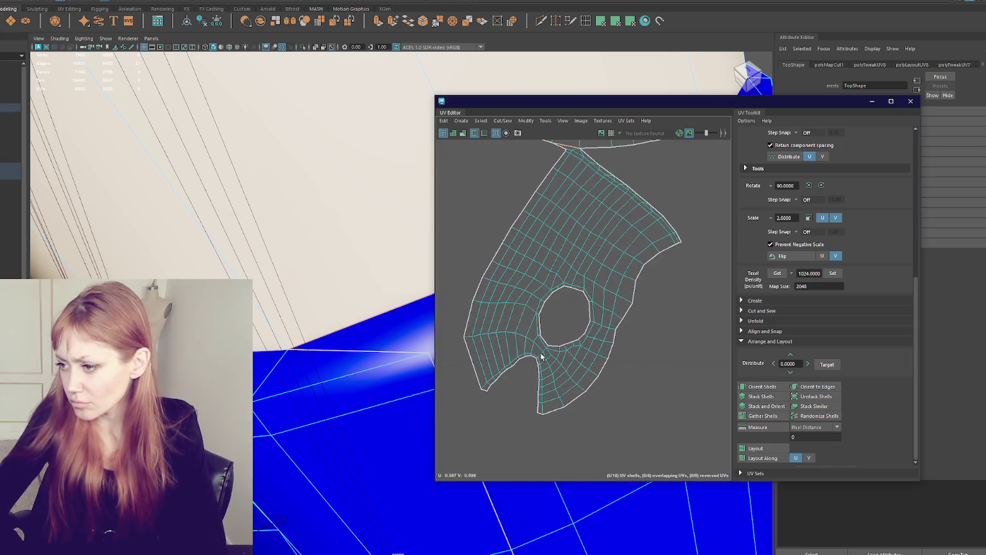
pyautogui.moveTo(560, 321); pyautogui.dragTo(585, 303, button='right')
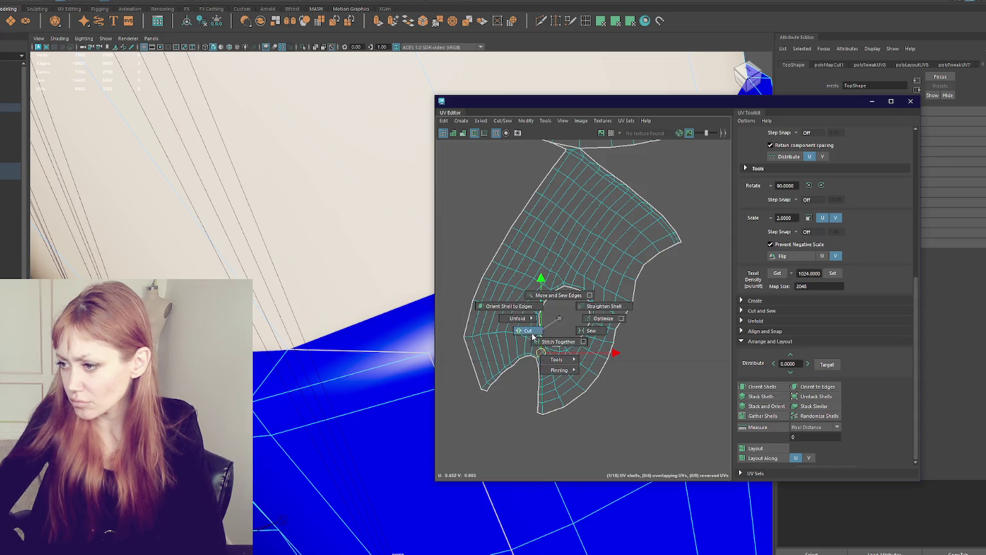
pyautogui.scroll(3, 558, 324)
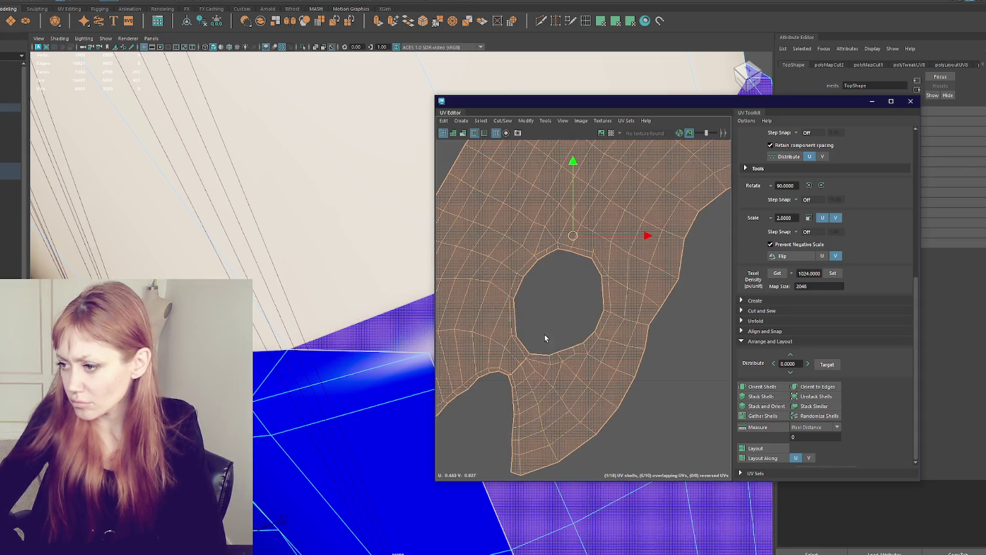
pyautogui.scroll(2, 549, 333)
# Unfold the lower shell, match the shared texel density, and move it to the tile bottom
pyautogui.press('F10')
pyautogui.moveTo(566, 285)
pyautogui.mouseDown(button='right')
pyautogui.moveTo(638, 319)
pyautogui.moveTo(552, 280)
pyautogui.mouseUp(button='right')
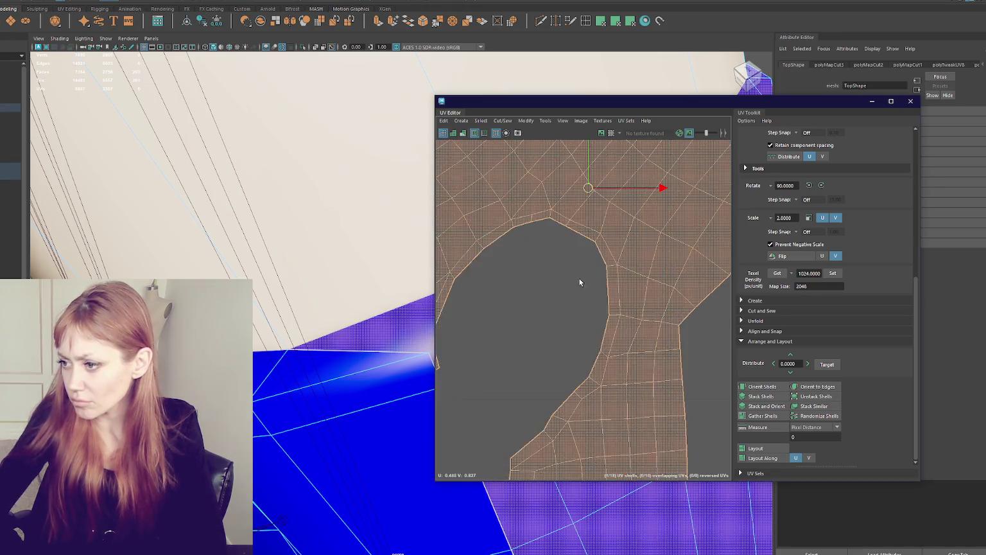
pyautogui.press('f')
pyautogui.click(833, 273)
pyautogui.press('a')
pyautogui.moveTo(609, 286)
pyautogui.mouseDown()
pyautogui.moveTo(564, 438)
pyautogui.moveTo(580, 442)
pyautogui.mouseUp()
pyautogui.click(615, 331)
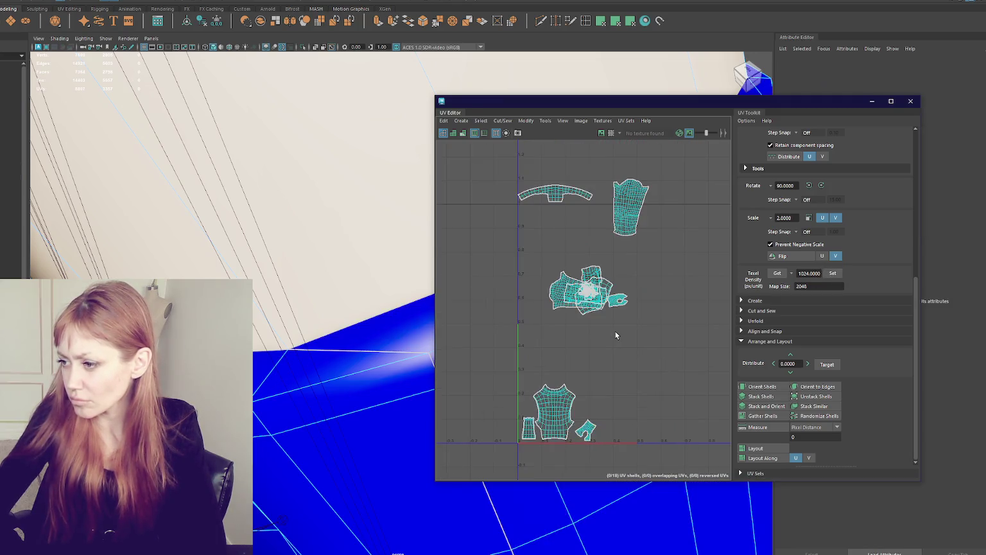
# Cut the middle shell apart at the seam point
pyautogui.scroll(3, 632, 302)
pyautogui.scroll(2, 533, 240)
pyautogui.click(528, 280)
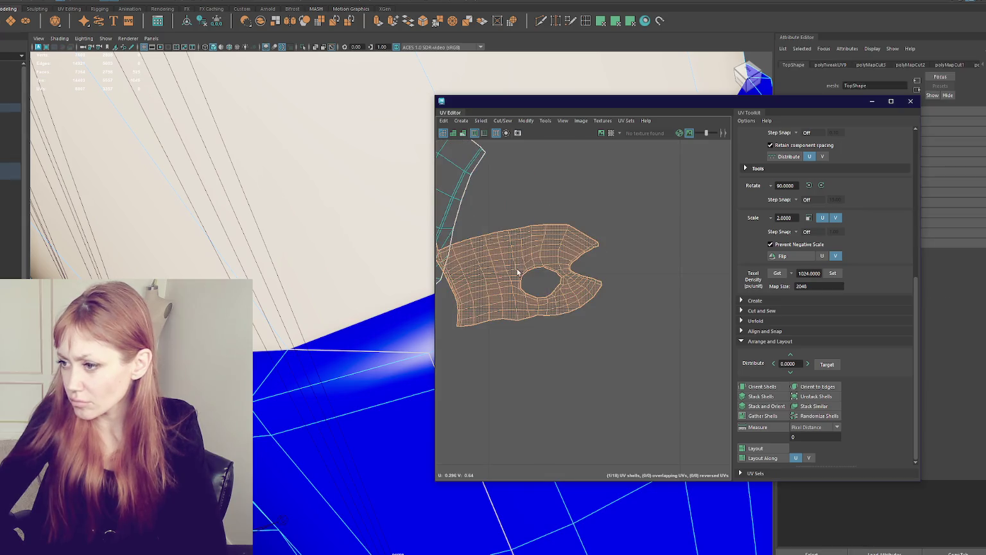
pyautogui.scroll(-2, 518, 273)
pyautogui.scroll(3, 662, 244)
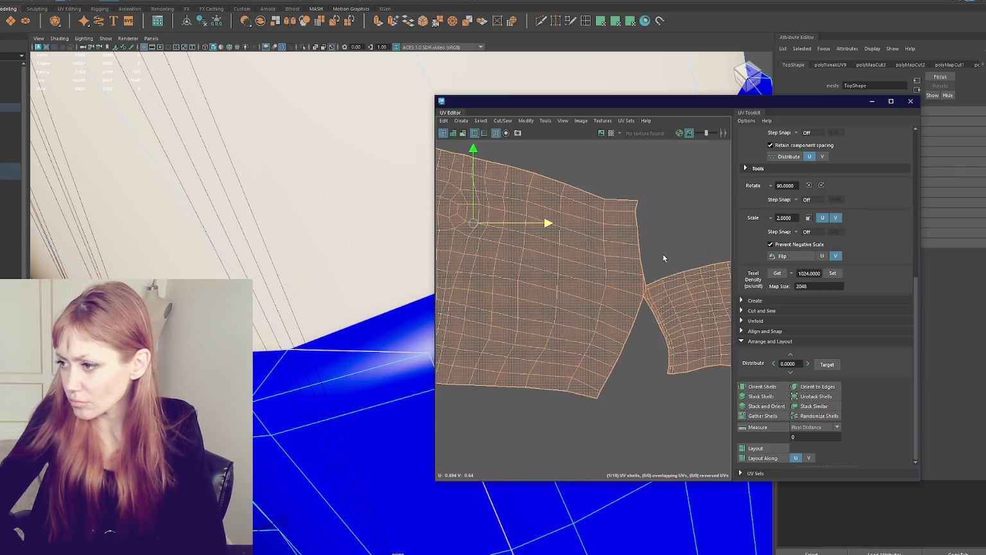
pyautogui.scroll(3, 656, 269)
pyautogui.click(627, 304)
pyautogui.press('f')
pyautogui.hotkey('ctrl', 'x')
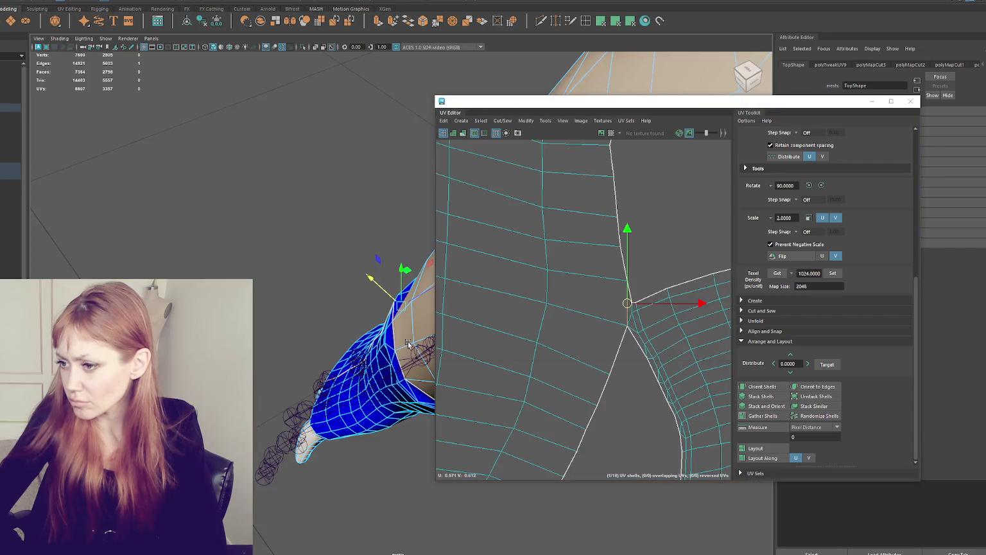
# Rotate the small cut-off shell 90 degrees and move it down beside the U axis
pyautogui.scroll(-5, 578, 257)
pyautogui.scroll(2, 606, 280)
pyautogui.scroll(2, 507, 297)
pyautogui.click(596, 298)
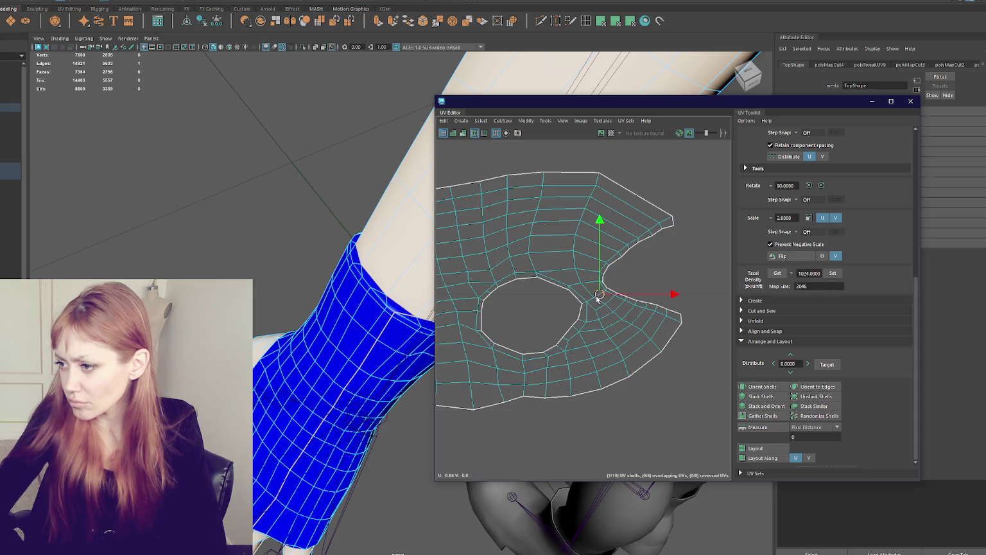
pyautogui.moveTo(662, 283); pyautogui.dragTo(681, 283, button='right')
pyautogui.scroll(-3, 597, 283)
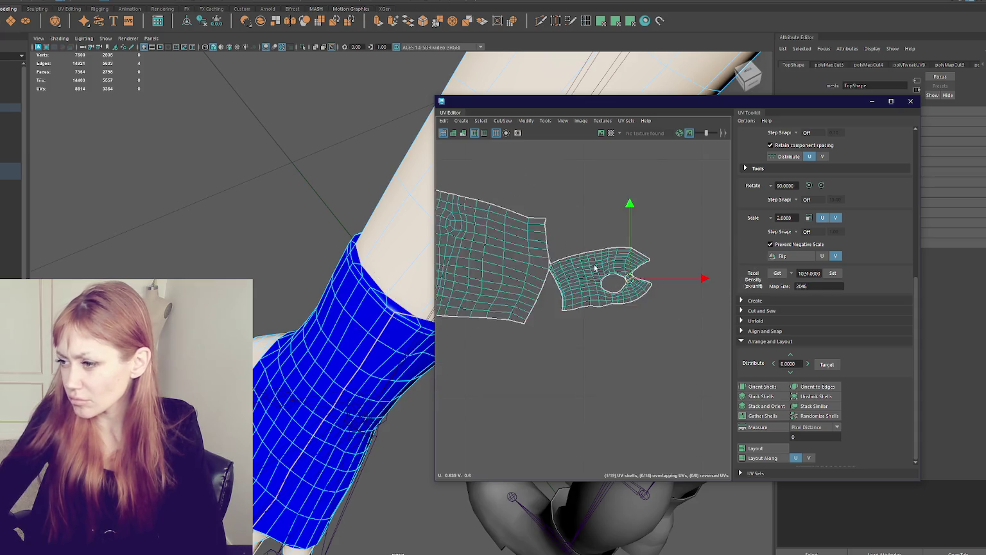
pyautogui.moveTo(597, 270); pyautogui.dragTo(597, 322, button='right')
pyautogui.keyDown('shift'); pyautogui.moveTo(672, 265); pyautogui.dragTo(822, 267, button='right'); pyautogui.keyUp('shift')
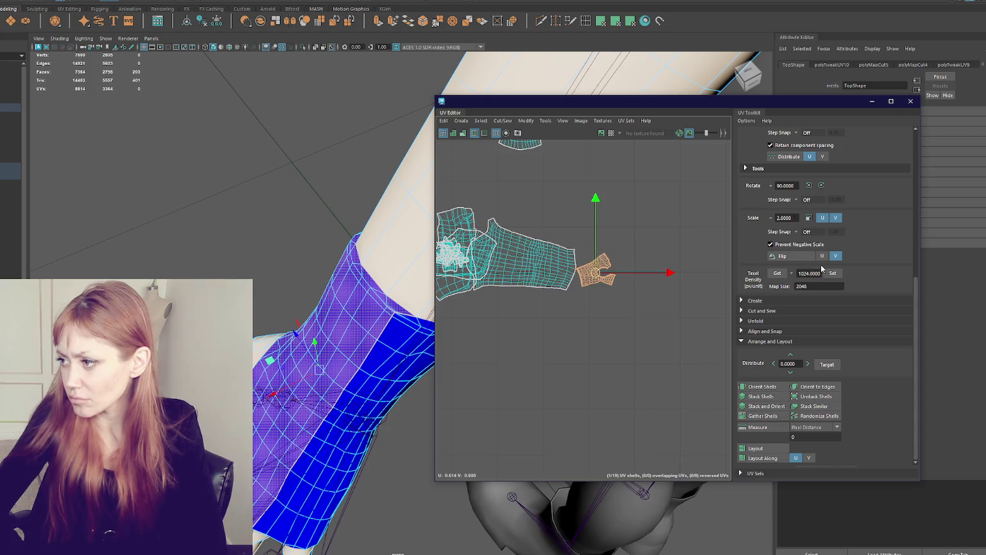
pyautogui.scroll(-5, 635, 276)
pyautogui.moveTo(623, 275); pyautogui.dragTo(571, 384)
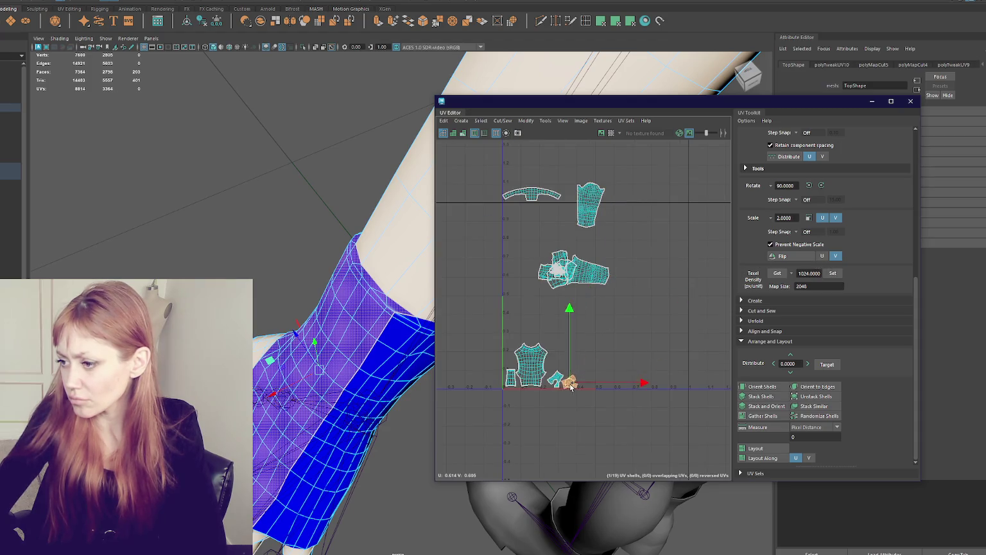
# Move the right-hand shell into the top row and pull a small shell clear of the cluster
pyautogui.click(599, 273)
pyautogui.moveTo(584, 273); pyautogui.dragTo(610, 212)
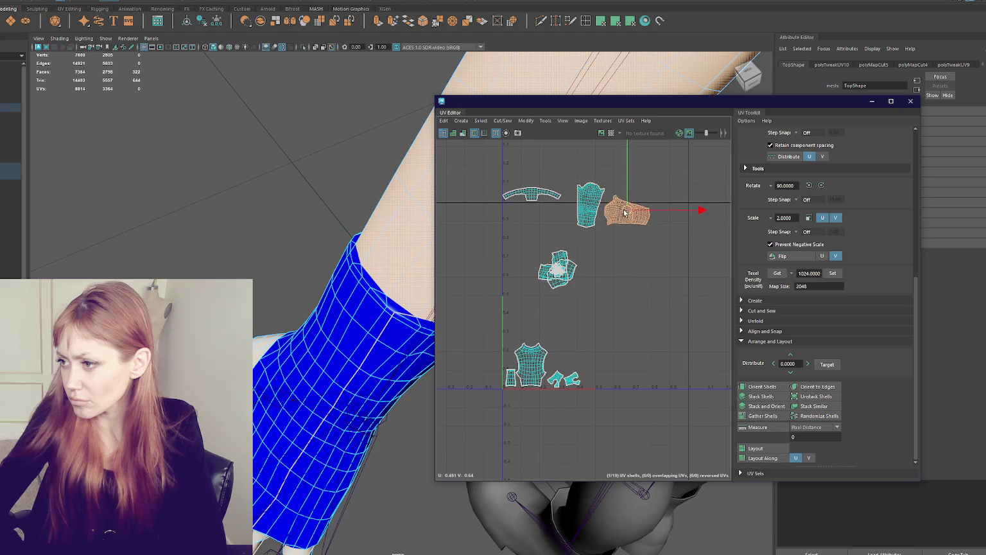
pyautogui.click(557, 270)
pyautogui.moveTo(557, 270); pyautogui.dragTo(596, 324)
# Move the selected shell left and nudge the two vest shells up and right
pyautogui.press('f')
pyautogui.keyDown('alt'); pyautogui.moveTo(276, 289); pyautogui.dragTo(302, 289); pyautogui.keyUp('alt')
pyautogui.click(828, 275)
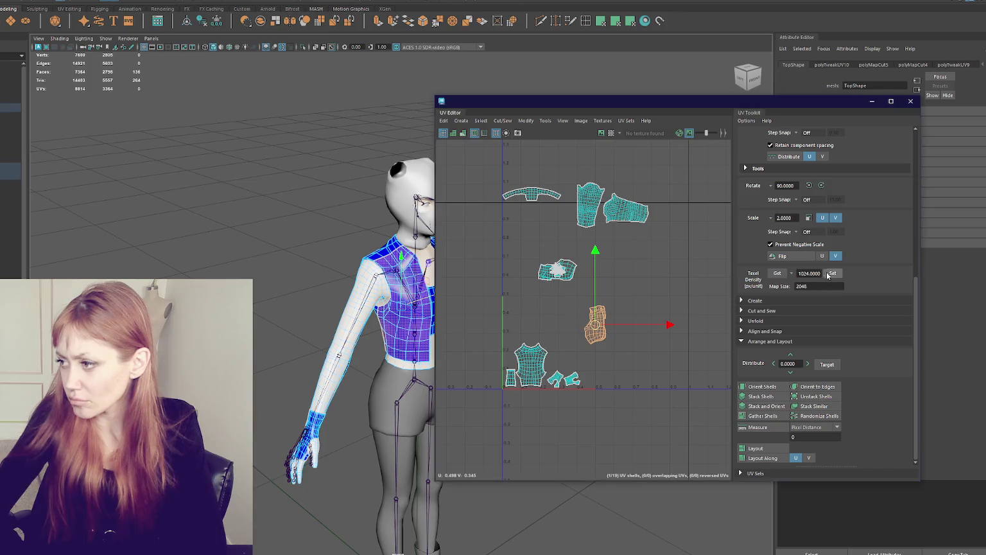
pyautogui.moveTo(595, 325); pyautogui.dragTo(513, 330)
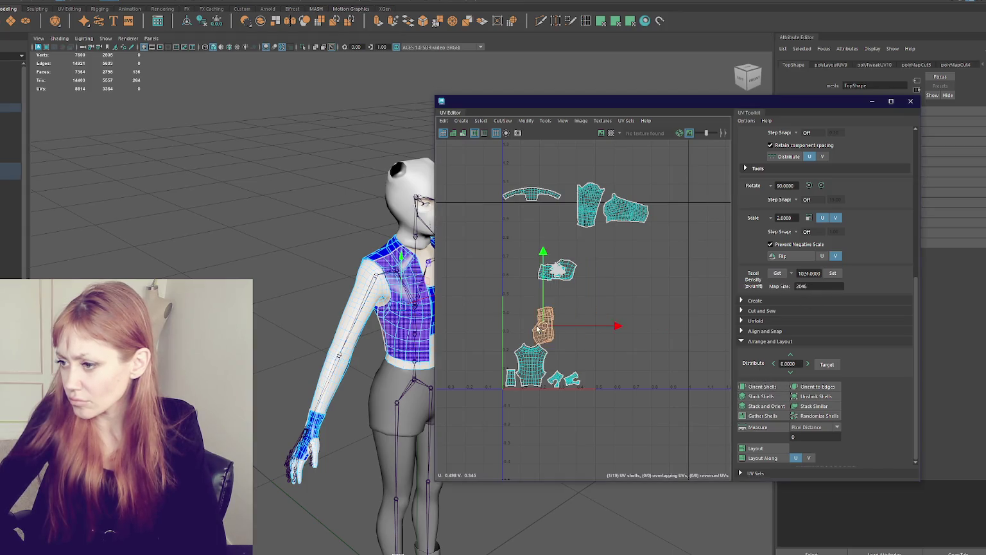
pyautogui.click(561, 264)
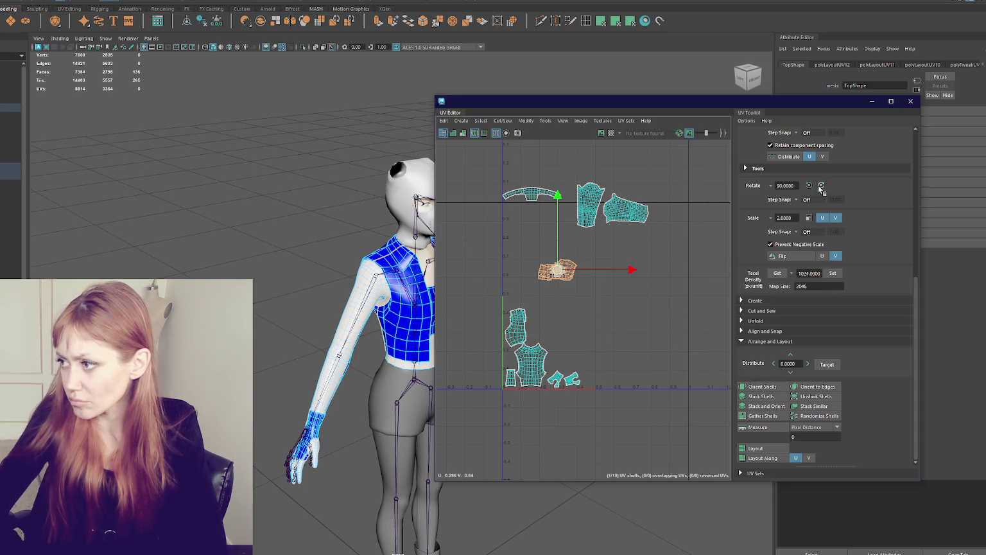
pyautogui.click(521, 332)
pyautogui.moveTo(521, 333); pyautogui.dragTo(525, 330)
pyautogui.click(557, 269)
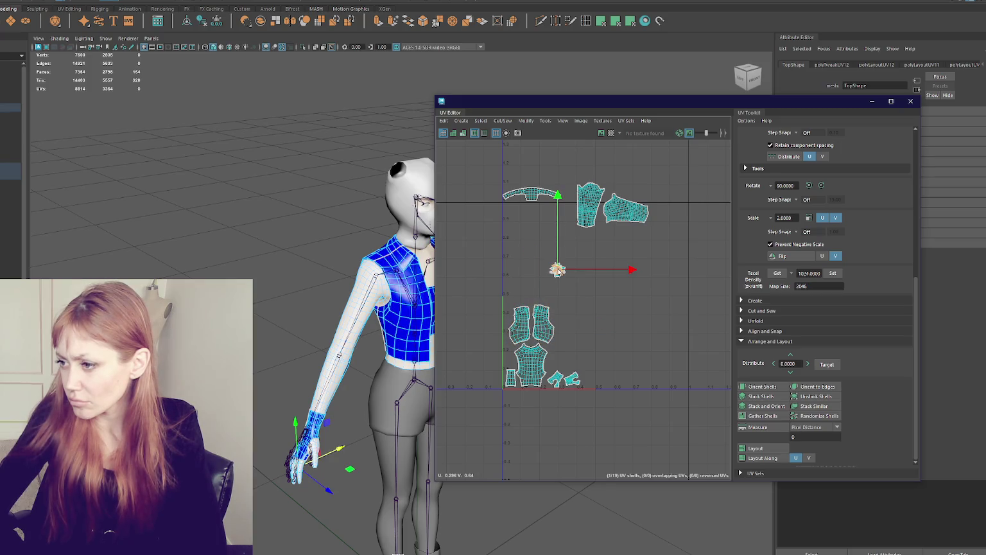
pyautogui.press('f')
# Pull the first hand shells up out of the cluster into the top row
pyautogui.scroll(-5, 577, 293)
pyautogui.scroll(-4, 576, 293)
pyautogui.keyDown('alt'); pyautogui.moveTo(596, 244); pyautogui.dragTo(572, 362, button='middle'); pyautogui.keyUp('alt')
pyautogui.moveTo(558, 418); pyautogui.dragTo(537, 217)
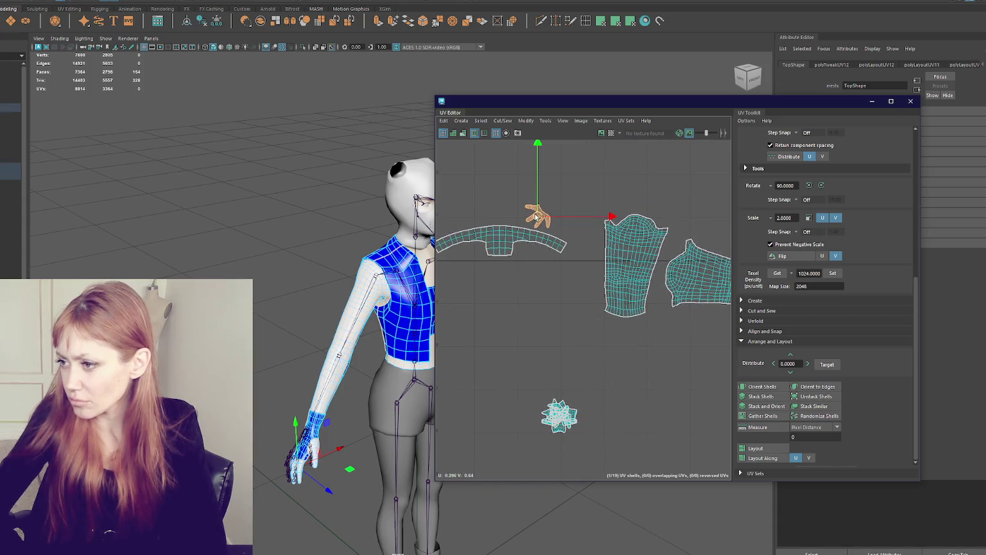
pyautogui.click(559, 416)
pyautogui.moveTo(558, 416); pyautogui.dragTo(572, 217)
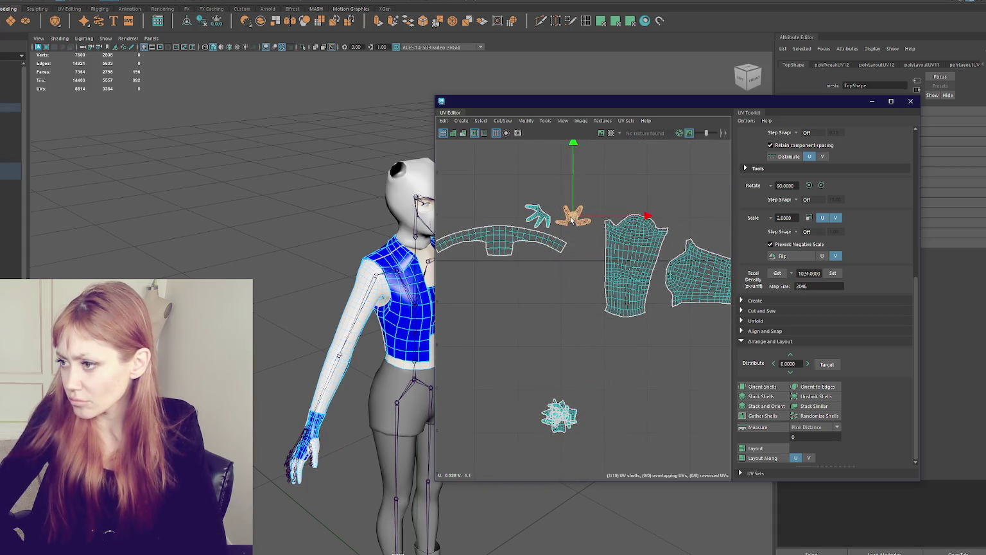
pyautogui.click(562, 416)
pyautogui.moveTo(560, 416); pyautogui.dragTo(558, 359)
pyautogui.click(561, 429)
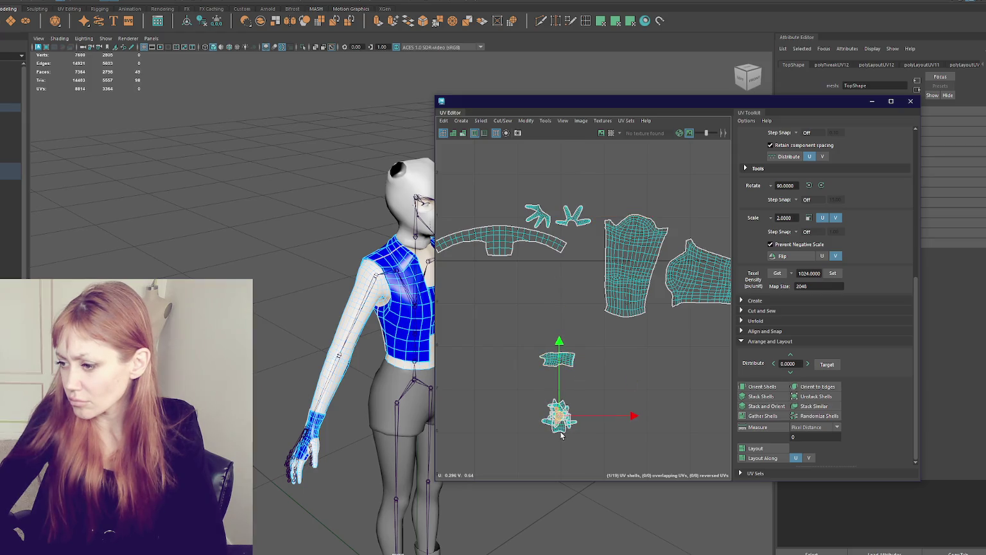
pyautogui.moveTo(559, 418); pyautogui.dragTo(550, 198)
# Pull the remaining thin and small hand shells up beside the others
pyautogui.click(558, 414)
pyautogui.moveTo(558, 414)
pyautogui.mouseDown()
pyautogui.moveTo(596, 321)
pyautogui.moveTo(574, 322)
pyautogui.mouseUp()
pyautogui.click(562, 422)
pyautogui.moveTo(563, 422); pyautogui.dragTo(514, 200)
pyautogui.click(561, 416)
pyautogui.moveTo(560, 416); pyautogui.dragTo(518, 226)
pyautogui.click(561, 417)
pyautogui.moveTo(562, 417); pyautogui.dragTo(496, 219)
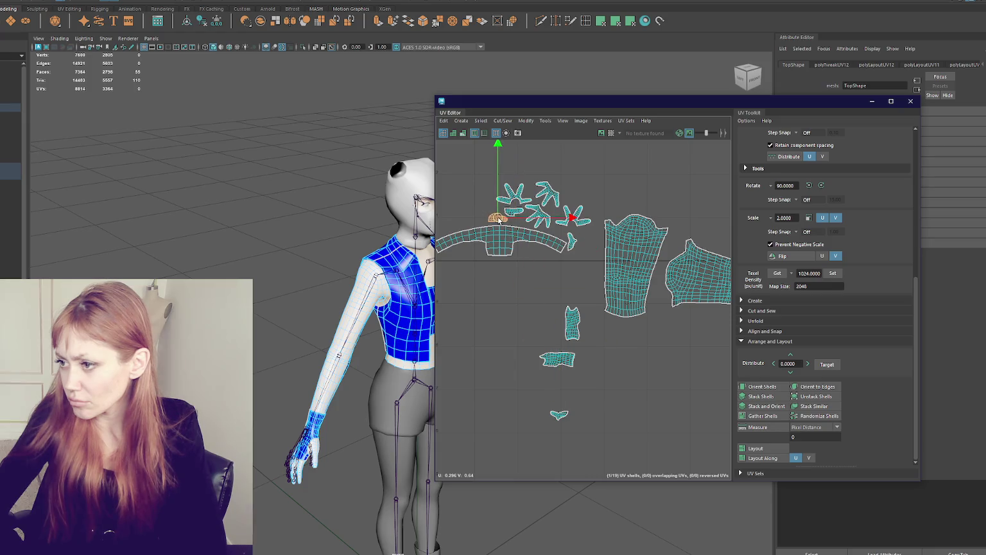
pyautogui.click(560, 415)
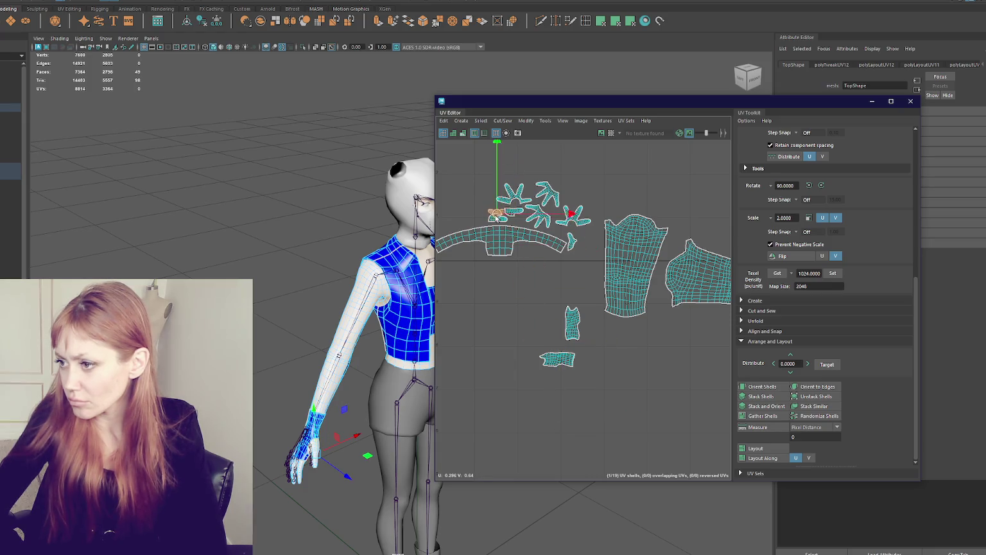
pyautogui.click(572, 243)
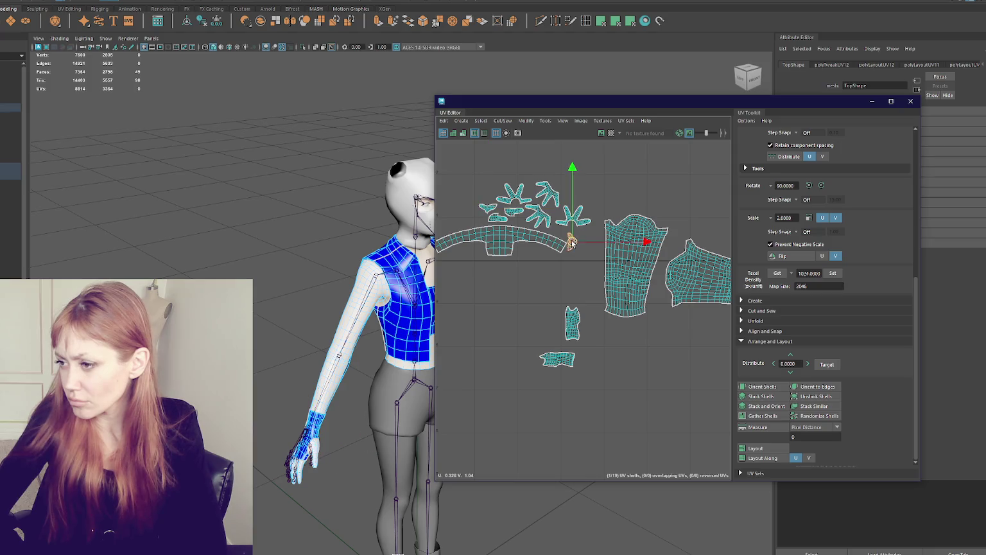
pyautogui.moveTo(545, 229); pyautogui.dragTo(483, 219)
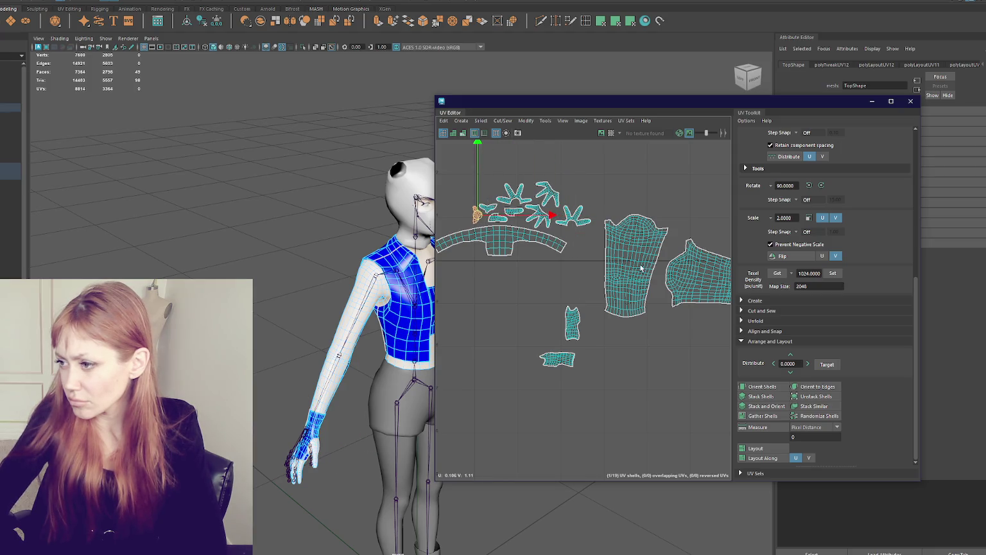
# Rotate the right-hand shell upright and select it with the middle shell
pyautogui.scroll(-3, 634, 269)
pyautogui.click(690, 318)
pyautogui.moveTo(722, 384)
pyautogui.mouseDown()
pyautogui.moveTo(625, 380)
pyautogui.moveTo(599, 368)
pyautogui.moveTo(672, 341)
pyautogui.moveTo(554, 203)
pyautogui.moveTo(546, 209)
pyautogui.moveTo(569, 198)
pyautogui.moveTo(534, 344)
pyautogui.moveTo(558, 343)
pyautogui.moveTo(579, 385)
pyautogui.mouseUp()
pyautogui.click(624, 319)
pyautogui.keyDown('shift'); pyautogui.click(686, 322); pyautogui.keyUp('shift')
pyautogui.click(562, 347)
pyautogui.keyDown('alt'); pyautogui.moveTo(579, 385); pyautogui.dragTo(578, 232, button='middle'); pyautogui.keyUp('alt')
# Move the selected shells down into the 0–1 tile and clear the selection
pyautogui.moveTo(559, 215); pyautogui.dragTo(626, 415)
pyautogui.keyDown('alt'); pyautogui.moveTo(627, 415); pyautogui.dragTo(622, 278, button='middle'); pyautogui.keyUp('alt')
pyautogui.moveTo(621, 278); pyautogui.dragTo(608, 343)
pyautogui.scroll(5, 608, 343)
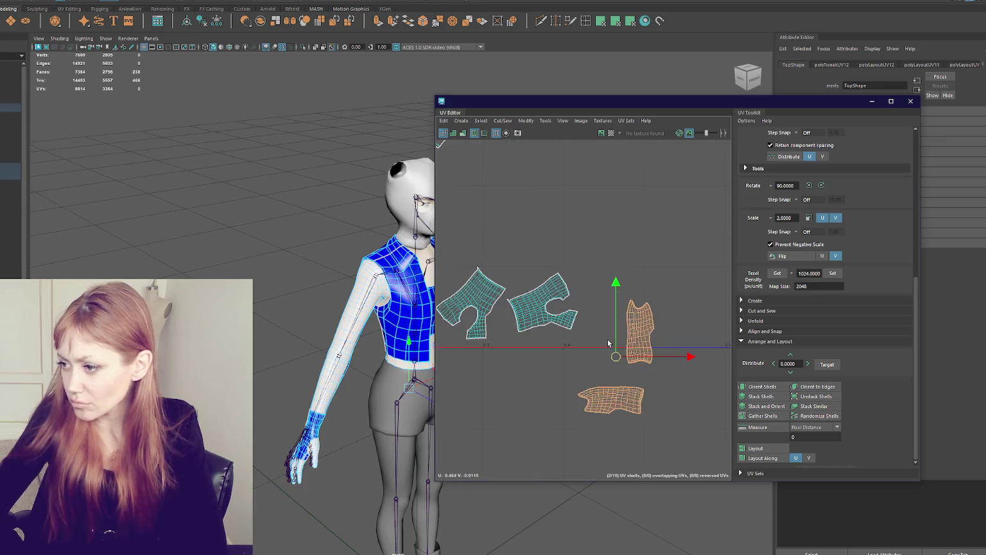
pyautogui.click(624, 331)
pyautogui.scroll(4, 627, 309)
# Try selecting seam edges on a shell, then clear the selection
pyautogui.click(636, 404)
pyautogui.click(629, 423)
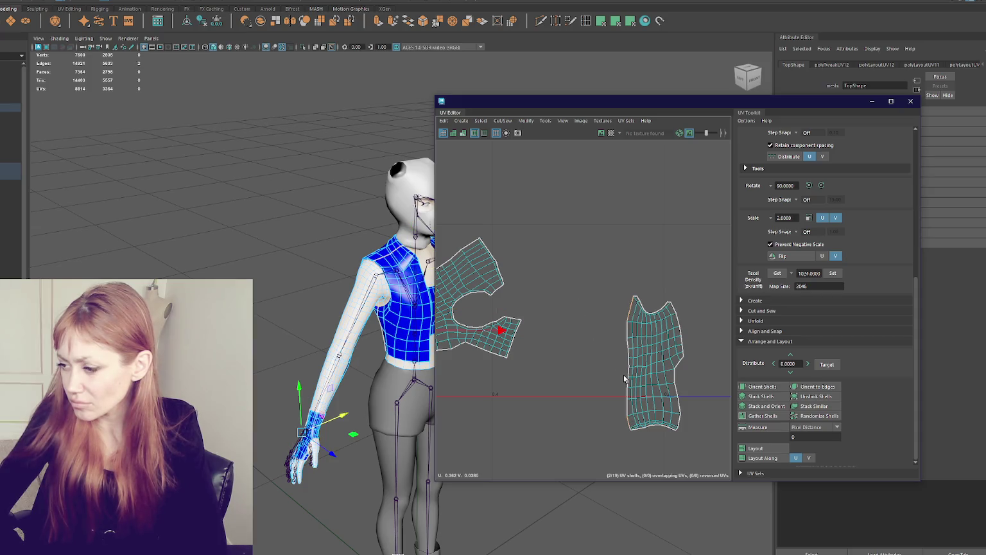
pyautogui.click(627, 346)
pyautogui.keyDown('shift'); pyautogui.click(629, 422); pyautogui.keyUp('shift')
pyautogui.keyDown('alt'); pyautogui.moveTo(628, 389); pyautogui.dragTo(678, 375, button='middle'); pyautogui.keyUp('alt')
pyautogui.scroll(-3, 678, 375)
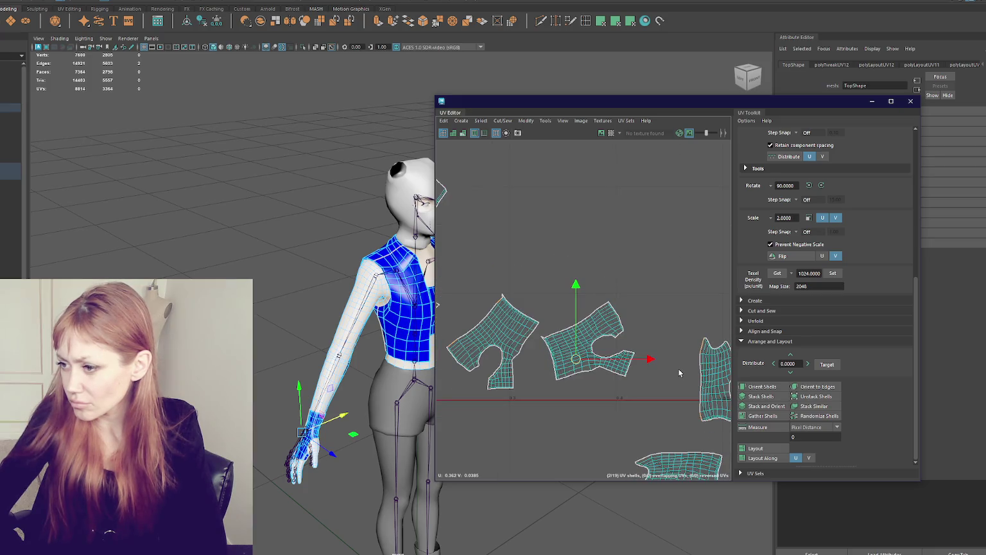
pyautogui.keyDown('alt'); pyautogui.moveTo(646, 328); pyautogui.dragTo(640, 308, button='middle'); pyautogui.keyUp('alt')
pyautogui.click(685, 325)
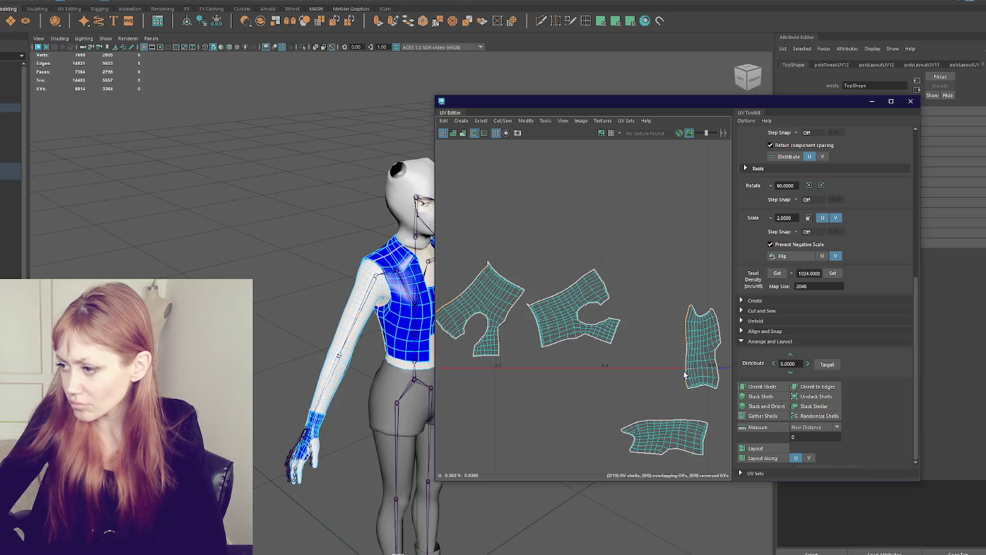
pyautogui.scroll(2, 684, 375)
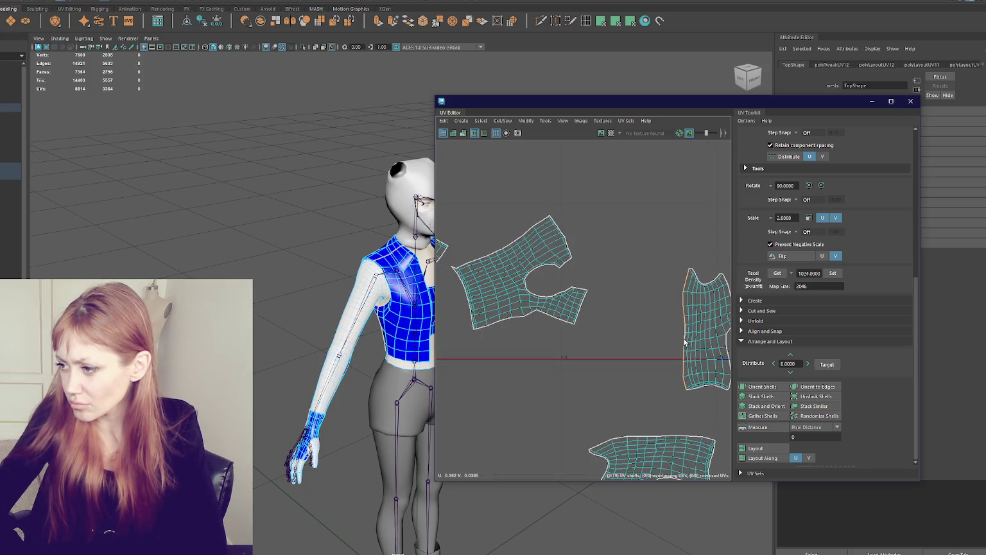
# Unfold the right-hand shell, rotate it compactly and move it left, clear of the other shell
pyautogui.keyDown('shift'); pyautogui.moveTo(623, 296); pyautogui.dragTo(565, 302, button='right'); pyautogui.keyUp('shift')
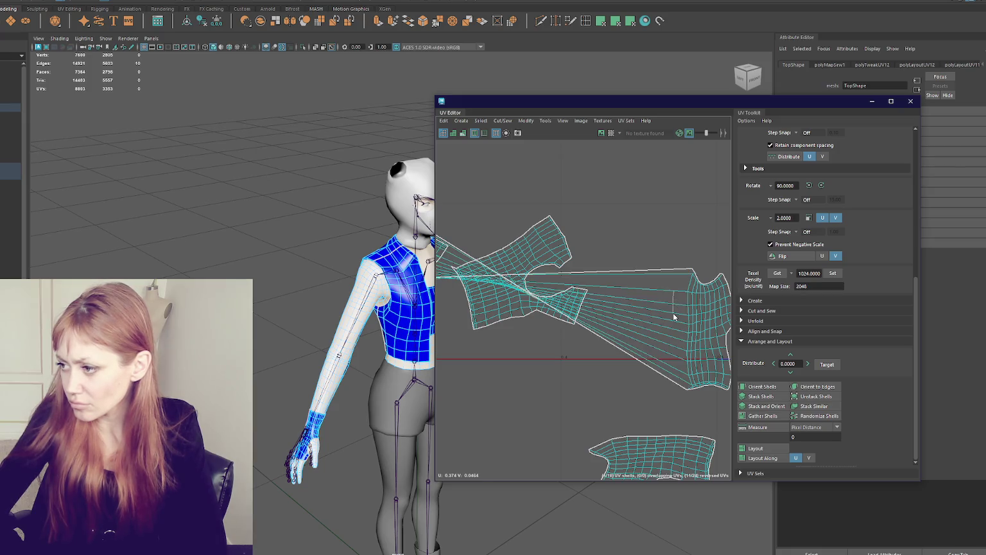
pyautogui.keyDown('shift'); pyautogui.moveTo(679, 240); pyautogui.dragTo(592, 236, button='right'); pyautogui.keyUp('shift')
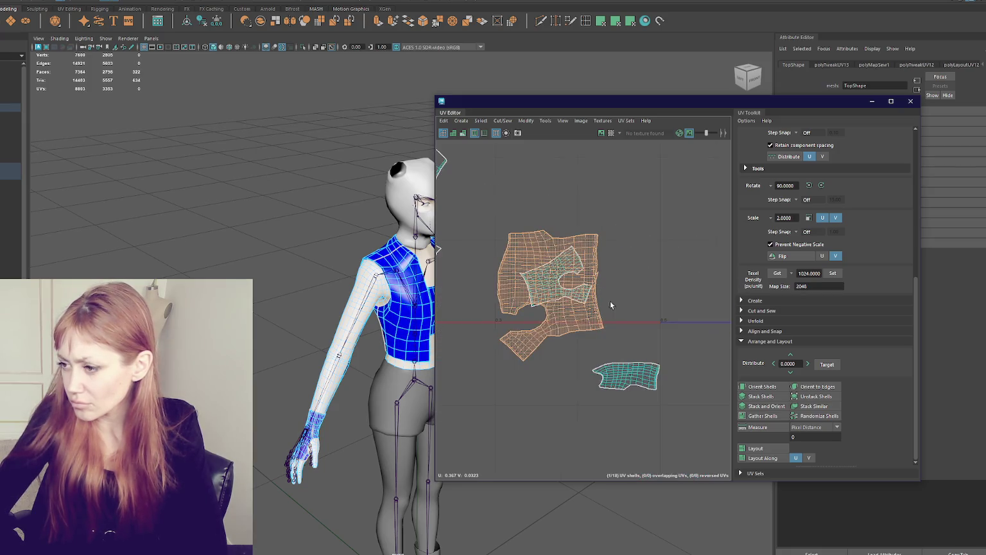
pyautogui.press('e')
pyautogui.moveTo(618, 297); pyautogui.dragTo(774, 289)
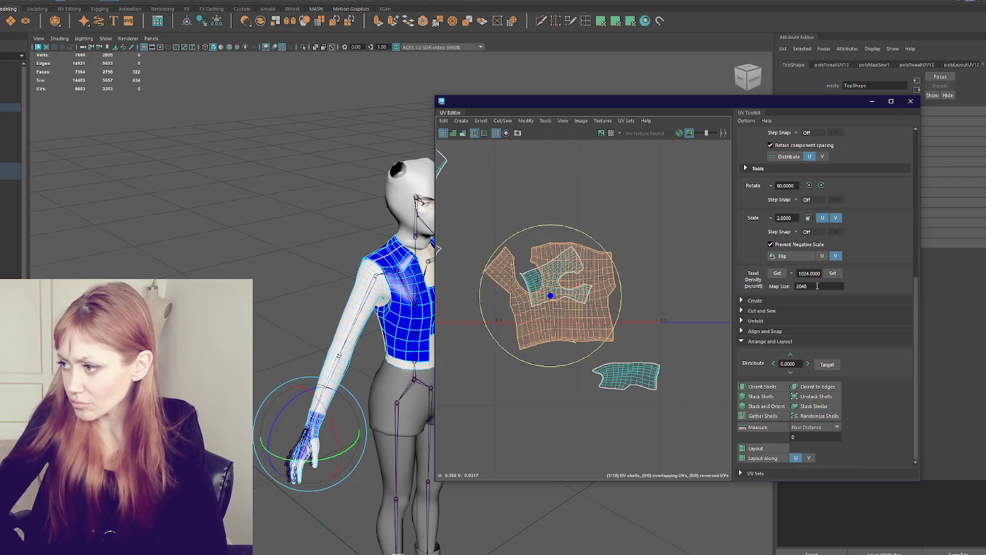
pyautogui.press('w')
pyautogui.moveTo(550, 296); pyautogui.dragTo(464, 286)
pyautogui.press('e')
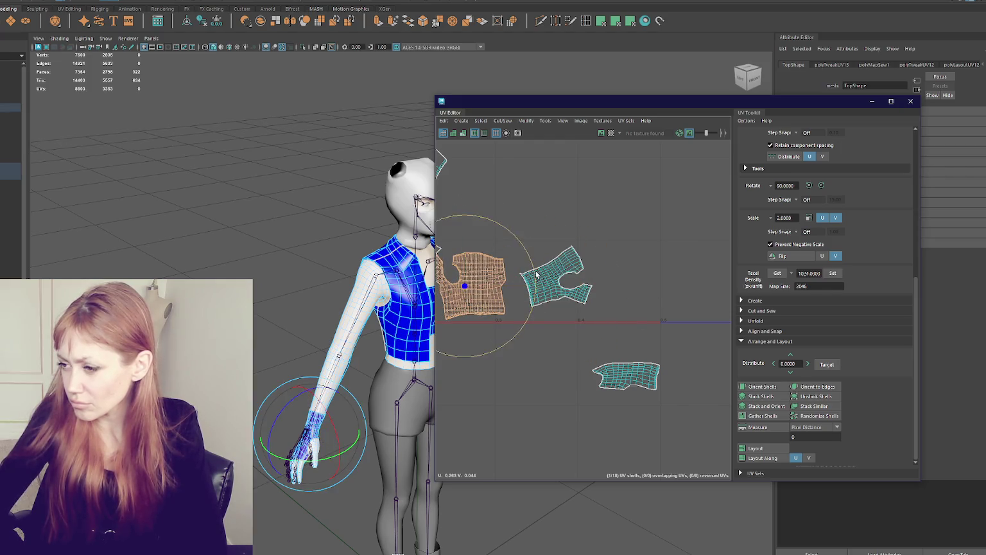
# Sew the lower shell's top border edges to the other shell, unfold, orient and move it left
pyautogui.scroll(3, 587, 302)
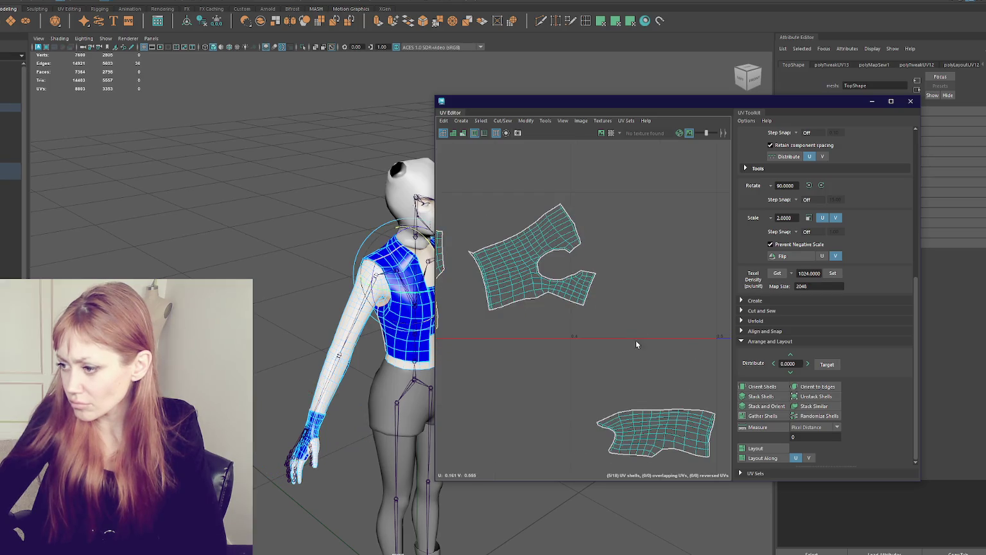
pyautogui.moveTo(607, 420); pyautogui.dragTo(640, 414)
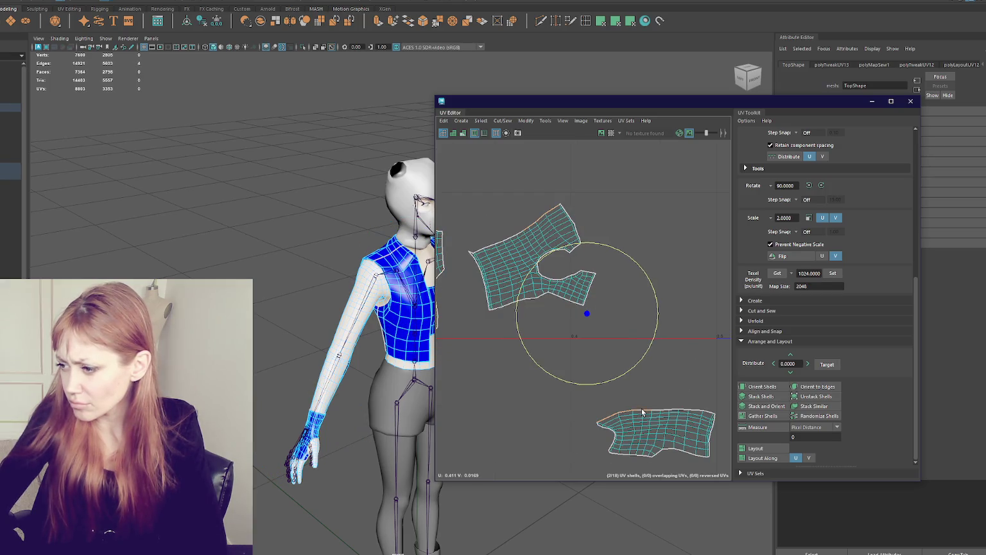
pyautogui.keyDown('shift'); pyautogui.moveTo(674, 328); pyautogui.dragTo(612, 274, button='right'); pyautogui.keyUp('shift')
pyautogui.keyDown('shift'); pyautogui.moveTo(554, 257); pyautogui.dragTo(465, 240, button='right'); pyautogui.keyUp('shift')
pyautogui.click(762, 386)
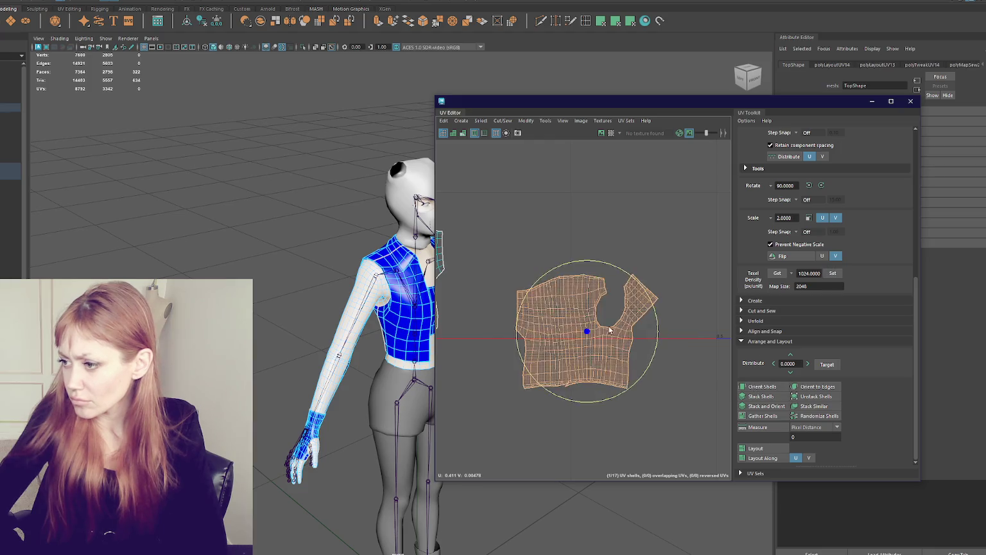
pyautogui.scroll(-2, 582, 331)
pyautogui.press('w')
pyautogui.moveTo(591, 301); pyautogui.dragTo(553, 296)
# Move the small shell up above the shirt pieces
pyautogui.scroll(-5, 578, 347)
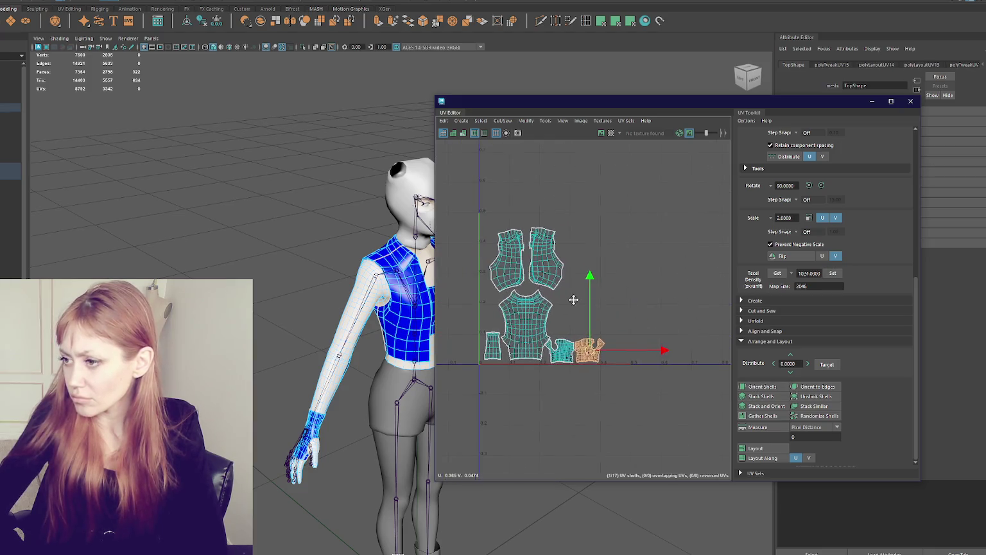
pyautogui.moveTo(578, 350)
pyautogui.mouseDown()
pyautogui.moveTo(581, 330)
pyautogui.moveTo(542, 208)
pyautogui.moveTo(524, 212)
pyautogui.mouseUp()
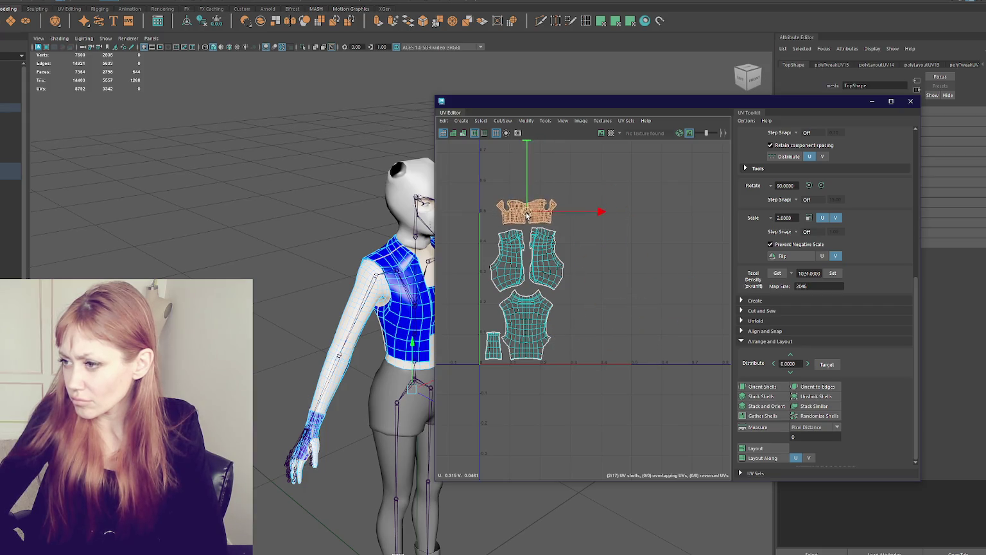
pyautogui.scroll(-2, 558, 212)
pyautogui.scroll(-2, 566, 210)
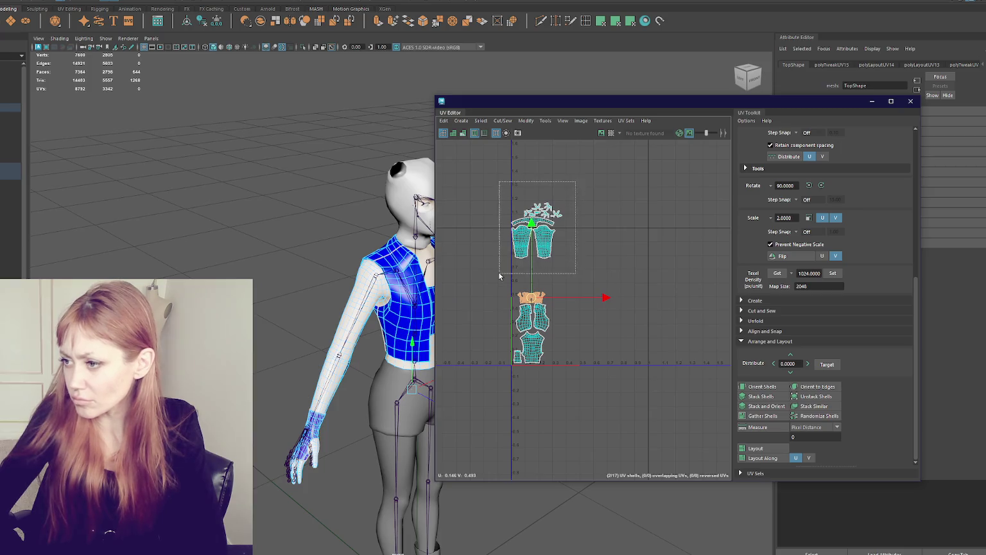
# Select the shells above the shirt, pick out one hand shell and drag it between the sleeves
pyautogui.moveTo(576, 182); pyautogui.dragTo(500, 276)
pyautogui.keyDown('alt'); pyautogui.moveTo(500, 276); pyautogui.dragTo(501, 360, button='middle'); pyautogui.keyUp('alt')
pyautogui.scroll(2, 582, 273)
pyautogui.scroll(2, 582, 276)
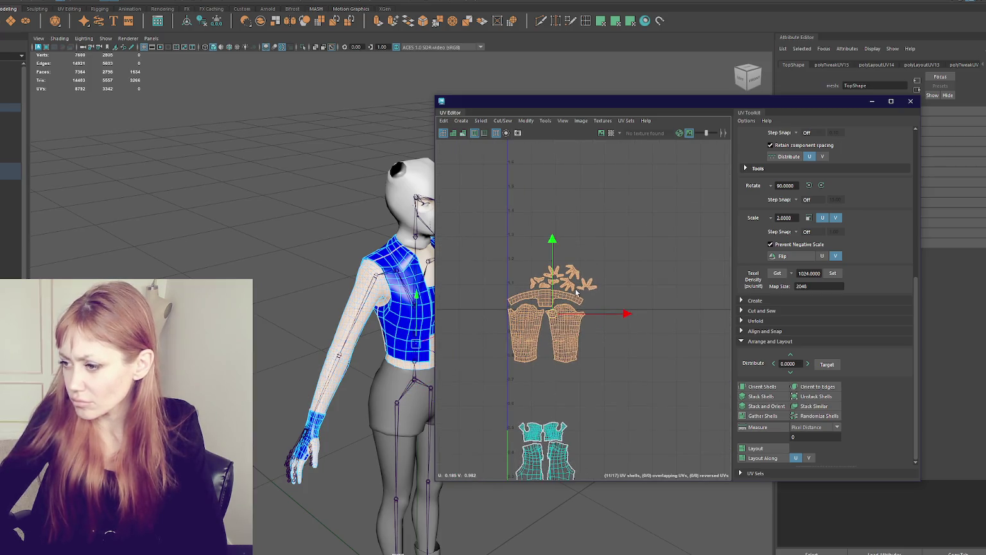
pyautogui.click(591, 271)
pyautogui.click(572, 273)
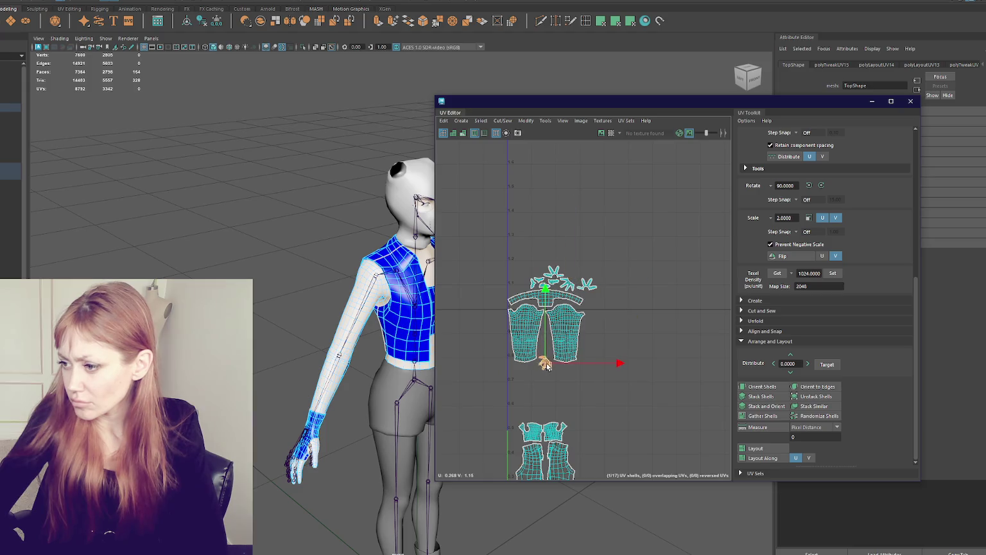
pyautogui.scroll(2, 560, 327)
pyautogui.moveTo(605, 255)
pyautogui.mouseDown()
pyautogui.moveTo(606, 220)
pyautogui.moveTo(612, 342)
pyautogui.moveTo(535, 341)
pyautogui.moveTo(528, 394)
pyautogui.moveTo(532, 371)
pyautogui.mouseUp()
# Move the top-right hand shell into the sleeve gap, then adjust the lower and upper hand shells
pyautogui.click(571, 246)
pyautogui.moveTo(570, 246)
pyautogui.mouseDown()
pyautogui.moveTo(565, 219)
pyautogui.moveTo(532, 329)
pyautogui.mouseUp()
pyautogui.press('e')
pyautogui.press('w')
pyautogui.scroll(3, 539, 311)
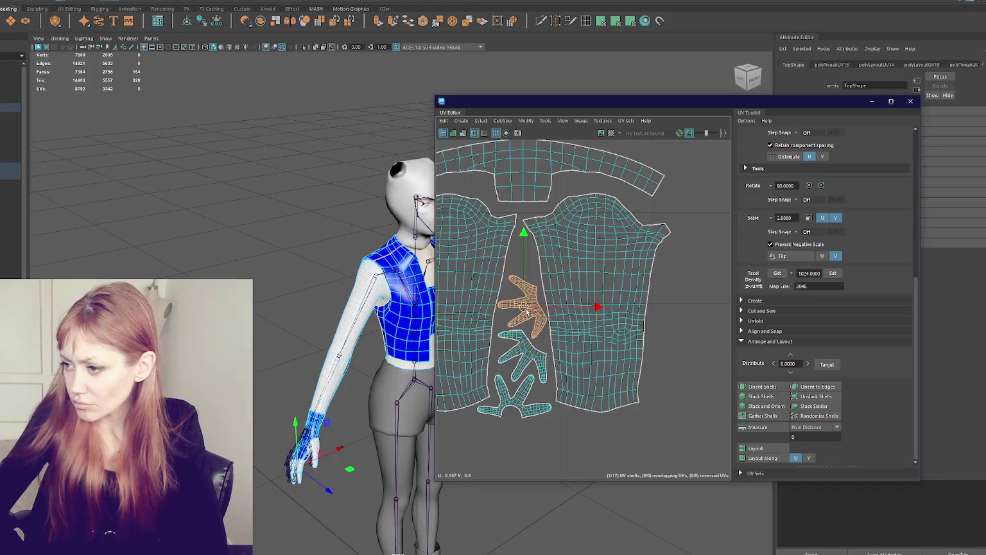
pyautogui.click(525, 353)
pyautogui.moveTo(525, 353); pyautogui.dragTo(522, 364)
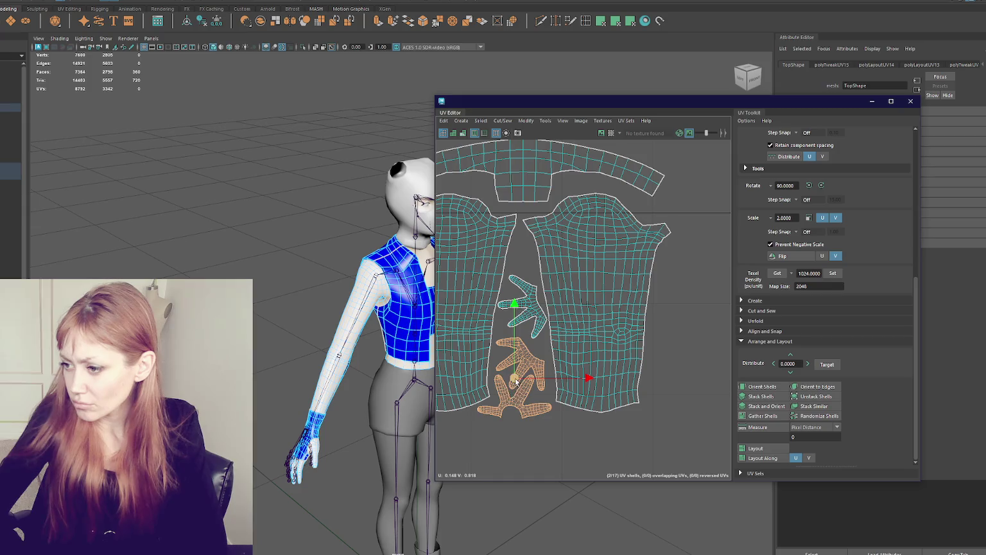
pyautogui.click(526, 312)
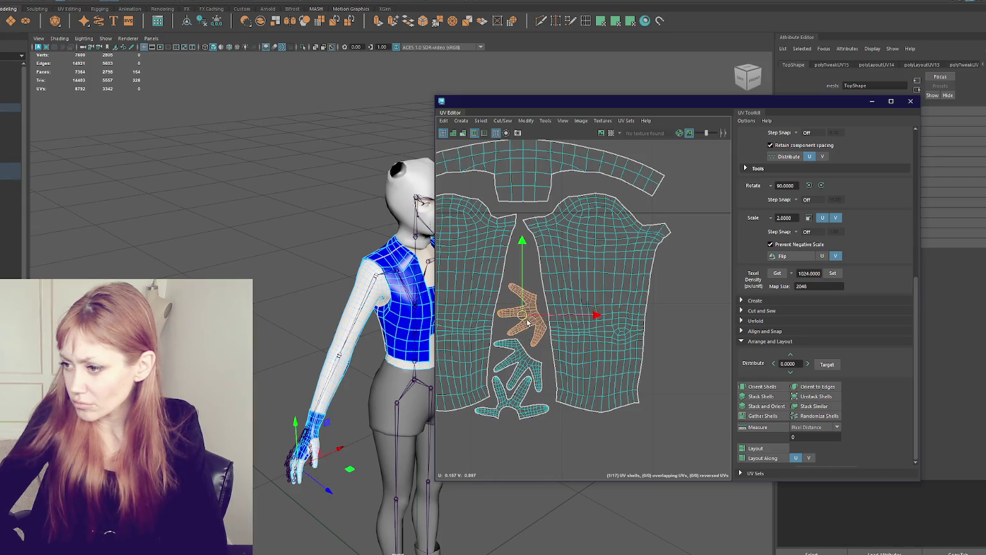
pyautogui.keyDown('shift'); pyautogui.moveTo(553, 235); pyautogui.dragTo(559, 241, button='right'); pyautogui.keyUp('shift')
# Move the star-shaped hand shell between the sleeves and nudge the small finger shell into place
pyautogui.click(562, 244)
pyautogui.keyDown('alt'); pyautogui.moveTo(562, 244); pyautogui.dragTo(580, 207, button='middle'); pyautogui.keyUp('alt')
pyautogui.click(571, 202)
pyautogui.moveTo(585, 219)
pyautogui.mouseDown()
pyautogui.moveTo(603, 287)
pyautogui.moveTo(575, 437)
pyautogui.mouseUp()
pyautogui.click(559, 352)
pyautogui.moveTo(558, 353); pyautogui.dragTo(508, 340)
pyautogui.click(518, 365)
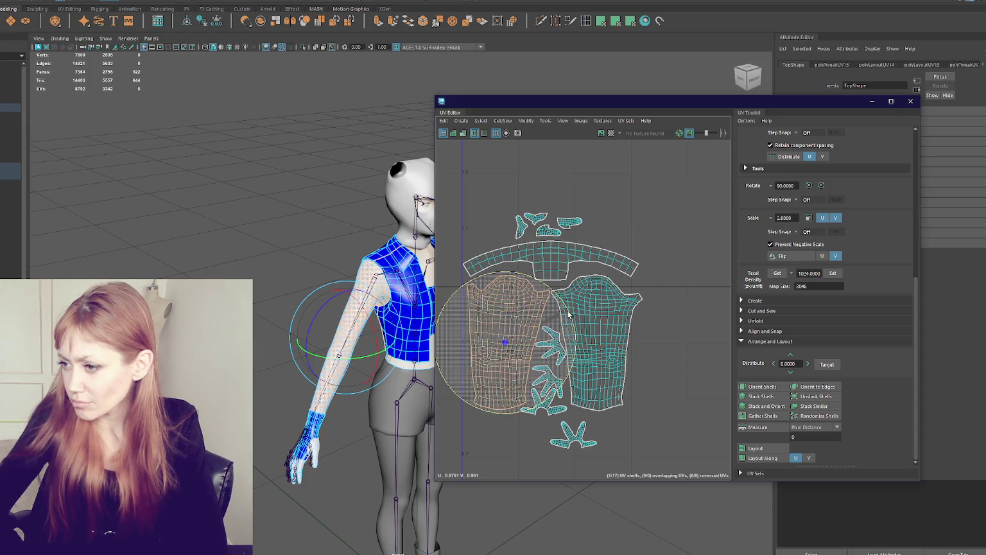
# Tilt the right sleeve shell and nudge it up and right
pyautogui.click(639, 302)
pyautogui.press('e')
pyautogui.moveTo(642, 299); pyautogui.dragTo(634, 282)
pyautogui.press('w')
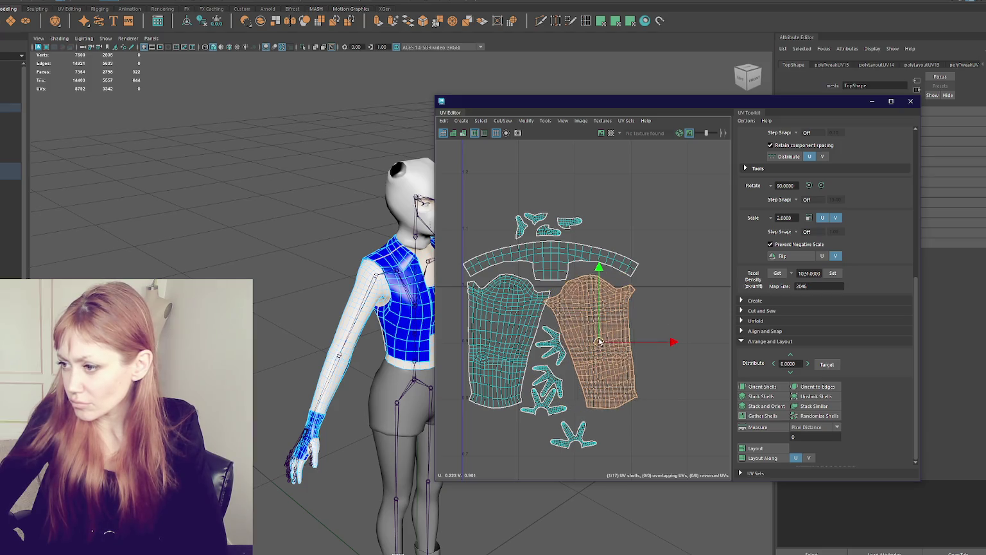
pyautogui.moveTo(604, 339); pyautogui.dragTo(608, 335)
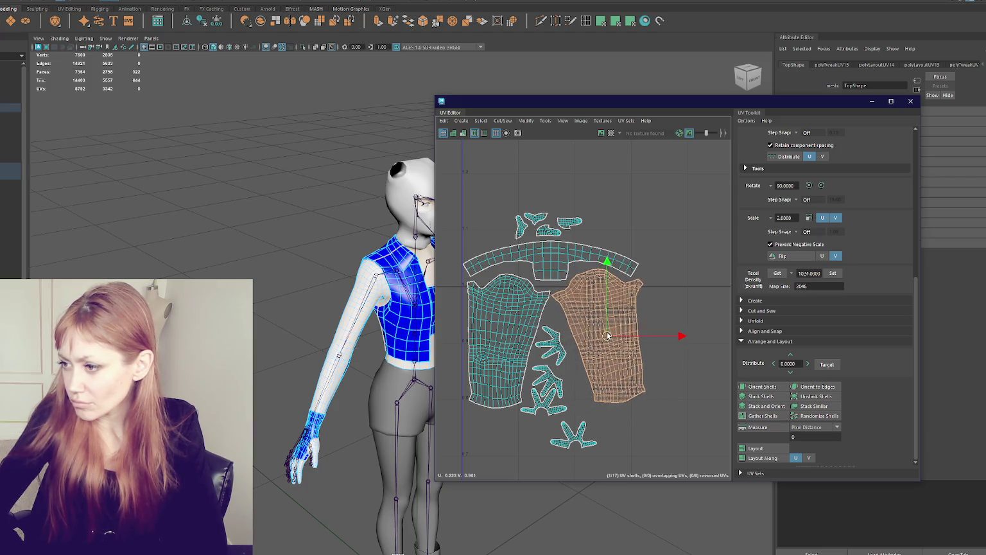
# Move the small hand shell up and rotate the lower hand shell before moving it upward
pyautogui.click(558, 357)
pyautogui.moveTo(558, 357)
pyautogui.mouseDown()
pyautogui.moveTo(555, 335)
pyautogui.moveTo(581, 314)
pyautogui.mouseUp()
pyautogui.click(554, 376)
pyautogui.press('e')
pyautogui.press('w')
pyautogui.moveTo(540, 384)
pyautogui.mouseDown()
pyautogui.moveTo(543, 368)
pyautogui.moveTo(565, 411)
pyautogui.moveTo(576, 381)
pyautogui.mouseUp()
# Rotate the next lower hand shell and move the bottom hand shell up and left
pyautogui.click(547, 395)
pyautogui.press('e')
pyautogui.press('w')
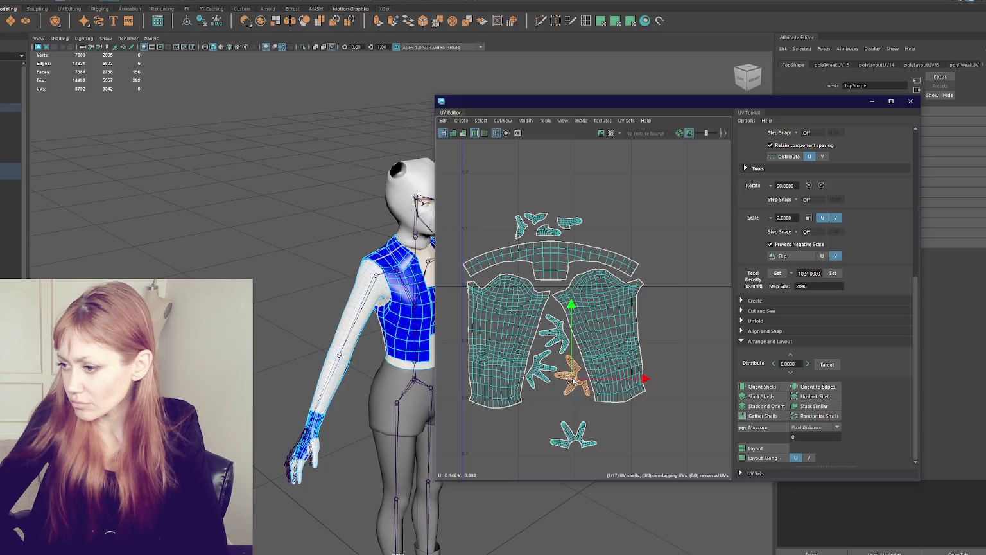
pyautogui.click(575, 434)
pyautogui.moveTo(575, 434); pyautogui.dragTo(554, 400)
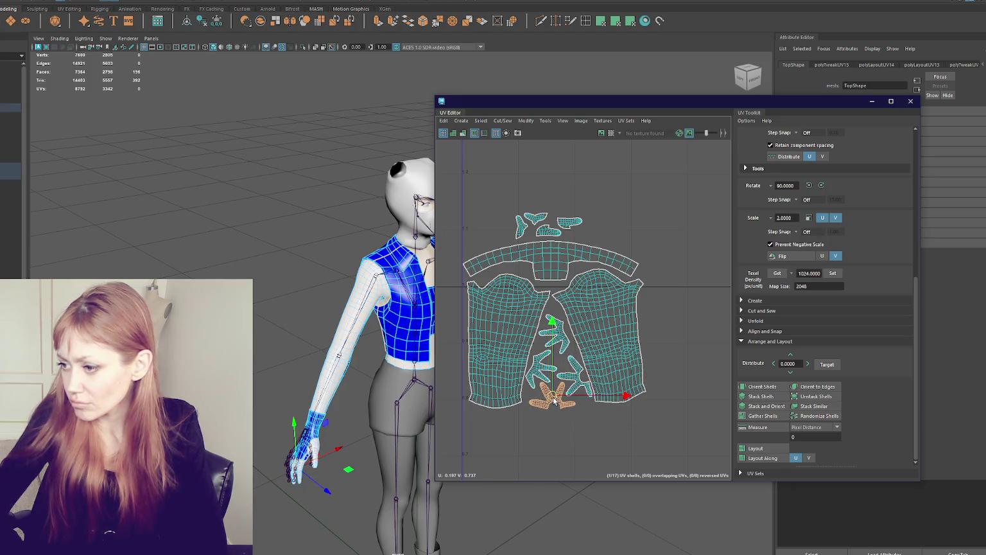
# Move the small shells at the top down below the sleeves among the others
pyautogui.click(576, 226)
pyautogui.moveTo(569, 224); pyautogui.dragTo(519, 418)
pyautogui.click(542, 234)
pyautogui.moveTo(541, 234); pyautogui.dragTo(603, 411)
pyautogui.click(541, 223)
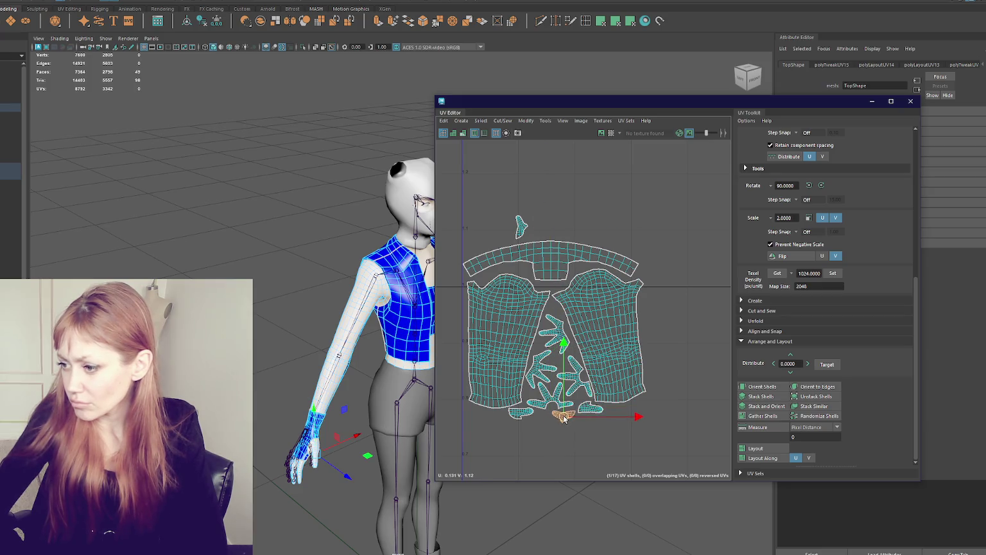
pyautogui.click(522, 232)
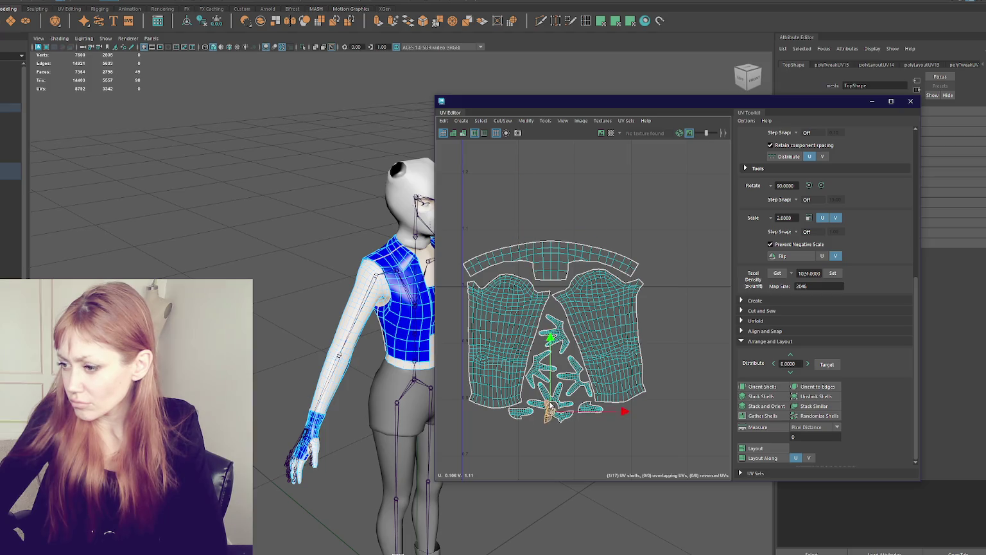
pyautogui.moveTo(556, 307); pyautogui.dragTo(558, 364)
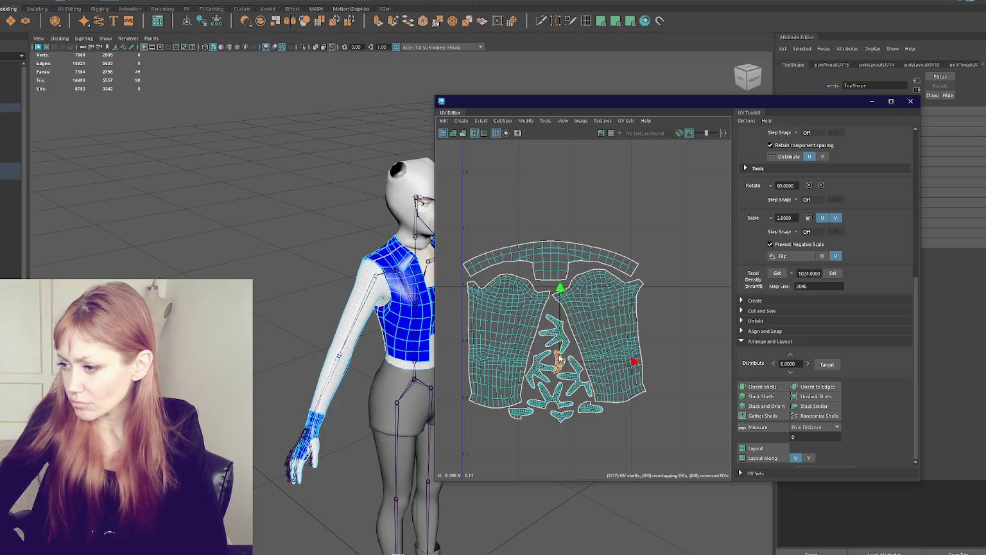
# Move the hand-shaped shell to the top of the gap and rotate it upright
pyautogui.click(559, 334)
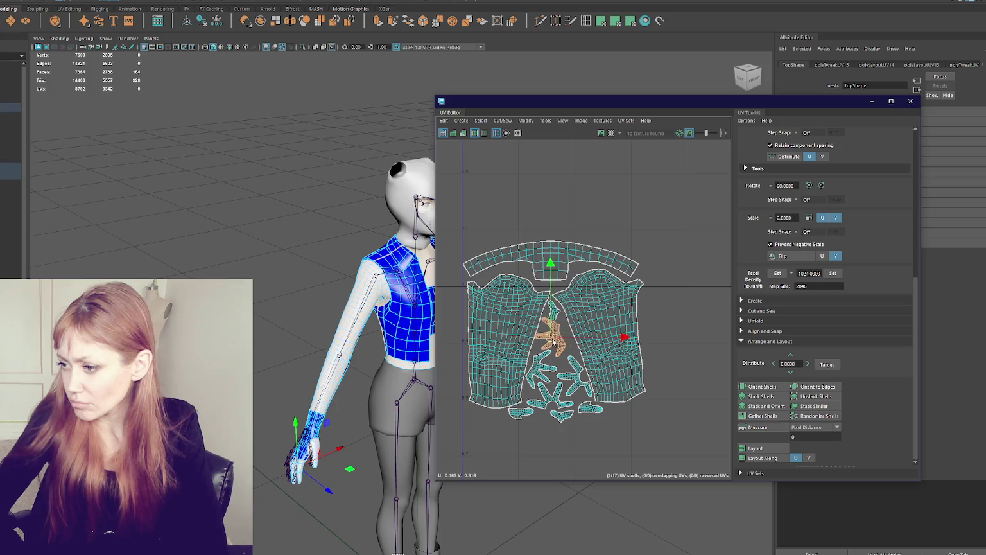
pyautogui.click(541, 368)
pyautogui.moveTo(541, 368); pyautogui.dragTo(539, 361)
pyautogui.scroll(3, 539, 361)
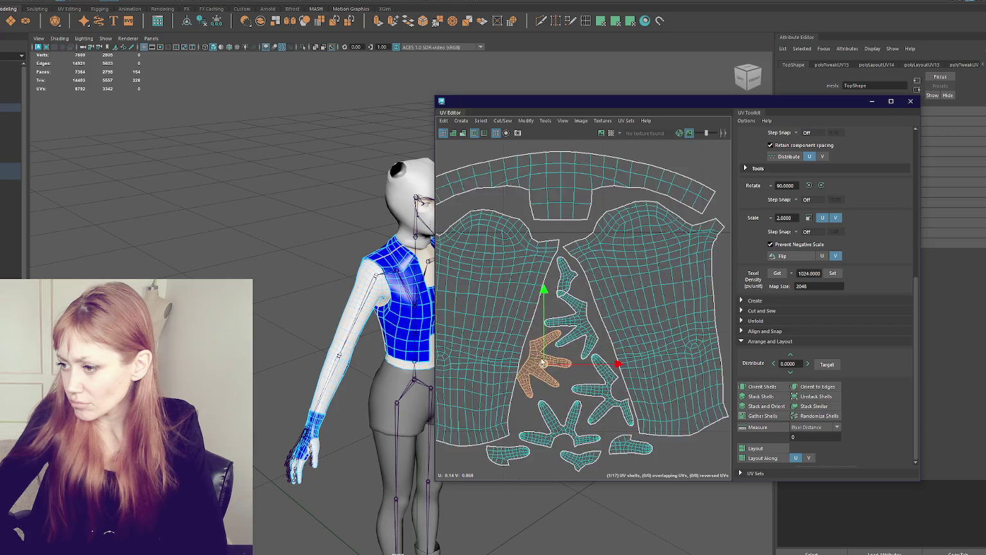
pyautogui.moveTo(528, 359); pyautogui.dragTo(542, 366)
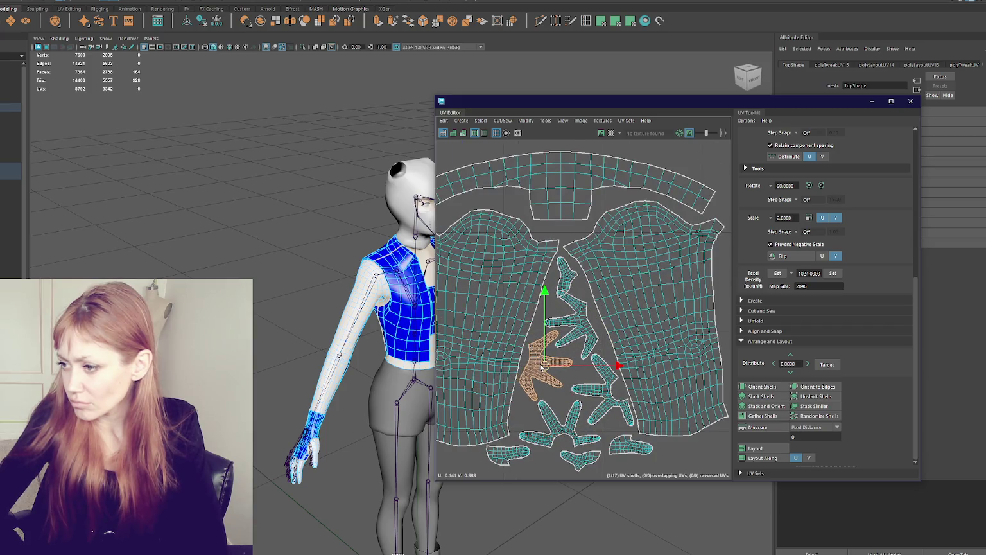
pyautogui.moveTo(569, 297); pyautogui.dragTo(593, 208, button='middle')
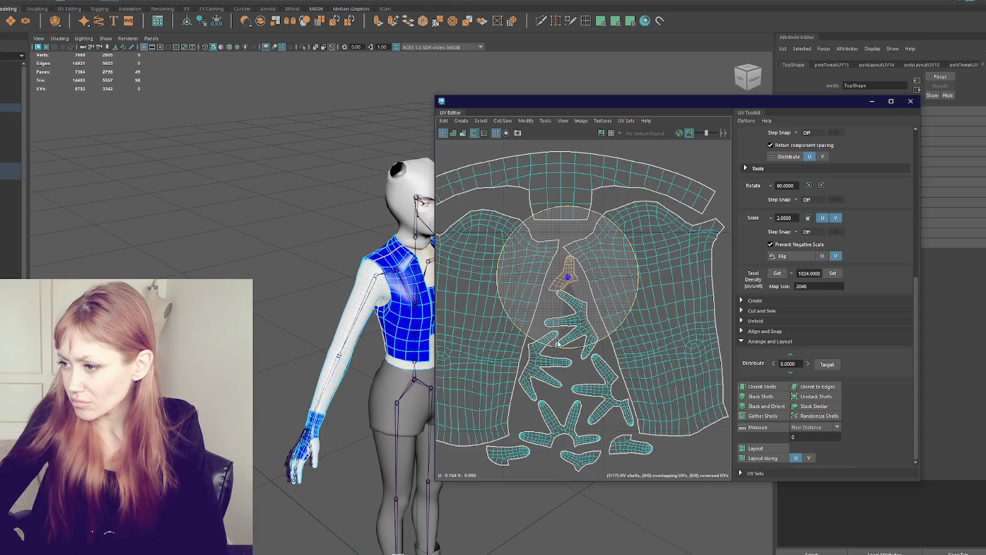
pyautogui.moveTo(497, 320)
pyautogui.mouseDown()
pyautogui.moveTo(346, 164)
pyautogui.moveTo(401, 82)
pyautogui.mouseUp()
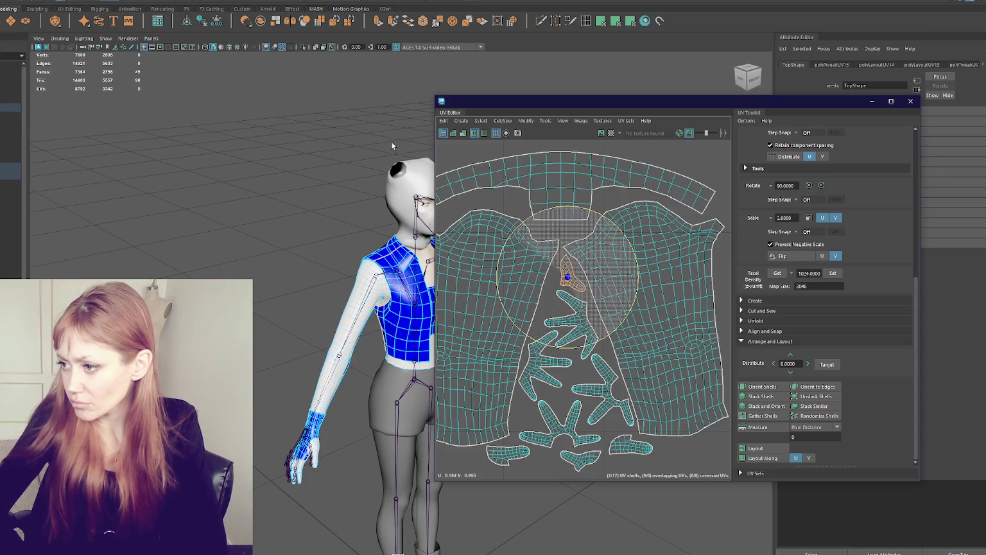
pyautogui.press('w')
pyautogui.moveTo(565, 283); pyautogui.dragTo(561, 281)
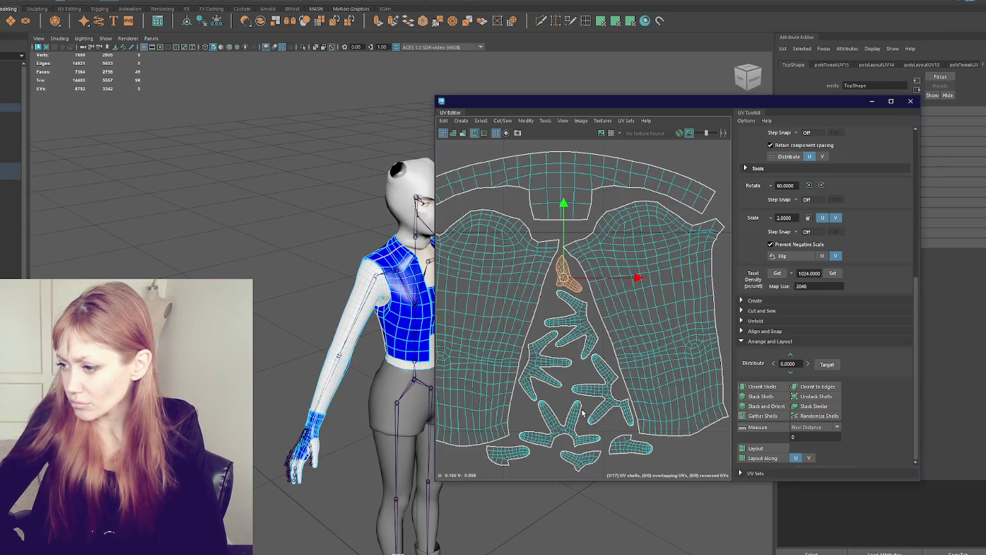
# Rotate and nudge a small shell into place, then nudge the three-pronged shell upward
pyautogui.click(580, 458)
pyautogui.click(553, 397)
pyautogui.moveTo(553, 397)
pyautogui.mouseDown()
pyautogui.moveTo(560, 408)
pyautogui.moveTo(578, 382)
pyautogui.moveTo(610, 403)
pyautogui.mouseUp()
pyautogui.press('e')
pyautogui.press('w')
pyautogui.click(595, 393)
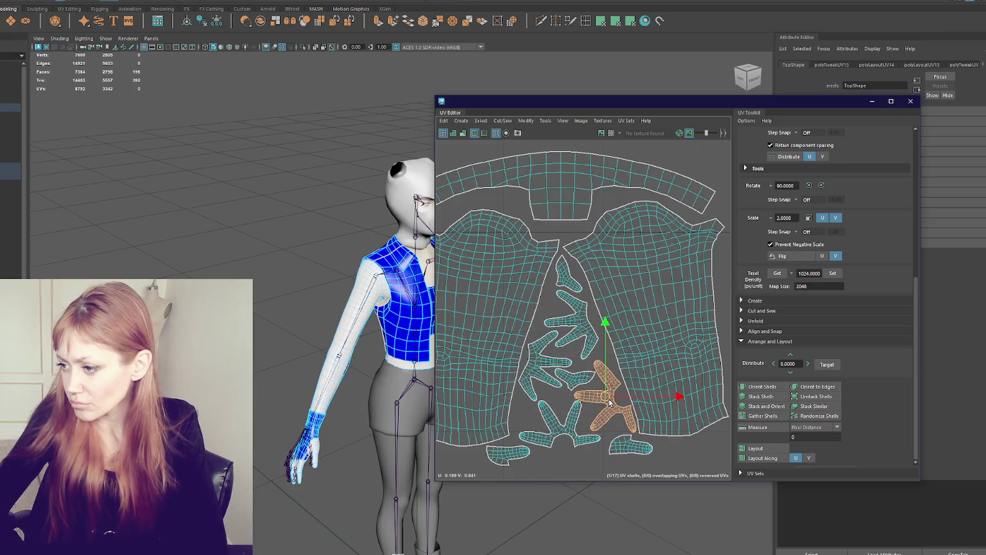
pyautogui.click(565, 430)
pyautogui.moveTo(567, 434); pyautogui.dragTo(566, 432)
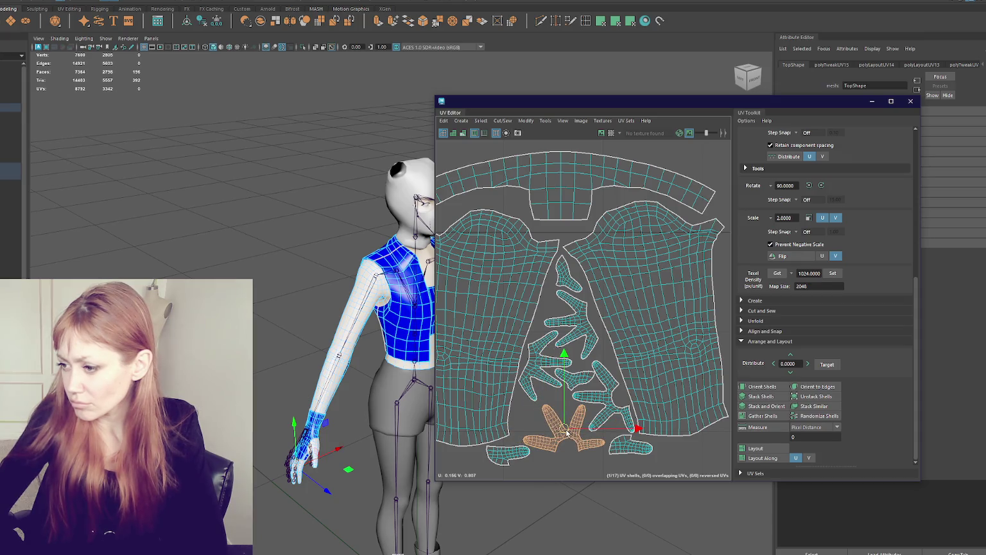
# Move the lower-left small shell up, rotate it, and tuck it left and down
pyautogui.click(521, 456)
pyautogui.moveTo(513, 454); pyautogui.dragTo(561, 405)
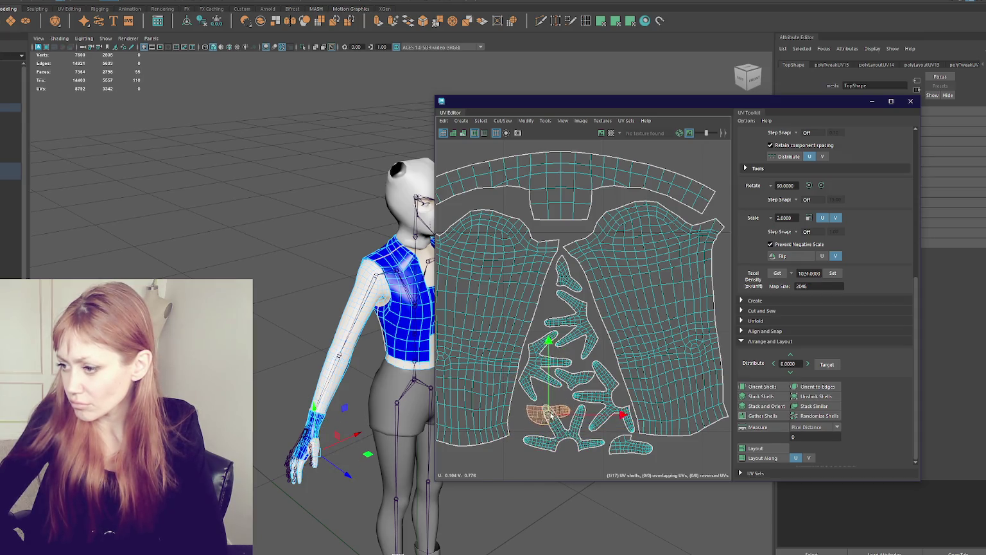
pyautogui.press('e')
pyautogui.press('w')
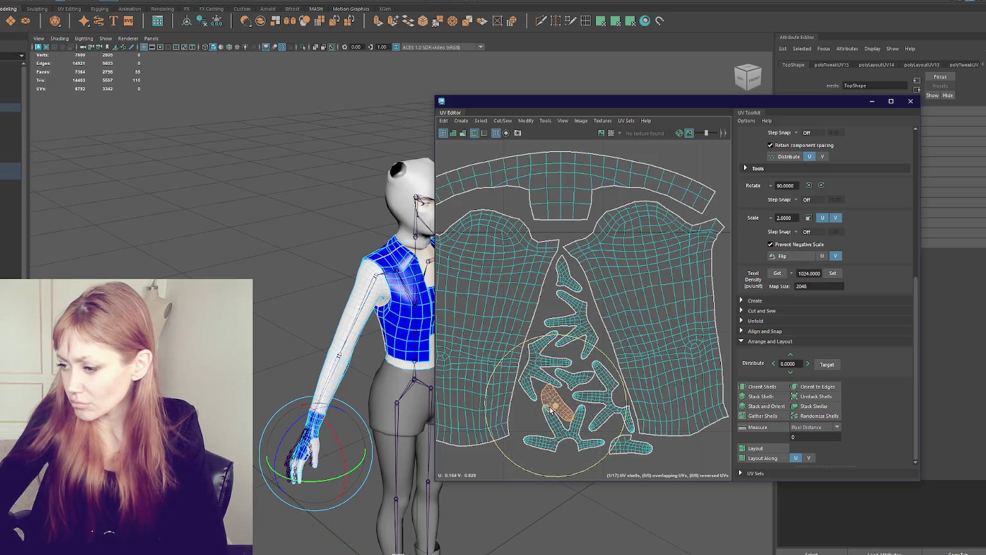
pyautogui.moveTo(554, 406); pyautogui.dragTo(527, 420)
# Review the packing by selecting the bottom-right, branched, middle and collar shells in turn
pyautogui.click(640, 451)
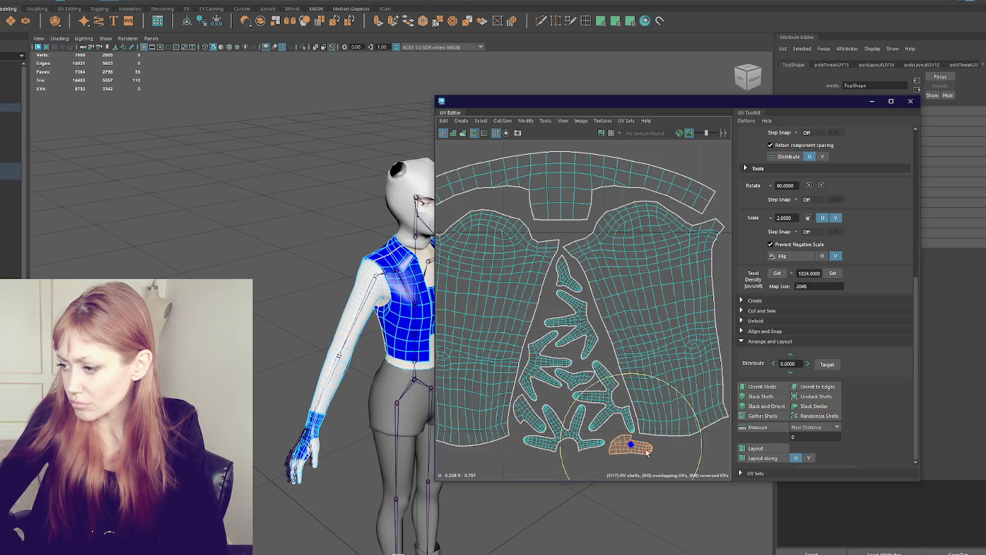
pyautogui.press('w')
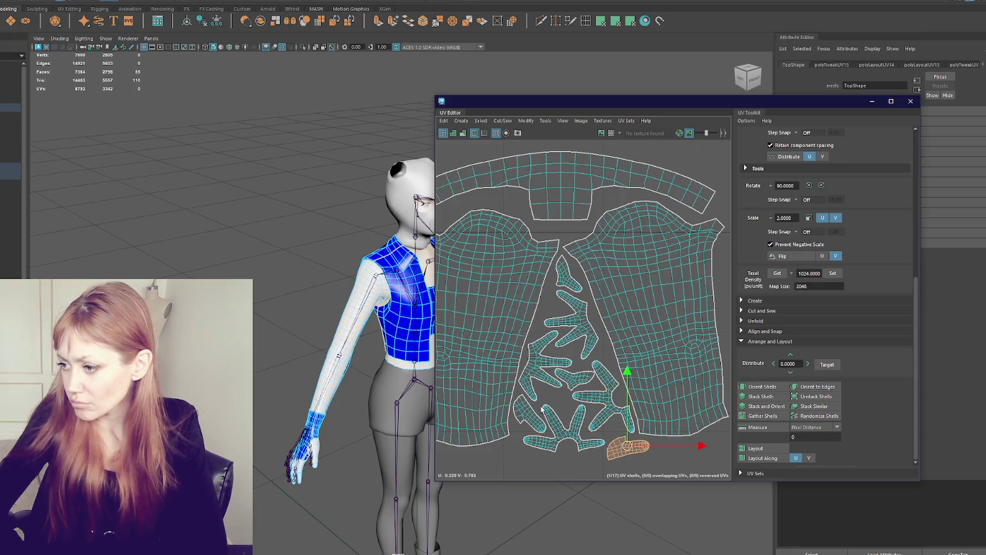
pyautogui.click(592, 399)
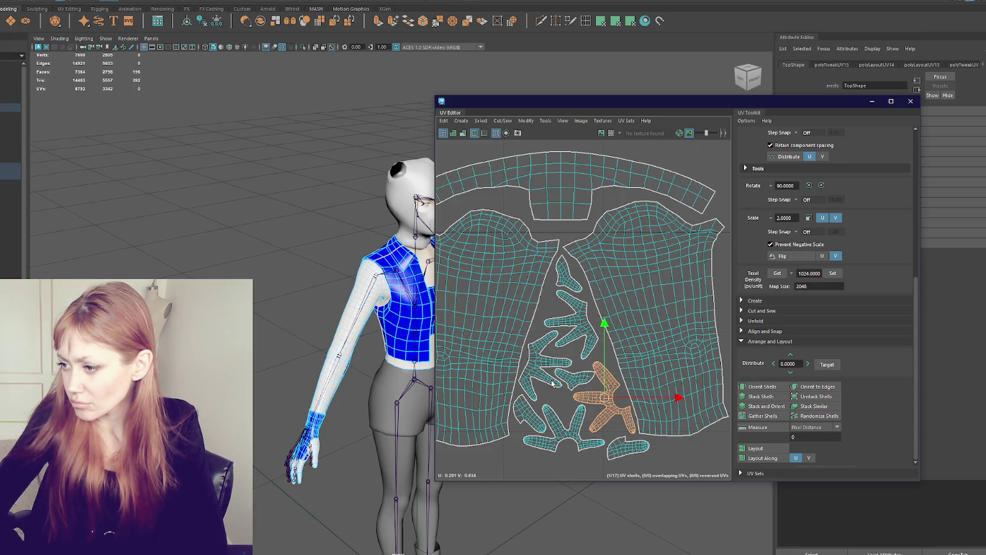
pyautogui.click(538, 376)
pyautogui.click(574, 383)
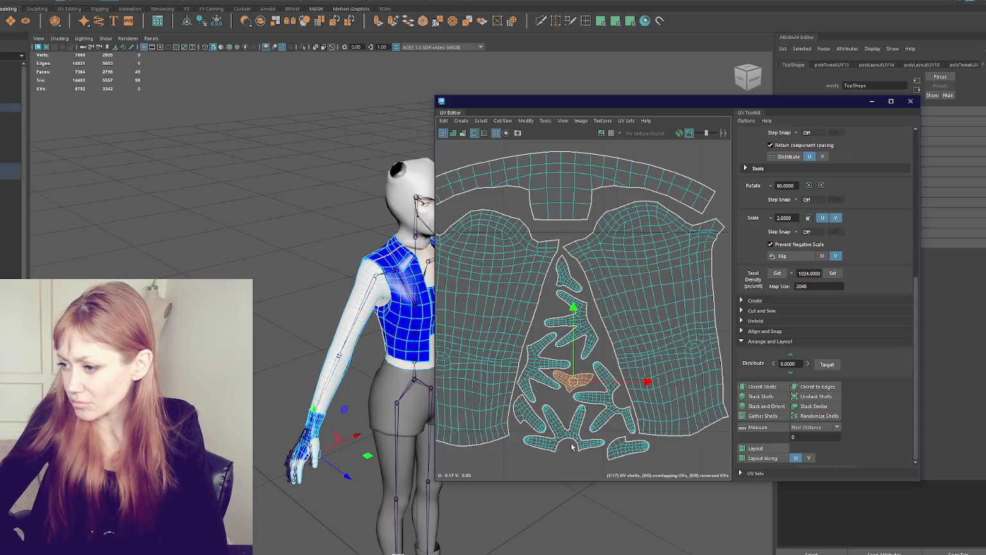
pyautogui.scroll(-2, 555, 398)
pyautogui.click(574, 264)
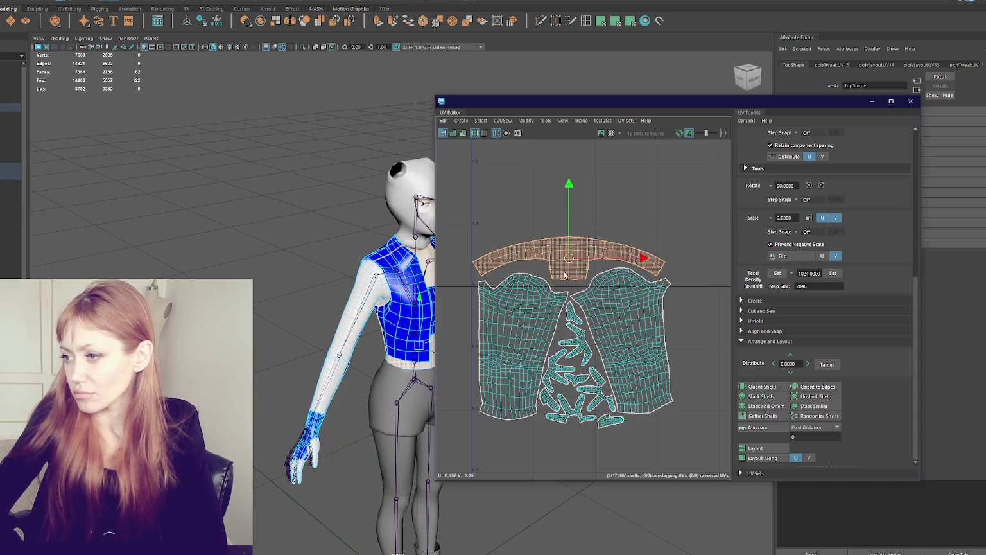
# Enlarge the collar and sleeve shells and bring the small lower shells into view
pyautogui.scroll(-2, 577, 266)
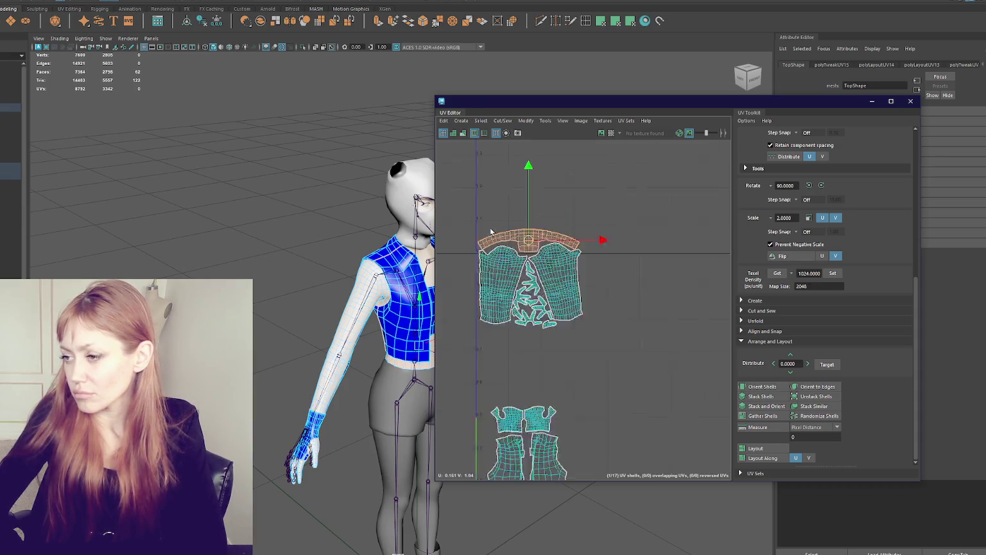
pyautogui.moveTo(469, 204); pyautogui.dragTo(595, 273)
pyautogui.moveTo(561, 370)
pyautogui.mouseDown()
pyautogui.moveTo(659, 276)
pyautogui.moveTo(632, 285)
pyautogui.mouseUp()
pyautogui.scroll(-2, 578, 360)
pyautogui.press('w')
pyautogui.keyDown('alt'); pyautogui.moveTo(631, 285); pyautogui.dragTo(615, 221, button='middle'); pyautogui.keyUp('alt')
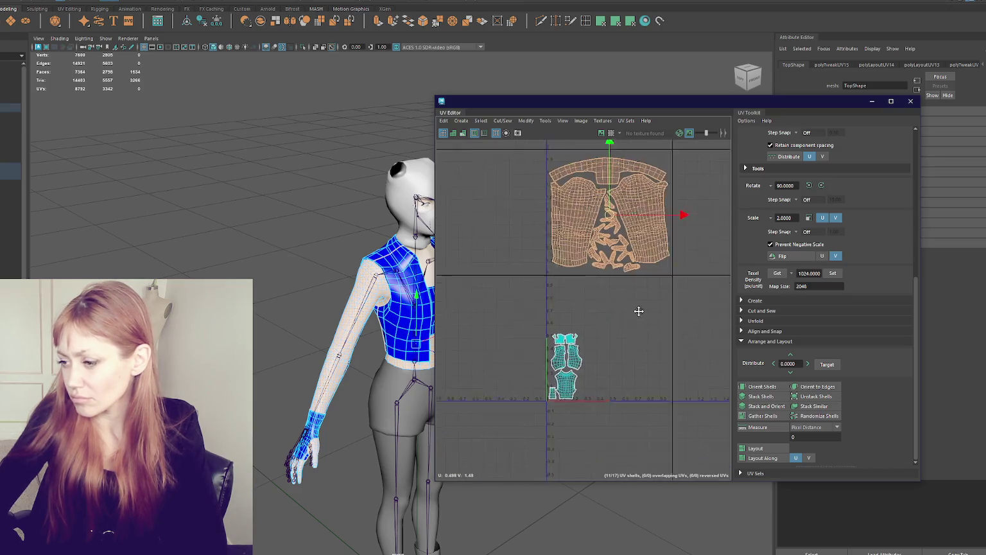
pyautogui.moveTo(508, 409); pyautogui.dragTo(559, 356)
# Move one shell right of the cyan shells and enlarge the small shells to fill the tile
pyautogui.scroll(3, 573, 345)
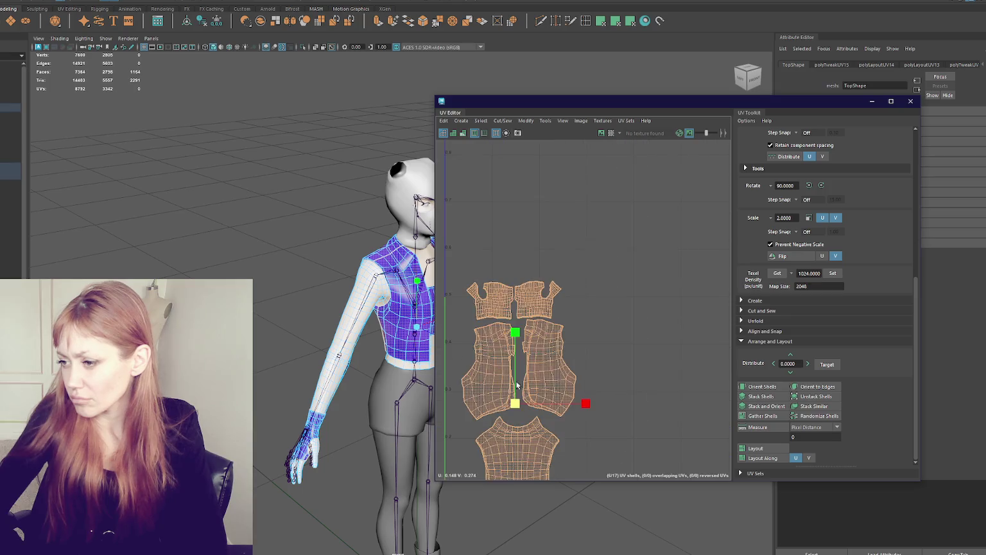
pyautogui.scroll(-3, 573, 345)
pyautogui.click(529, 424)
pyautogui.moveTo(529, 424); pyautogui.dragTo(576, 367)
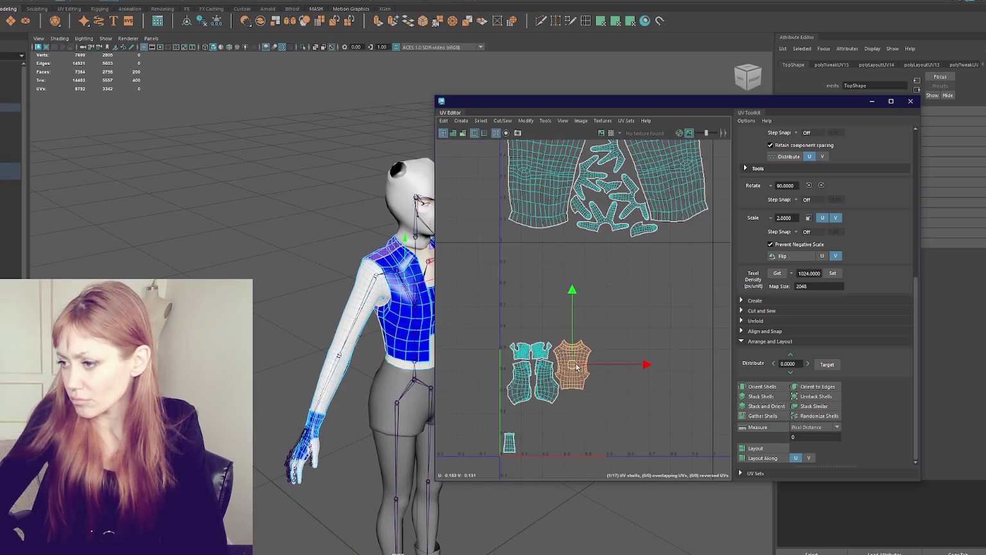
pyautogui.click(512, 451)
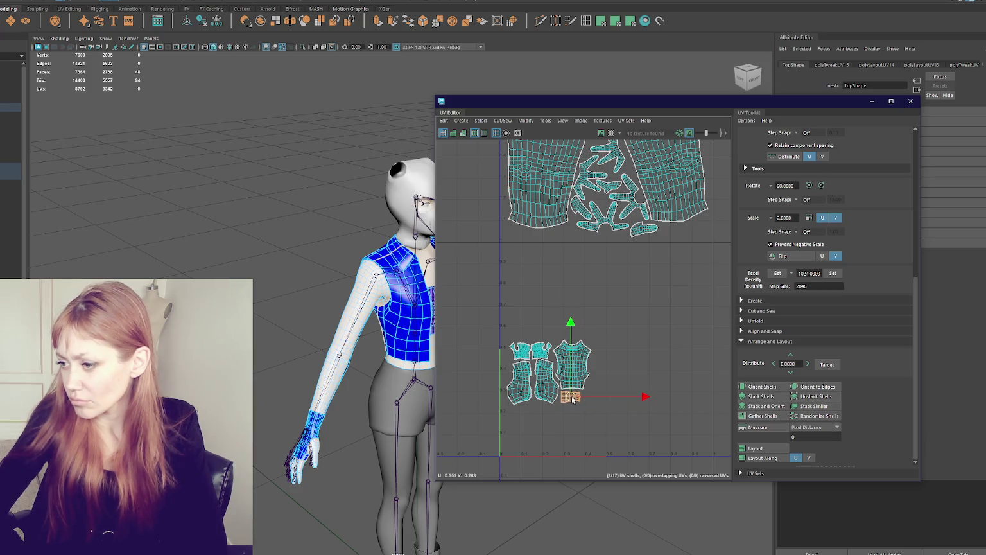
pyautogui.moveTo(489, 304)
pyautogui.mouseDown()
pyautogui.moveTo(600, 411)
pyautogui.moveTo(652, 359)
pyautogui.mouseUp()
pyautogui.moveTo(544, 363); pyautogui.dragTo(608, 357)
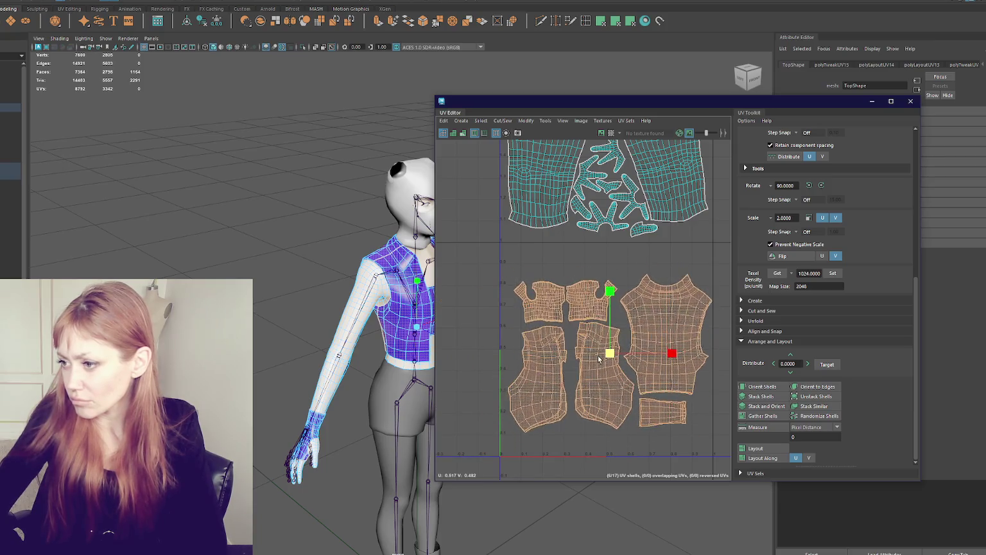
pyautogui.keyDown('alt'); pyautogui.moveTo(639, 370); pyautogui.dragTo(582, 333, button='middle'); pyautogui.keyUp('alt')
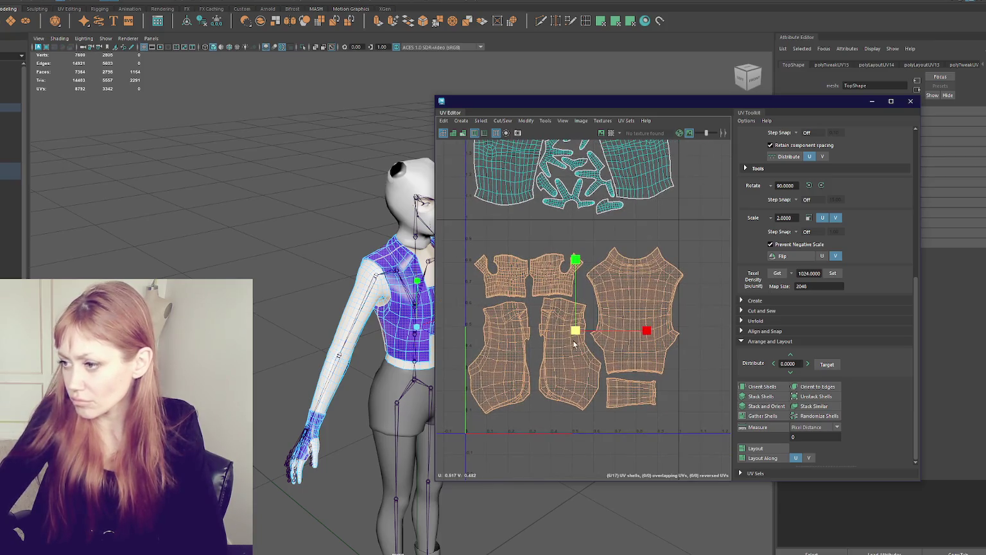
# Reposition the torso shell, drop a small shell to the tile bottom, and move the tall shell
pyautogui.click(593, 327)
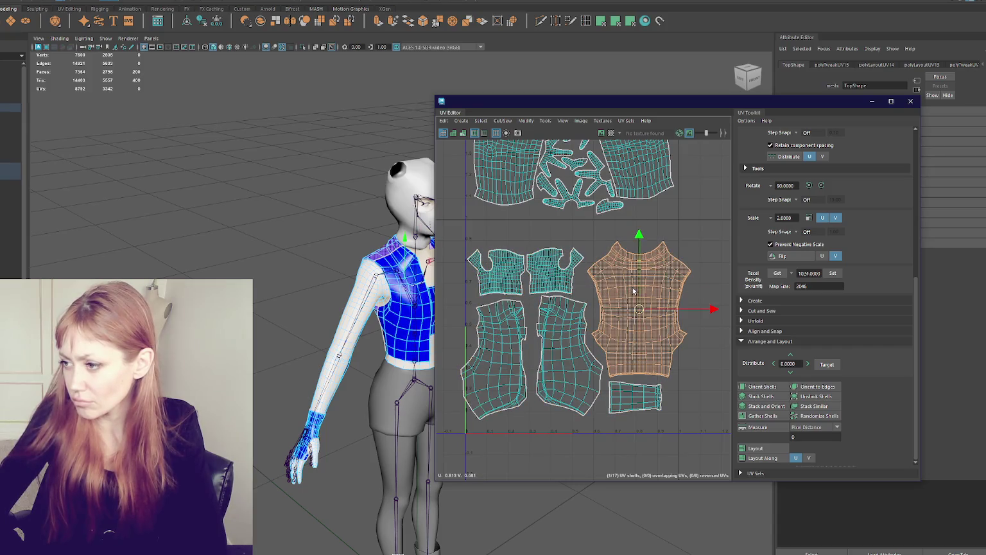
pyautogui.moveTo(593, 327); pyautogui.dragTo(573, 289)
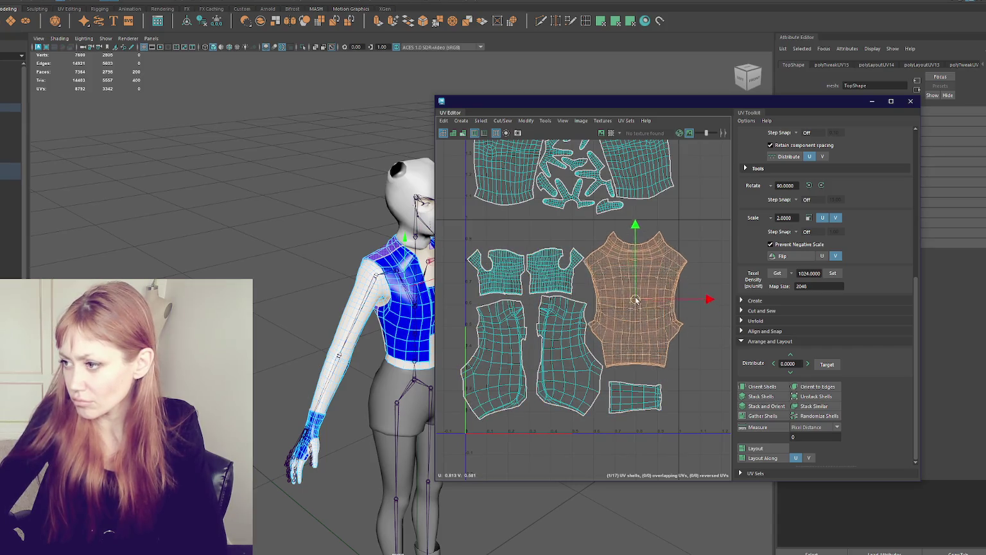
pyautogui.click(550, 289)
pyautogui.moveTo(559, 271); pyautogui.dragTo(569, 462)
pyautogui.click(569, 359)
pyautogui.moveTo(568, 359)
pyautogui.mouseDown()
pyautogui.moveTo(541, 283)
pyautogui.moveTo(646, 389)
pyautogui.moveTo(633, 417)
pyautogui.moveTo(589, 384)
pyautogui.moveTo(650, 458)
pyautogui.mouseUp()
# Place the side panel beside the torso and nudge the torso and flanking shells into line
pyautogui.click(496, 277)
pyautogui.click(620, 395)
pyautogui.click(497, 365)
pyautogui.moveTo(497, 365)
pyautogui.mouseDown()
pyautogui.moveTo(511, 378)
pyautogui.moveTo(502, 378)
pyautogui.mouseUp()
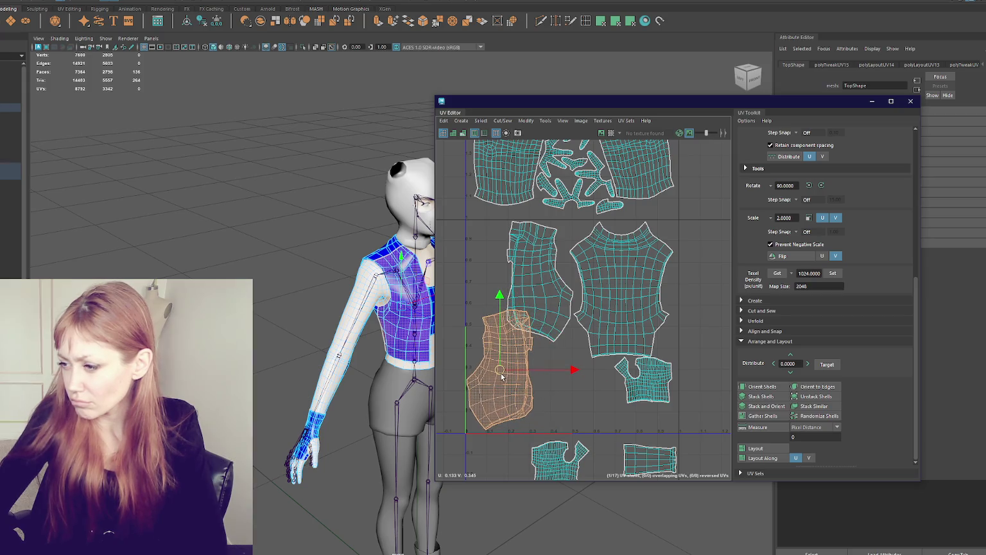
pyautogui.click(544, 306)
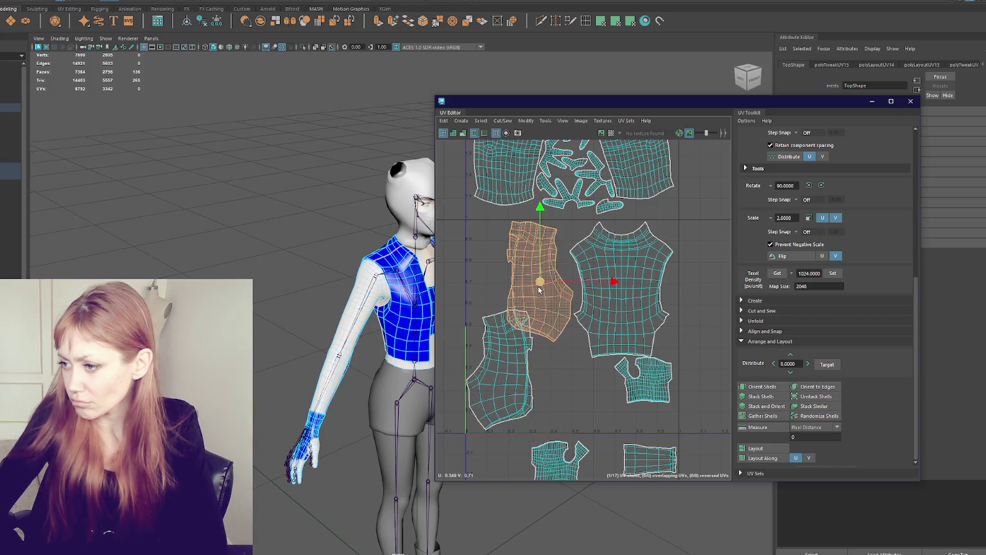
pyautogui.moveTo(540, 287)
pyautogui.mouseDown()
pyautogui.moveTo(673, 307)
pyautogui.moveTo(700, 328)
pyautogui.moveTo(642, 378)
pyautogui.mouseUp()
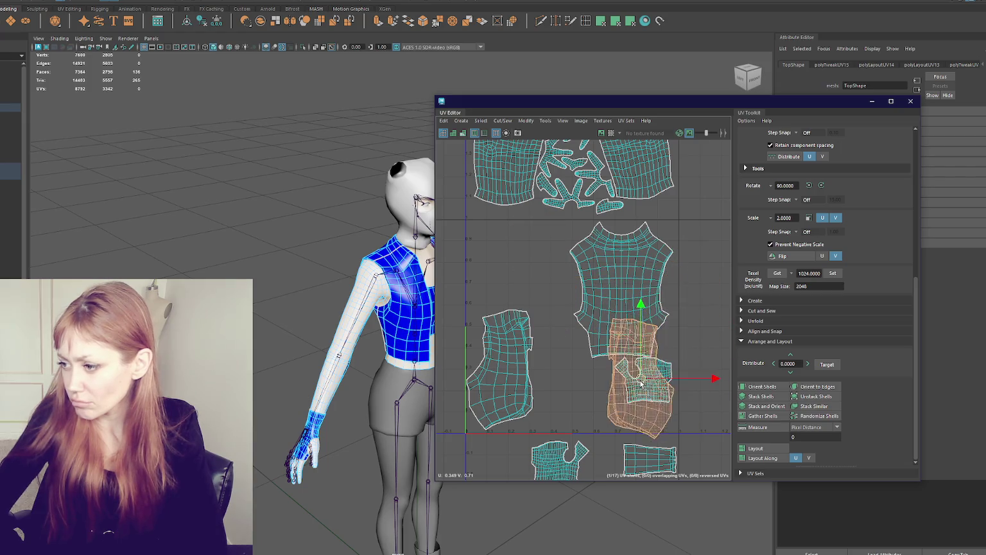
pyautogui.click(621, 291)
pyautogui.moveTo(621, 291)
pyautogui.mouseDown()
pyautogui.moveTo(572, 286)
pyautogui.moveTo(568, 276)
pyautogui.moveTo(569, 331)
pyautogui.moveTo(579, 335)
pyautogui.mouseUp()
pyautogui.click(642, 346)
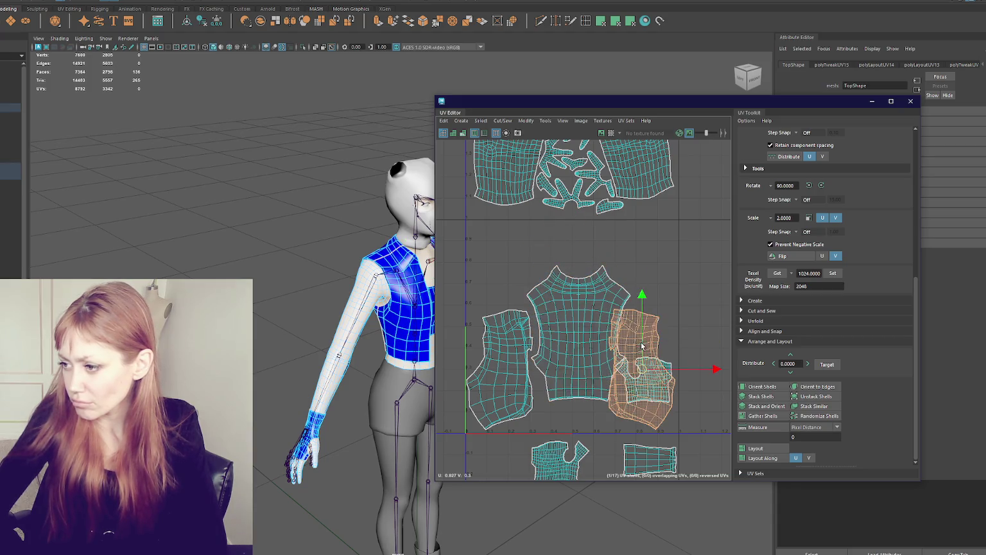
pyautogui.moveTo(645, 376); pyautogui.dragTo(659, 378)
# Shift the lower shells up and line small pieces along the bottom, rotating one 90 degrees
pyautogui.scroll(-3, 660, 379)
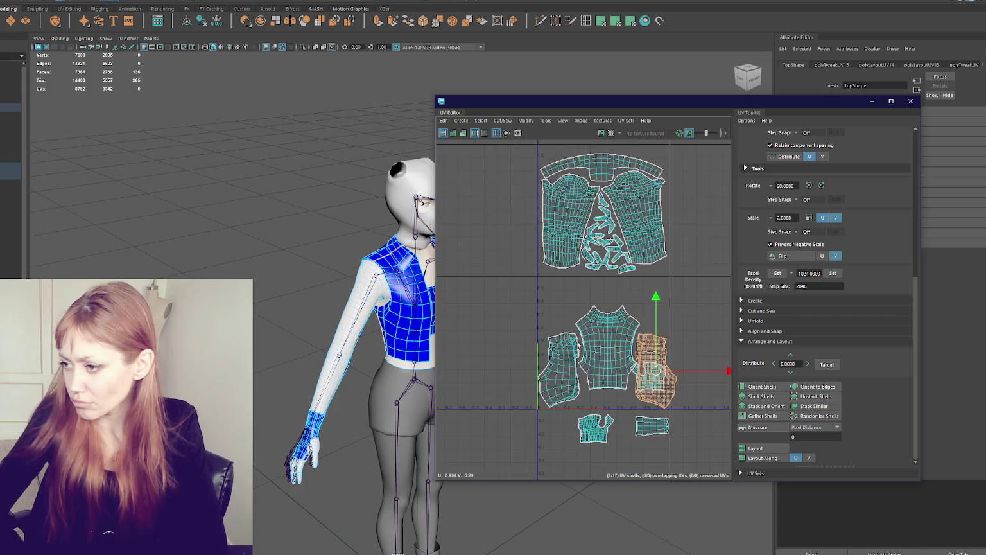
pyautogui.moveTo(679, 421); pyautogui.dragTo(533, 299)
pyautogui.moveTo(606, 375); pyautogui.dragTo(603, 347)
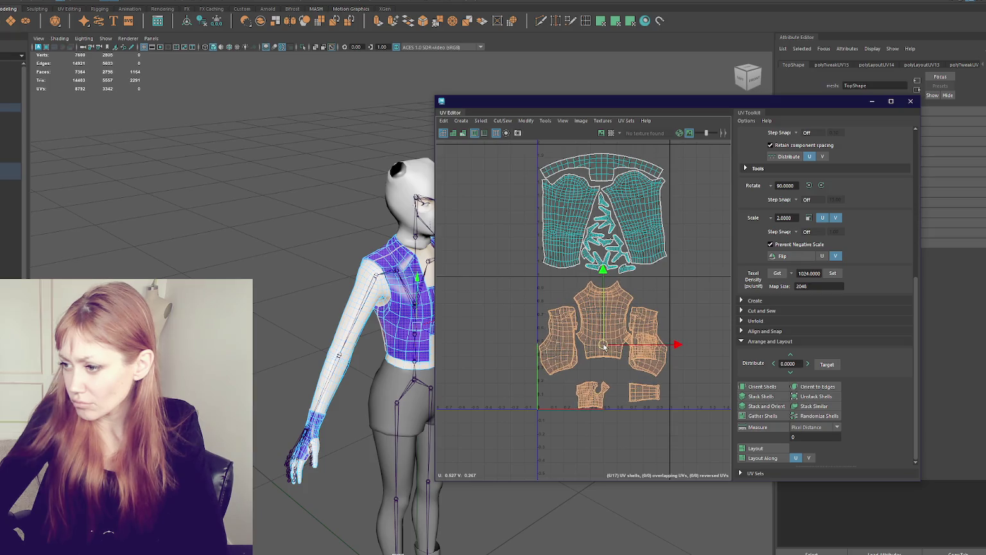
pyautogui.scroll(3, 631, 388)
pyautogui.click(649, 318)
pyautogui.moveTo(649, 318)
pyautogui.mouseDown()
pyautogui.moveTo(607, 357)
pyautogui.moveTo(504, 396)
pyautogui.moveTo(562, 393)
pyautogui.mouseUp()
pyautogui.click(559, 399)
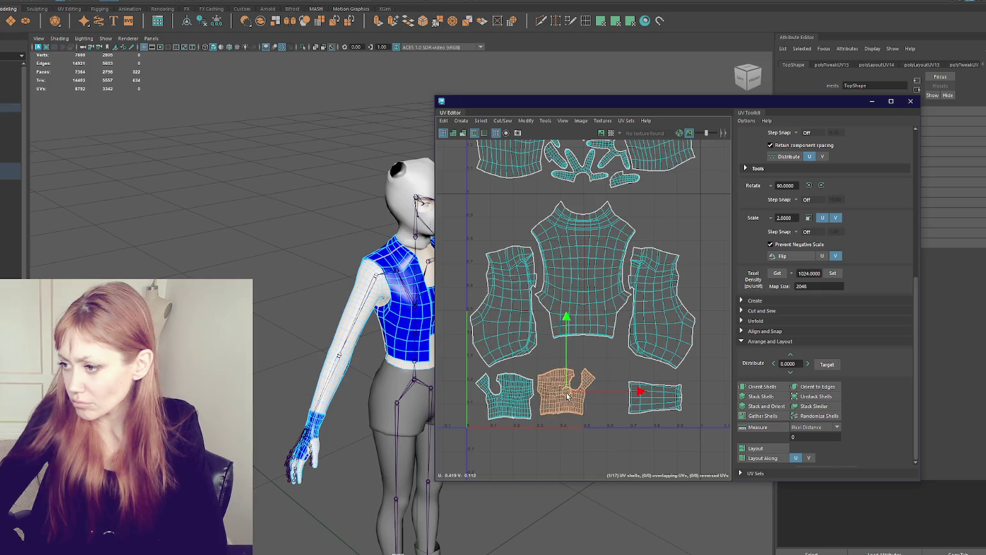
pyautogui.click(681, 398)
pyautogui.click(808, 185)
pyautogui.moveTo(655, 396); pyautogui.dragTo(614, 398)
# Scale all six lower shells up slightly, then select the upper shells for material assignment
pyautogui.moveTo(457, 194); pyautogui.dragTo(709, 438)
pyautogui.moveTo(587, 314); pyautogui.dragTo(588, 315)
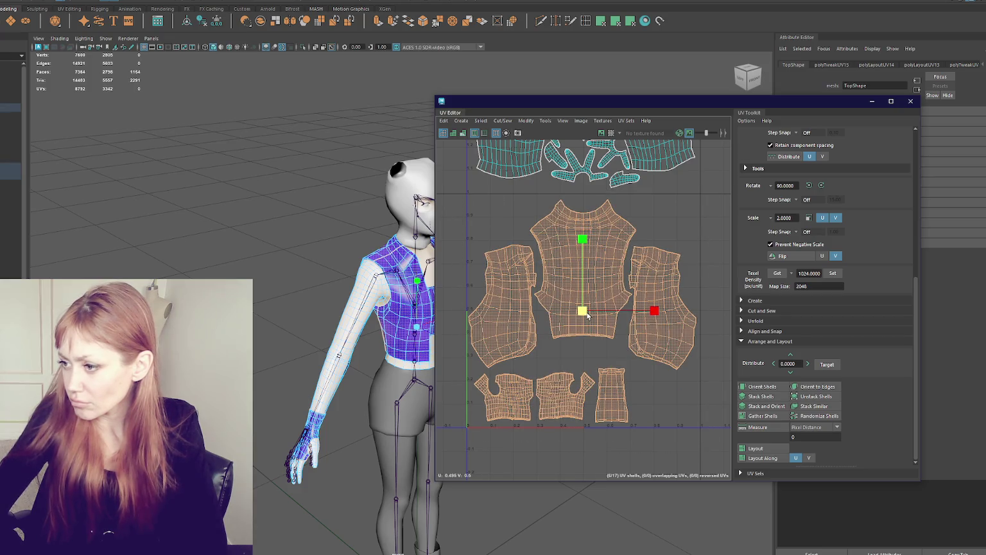
pyautogui.click(575, 353)
pyautogui.scroll(-5, 574, 353)
pyautogui.moveTo(510, 163); pyautogui.dragTo(659, 275)
pyautogui.moveTo(289, 162); pyautogui.dragTo(316, 389, button='right')
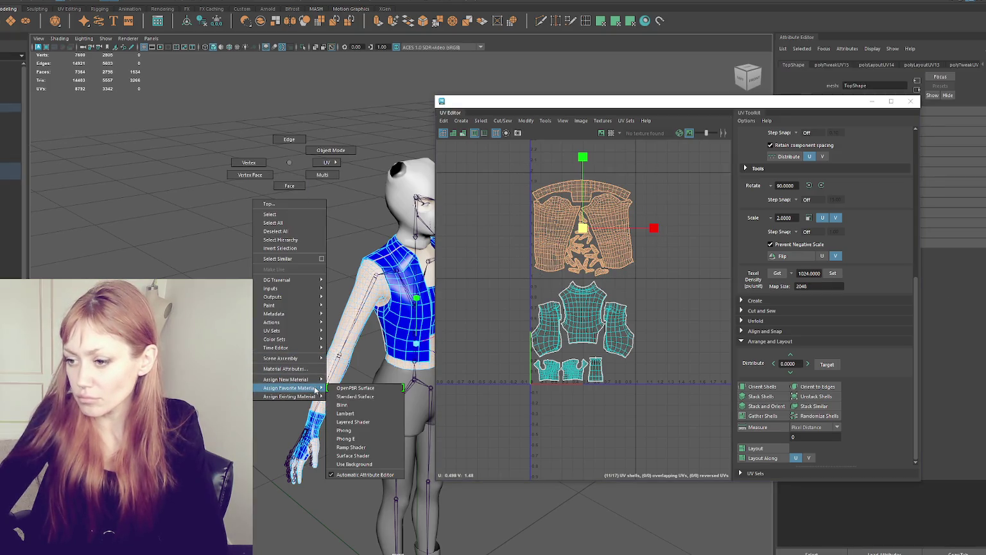
pyautogui.moveTo(289, 396)
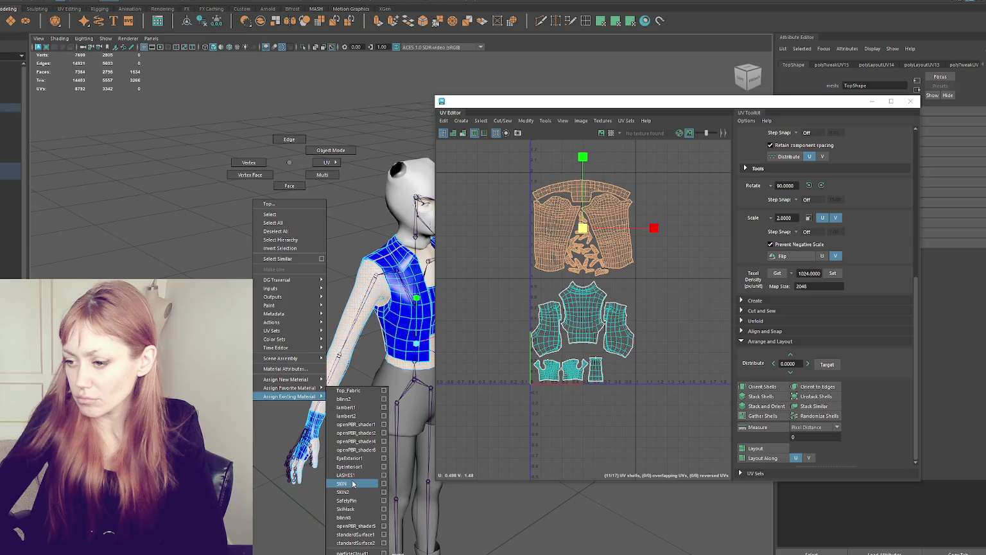
# Assign SKIN to the upper shells and Top_Fabric to the lower shells
pyautogui.click(353, 484)
pyautogui.moveTo(468, 422); pyautogui.dragTo(693, 282)
pyautogui.moveTo(223, 217); pyautogui.dragTo(255, 454, button='right')
pyautogui.click(304, 392)
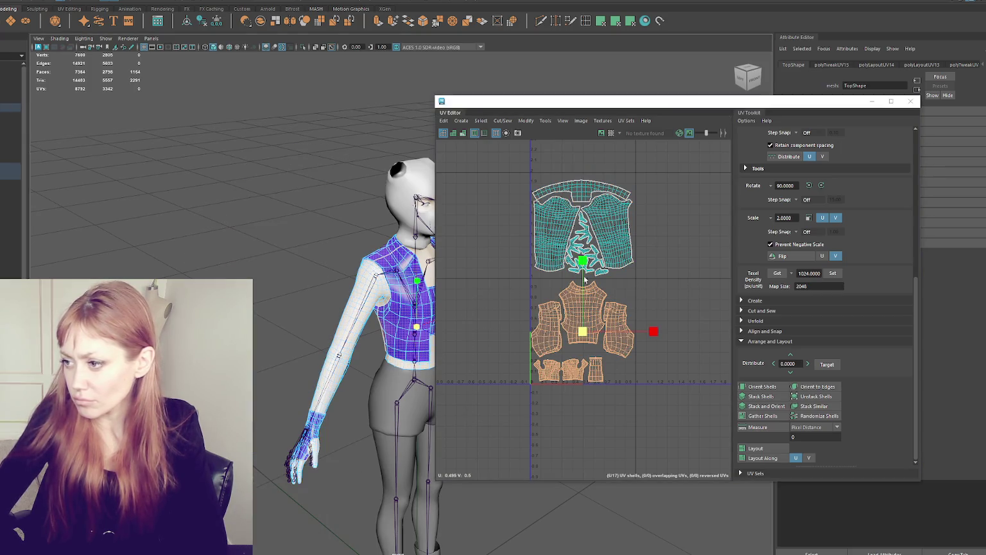
# Stack the upper shells onto the lower shells, close the UV Editor, and select the Bottoms mesh
pyautogui.moveTo(504, 160); pyautogui.dragTo(513, 174)
pyautogui.moveTo(665, 276); pyautogui.dragTo(666, 278)
pyautogui.moveTo(578, 158); pyautogui.dragTo(577, 263)
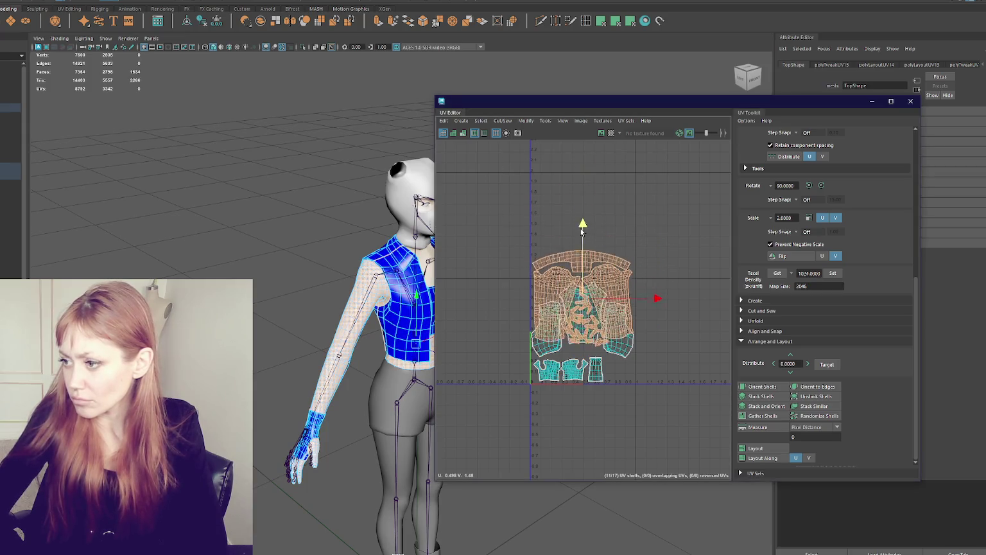
pyautogui.click(911, 101)
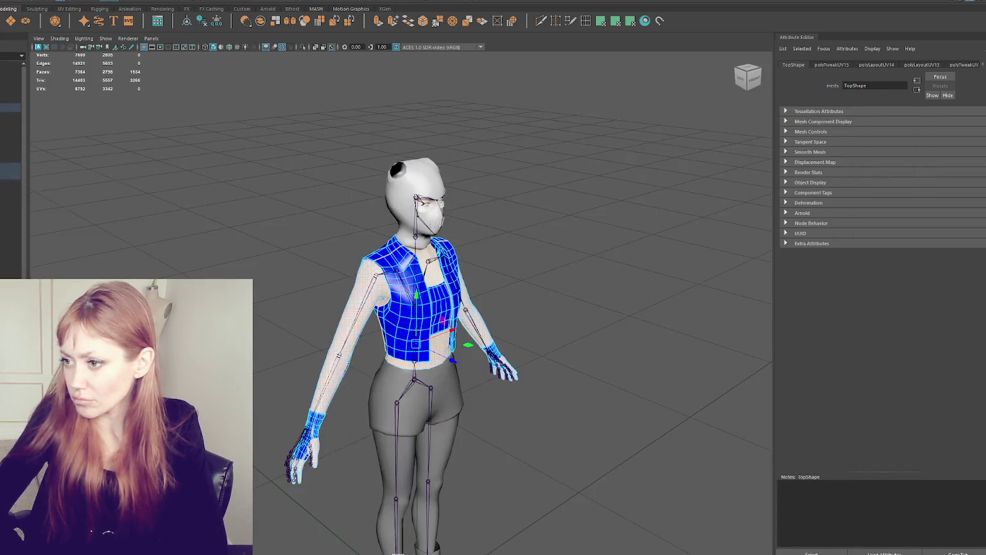
pyautogui.click(293, 150)
pyautogui.keyDown('alt'); pyautogui.moveTo(292, 150); pyautogui.dragTo(334, 155); pyautogui.keyUp('alt')
pyautogui.click(411, 417)
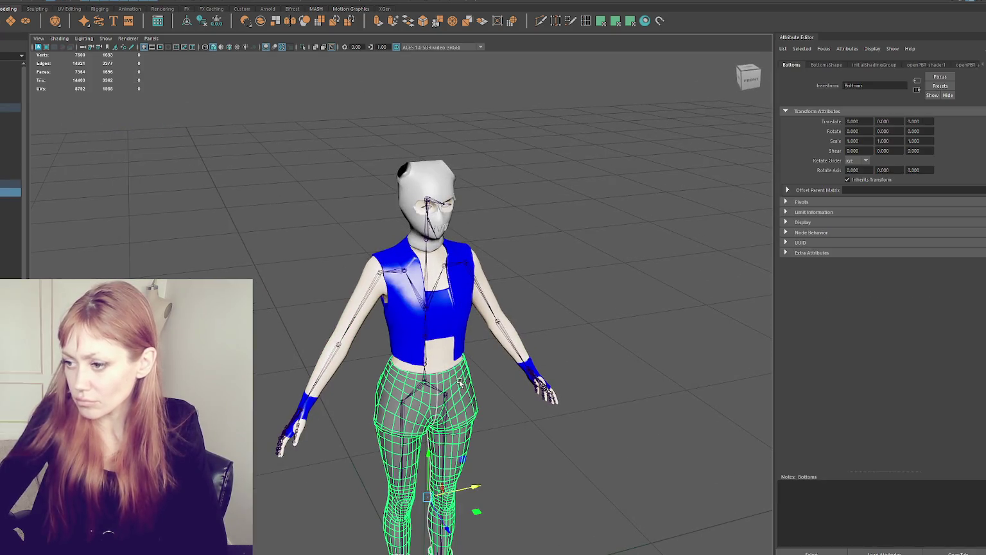
# Bring the UV Editor back beside the viewport with the Top as the active object
pyautogui.moveTo(412, 158); pyautogui.dragTo(711, 69)
pyautogui.moveTo(587, 222); pyautogui.dragTo(500, 292)
pyautogui.moveTo(535, 72)
pyautogui.mouseDown()
pyautogui.moveTo(706, 56)
pyautogui.moveTo(712, 66)
pyautogui.mouseUp()
pyautogui.click(411, 276)
pyautogui.moveTo(606, 244); pyautogui.dragTo(604, 234, button='right')
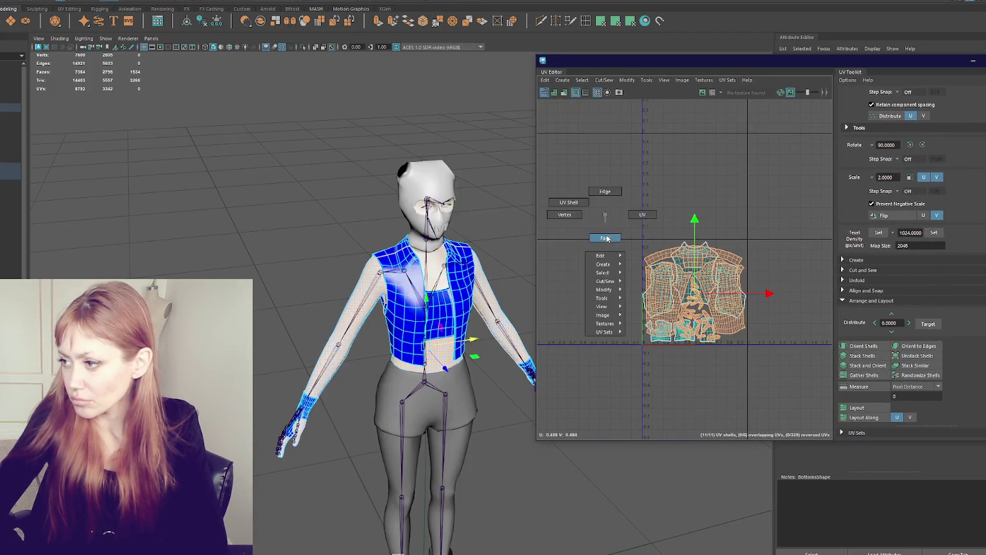
pyautogui.click(935, 232)
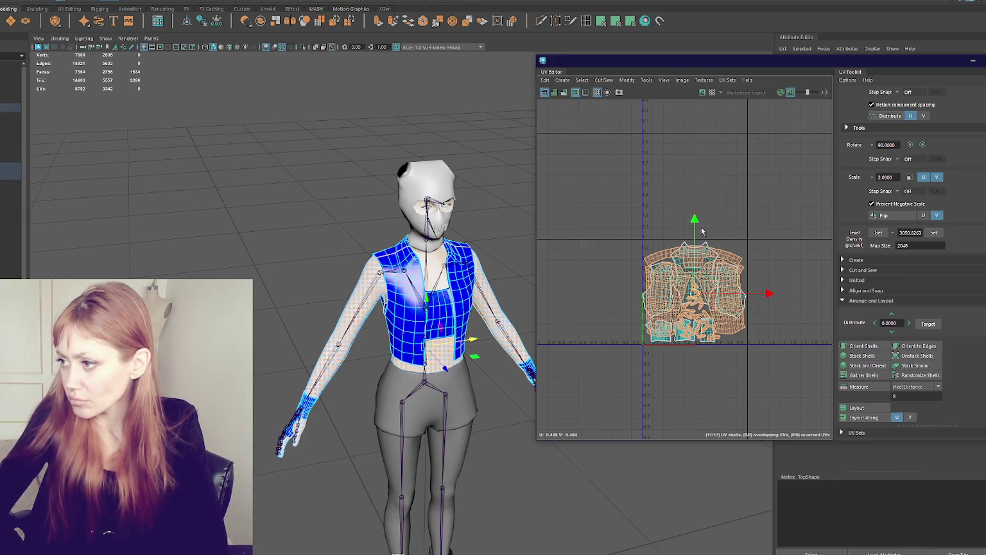
# Separate the upper and lower shells and scale each set to the texel density
pyautogui.moveTo(703, 231); pyautogui.dragTo(686, 114)
pyautogui.moveTo(764, 271); pyautogui.dragTo(765, 269)
pyautogui.click(936, 232)
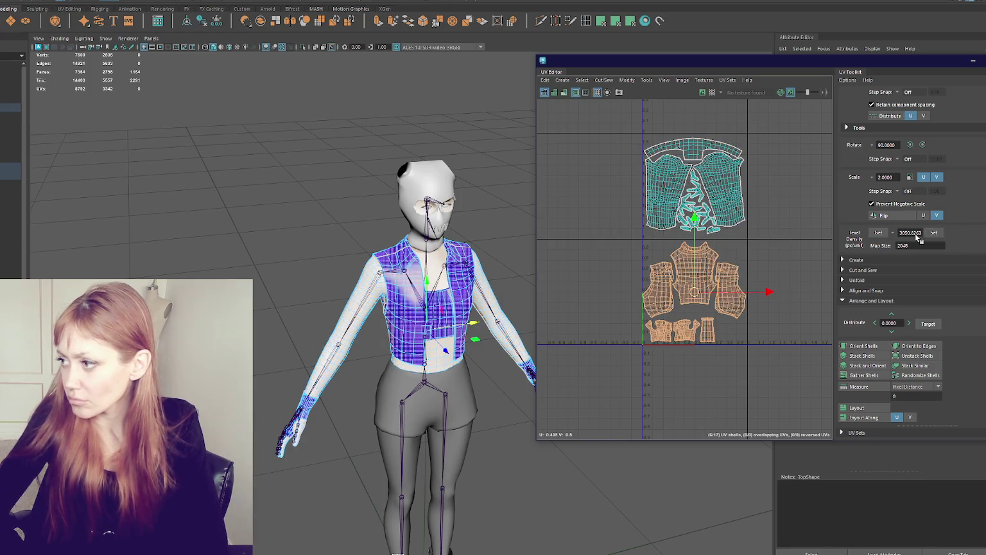
pyautogui.moveTo(753, 200); pyautogui.dragTo(754, 201)
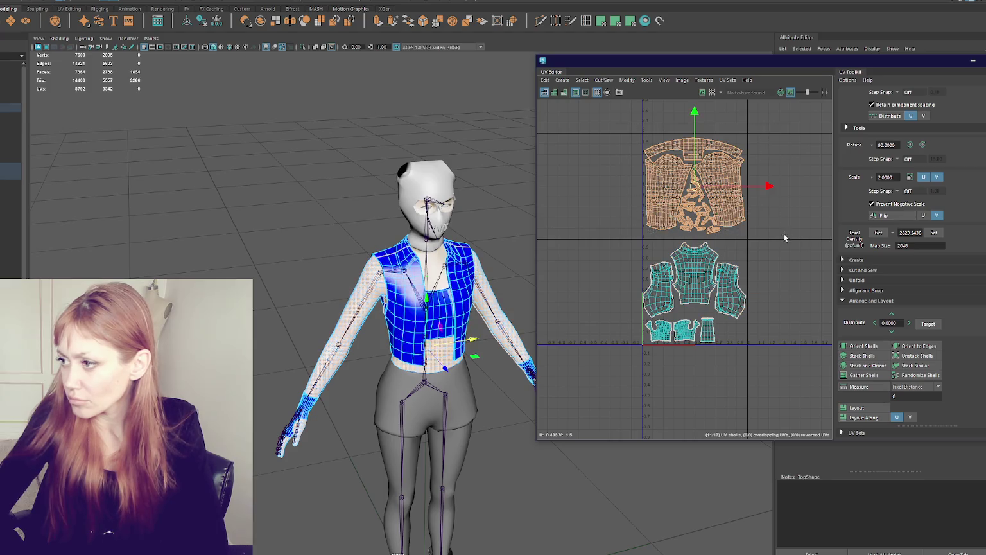
pyautogui.click(935, 233)
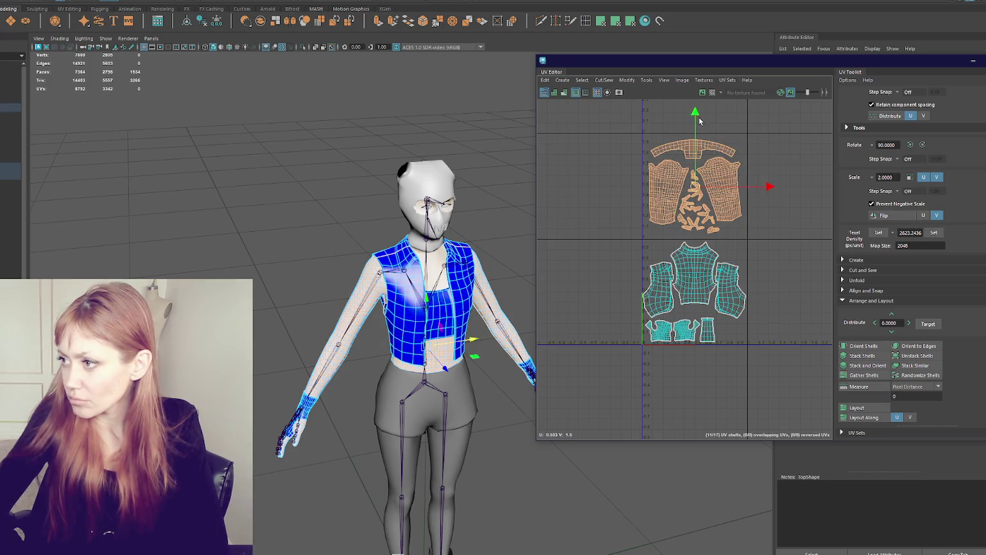
pyautogui.moveTo(700, 121); pyautogui.dragTo(695, 223)
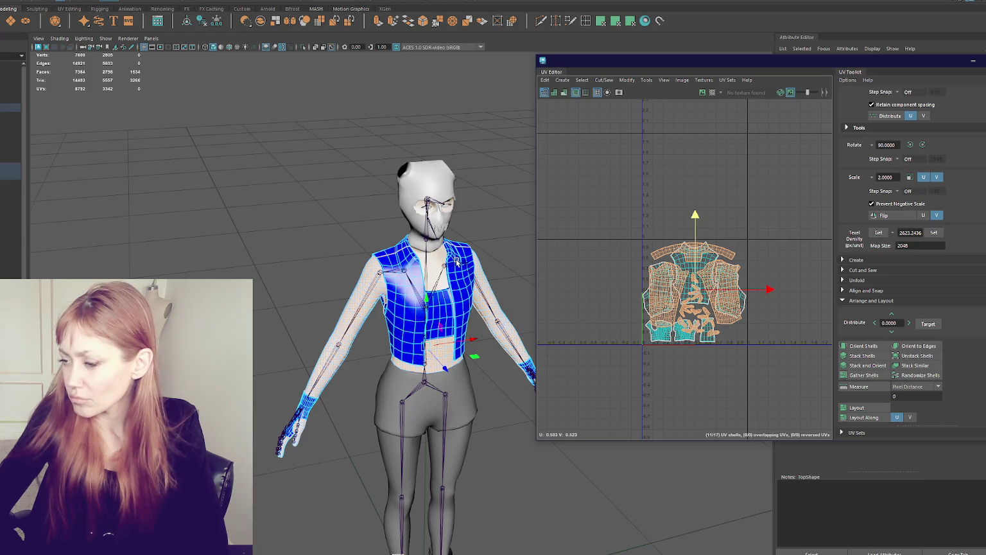
# Select all 17 Top UV shells and set their texel density to 1024
pyautogui.scroll(2, 457, 262)
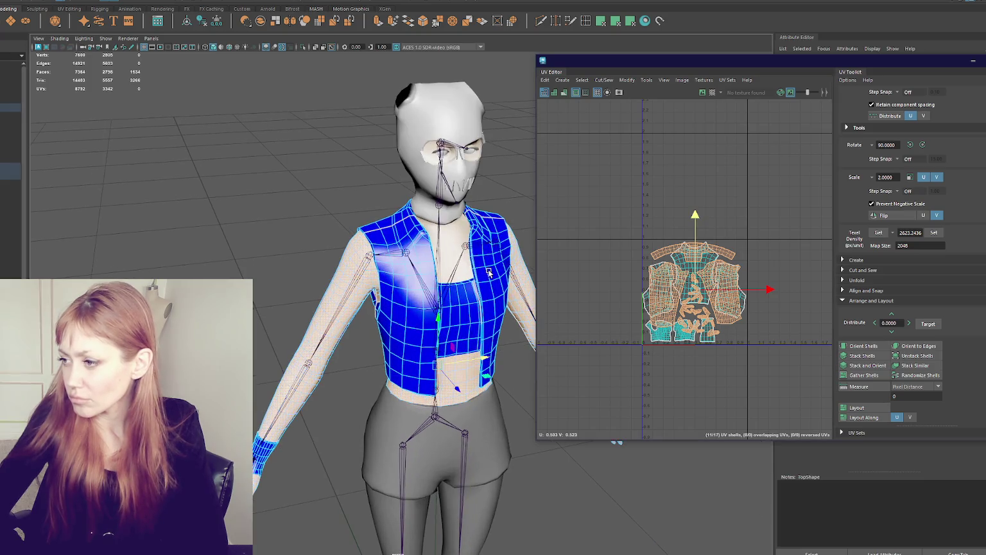
pyautogui.keyDown('alt'); pyautogui.moveTo(488, 273); pyautogui.dragTo(471, 212); pyautogui.keyUp('alt')
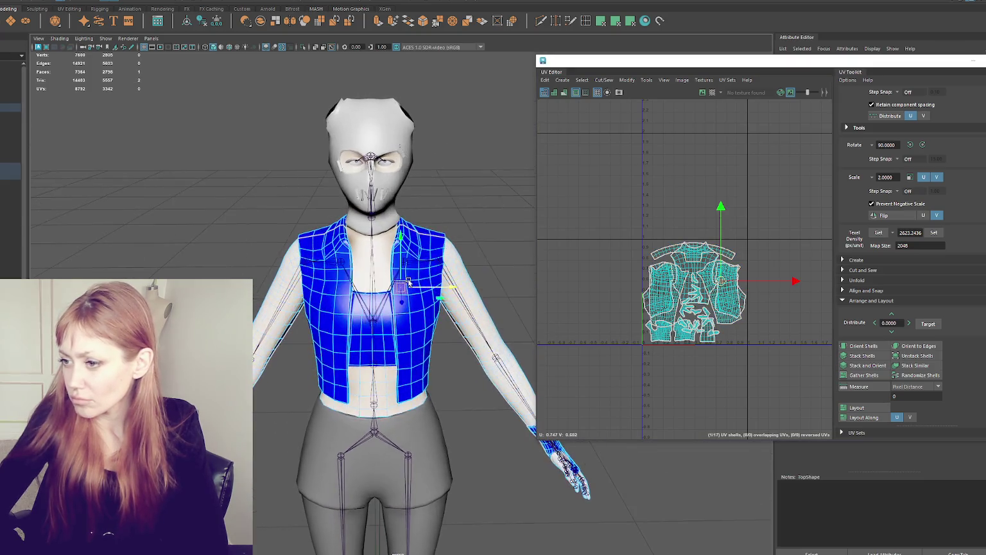
pyautogui.press('F8')
pyautogui.click(700, 300)
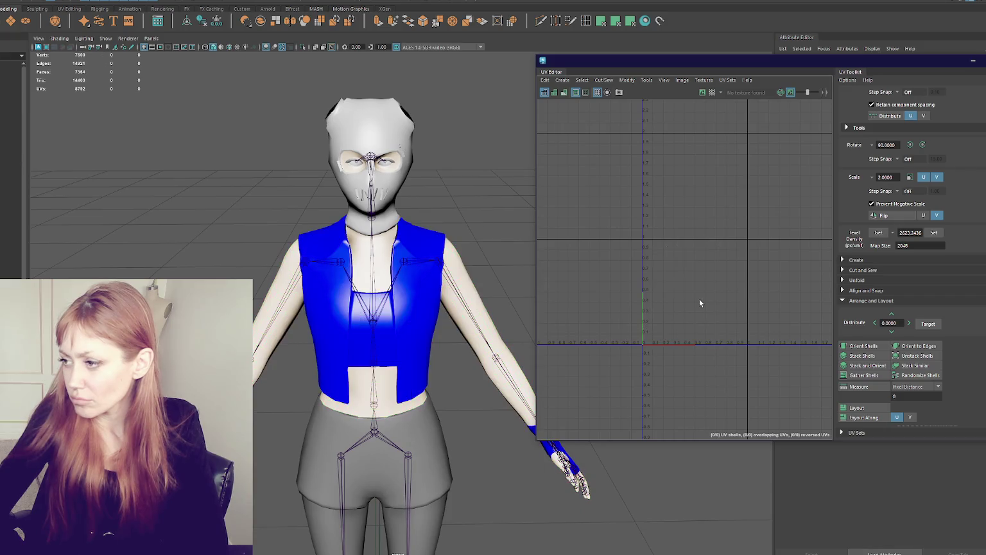
pyautogui.click(702, 300)
pyautogui.hotkey('ctrl', 'l')
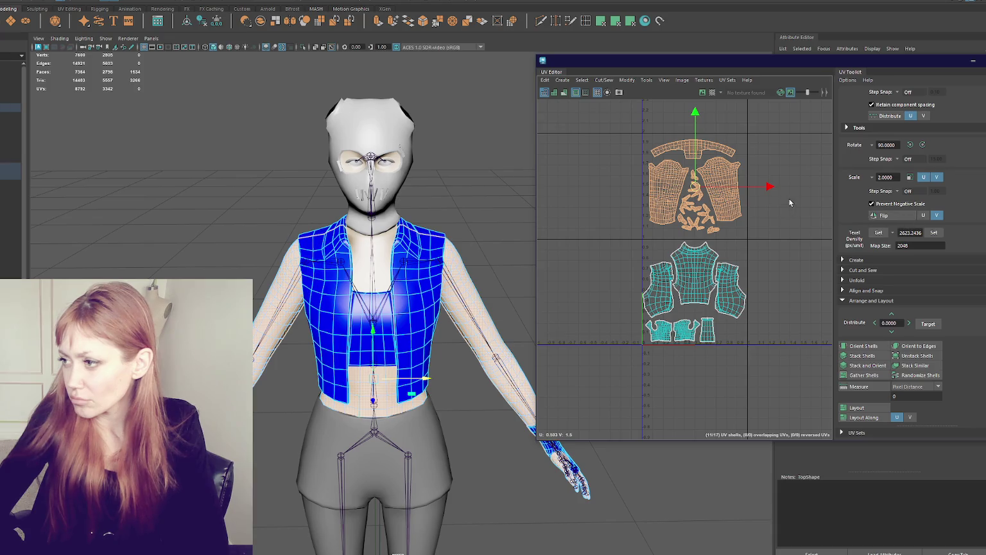
pyautogui.moveTo(781, 339); pyautogui.dragTo(783, 338)
pyautogui.write('1024')
pyautogui.click(935, 233)
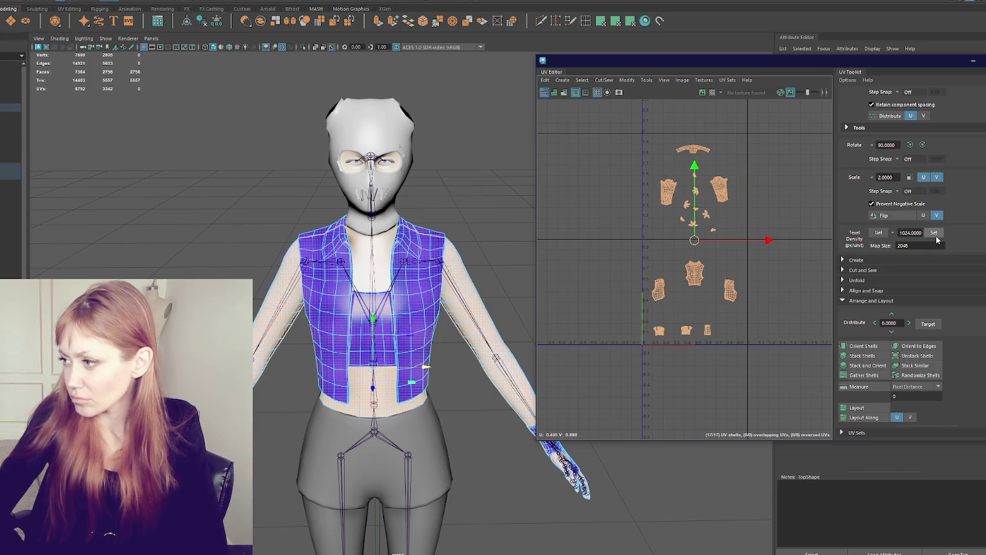
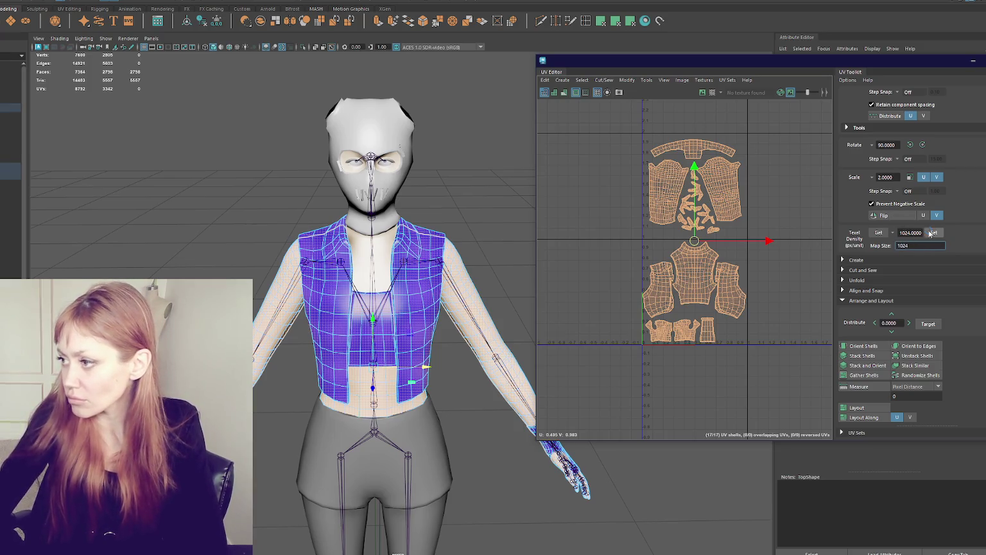
# Apply a 1024 texel density to the vest UV shells
pyautogui.click(931, 233)
pyautogui.scroll(3, 719, 219)
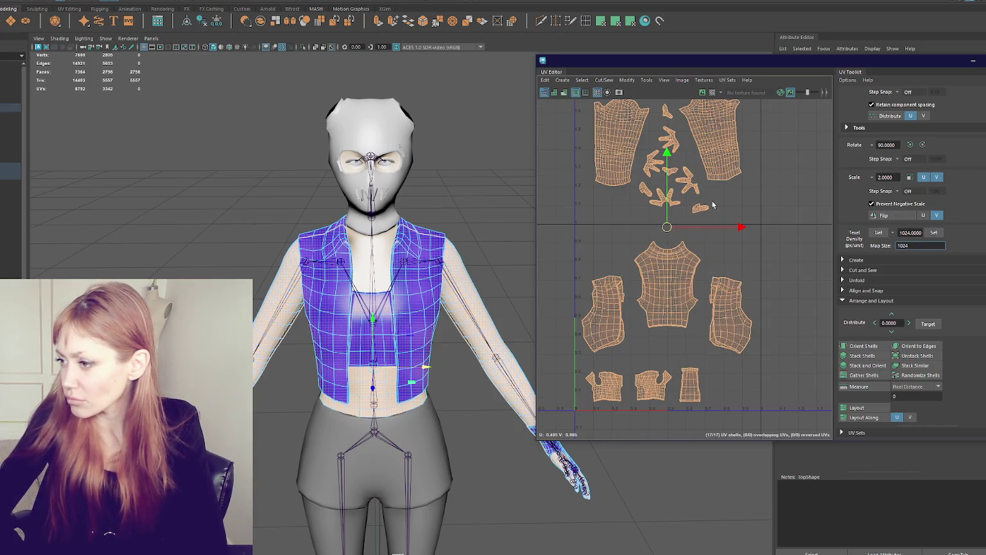
pyautogui.keyDown('alt'); pyautogui.moveTo(683, 155); pyautogui.dragTo(726, 174, button='middle'); pyautogui.keyUp('alt')
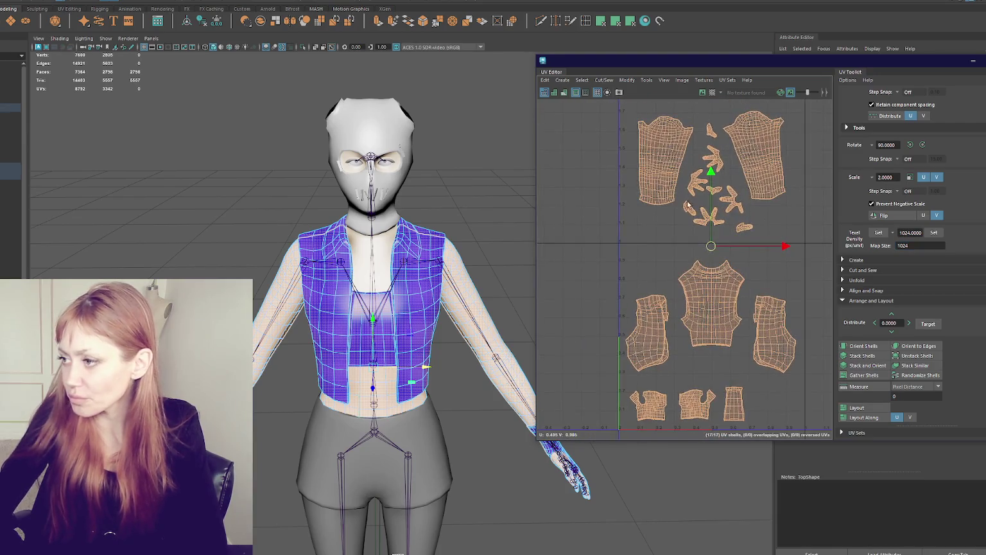
pyautogui.press('F8')
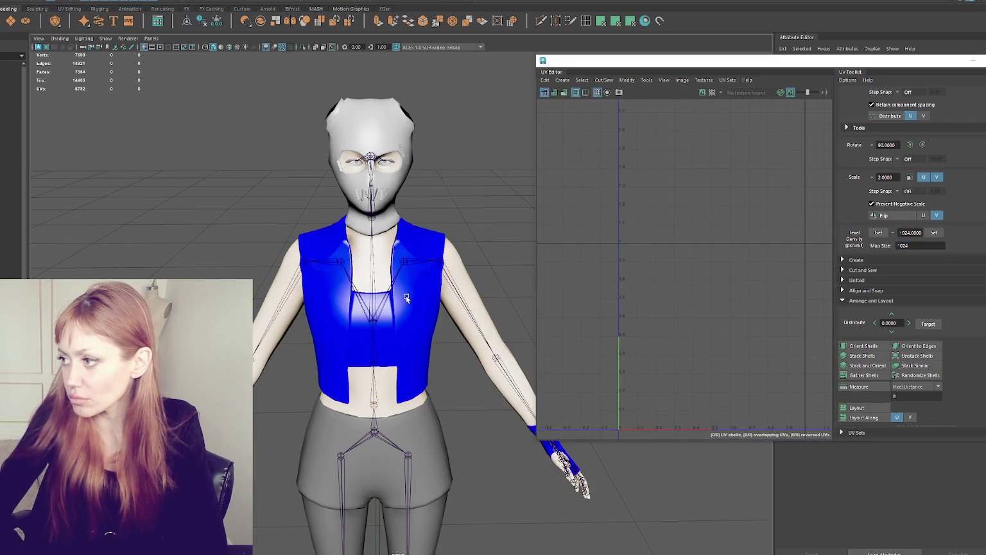
# Scale the pants UV shells up about twice and set them to 1024 texel density
pyautogui.click(421, 414)
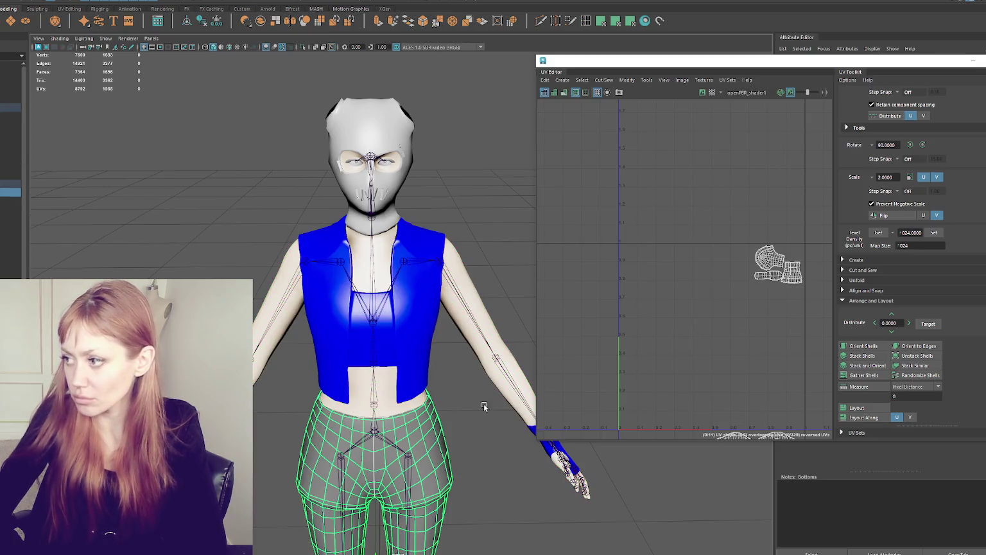
pyautogui.keyDown('alt'); pyautogui.moveTo(713, 211); pyautogui.dragTo(686, 240, button='middle'); pyautogui.keyUp('alt')
pyautogui.moveTo(649, 283); pyautogui.dragTo(771, 414)
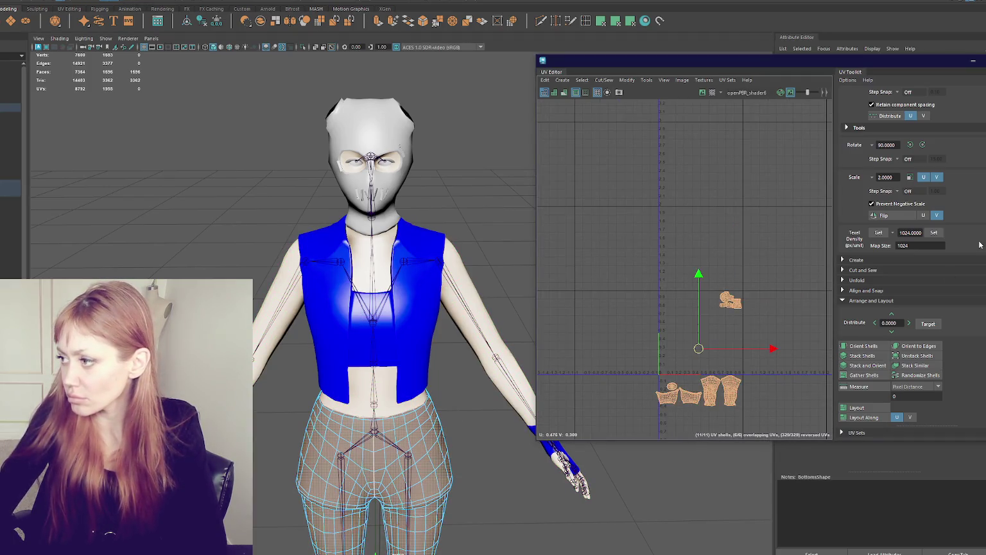
pyautogui.click(935, 233)
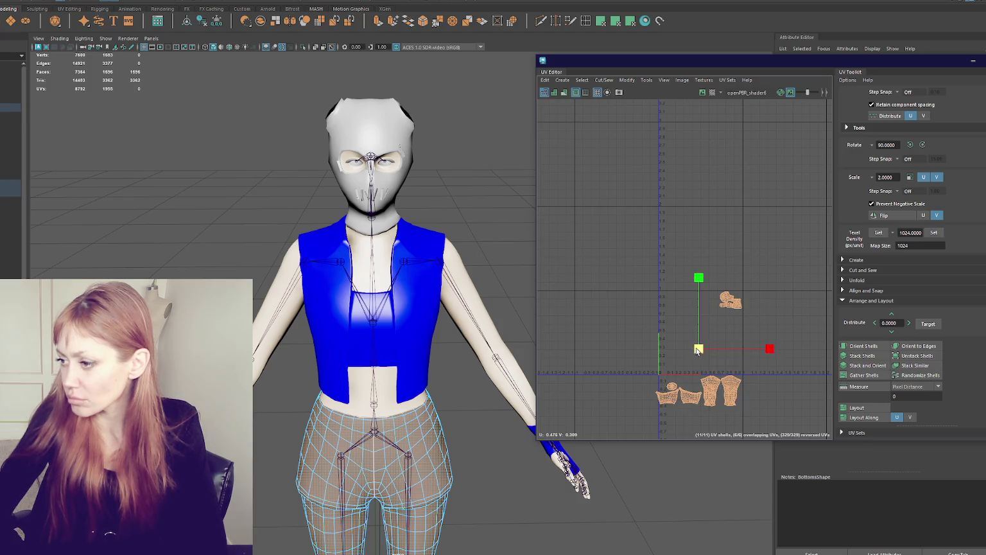
pyautogui.moveTo(699, 350); pyautogui.dragTo(878, 267)
pyautogui.click(941, 232)
# Move the upper shells to the UV origin and bring the two lower shorts shells up beside them
pyautogui.keyDown('alt'); pyautogui.moveTo(733, 294); pyautogui.dragTo(726, 217, button='middle'); pyautogui.keyUp('alt')
pyautogui.moveTo(708, 136)
pyautogui.mouseDown()
pyautogui.moveTo(748, 165)
pyautogui.moveTo(665, 275)
pyautogui.mouseUp()
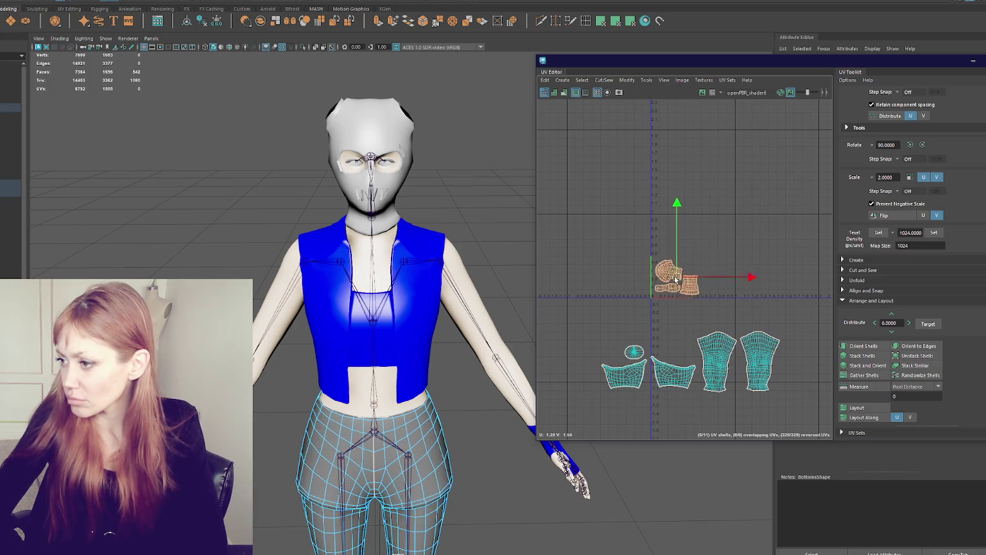
pyautogui.press('f')
pyautogui.scroll(-5, 460, 335)
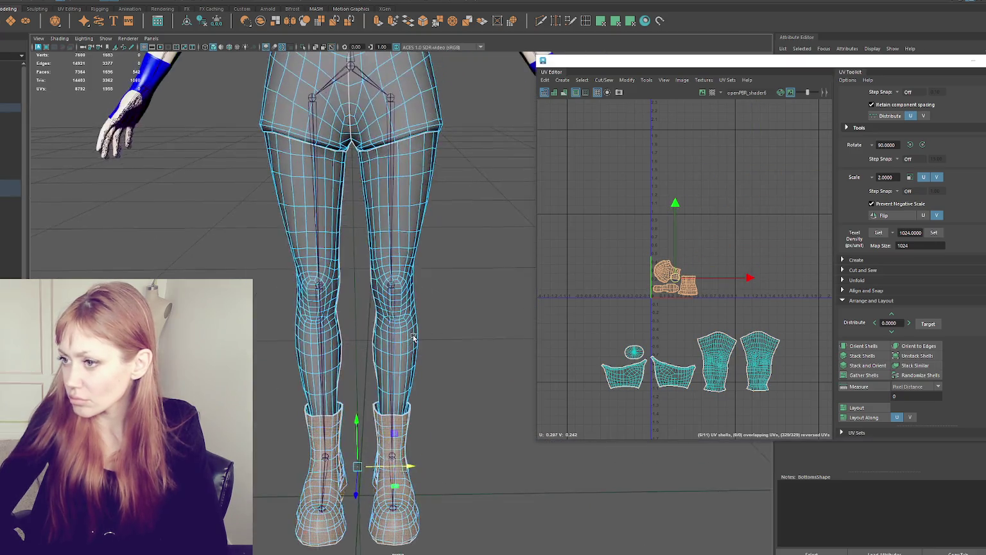
pyautogui.moveTo(663, 283); pyautogui.dragTo(600, 275)
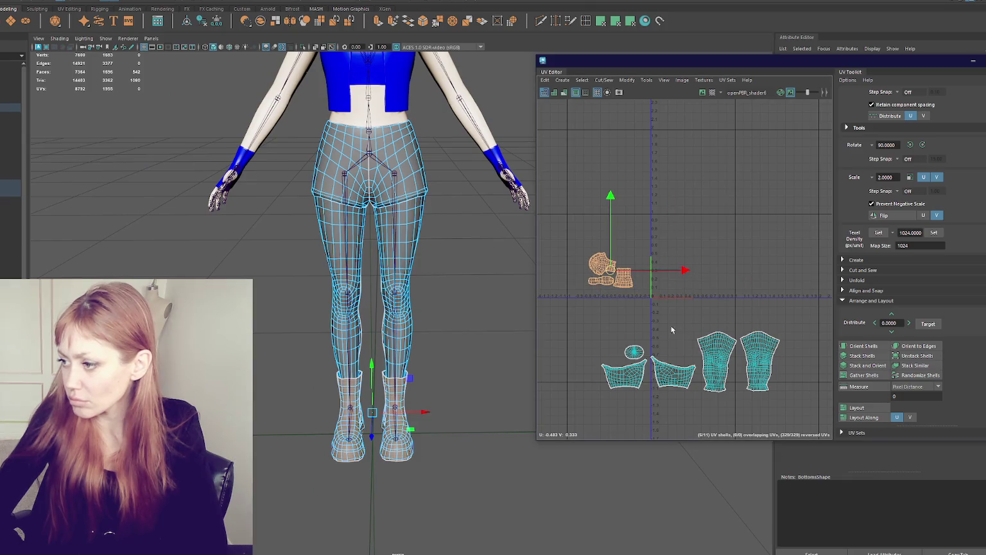
pyautogui.click(658, 371)
pyautogui.keyDown('shift'); pyautogui.click(627, 376); pyautogui.keyUp('shift')
pyautogui.moveTo(648, 367)
pyautogui.mouseDown()
pyautogui.moveTo(718, 250)
pyautogui.moveTo(685, 177)
pyautogui.moveTo(644, 261)
pyautogui.mouseUp()
# Move the right shorts shell down-left beside the upper shells
pyautogui.scroll(3, 694, 240)
pyautogui.click(662, 255)
pyautogui.keyDown('shift'); pyautogui.click(673, 204); pyautogui.keyUp('shift')
pyautogui.click(750, 251)
pyautogui.moveTo(750, 251)
pyautogui.mouseDown()
pyautogui.moveTo(673, 342)
pyautogui.moveTo(646, 324)
pyautogui.mouseUp()
pyautogui.keyDown('alt'); pyautogui.moveTo(546, 295); pyautogui.dragTo(626, 277, button='middle'); pyautogui.keyUp('alt')
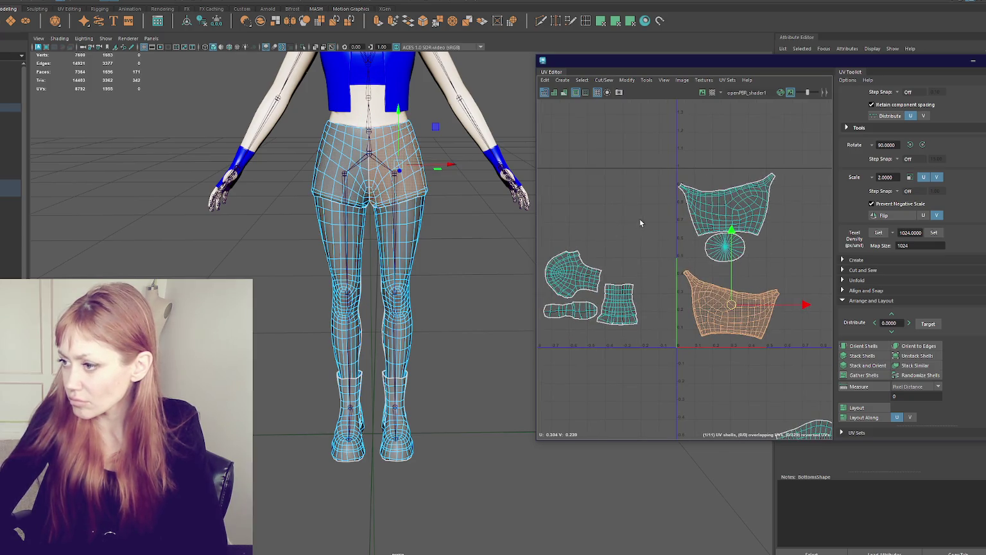
# Place the rectangular shells beside the shorts and oval shells, and move the round shell alongside
pyautogui.moveTo(640, 223); pyautogui.dragTo(577, 302)
pyautogui.keyDown('alt'); pyautogui.moveTo(619, 287); pyautogui.dragTo(607, 288, button='middle'); pyautogui.keyUp('alt')
pyautogui.click(606, 289)
pyautogui.moveTo(607, 288); pyautogui.dragTo(778, 323)
pyautogui.click(606, 313)
pyautogui.moveTo(606, 313)
pyautogui.mouseDown()
pyautogui.moveTo(765, 283)
pyautogui.moveTo(737, 277)
pyautogui.mouseUp()
pyautogui.click(562, 279)
pyautogui.moveTo(563, 281); pyautogui.dragTo(795, 277)
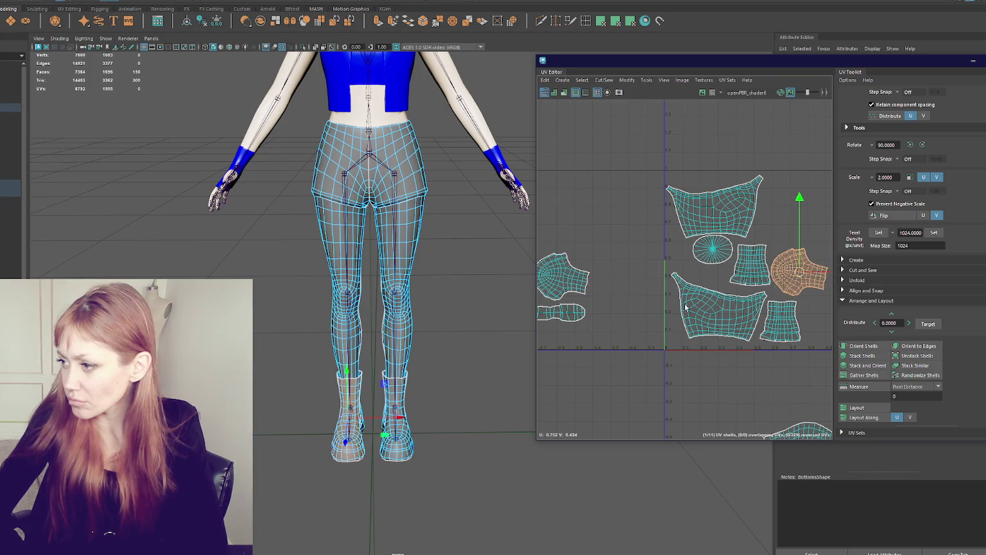
# Position the round shell and the small oval shell next to the upper shells
pyautogui.scroll(-3, 582, 292)
pyautogui.click(578, 292)
pyautogui.moveTo(578, 292)
pyautogui.mouseDown()
pyautogui.moveTo(701, 258)
pyautogui.moveTo(693, 265)
pyautogui.mouseUp()
pyautogui.moveTo(573, 312); pyautogui.dragTo(706, 308)
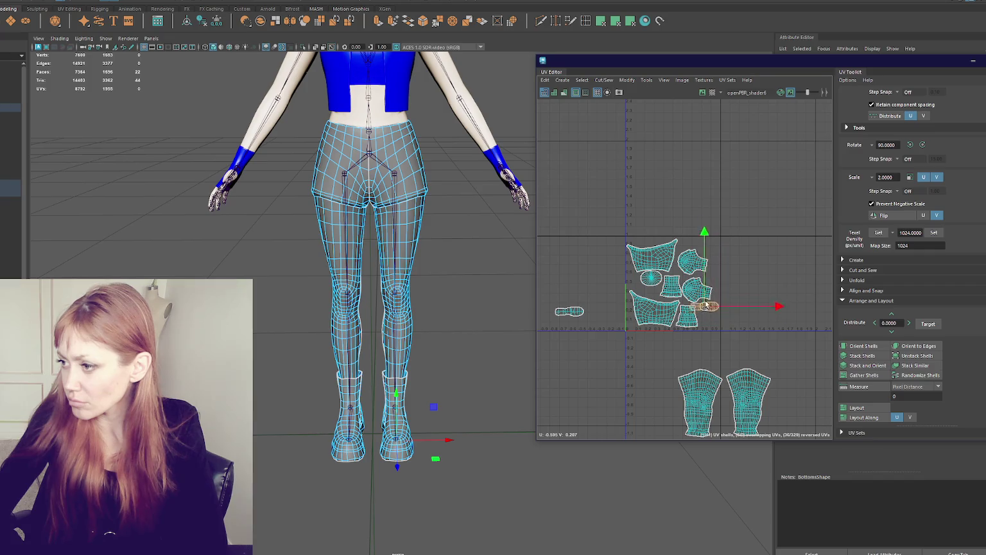
pyautogui.click(577, 312)
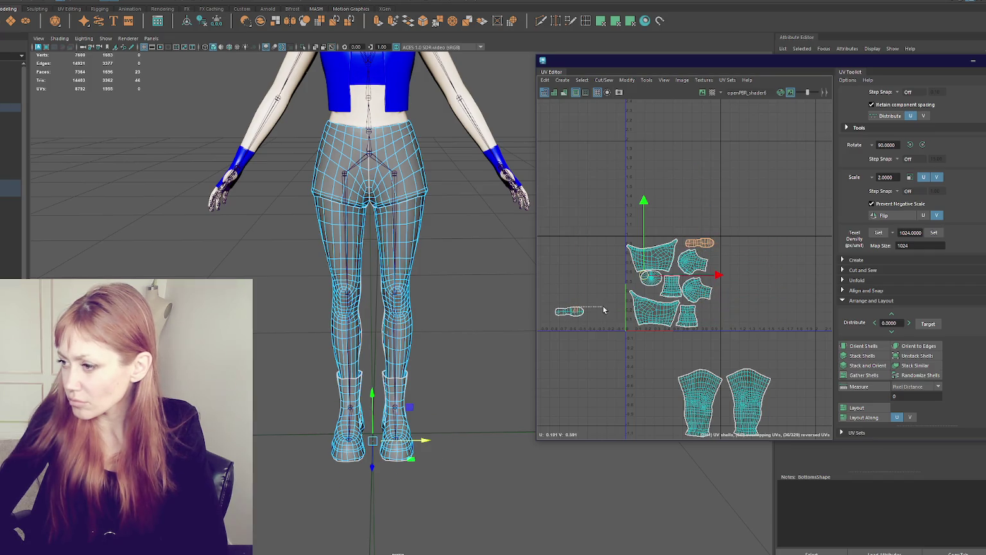
pyautogui.moveTo(571, 313); pyautogui.dragTo(746, 267)
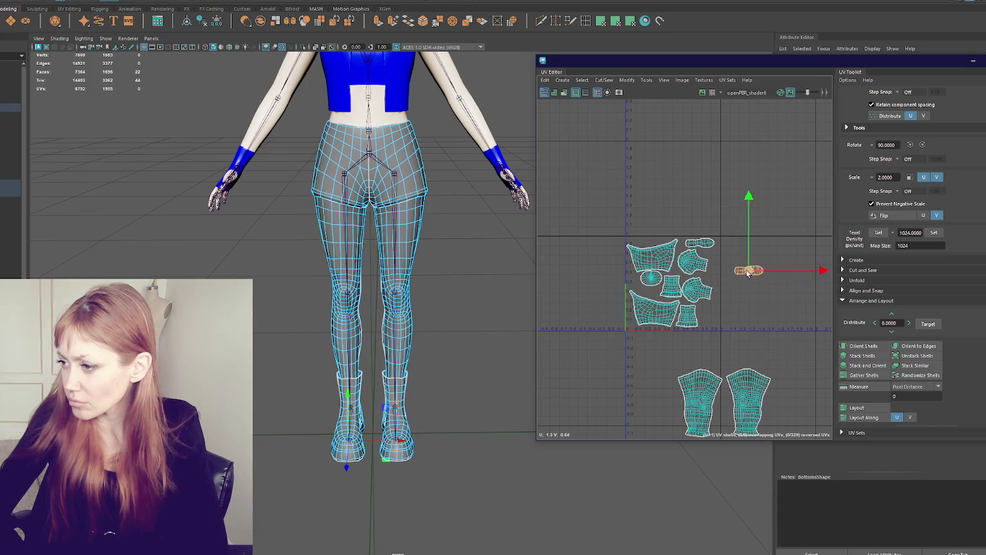
# Nudge the round, lower-left and cup-shaped shells left to tighten the layout
pyautogui.scroll(3, 745, 269)
pyautogui.click(584, 282)
pyautogui.moveTo(585, 282)
pyautogui.mouseDown()
pyautogui.moveTo(570, 288)
pyautogui.moveTo(603, 301)
pyautogui.mouseUp()
pyautogui.click(621, 304)
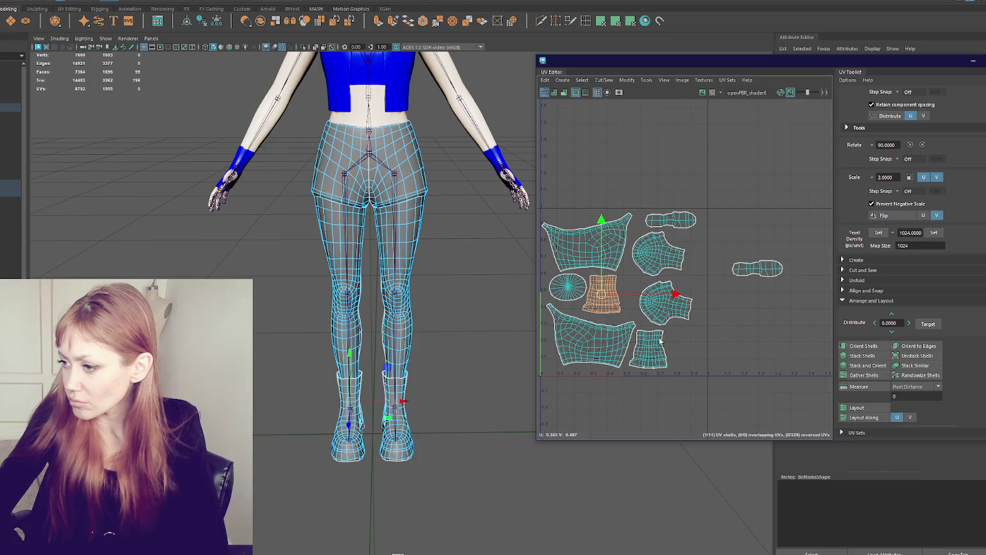
pyautogui.click(595, 354)
pyautogui.moveTo(592, 350); pyautogui.dragTo(589, 342)
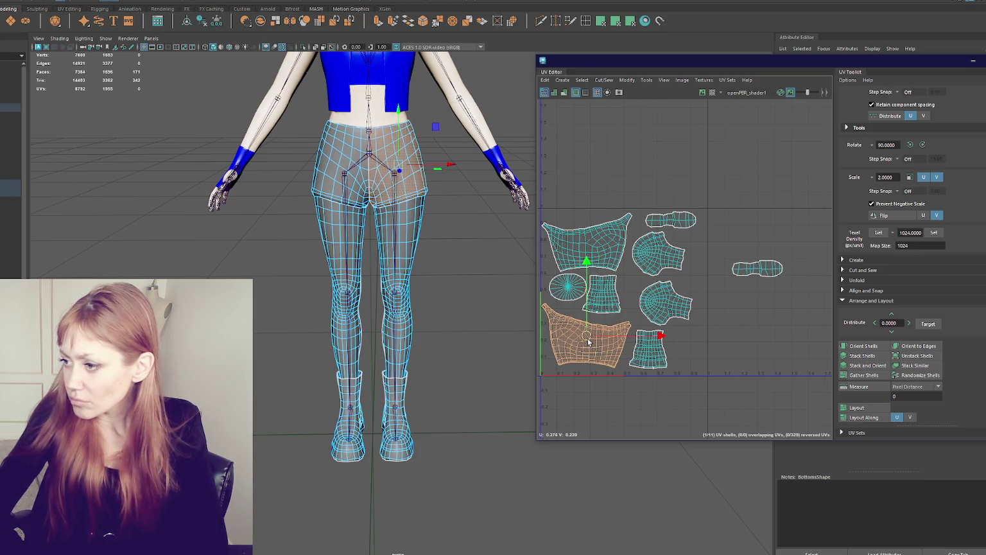
pyautogui.click(655, 309)
pyautogui.moveTo(655, 309); pyautogui.dragTo(641, 307)
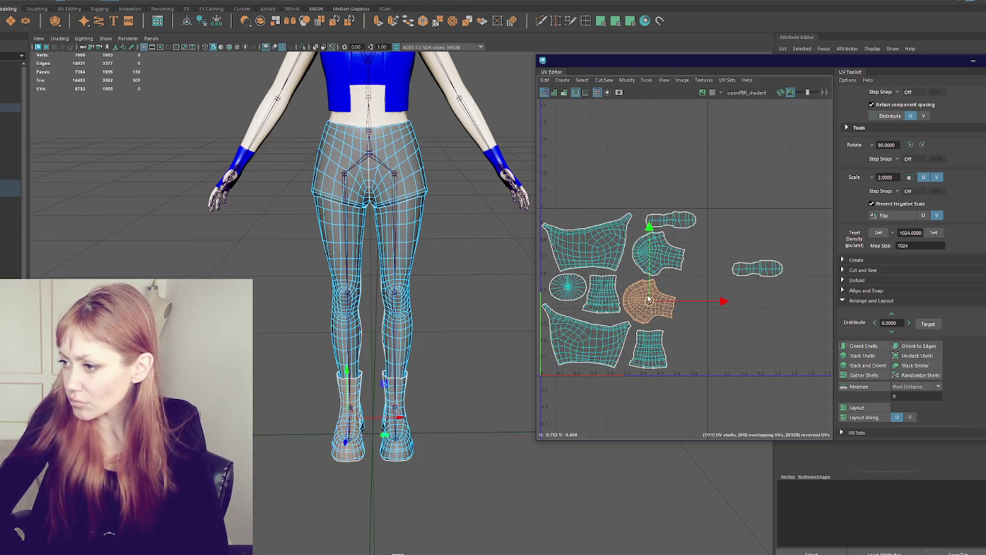
pyautogui.click(670, 250)
pyautogui.moveTo(662, 257); pyautogui.dragTo(657, 257)
# Rotate both foot shells 90 degrees upright and fit them into the gap
pyautogui.click(677, 224)
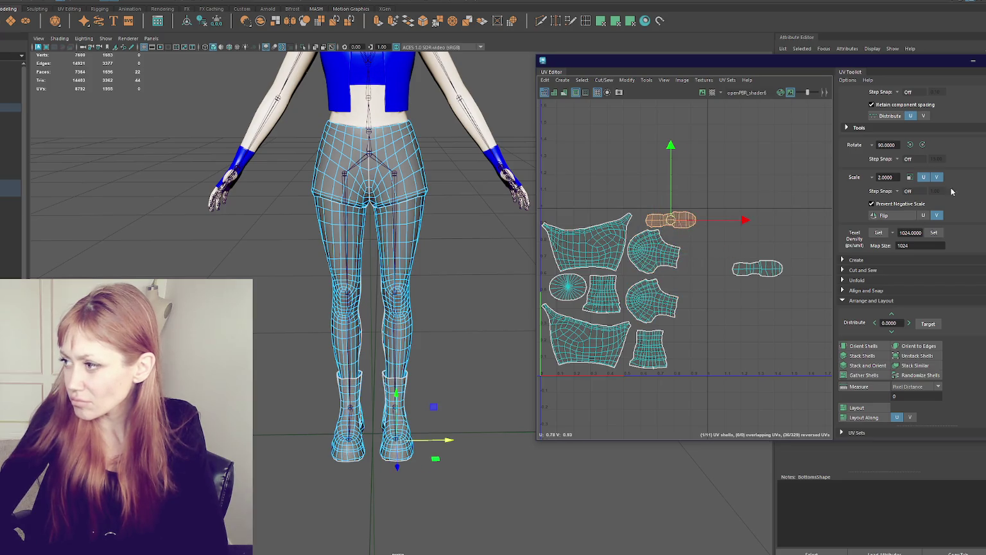
pyautogui.click(923, 145)
pyautogui.click(758, 268)
pyautogui.click(923, 145)
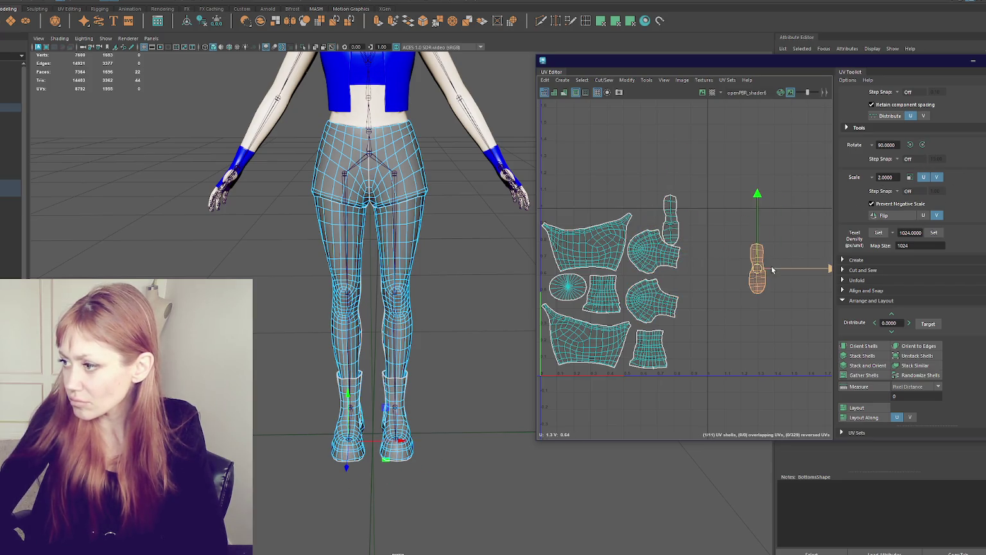
pyautogui.moveTo(764, 270); pyautogui.dragTo(701, 332)
pyautogui.moveTo(700, 273); pyautogui.dragTo(698, 336)
pyautogui.click(673, 222)
pyautogui.moveTo(692, 258); pyautogui.dragTo(698, 259)
pyautogui.click(669, 212)
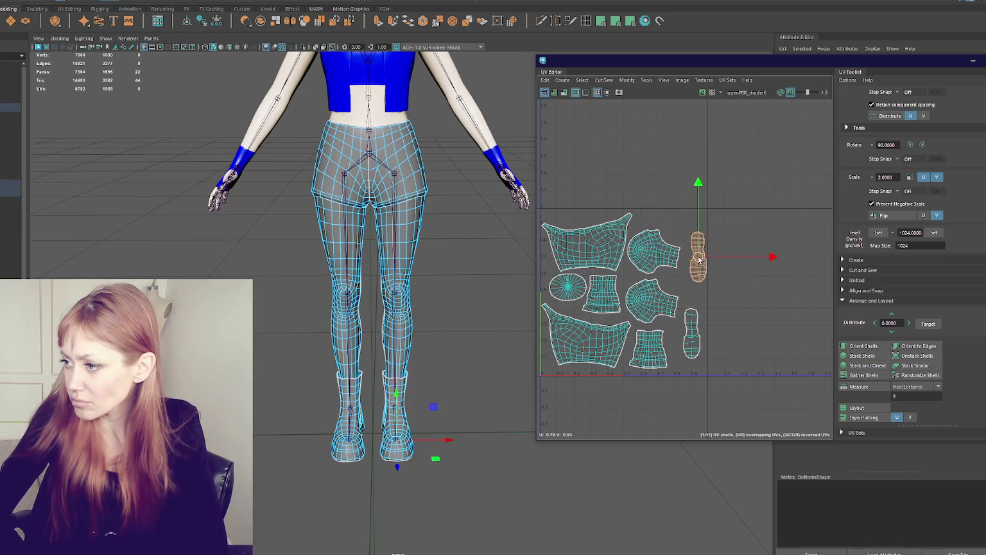
# Move both leg shells up into the layout and assign the SafetyPin material to the legs
pyautogui.scroll(-5, 692, 262)
pyautogui.keyDown('alt'); pyautogui.moveTo(670, 346); pyautogui.dragTo(670, 292, button='middle'); pyautogui.keyUp('alt')
pyautogui.moveTo(670, 291)
pyautogui.mouseDown()
pyautogui.moveTo(723, 331)
pyautogui.moveTo(674, 313)
pyautogui.mouseUp()
pyautogui.click(695, 330)
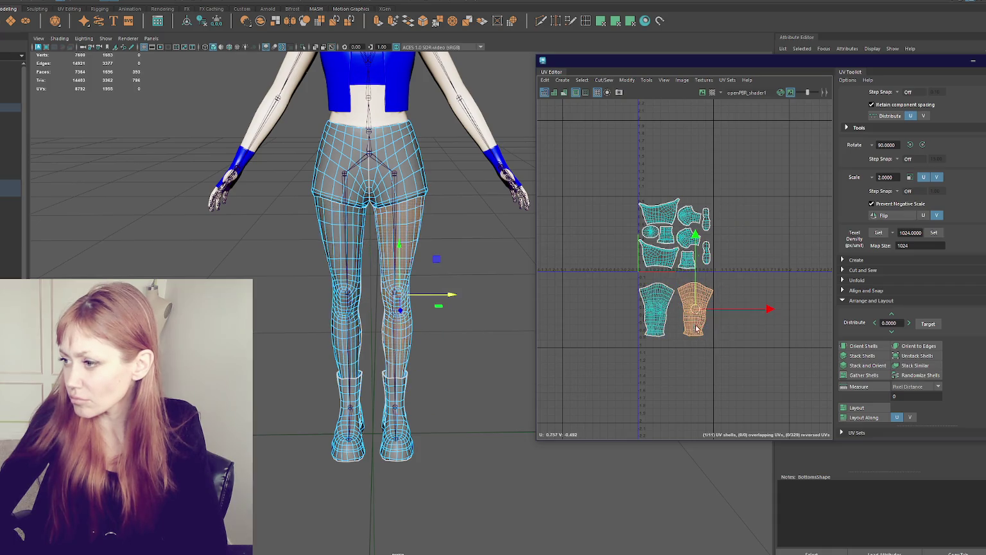
pyautogui.keyDown('shift'); pyautogui.click(668, 318); pyautogui.keyUp('shift')
pyautogui.moveTo(669, 319); pyautogui.dragTo(676, 311)
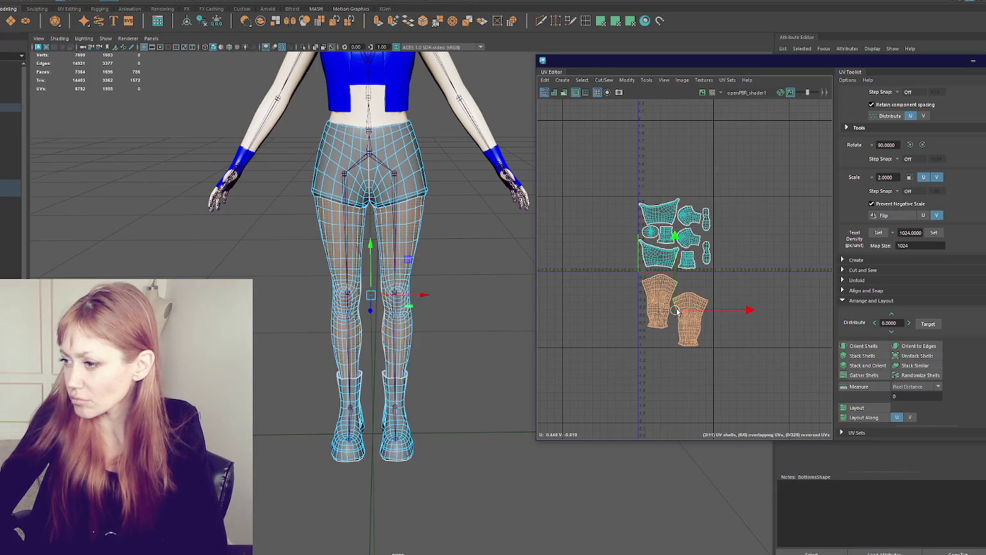
pyautogui.scroll(3, 718, 311)
pyautogui.moveTo(649, 308); pyautogui.dragTo(649, 177)
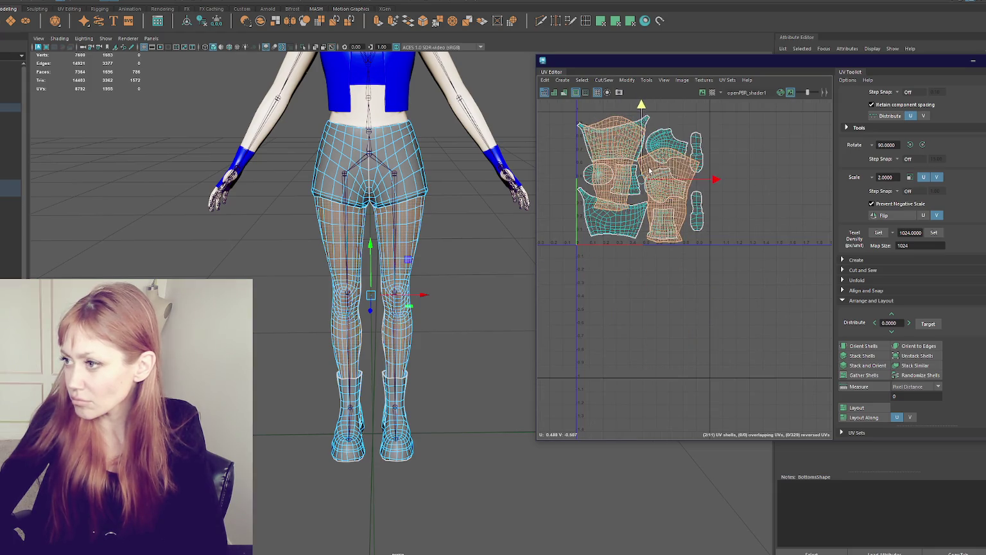
pyautogui.moveTo(306, 247); pyautogui.dragTo(328, 395, button='right')
pyautogui.moveTo(306, 481)
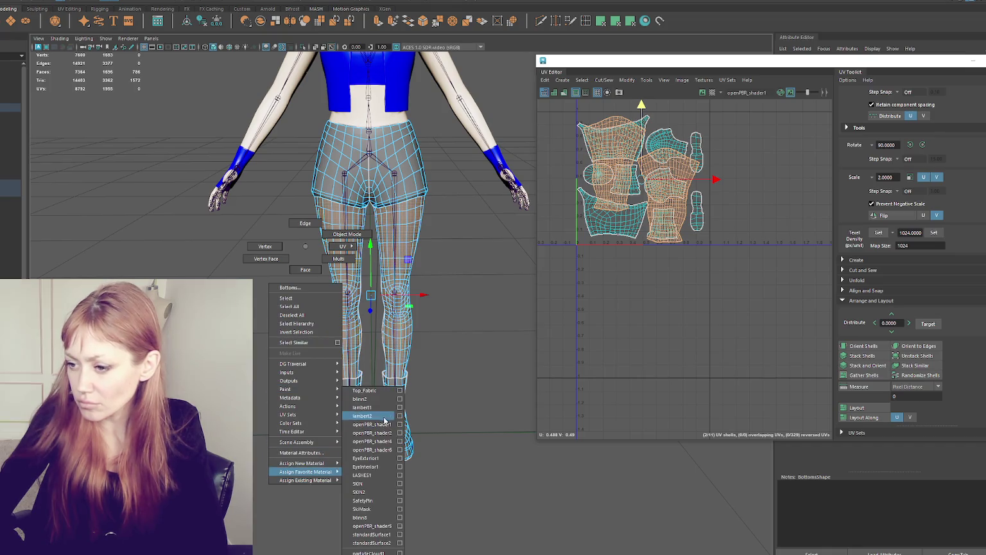
pyautogui.click(363, 501)
# Assign the blinn2 material to the shorts
pyautogui.press('f')
pyautogui.moveTo(590, 181); pyautogui.dragTo(752, 371)
pyautogui.moveTo(285, 307); pyautogui.dragTo(361, 386, button='right')
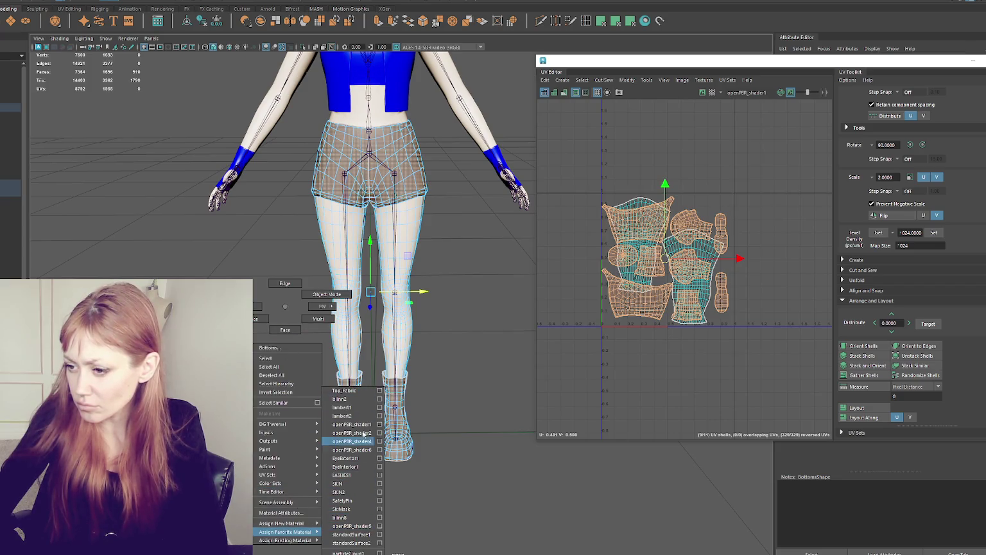
pyautogui.click(363, 399)
# Clear the selection and pull the UV Editor window out of the layout
pyautogui.click(289, 286)
pyautogui.press('a')
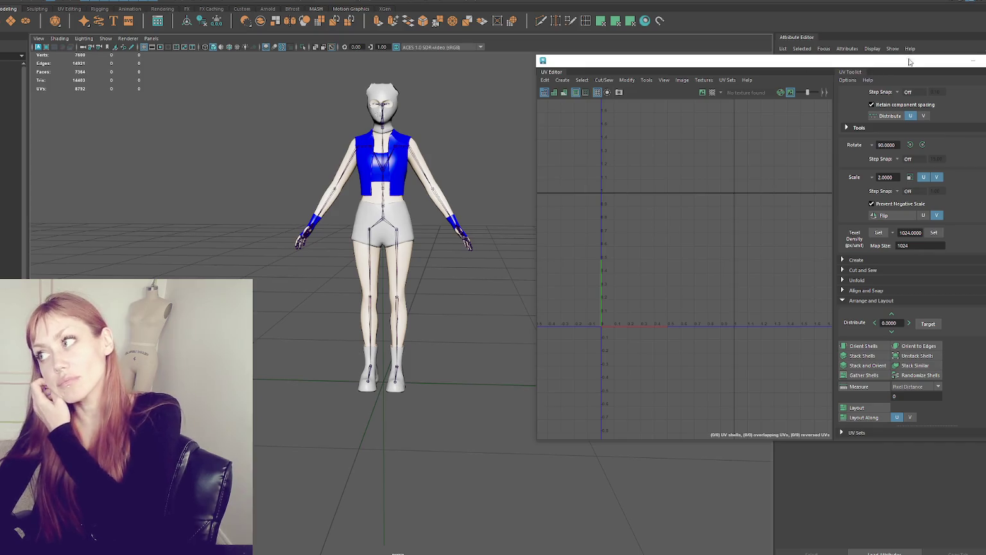
pyautogui.moveTo(910, 61); pyautogui.dragTo(621, 81)
pyautogui.click(738, 82)
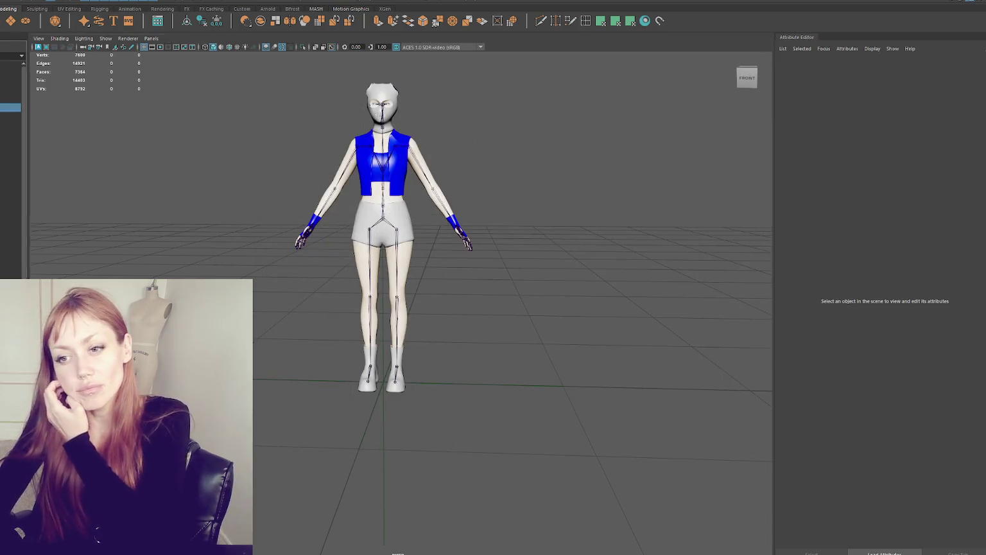
pyautogui.click(10, 107)
pyautogui.scroll(2, 138, 247)
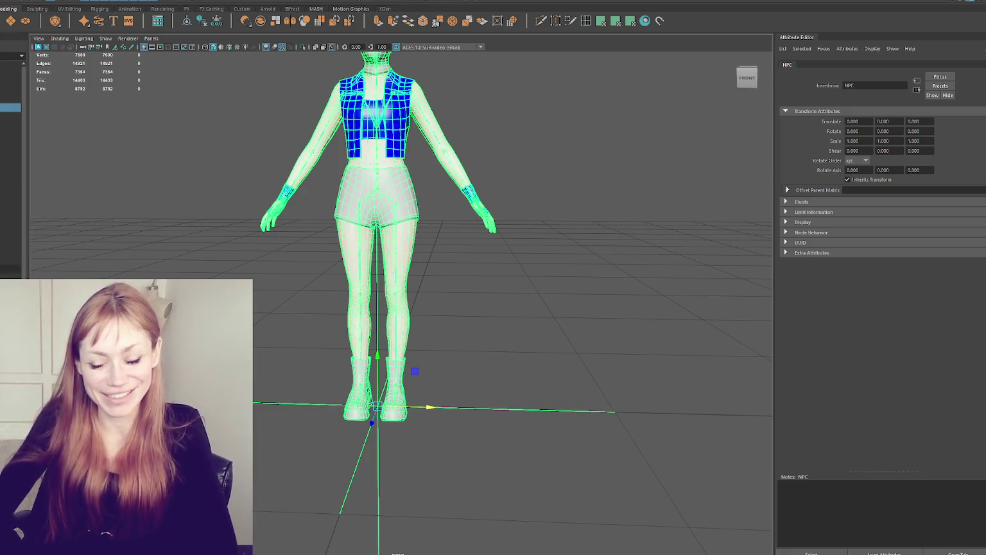
pyautogui.click(196, 224)
pyautogui.scroll(3, 153, 207)
pyautogui.scroll(-3, 154, 206)
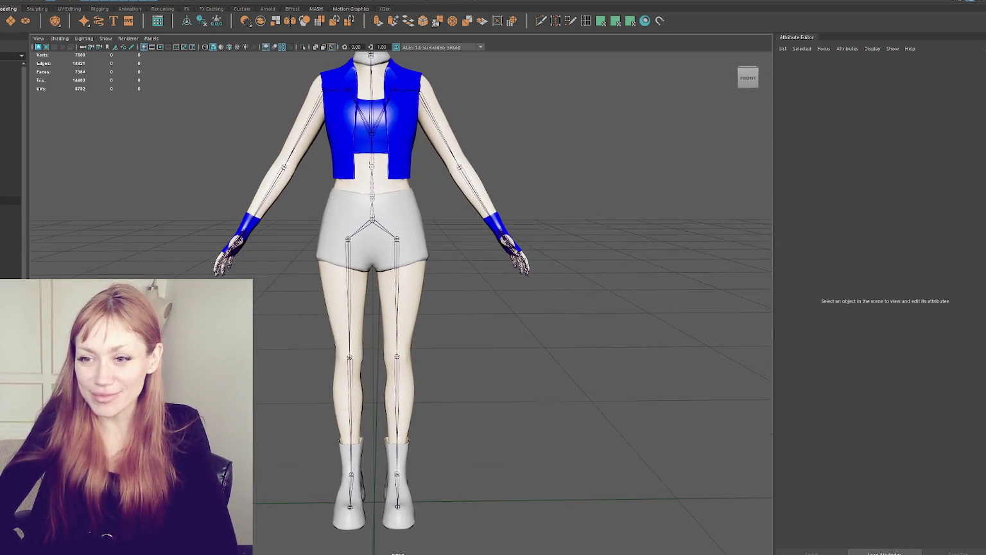
pyautogui.click(10, 200)
pyautogui.moveTo(96, 231)
pyautogui.keyDown('alt'); pyautogui.mouseDown()
pyautogui.moveTo(385, 216)
pyautogui.moveTo(101, 209)
pyautogui.moveTo(173, 212)
pyautogui.mouseUp(); pyautogui.keyUp('alt')
pyautogui.scroll(-1, 11, 161)
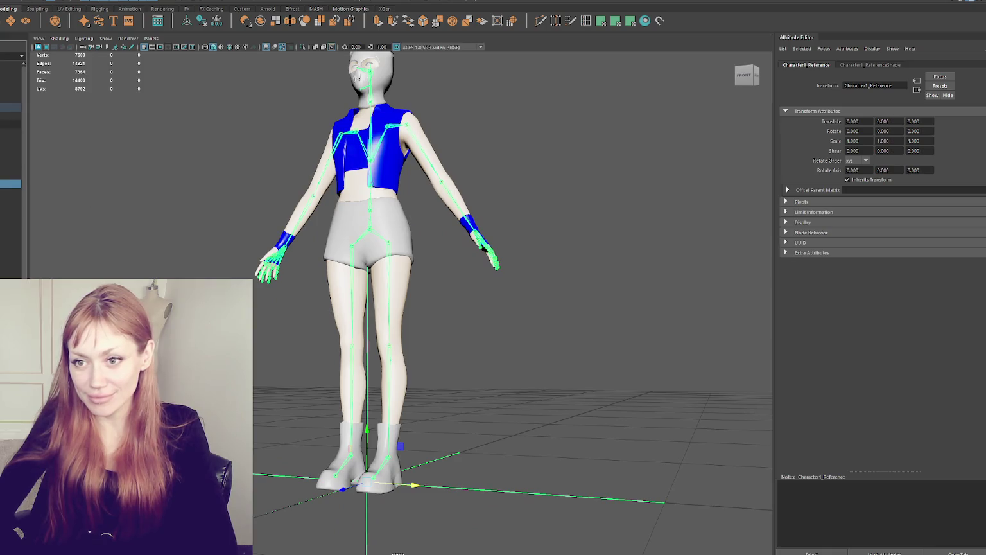
pyautogui.click(11, 116)
pyautogui.moveTo(51, 138)
pyautogui.keyDown('alt'); pyautogui.mouseDown(button='right')
pyautogui.moveTo(184, 240)
pyautogui.moveTo(230, 258)
pyautogui.mouseUp(button='right'); pyautogui.keyUp('alt')
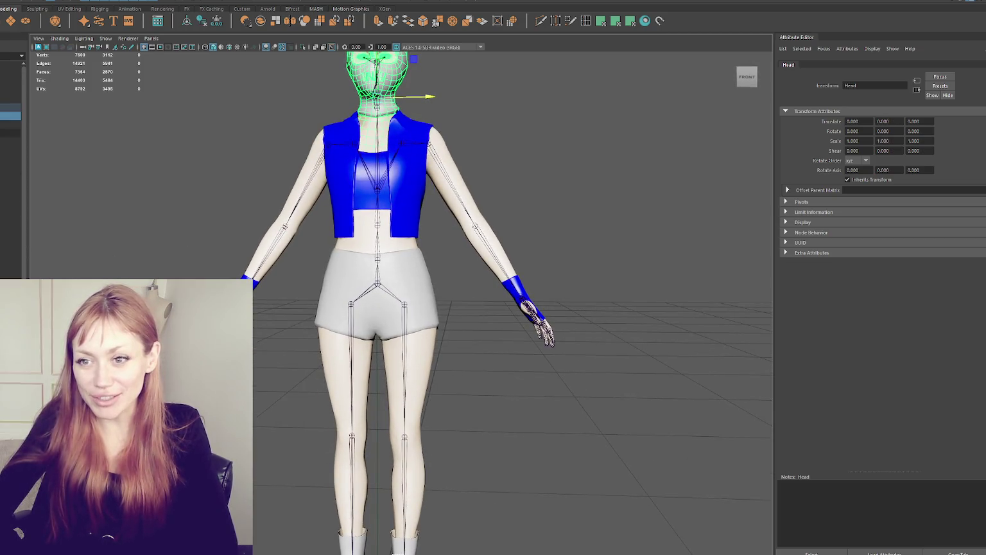
pyautogui.press('Up')
pyautogui.moveTo(167, 122)
pyautogui.keyDown('alt'); pyautogui.mouseDown()
pyautogui.moveTo(190, 156)
pyautogui.moveTo(242, 171)
pyautogui.moveTo(235, 222)
pyautogui.moveTo(211, 220)
pyautogui.moveTo(306, 145)
pyautogui.moveTo(332, 248)
pyautogui.moveTo(292, 276)
pyautogui.mouseUp(); pyautogui.keyUp('alt')
pyautogui.scroll(3, 292, 276)
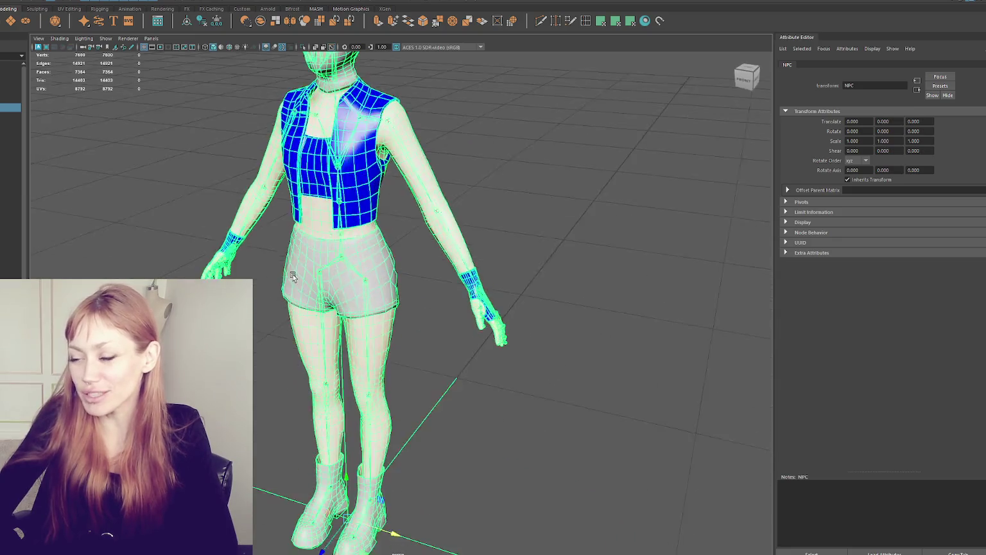
pyautogui.scroll(-5, 293, 276)
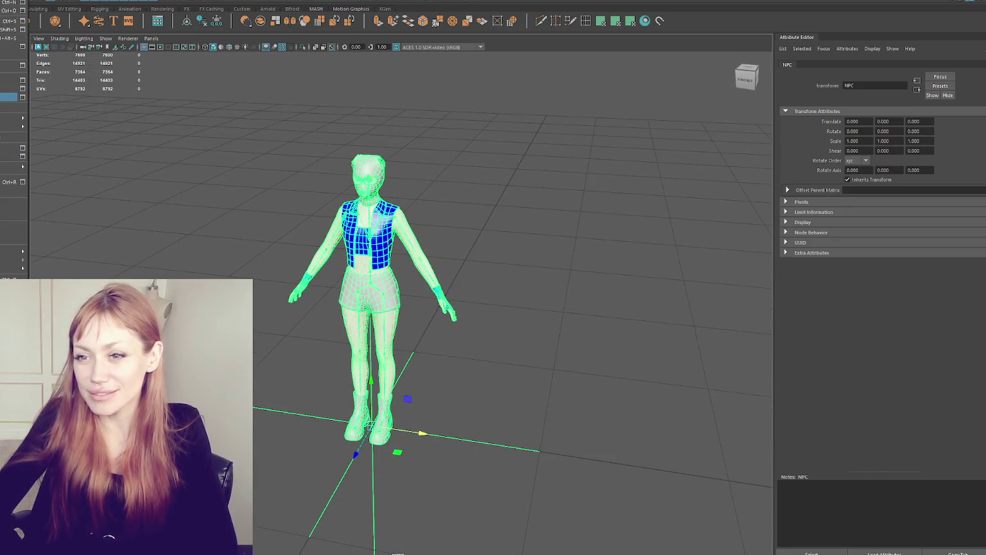
pyautogui.click(312, 225)
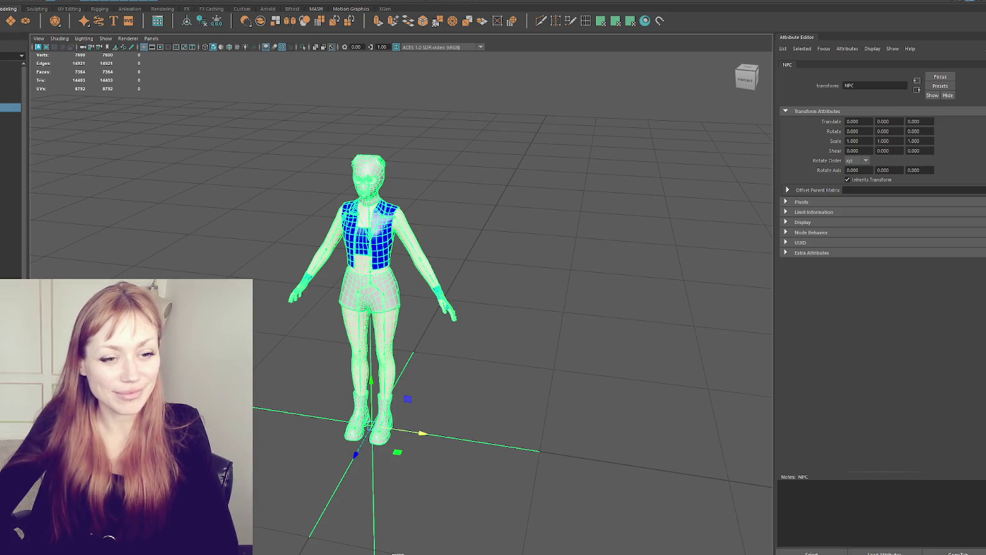
pyautogui.click(10, 124)
pyautogui.click(10, 141)
pyautogui.click(10, 116)
pyautogui.click(11, 146)
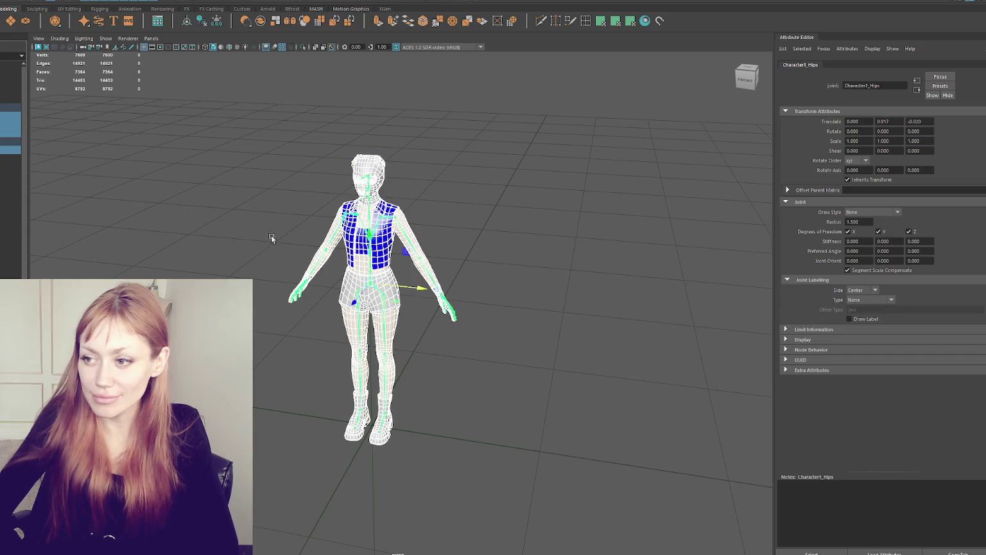
pyautogui.press('f')
pyautogui.click(67, 3)
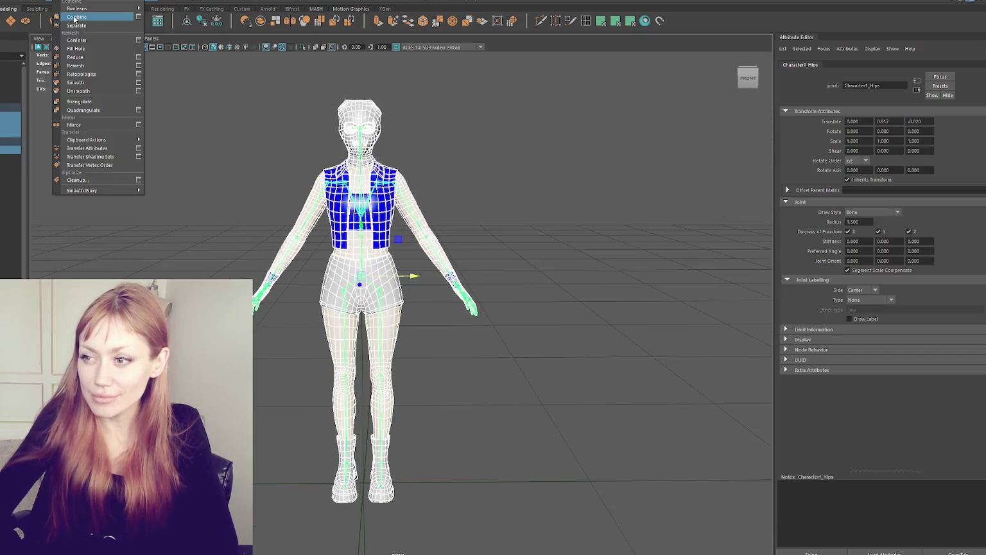
pyautogui.click(73, 17)
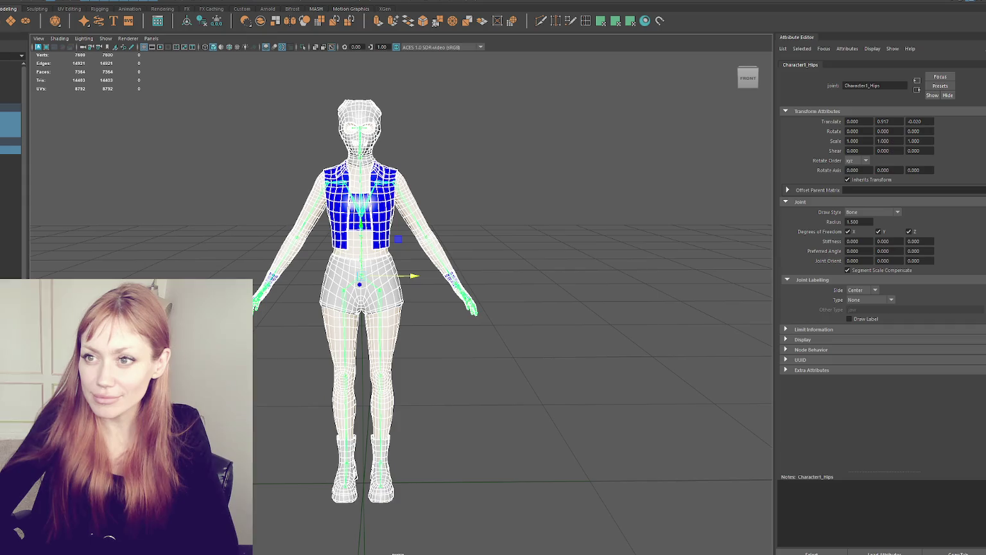
# Raise the left arm toward the head, then return it to rest
pyautogui.click(90, 4)
pyautogui.click(93, 6)
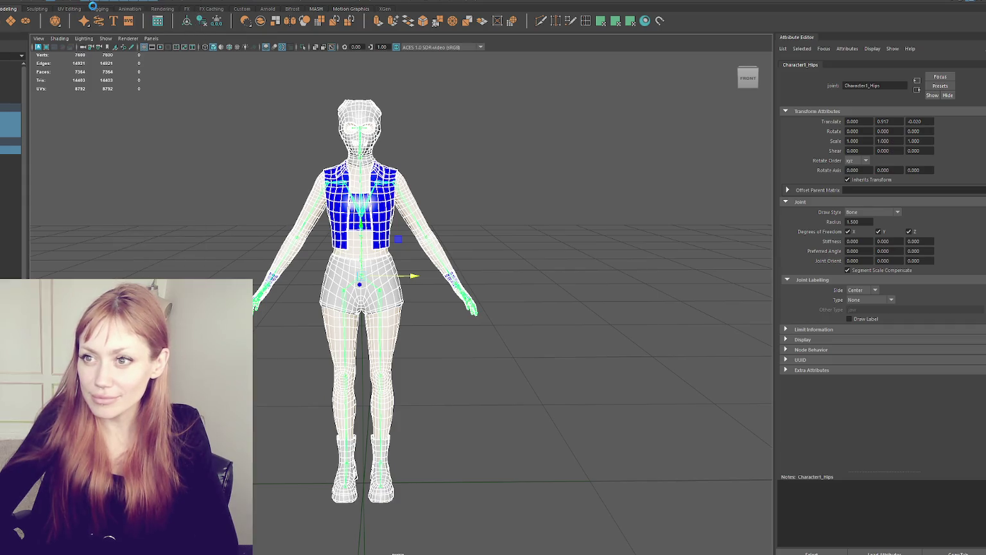
pyautogui.click(409, 199)
pyautogui.click(385, 183)
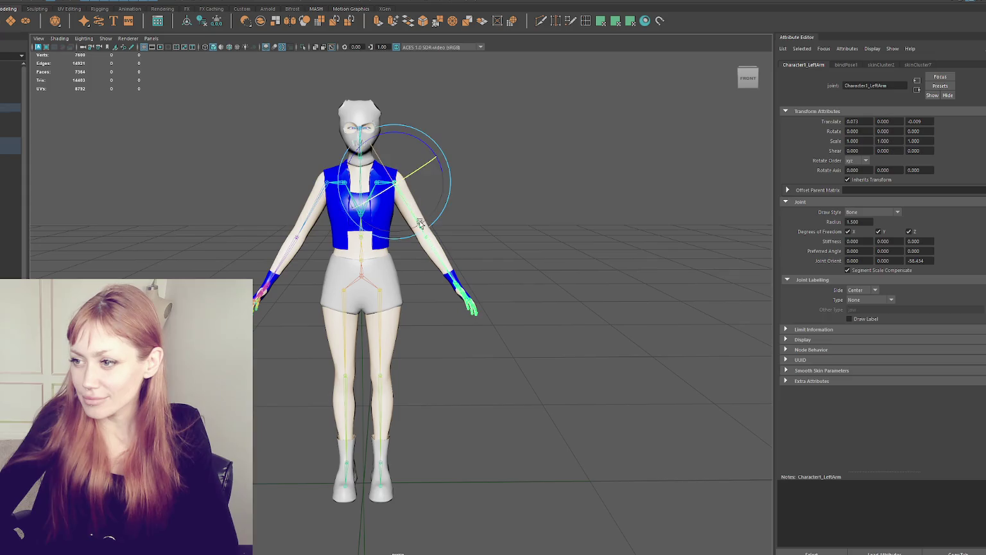
pyautogui.moveTo(424, 222)
pyautogui.mouseDown()
pyautogui.moveTo(358, 159)
pyautogui.moveTo(439, 208)
pyautogui.moveTo(449, 283)
pyautogui.mouseUp()
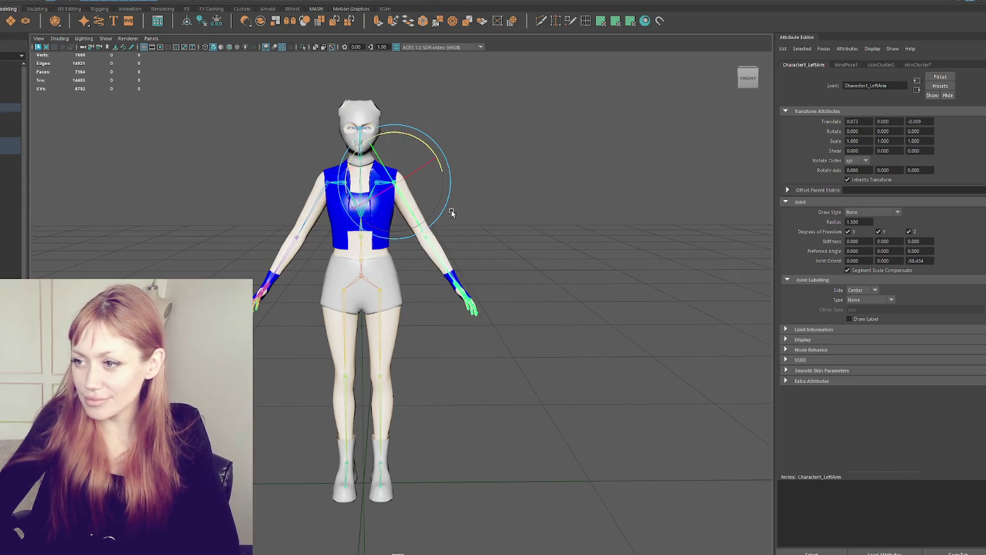
pyautogui.moveTo(385, 193)
pyautogui.keyDown('alt'); pyautogui.mouseDown()
pyautogui.moveTo(209, 188)
pyautogui.moveTo(282, 234)
pyautogui.moveTo(539, 204)
pyautogui.mouseUp(); pyautogui.keyUp('alt')
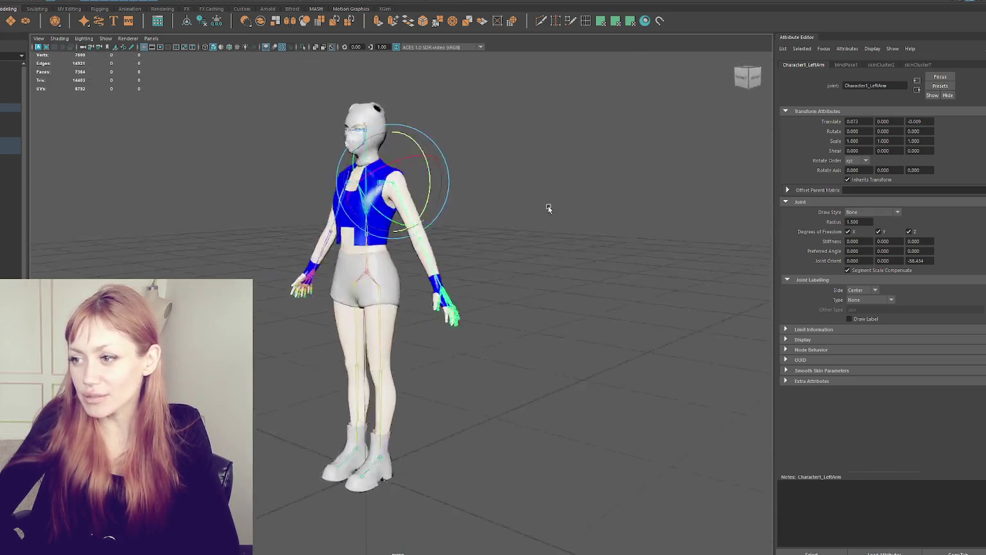
# Bend the left forearm inward at the elbow, about -73 on Z
pyautogui.scroll(3, 558, 202)
pyautogui.scroll(3, 521, 337)
pyautogui.click(443, 287)
pyautogui.moveTo(448, 313)
pyautogui.keyDown('alt'); pyautogui.mouseDown()
pyautogui.moveTo(450, 243)
pyautogui.moveTo(464, 293)
pyautogui.moveTo(424, 316)
pyautogui.moveTo(326, 319)
pyautogui.moveTo(440, 308)
pyautogui.moveTo(360, 307)
pyautogui.moveTo(370, 311)
pyautogui.mouseUp(); pyautogui.keyUp('alt')
# Apply Soften Edge to the body mesh and the shorts mesh
pyautogui.click(369, 310)
pyautogui.click(396, 264)
pyautogui.moveTo(276, 136); pyautogui.dragTo(377, 171, button='right')
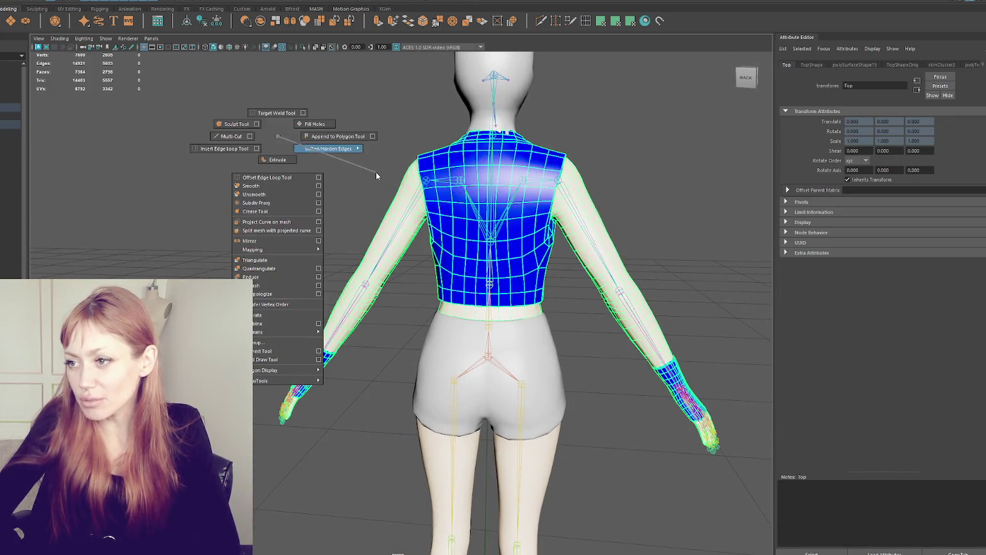
pyautogui.click(338, 154)
pyautogui.click(483, 343)
pyautogui.keyDown('shift'); pyautogui.moveTo(254, 167); pyautogui.dragTo(358, 205, button='right'); pyautogui.keyUp('shift')
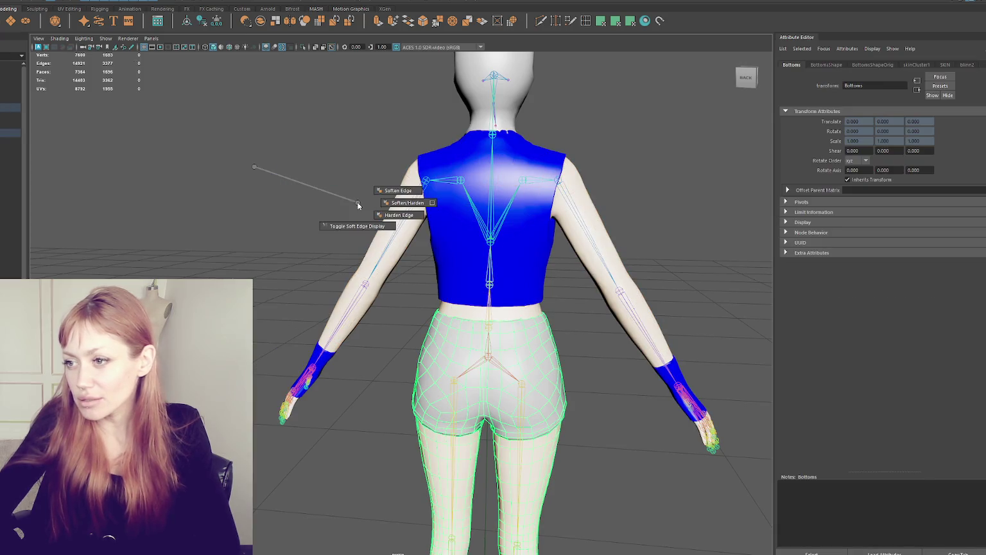
pyautogui.rightClick(255, 168)
pyautogui.click(273, 199)
# Orbit around the torso and left arm to inspect the deformation from side and back
pyautogui.moveTo(272, 199)
pyautogui.keyDown('alt'); pyautogui.mouseDown()
pyautogui.moveTo(490, 193)
pyautogui.moveTo(489, 216)
pyautogui.mouseUp(); pyautogui.keyUp('alt')
pyautogui.scroll(3, 492, 217)
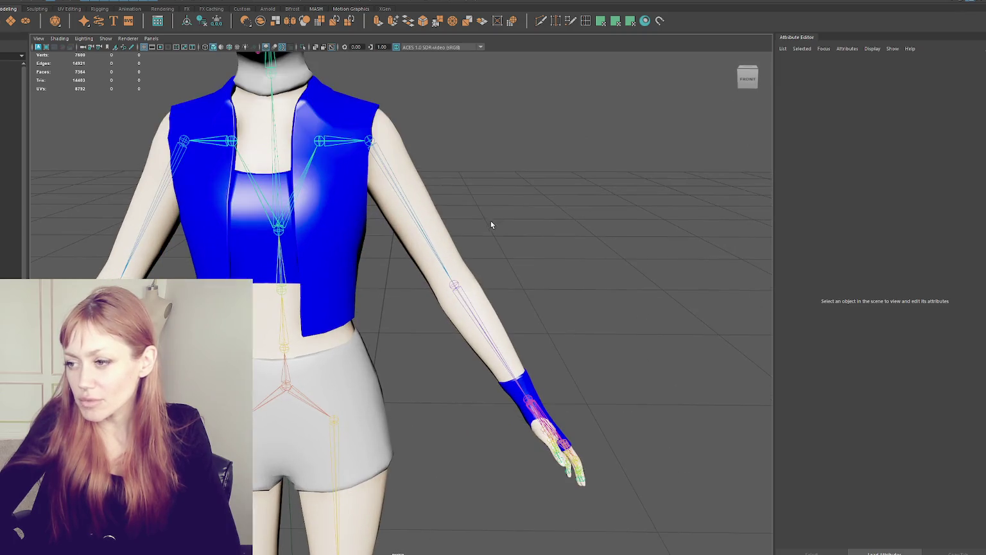
pyautogui.click(478, 292)
pyautogui.moveTo(478, 292)
pyautogui.keyDown('alt'); pyautogui.mouseDown()
pyautogui.moveTo(450, 285)
pyautogui.moveTo(402, 312)
pyautogui.moveTo(379, 302)
pyautogui.moveTo(524, 298)
pyautogui.moveTo(496, 338)
pyautogui.mouseUp(); pyautogui.keyUp('alt')
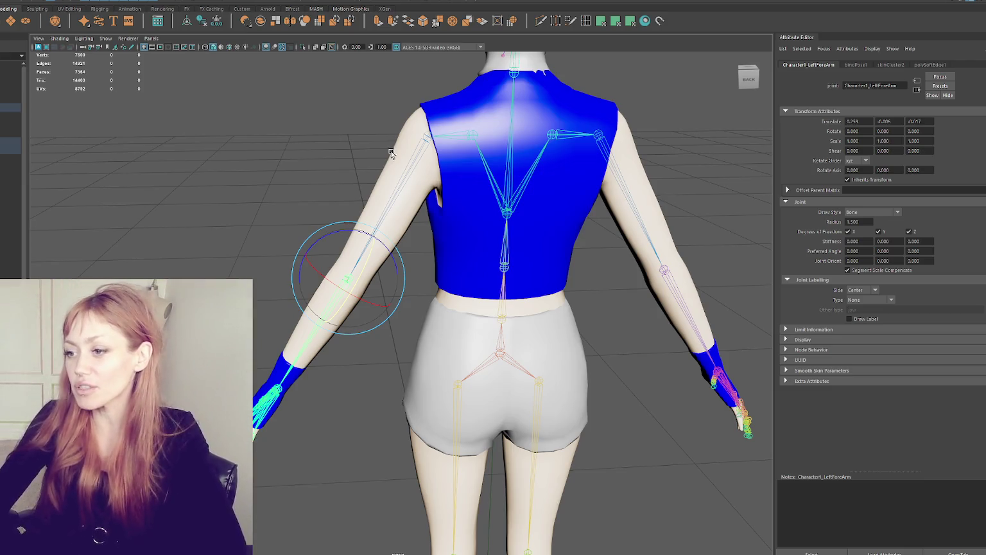
pyautogui.scroll(2, 380, 138)
pyautogui.keyDown('alt'); pyautogui.moveTo(380, 138); pyautogui.dragTo(464, 196); pyautogui.keyUp('alt')
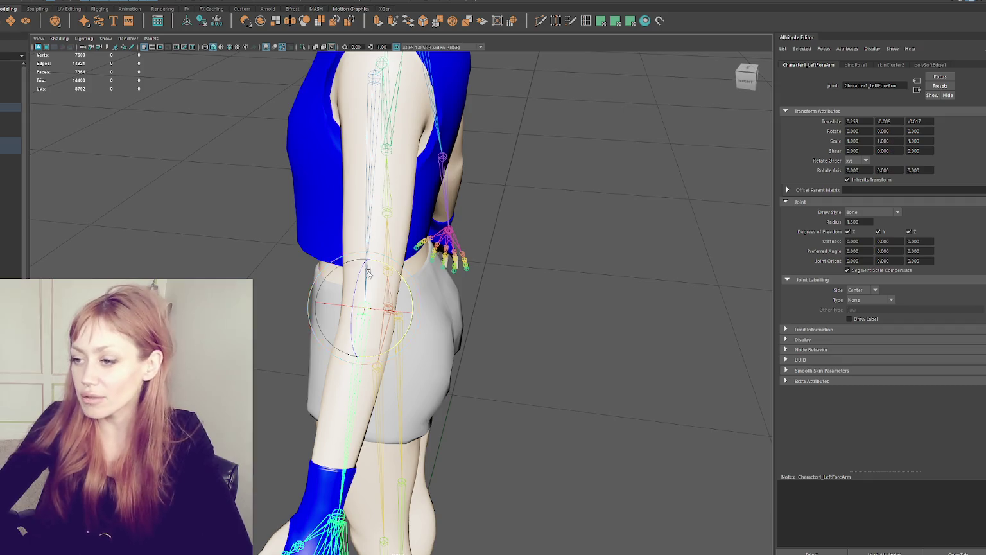
pyautogui.keyDown('alt'); pyautogui.moveTo(342, 267); pyautogui.dragTo(379, 260); pyautogui.keyUp('alt')
pyautogui.scroll(2, 385, 255)
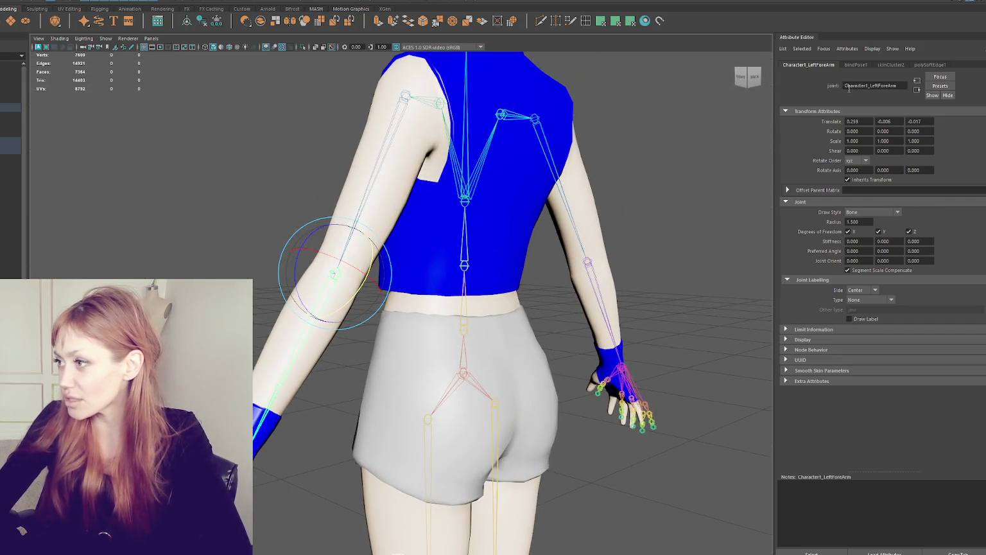
# Review the forearm joint's bind pose and soft edge node attributes
pyautogui.click(818, 111)
pyautogui.click(858, 65)
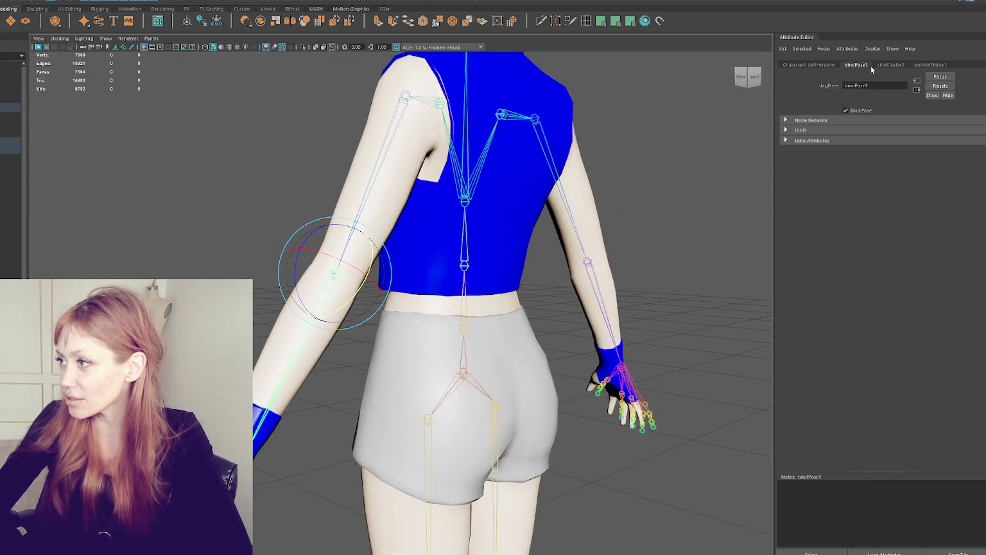
pyautogui.click(928, 65)
pyautogui.click(808, 66)
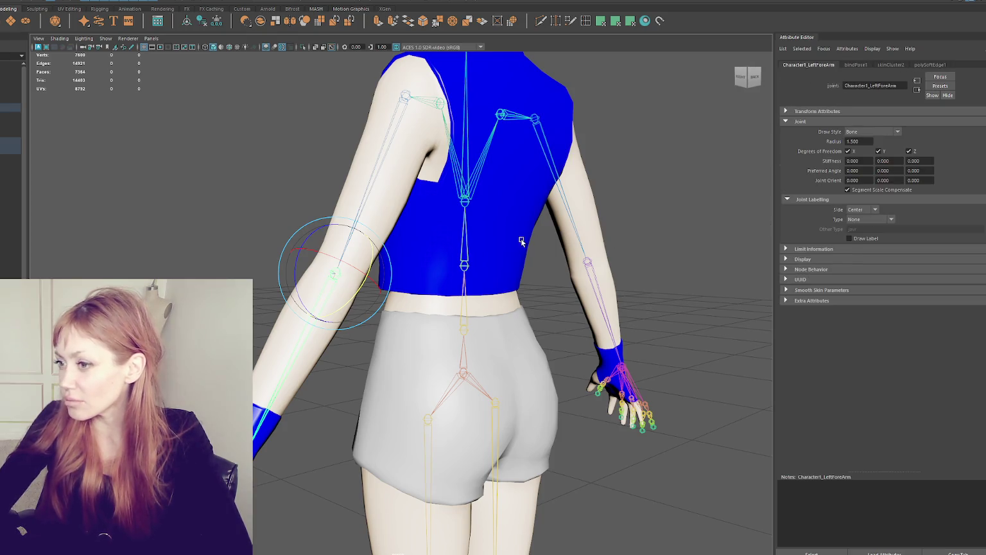
# Select the Top vest mesh and start the Paint Skin Weights Tool on it
pyautogui.keyDown('alt'); pyautogui.moveTo(521, 240); pyautogui.dragTo(498, 262); pyautogui.keyUp('alt')
pyautogui.moveTo(428, 296)
pyautogui.keyDown('alt'); pyautogui.mouseDown()
pyautogui.moveTo(485, 294)
pyautogui.moveTo(289, 166)
pyautogui.mouseUp(); pyautogui.keyUp('alt')
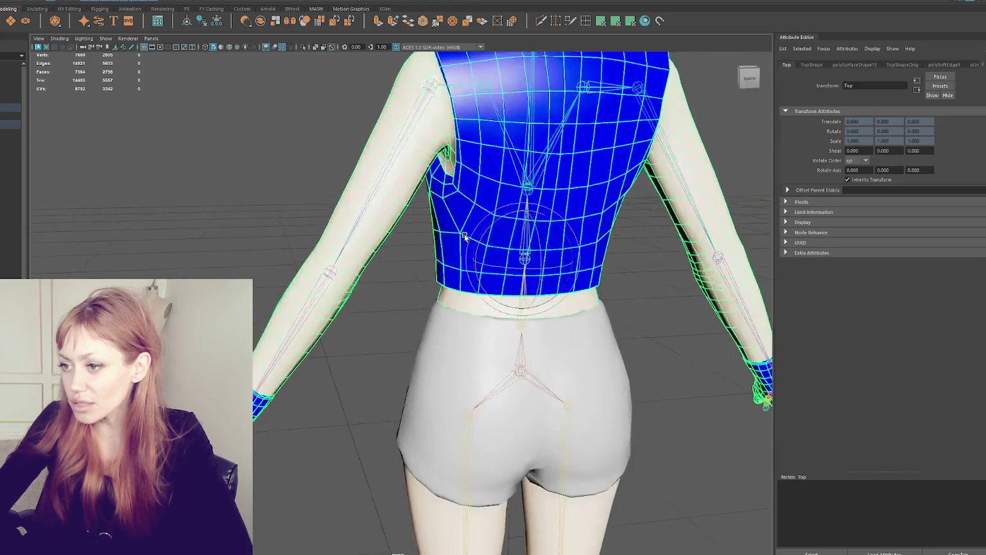
pyautogui.moveTo(289, 165); pyautogui.dragTo(293, 225, button='right')
pyautogui.keyDown('alt'); pyautogui.moveTo(292, 225); pyautogui.dragTo(427, 175); pyautogui.keyUp('alt')
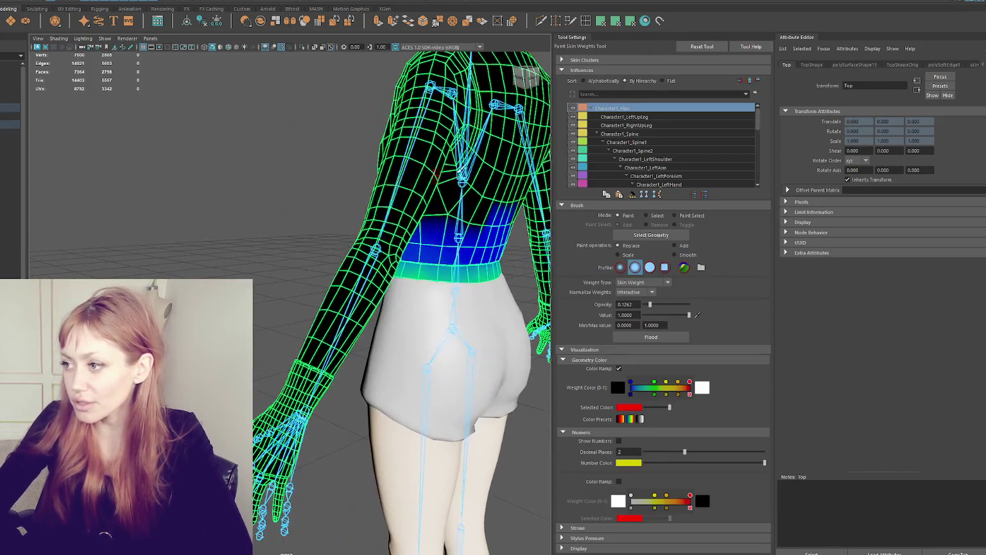
pyautogui.click(670, 167)
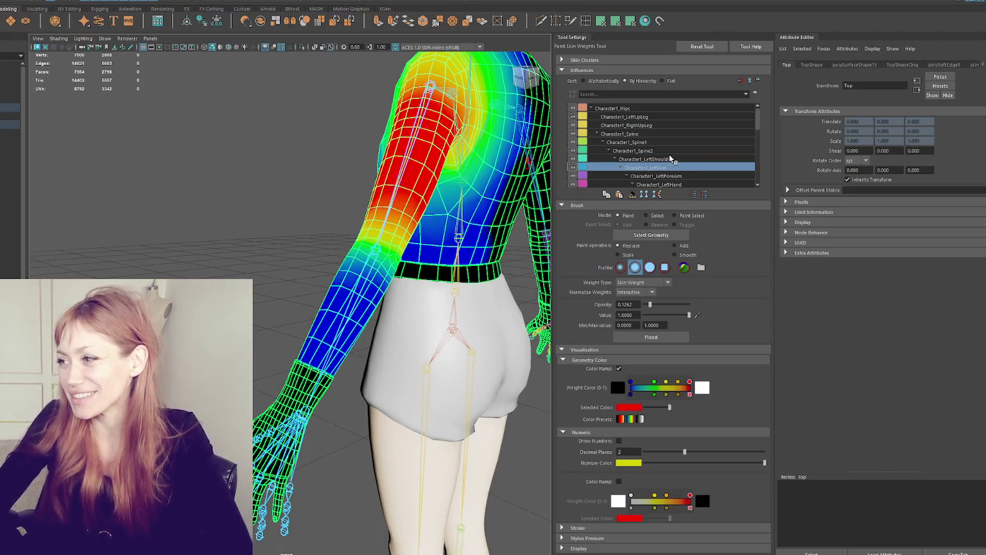
pyautogui.keyDown('alt'); pyautogui.moveTo(398, 193); pyautogui.dragTo(367, 184); pyautogui.keyUp('alt')
pyautogui.scroll(3, 367, 185)
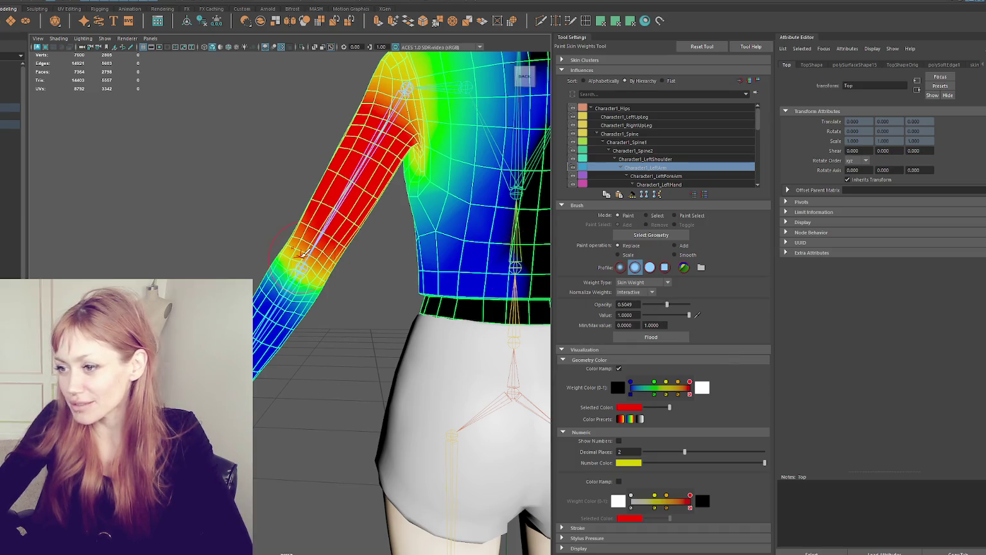
pyautogui.keyDown('alt'); pyautogui.moveTo(334, 238); pyautogui.dragTo(419, 233); pyautogui.keyUp('alt')
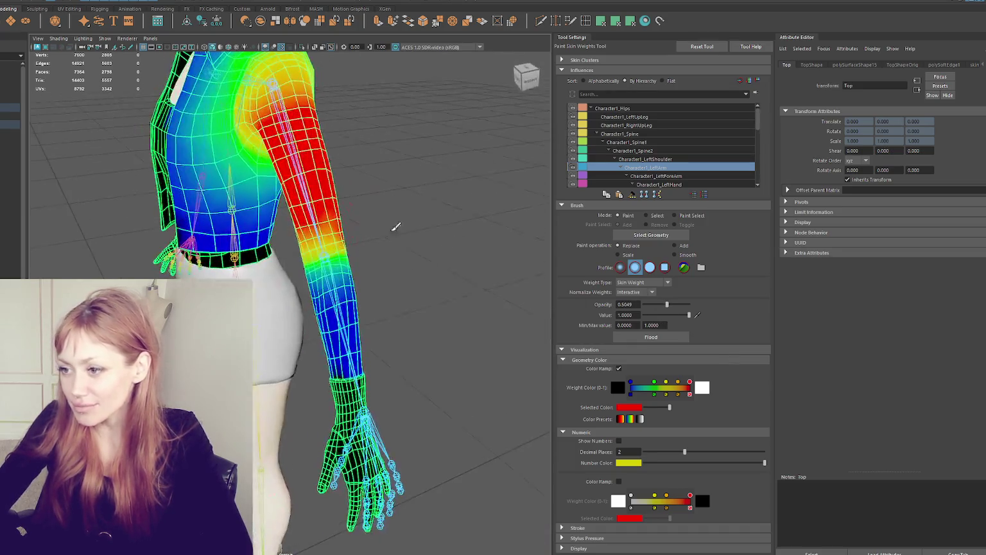
pyautogui.keyDown('alt'); pyautogui.moveTo(325, 237); pyautogui.dragTo(408, 214); pyautogui.keyUp('alt')
pyautogui.keyDown('alt'); pyautogui.moveTo(407, 214); pyautogui.dragTo(364, 205, button='right'); pyautogui.keyUp('alt')
pyautogui.keyDown('alt'); pyautogui.moveTo(363, 205); pyautogui.dragTo(283, 236); pyautogui.keyUp('alt')
pyautogui.scroll(3, 264, 248)
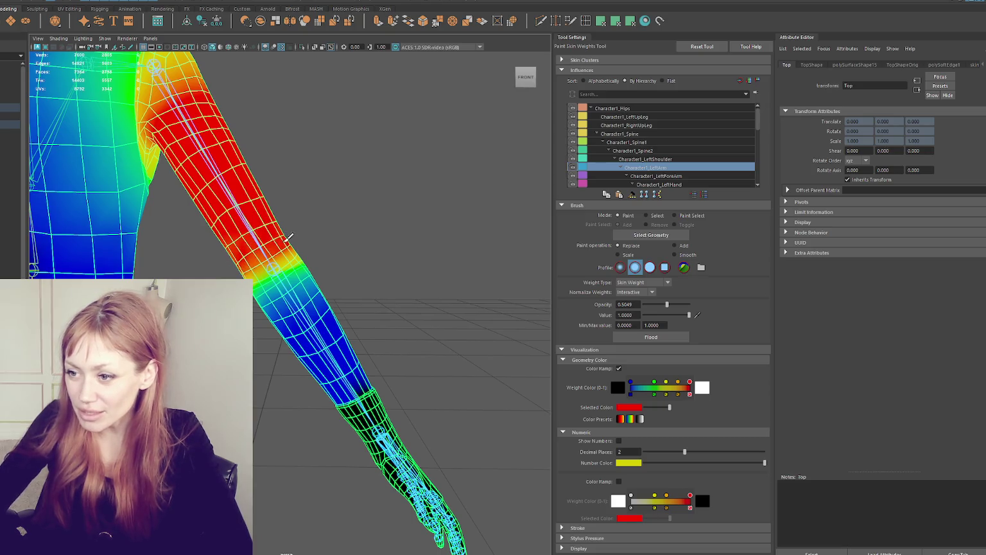
pyautogui.keyDown('alt'); pyautogui.moveTo(286, 220); pyautogui.dragTo(250, 235); pyautogui.keyUp('alt')
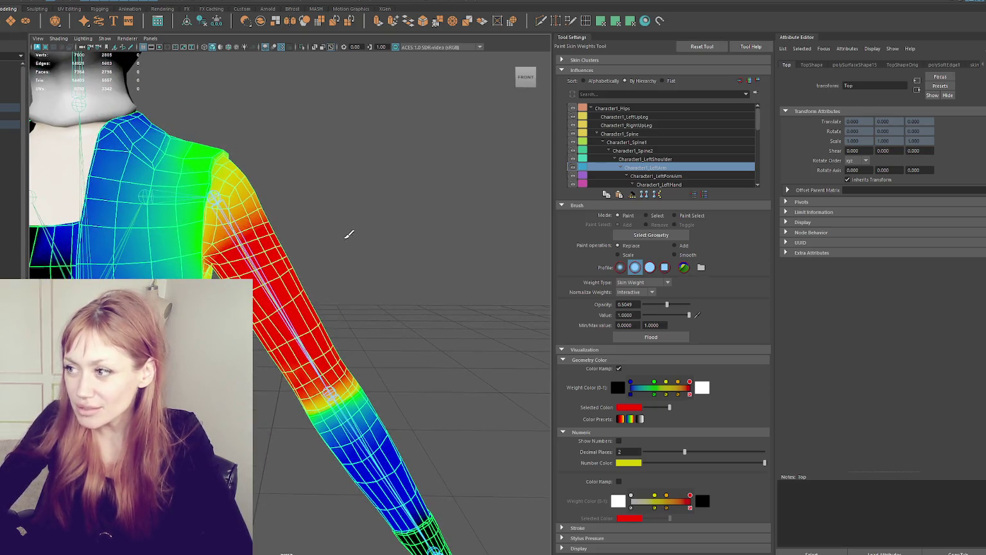
pyautogui.keyDown('alt'); pyautogui.moveTo(341, 239); pyautogui.dragTo(338, 241); pyautogui.keyUp('alt')
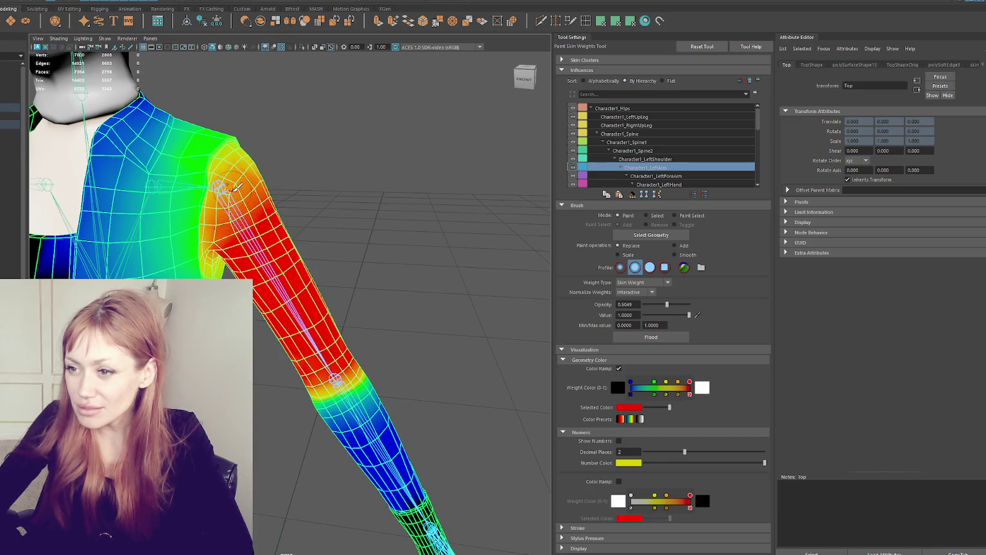
pyautogui.moveTo(269, 149)
pyautogui.keyDown('alt'); pyautogui.mouseDown()
pyautogui.moveTo(369, 157)
pyautogui.moveTo(427, 206)
pyautogui.mouseUp(); pyautogui.keyUp('alt')
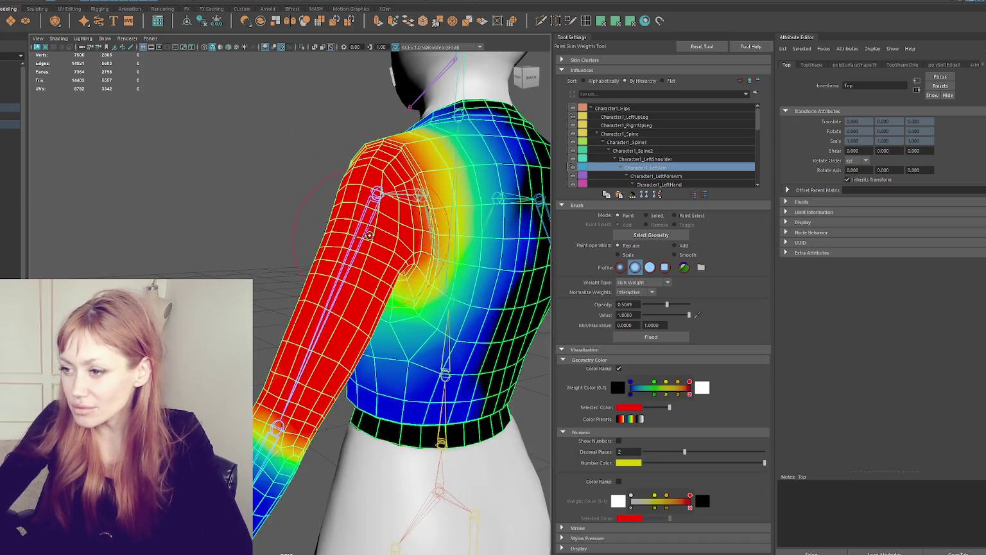
pyautogui.keyDown('alt'); pyautogui.moveTo(391, 247); pyautogui.dragTo(304, 251); pyautogui.keyUp('alt')
pyautogui.keyDown('alt'); pyautogui.moveTo(280, 219); pyautogui.dragTo(547, 151); pyautogui.keyUp('alt')
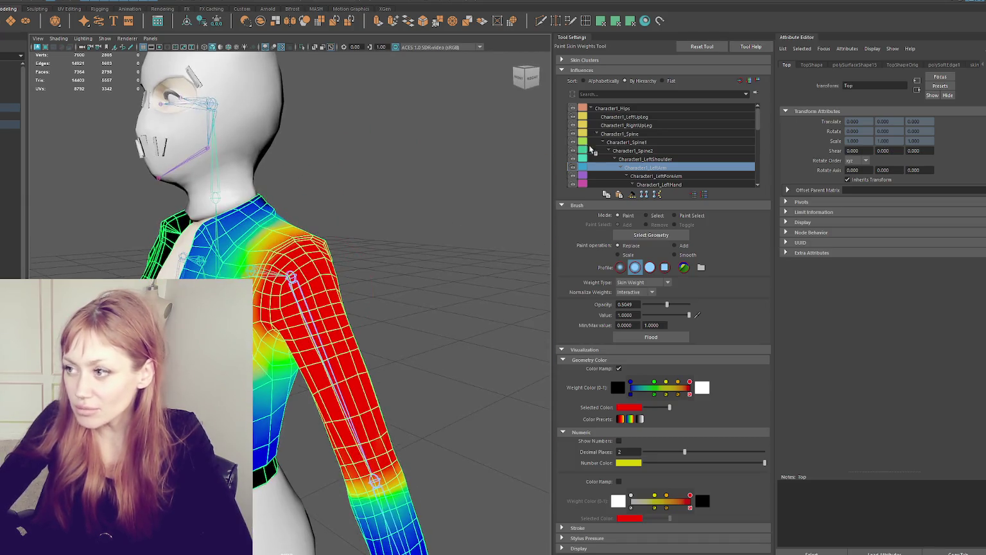
pyautogui.click(623, 142)
# Switch to Spine2 and paint partial weight over the shoulder top and just below it
pyautogui.click(633, 151)
pyautogui.keyDown('alt'); pyautogui.moveTo(360, 244); pyautogui.dragTo(268, 247); pyautogui.keyUp('alt')
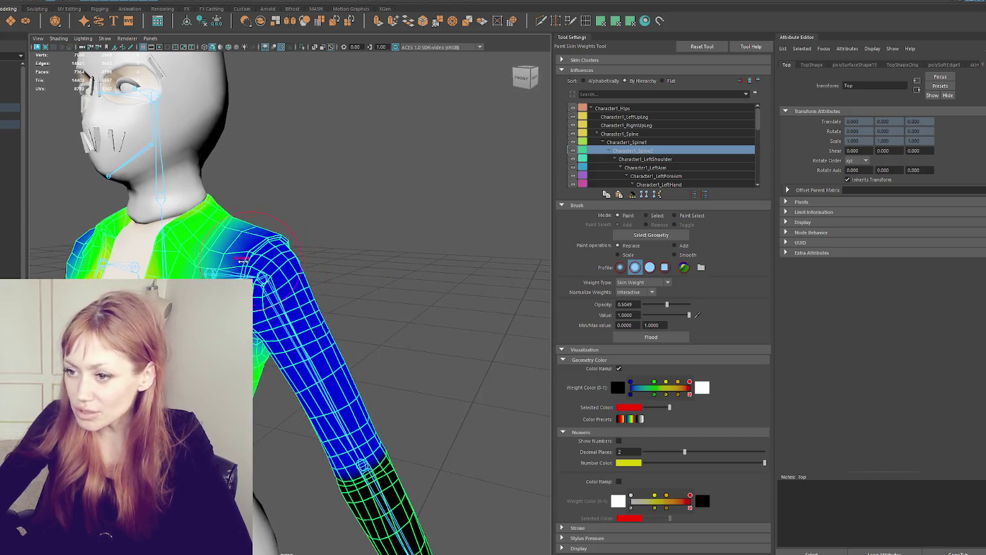
pyautogui.scroll(5, 231, 244)
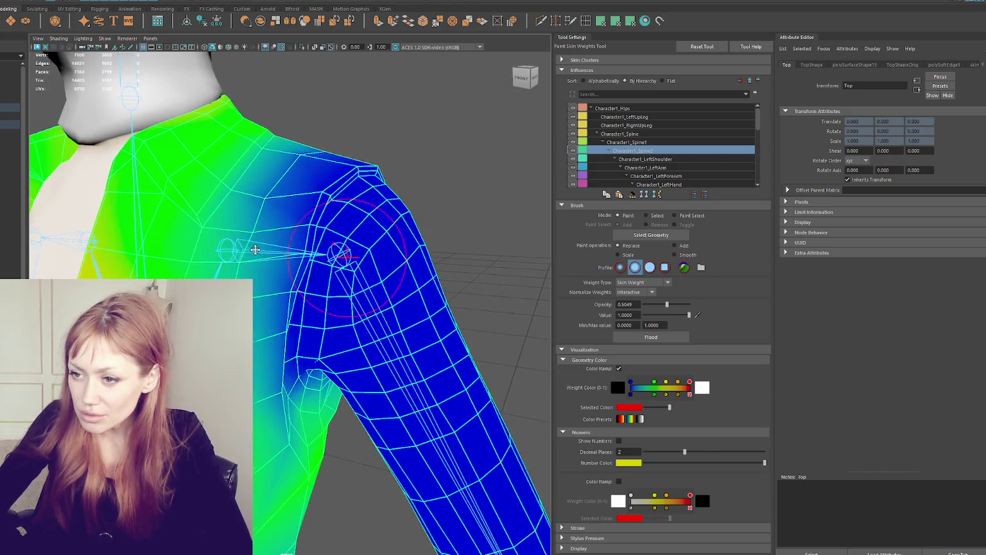
pyautogui.moveTo(277, 219)
pyautogui.mouseDown()
pyautogui.moveTo(314, 219)
pyautogui.moveTo(322, 183)
pyautogui.mouseUp()
pyautogui.hotkey('ctrl', 'z')
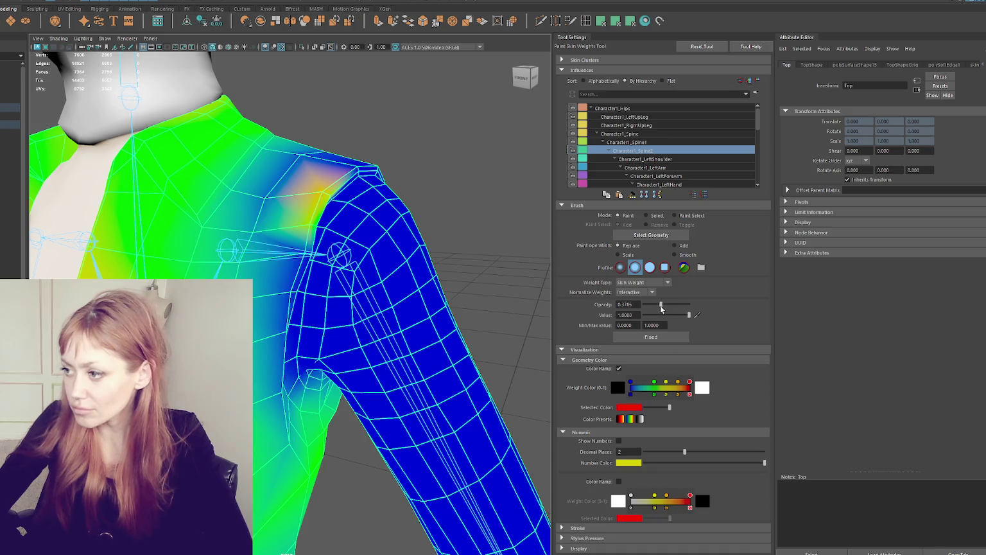
pyautogui.moveTo(315, 181)
pyautogui.mouseDown()
pyautogui.moveTo(324, 194)
pyautogui.moveTo(306, 231)
pyautogui.mouseUp()
pyautogui.moveTo(290, 273)
pyautogui.mouseDown()
pyautogui.moveTo(296, 260)
pyautogui.moveTo(283, 302)
pyautogui.moveTo(309, 347)
pyautogui.moveTo(300, 377)
pyautogui.moveTo(309, 418)
pyautogui.mouseUp()
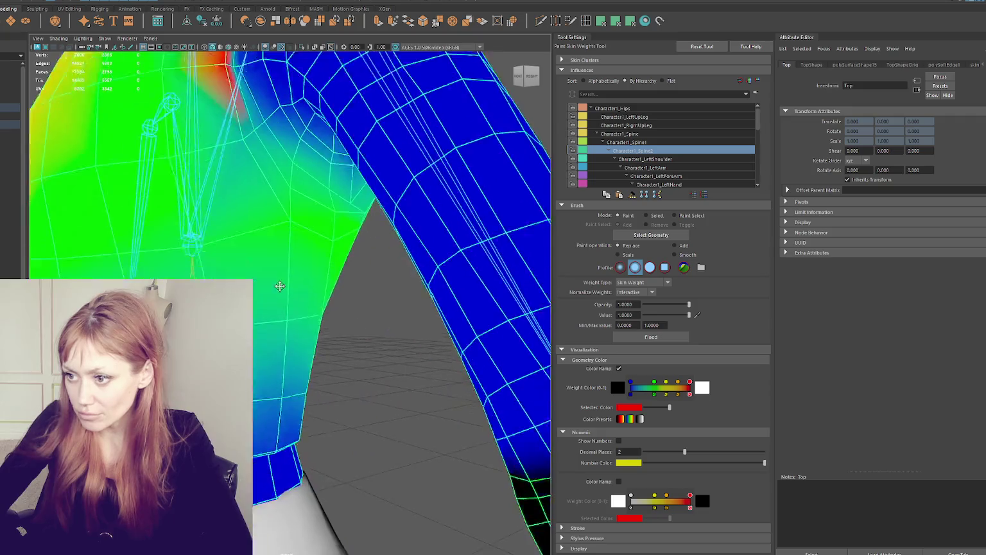
# Extend the Spine2 weight band down into the armpit and blend it there
pyautogui.keyDown('alt'); pyautogui.moveTo(309, 329); pyautogui.dragTo(285, 276); pyautogui.keyUp('alt')
pyautogui.moveTo(253, 212)
pyautogui.mouseDown()
pyautogui.moveTo(284, 277)
pyautogui.moveTo(308, 222)
pyautogui.mouseUp()
pyautogui.moveTo(257, 193); pyautogui.dragTo(225, 117)
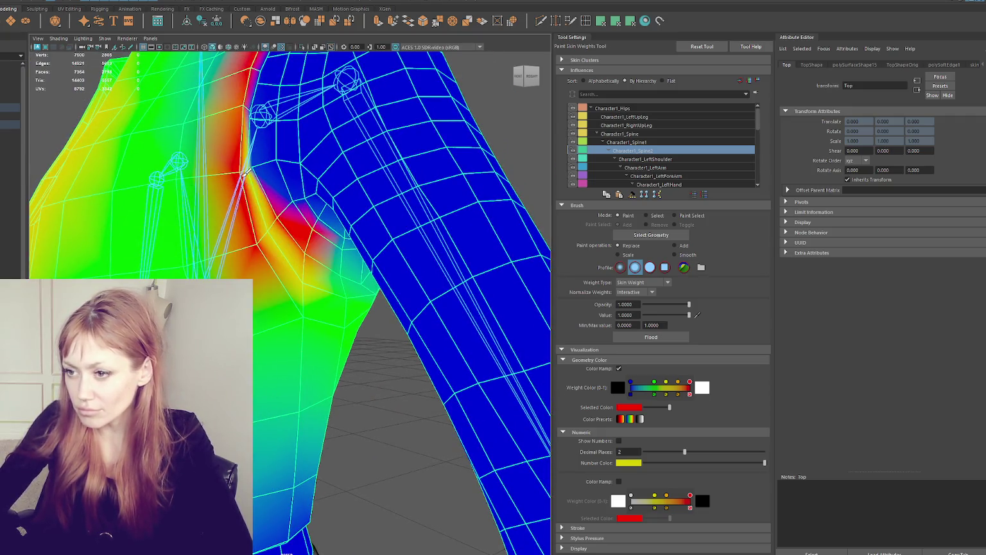
pyautogui.moveTo(269, 174); pyautogui.dragTo(244, 123)
# Paint Spine2 weight from the armpit up and down across the upper back
pyautogui.moveTo(244, 160)
pyautogui.keyDown('alt'); pyautogui.mouseDown()
pyautogui.moveTo(298, 297)
pyautogui.moveTo(315, 298)
pyautogui.moveTo(264, 291)
pyautogui.moveTo(290, 302)
pyautogui.moveTo(363, 391)
pyautogui.moveTo(382, 341)
pyautogui.moveTo(350, 432)
pyautogui.moveTo(336, 421)
pyautogui.mouseUp(); pyautogui.keyUp('alt')
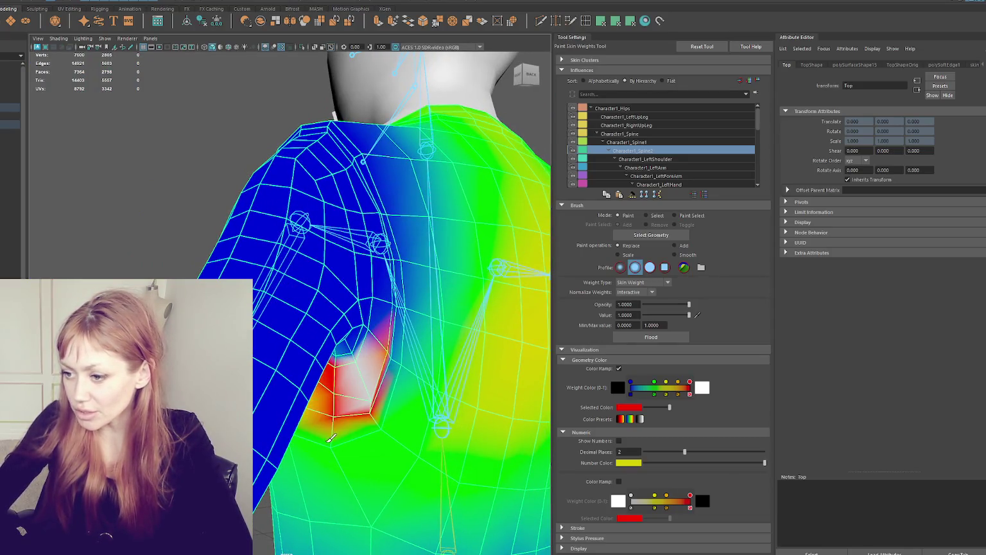
pyautogui.moveTo(392, 388)
pyautogui.mouseDown()
pyautogui.moveTo(392, 217)
pyautogui.moveTo(413, 360)
pyautogui.moveTo(418, 348)
pyautogui.mouseUp()
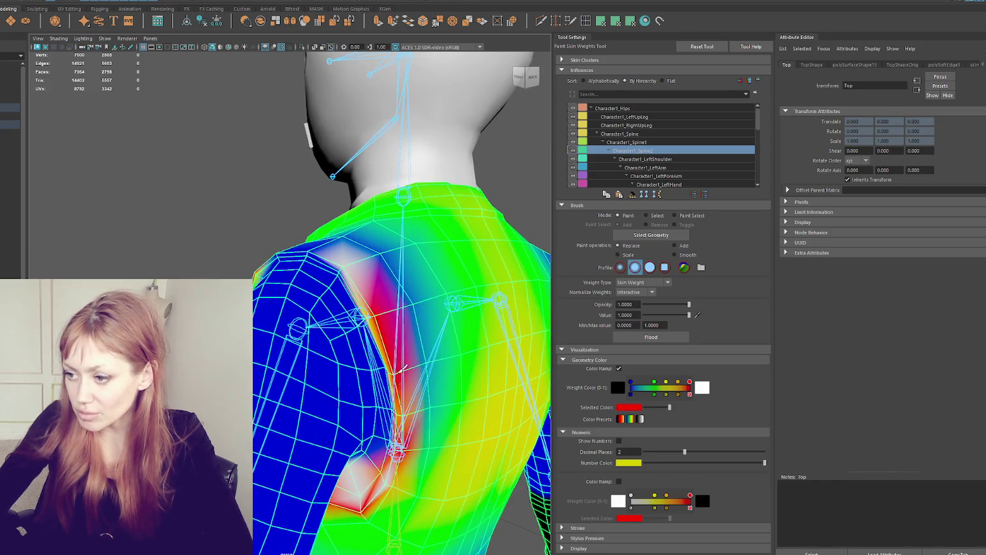
pyautogui.moveTo(402, 358); pyautogui.dragTo(393, 475)
pyautogui.moveTo(348, 252)
pyautogui.keyDown('alt'); pyautogui.mouseDown(button='middle')
pyautogui.moveTo(292, 273)
pyautogui.moveTo(350, 290)
pyautogui.mouseUp(button='middle'); pyautogui.keyUp('alt')
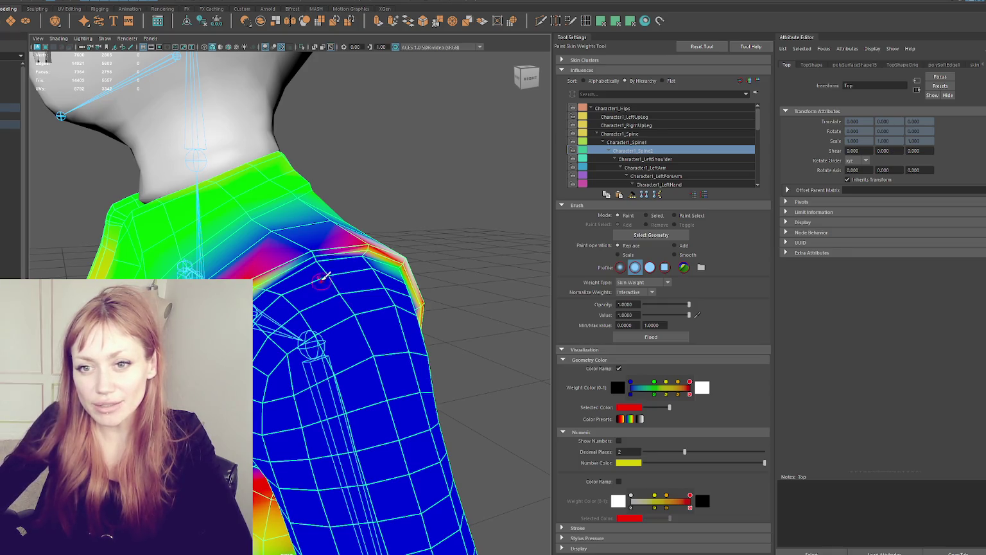
# Widen and brighten the Spine2 weight band along the shoulder edge
pyautogui.moveTo(390, 214)
pyautogui.keyDown('alt'); pyautogui.mouseDown()
pyautogui.moveTo(412, 228)
pyautogui.moveTo(283, 249)
pyautogui.mouseUp(); pyautogui.keyUp('alt')
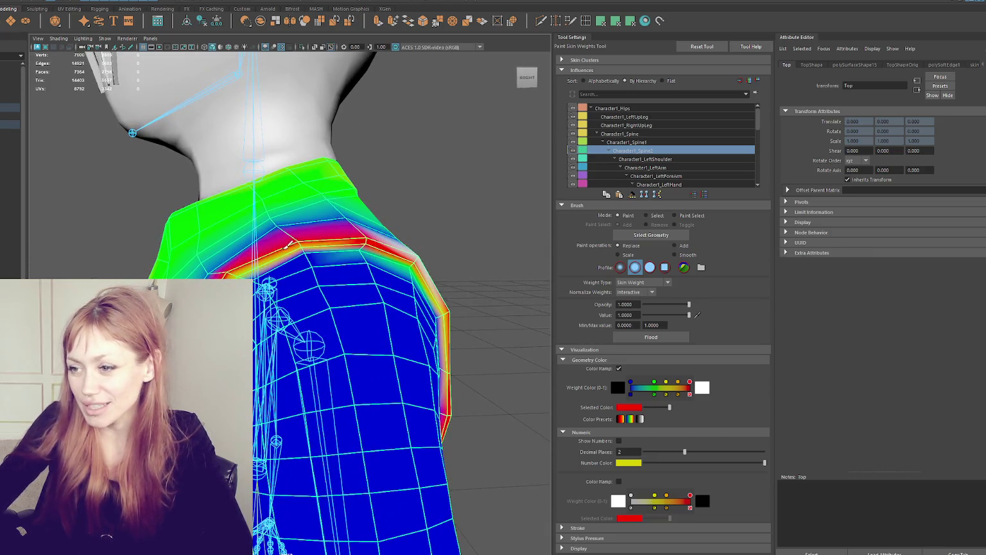
pyautogui.moveTo(367, 238)
pyautogui.mouseDown()
pyautogui.moveTo(235, 266)
pyautogui.moveTo(245, 261)
pyautogui.mouseUp()
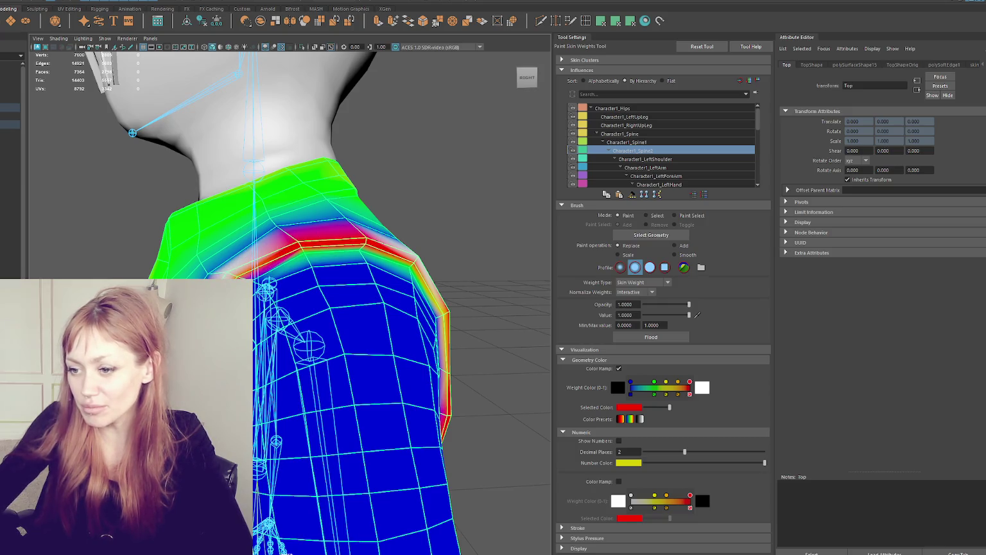
pyautogui.keyDown('alt'); pyautogui.moveTo(353, 257); pyautogui.dragTo(391, 251); pyautogui.keyUp('alt')
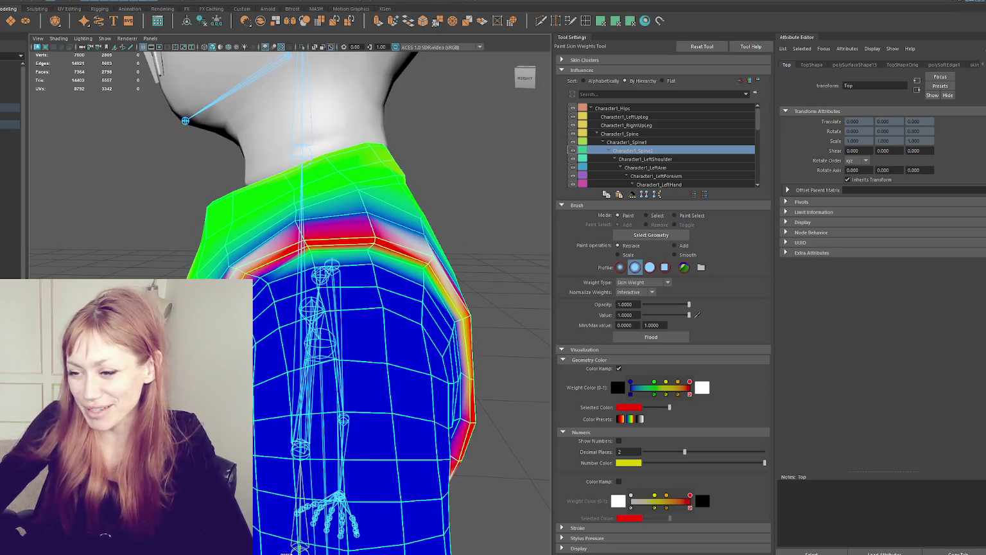
pyautogui.moveTo(380, 240)
pyautogui.mouseDown()
pyautogui.moveTo(465, 293)
pyautogui.moveTo(412, 278)
pyautogui.moveTo(376, 150)
pyautogui.moveTo(368, 220)
pyautogui.mouseUp()
pyautogui.moveTo(339, 299)
pyautogui.keyDown('alt'); pyautogui.mouseDown()
pyautogui.moveTo(418, 286)
pyautogui.moveTo(350, 289)
pyautogui.mouseUp(); pyautogui.keyUp('alt')
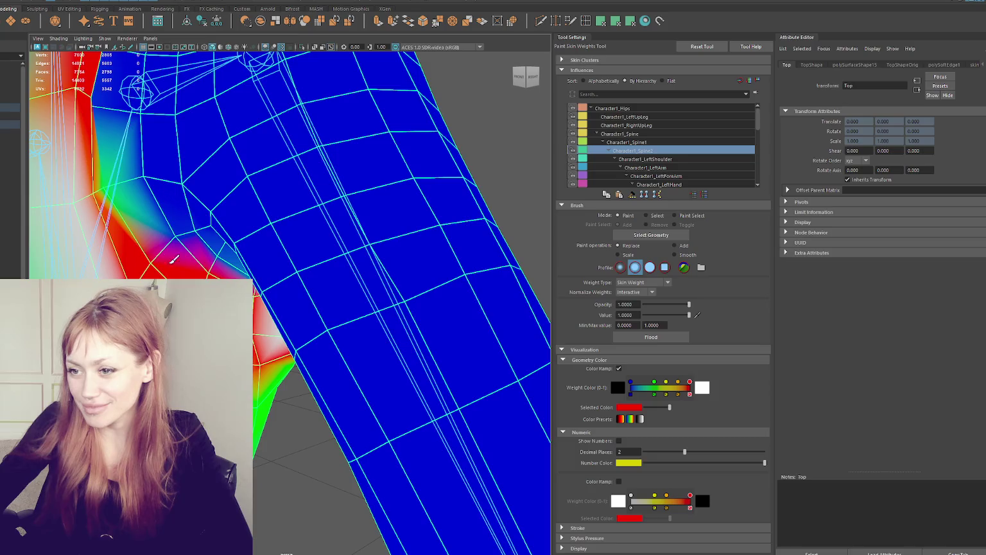
pyautogui.moveTo(174, 262); pyautogui.dragTo(113, 165)
pyautogui.scroll(-5, 145, 196)
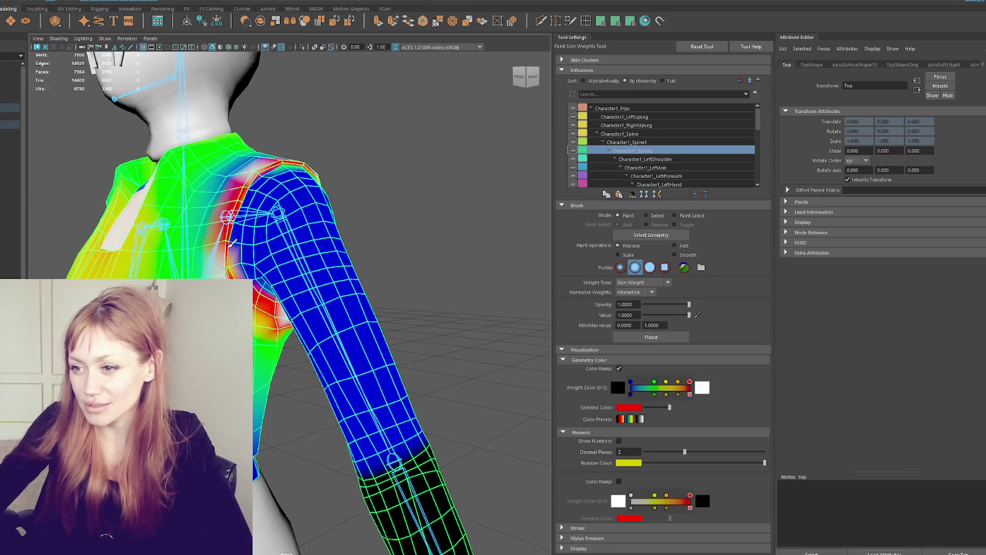
pyautogui.moveTo(242, 221)
pyautogui.mouseDown()
pyautogui.moveTo(244, 249)
pyautogui.moveTo(253, 240)
pyautogui.mouseUp()
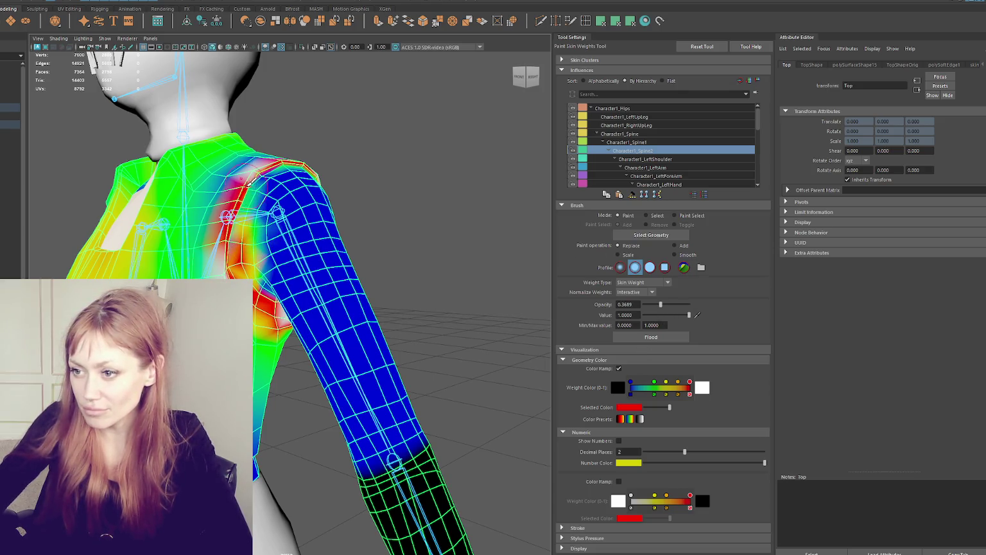
pyautogui.moveTo(253, 278)
pyautogui.keyDown('alt'); pyautogui.mouseDown()
pyautogui.moveTo(334, 243)
pyautogui.moveTo(302, 164)
pyautogui.moveTo(222, 166)
pyautogui.moveTo(308, 171)
pyautogui.mouseUp(); pyautogui.keyUp('alt')
# Raise brush opacity to full and paint full Spine2 weight onto the chest
pyautogui.moveTo(677, 306); pyautogui.dragTo(693, 304)
pyautogui.keyDown('alt'); pyautogui.moveTo(289, 193); pyautogui.dragTo(314, 193); pyautogui.keyUp('alt')
pyautogui.moveTo(257, 244); pyautogui.dragTo(212, 167)
pyautogui.moveTo(212, 212)
pyautogui.mouseDown()
pyautogui.moveTo(182, 168)
pyautogui.moveTo(179, 201)
pyautogui.mouseUp()
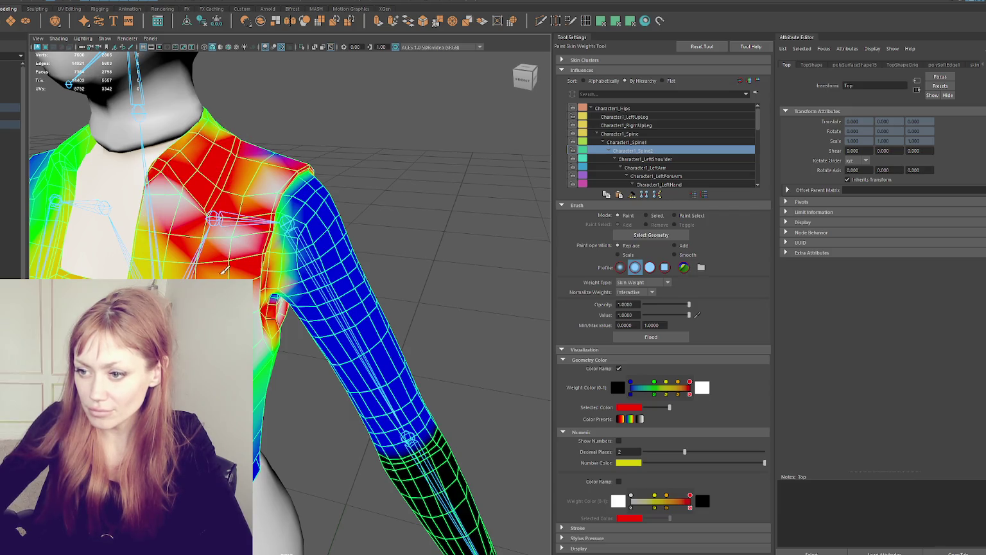
# Undo the excess chest and shoulder strokes, then respread full weight over the shoulder
pyautogui.moveTo(277, 299)
pyautogui.keyDown('alt'); pyautogui.mouseDown()
pyautogui.moveTo(283, 289)
pyautogui.moveTo(272, 292)
pyautogui.mouseUp(); pyautogui.keyUp('alt')
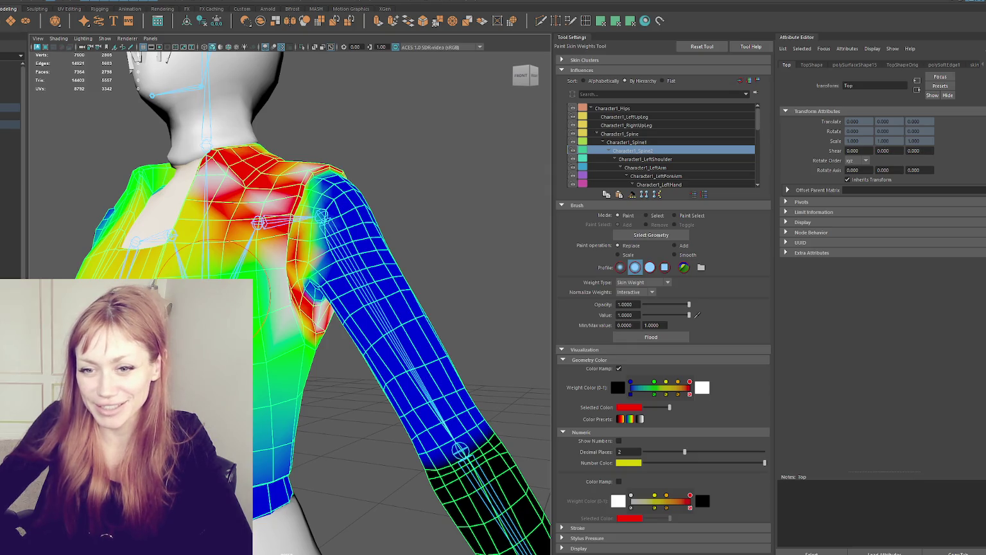
pyautogui.moveTo(257, 282); pyautogui.dragTo(226, 234)
pyautogui.hotkey('ctrl', 'z')
pyautogui.hotkey('ctrl', 'z')
pyautogui.hotkey('ctrl', 'z')
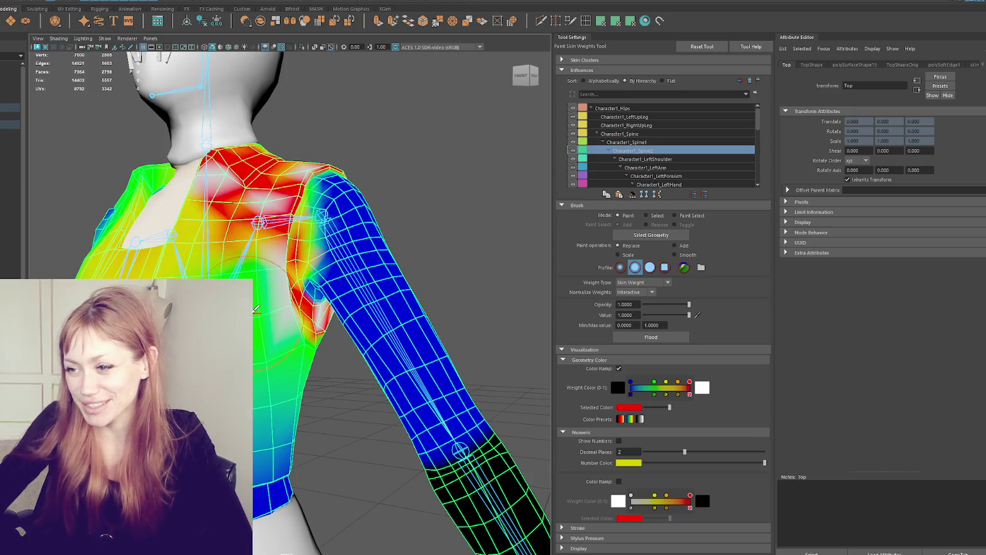
pyautogui.hotkey('ctrl', 'z')
pyautogui.hotkey('ctrl', 'z')
pyautogui.hotkey('ctrl', 'z')
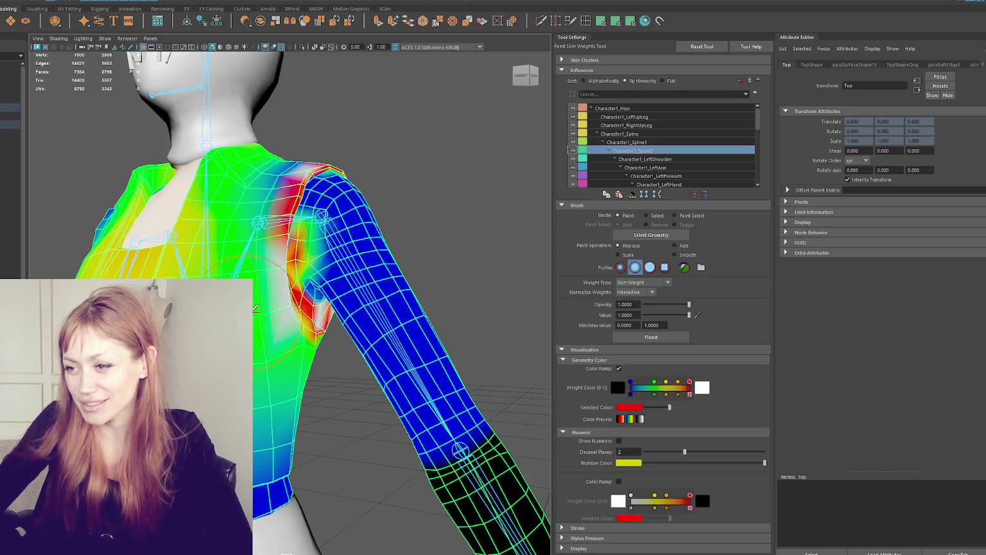
pyautogui.hotkey('ctrl', 'z')
pyautogui.hotkey('ctrl', 'z')
pyautogui.moveTo(254, 309)
pyautogui.keyDown('alt'); pyautogui.mouseDown()
pyautogui.moveTo(257, 269)
pyautogui.moveTo(218, 273)
pyautogui.moveTo(255, 249)
pyautogui.mouseUp(); pyautogui.keyUp('alt')
pyautogui.moveTo(267, 209)
pyautogui.mouseDown()
pyautogui.moveTo(276, 257)
pyautogui.moveTo(224, 250)
pyautogui.moveTo(276, 334)
pyautogui.moveTo(309, 342)
pyautogui.moveTo(286, 217)
pyautogui.moveTo(353, 168)
pyautogui.mouseUp()
# Paint Spine2 weight down the chest side, along the spine and across upper and lower back
pyautogui.scroll(3, 309, 343)
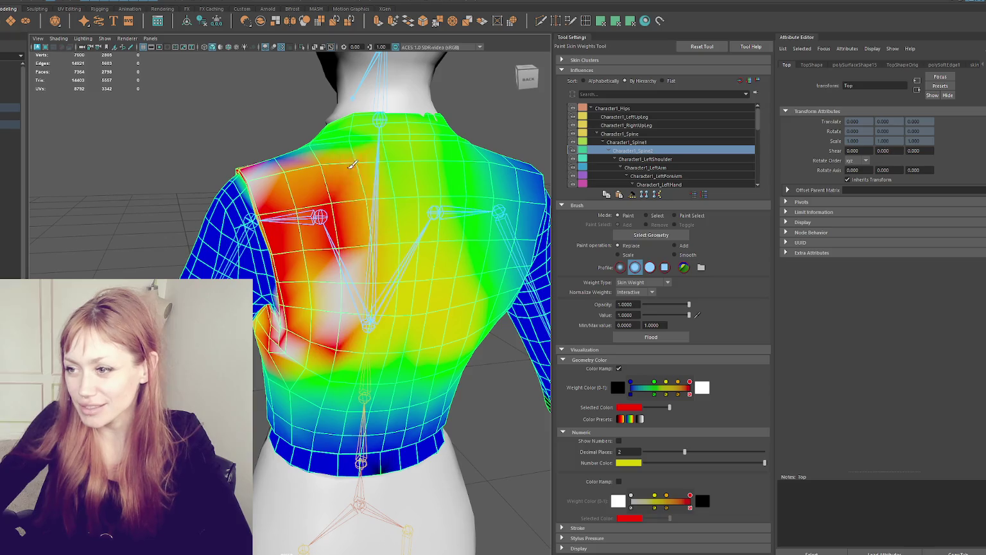
pyautogui.scroll(-2, 353, 168)
pyautogui.moveTo(328, 296)
pyautogui.mouseDown()
pyautogui.moveTo(308, 245)
pyautogui.moveTo(283, 291)
pyautogui.moveTo(263, 278)
pyautogui.moveTo(281, 261)
pyautogui.mouseUp()
pyautogui.moveTo(299, 302)
pyautogui.mouseDown()
pyautogui.moveTo(282, 360)
pyautogui.moveTo(270, 302)
pyautogui.moveTo(282, 411)
pyautogui.moveTo(278, 363)
pyautogui.moveTo(293, 360)
pyautogui.mouseUp()
pyautogui.moveTo(283, 395)
pyautogui.mouseDown()
pyautogui.moveTo(263, 441)
pyautogui.moveTo(254, 397)
pyautogui.moveTo(262, 390)
pyautogui.mouseUp()
pyautogui.moveTo(251, 196)
pyautogui.mouseDown()
pyautogui.moveTo(255, 450)
pyautogui.moveTo(302, 444)
pyautogui.mouseUp()
pyautogui.moveTo(359, 270)
pyautogui.mouseDown()
pyautogui.moveTo(373, 386)
pyautogui.moveTo(406, 409)
pyautogui.moveTo(366, 488)
pyautogui.moveTo(347, 463)
pyautogui.mouseUp()
pyautogui.moveTo(334, 507)
pyautogui.mouseDown()
pyautogui.moveTo(354, 381)
pyautogui.moveTo(334, 360)
pyautogui.mouseUp()
# Refine Spine2 weights around the shoulder, neck, spine, lower back and collar
pyautogui.moveTo(360, 321)
pyautogui.mouseDown()
pyautogui.moveTo(386, 359)
pyautogui.moveTo(316, 297)
pyautogui.mouseUp()
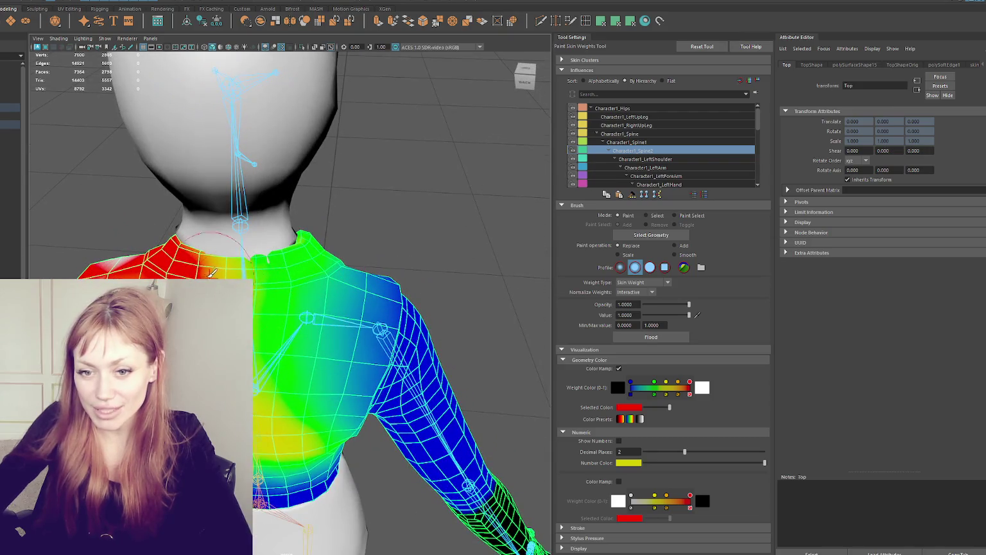
pyautogui.moveTo(207, 269)
pyautogui.mouseDown()
pyautogui.moveTo(238, 261)
pyautogui.moveTo(215, 274)
pyautogui.mouseUp()
pyautogui.keyDown('alt'); pyautogui.moveTo(276, 385); pyautogui.dragTo(275, 326); pyautogui.keyUp('alt')
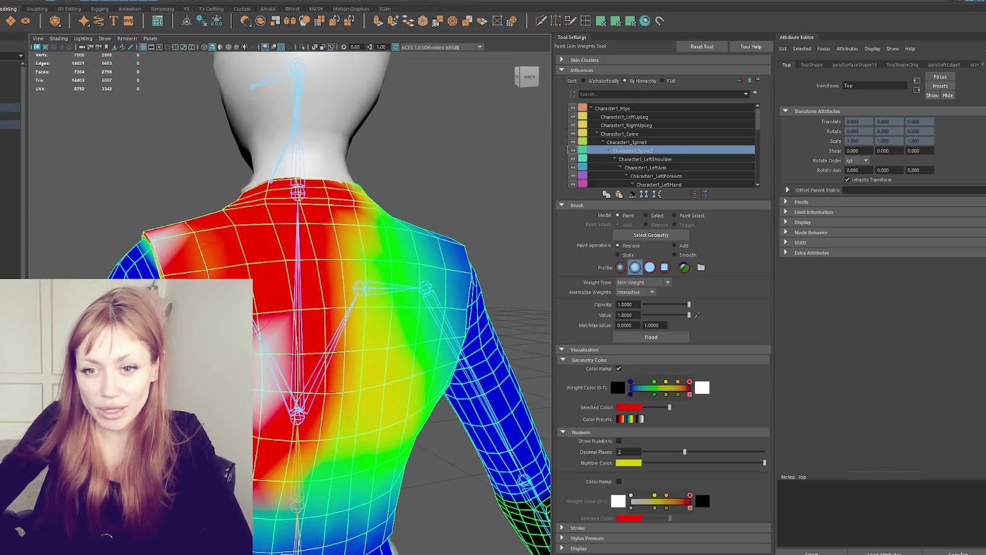
pyautogui.keyDown('alt'); pyautogui.moveTo(337, 379); pyautogui.dragTo(340, 282, button='middle'); pyautogui.keyUp('alt')
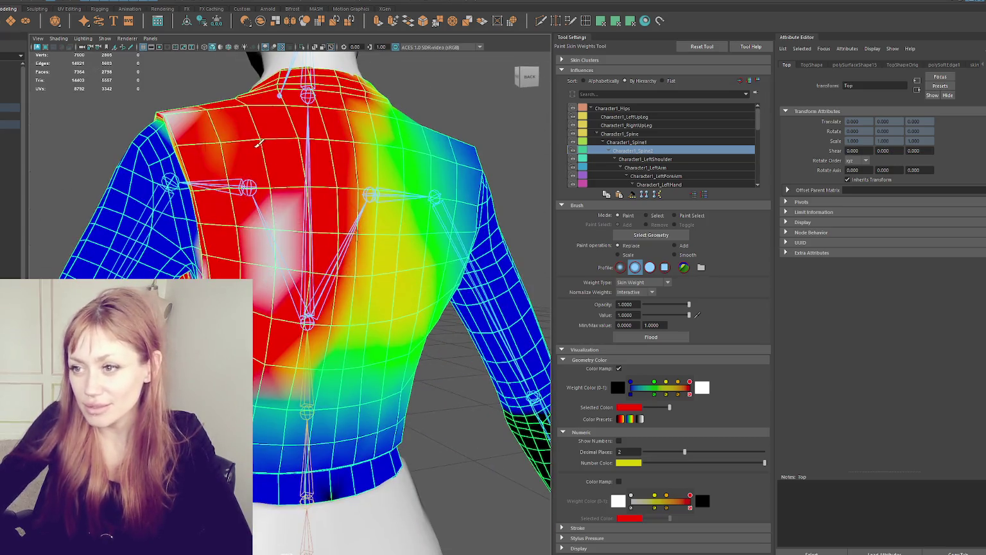
pyautogui.moveTo(337, 218)
pyautogui.mouseDown()
pyautogui.moveTo(308, 411)
pyautogui.moveTo(270, 411)
pyautogui.mouseUp()
pyautogui.moveTo(302, 321)
pyautogui.mouseDown()
pyautogui.moveTo(302, 111)
pyautogui.moveTo(500, 207)
pyautogui.mouseUp()
pyautogui.moveTo(379, 135)
pyautogui.mouseDown()
pyautogui.moveTo(343, 106)
pyautogui.moveTo(334, 128)
pyautogui.moveTo(347, 186)
pyautogui.moveTo(311, 270)
pyautogui.moveTo(309, 360)
pyautogui.moveTo(280, 338)
pyautogui.moveTo(322, 398)
pyautogui.moveTo(403, 418)
pyautogui.moveTo(359, 437)
pyautogui.moveTo(297, 448)
pyautogui.moveTo(299, 439)
pyautogui.mouseUp()
pyautogui.moveTo(270, 468)
pyautogui.keyDown('alt'); pyautogui.mouseDown()
pyautogui.moveTo(282, 405)
pyautogui.moveTo(270, 462)
pyautogui.moveTo(296, 485)
pyautogui.moveTo(366, 484)
pyautogui.moveTo(256, 426)
pyautogui.moveTo(393, 417)
pyautogui.moveTo(369, 420)
pyautogui.moveTo(375, 449)
pyautogui.moveTo(434, 410)
pyautogui.moveTo(398, 424)
pyautogui.moveTo(395, 436)
pyautogui.moveTo(359, 411)
pyautogui.moveTo(284, 320)
pyautogui.moveTo(235, 59)
pyautogui.mouseUp(); pyautogui.keyUp('alt')
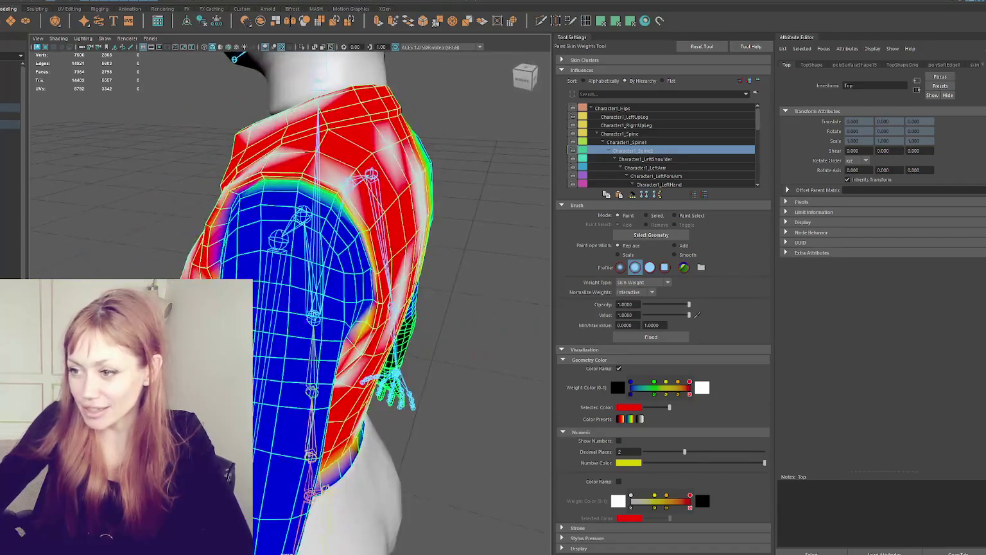
pyautogui.keyDown('alt'); pyautogui.moveTo(344, 326); pyautogui.dragTo(318, 312); pyautogui.keyUp('alt')
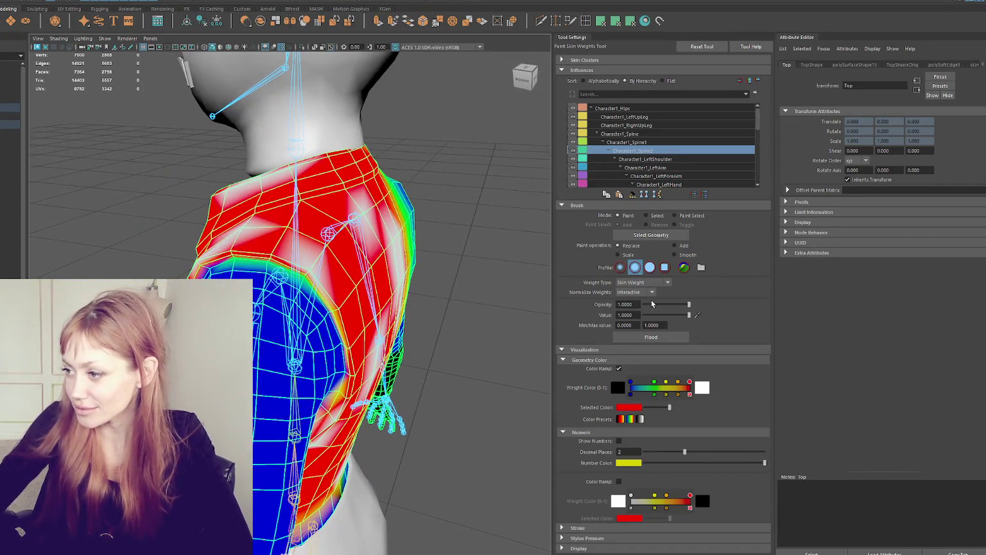
# Blend Spine2 weight down the shoulder and over its upper surface
pyautogui.keyDown('alt'); pyautogui.moveTo(429, 367); pyautogui.dragTo(364, 307); pyautogui.keyUp('alt')
pyautogui.moveTo(352, 207)
pyautogui.mouseDown()
pyautogui.moveTo(356, 260)
pyautogui.moveTo(312, 176)
pyautogui.mouseUp()
pyautogui.moveTo(360, 302)
pyautogui.keyDown('alt'); pyautogui.mouseDown()
pyautogui.moveTo(329, 297)
pyautogui.moveTo(339, 221)
pyautogui.mouseUp(); pyautogui.keyUp('alt')
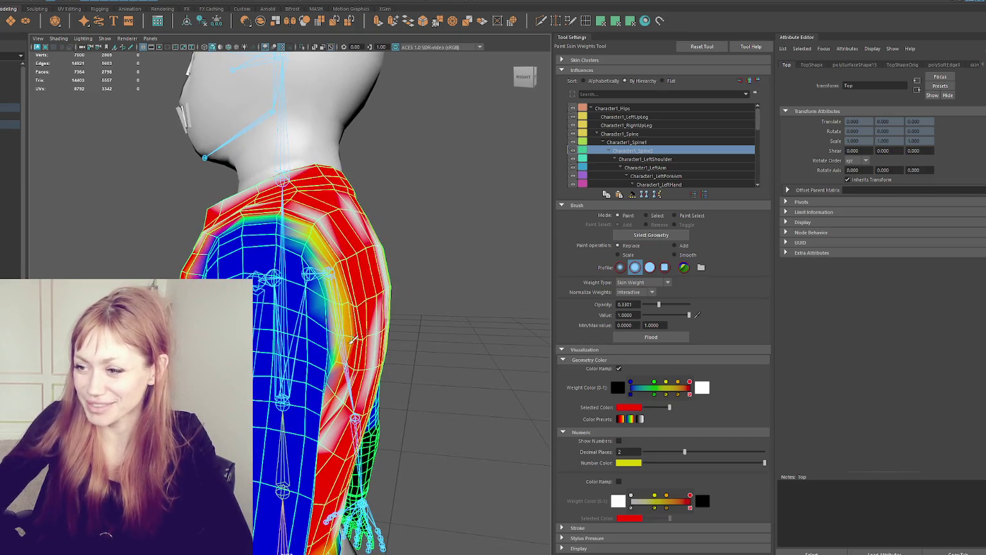
# Review the torso weights from front and back angles and select the LeftArm joint
pyautogui.keyDown('alt'); pyautogui.moveTo(351, 338); pyautogui.dragTo(331, 334); pyautogui.keyUp('alt')
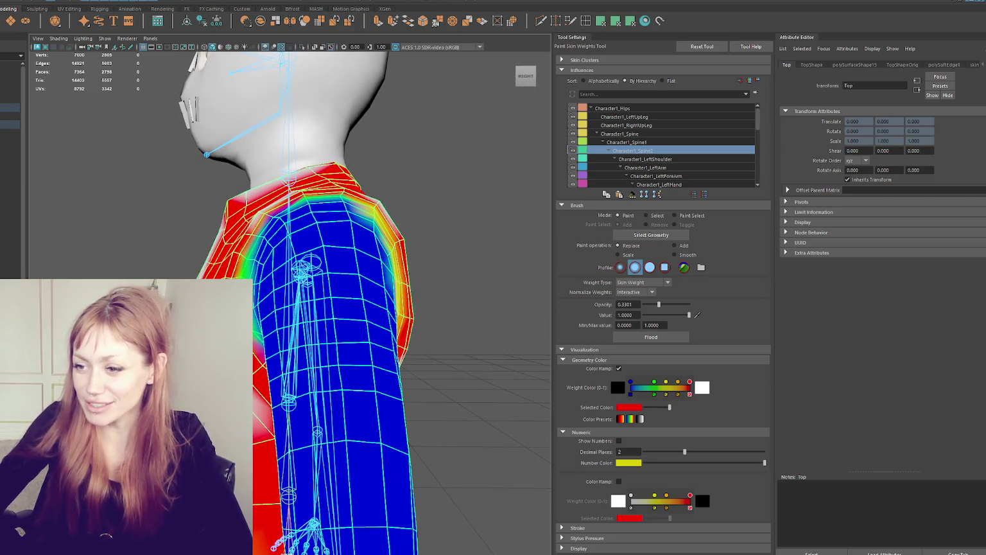
pyautogui.moveTo(345, 270)
pyautogui.keyDown('alt'); pyautogui.mouseDown()
pyautogui.moveTo(316, 231)
pyautogui.moveTo(340, 245)
pyautogui.moveTo(324, 290)
pyautogui.moveTo(332, 293)
pyautogui.moveTo(269, 273)
pyautogui.moveTo(261, 293)
pyautogui.mouseUp(); pyautogui.keyUp('alt')
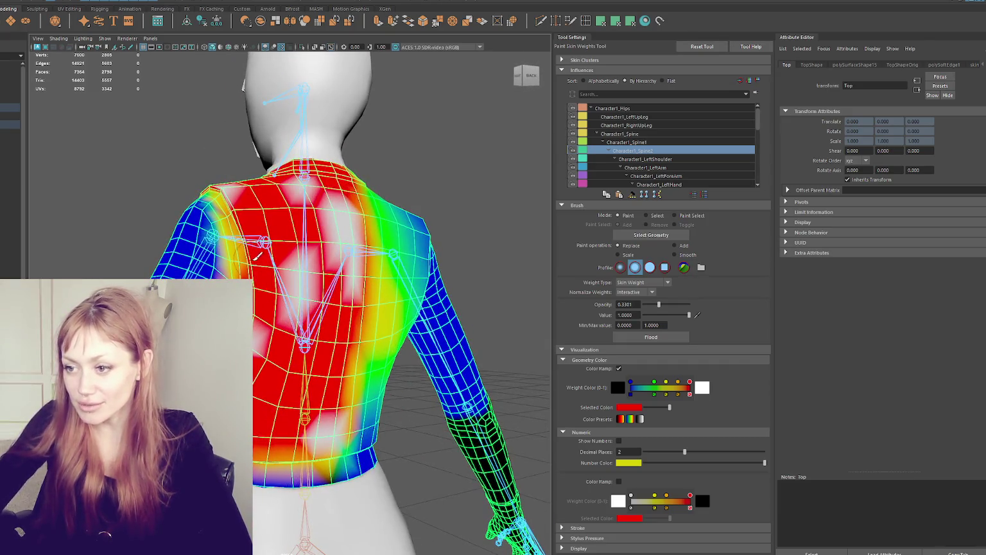
pyautogui.keyDown('alt'); pyautogui.moveTo(257, 256); pyautogui.dragTo(355, 219); pyautogui.keyUp('alt')
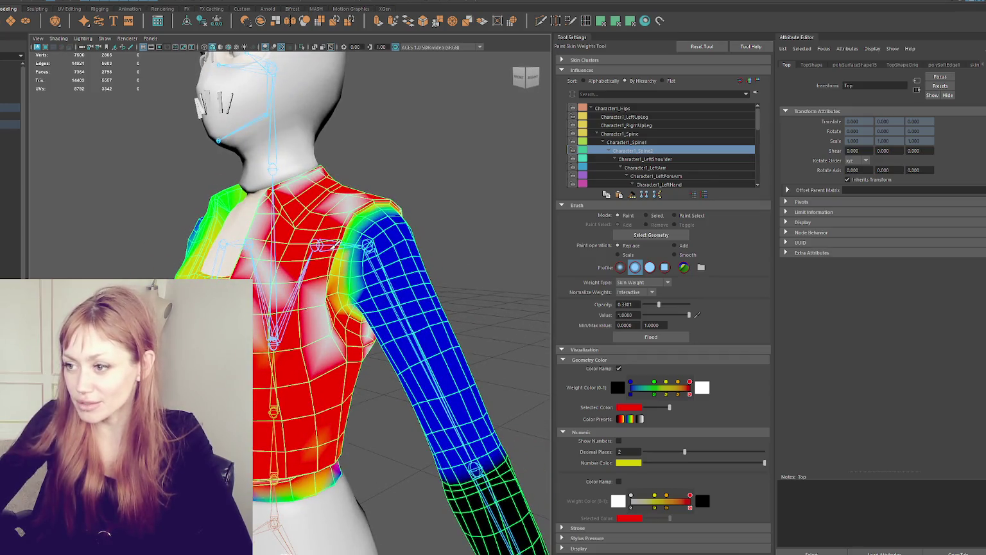
pyautogui.keyDown('alt'); pyautogui.moveTo(343, 228); pyautogui.dragTo(335, 268); pyautogui.keyUp('alt')
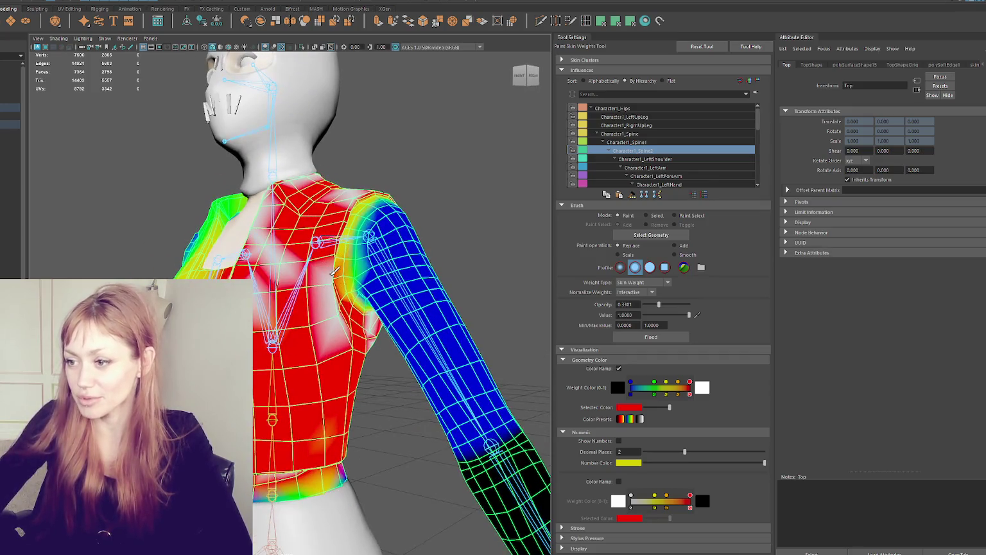
pyautogui.keyDown('alt'); pyautogui.moveTo(351, 302); pyautogui.dragTo(411, 321); pyautogui.keyUp('alt')
pyautogui.click(434, 331)
# Rotate the LeftArm joint down to test how the vest deforms
pyautogui.press('e')
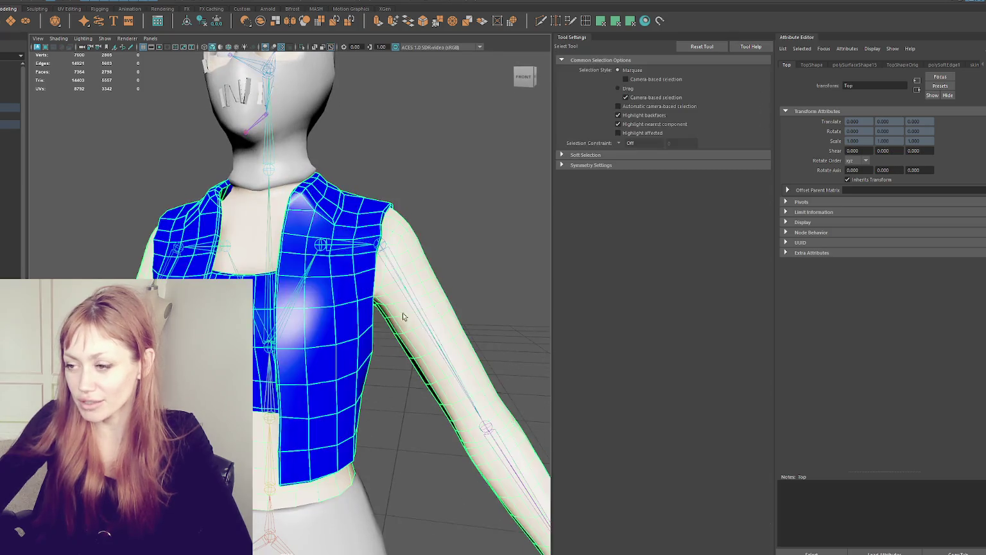
pyautogui.moveTo(428, 244); pyautogui.dragTo(418, 243)
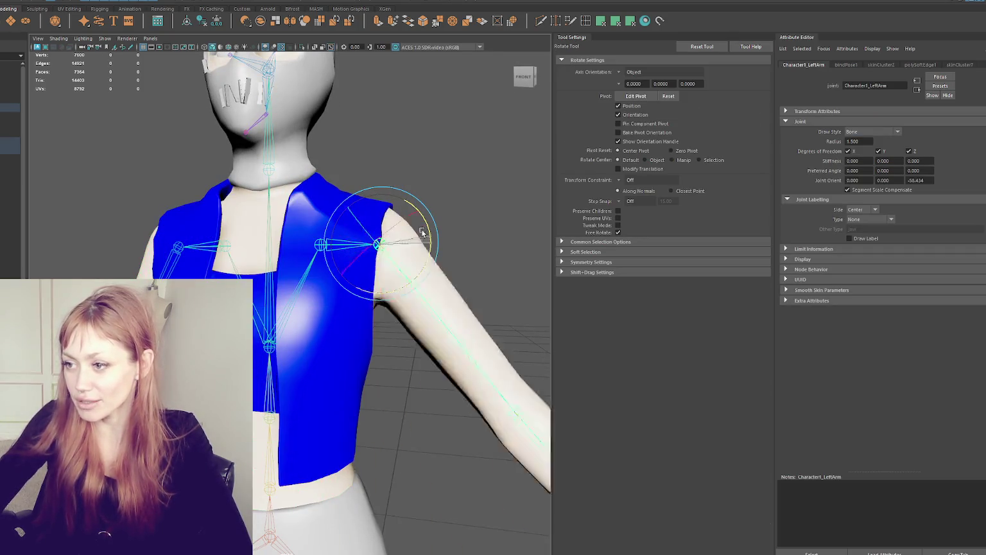
pyautogui.scroll(-2, 393, 287)
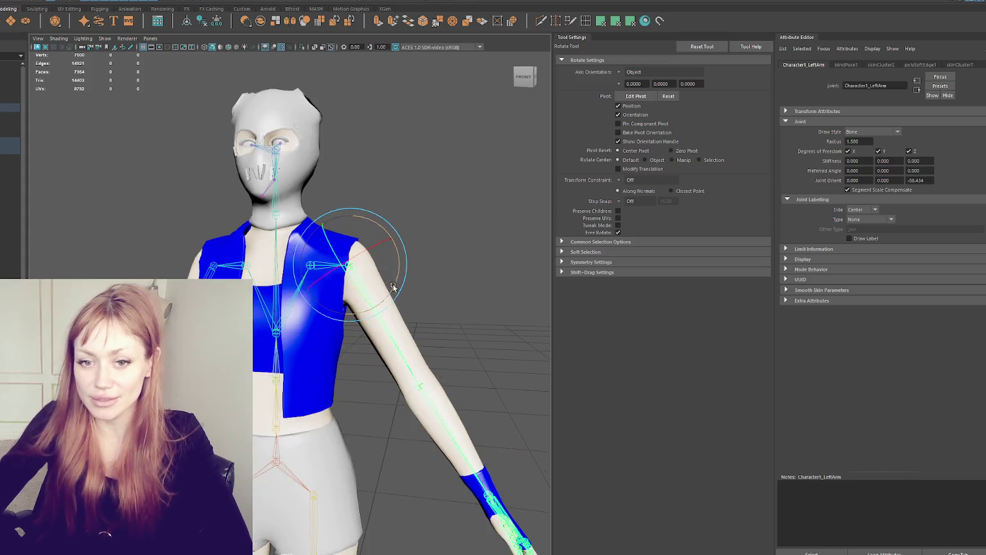
pyautogui.scroll(2, 376, 284)
pyautogui.scroll(2, 369, 299)
pyautogui.scroll(1, 365, 313)
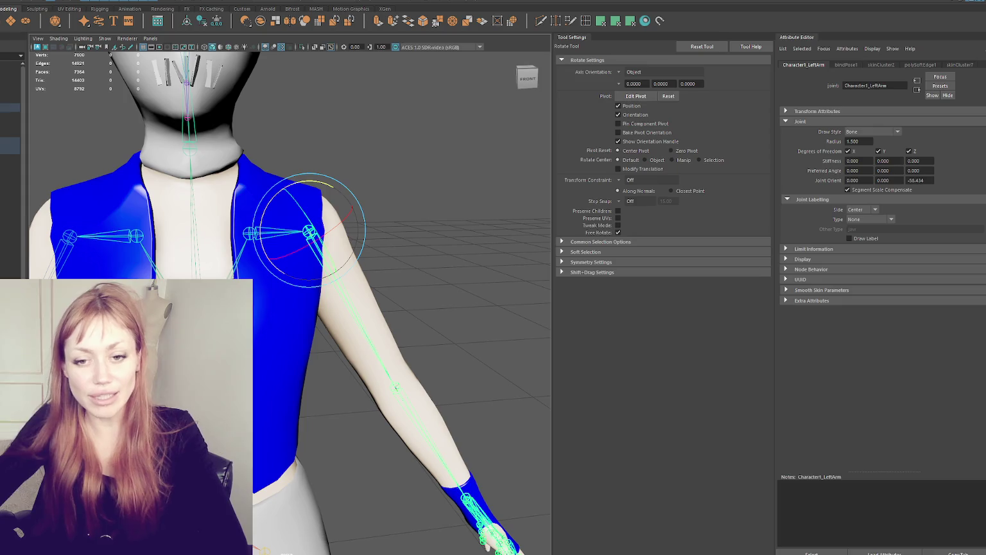
pyautogui.scroll(-5, 411, 244)
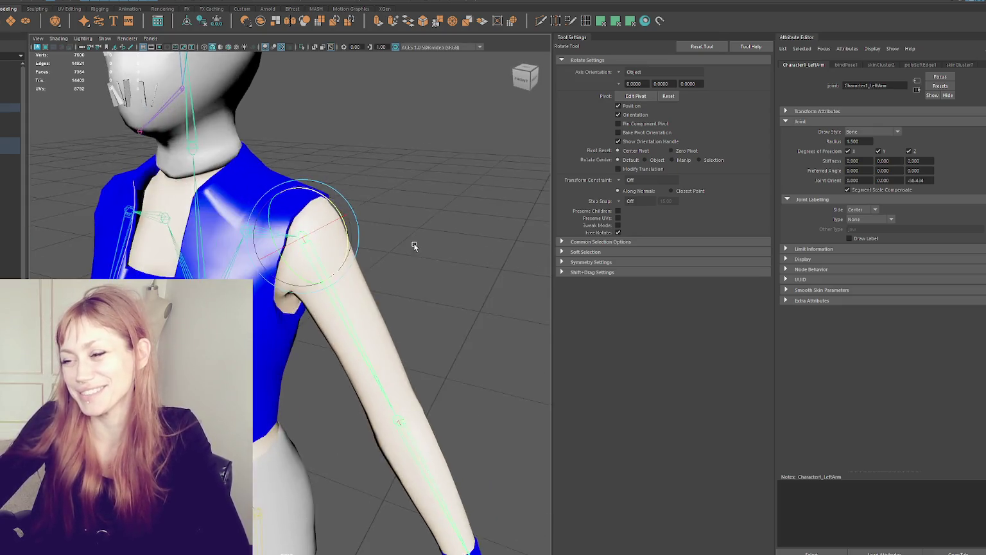
pyautogui.scroll(-5, 390, 228)
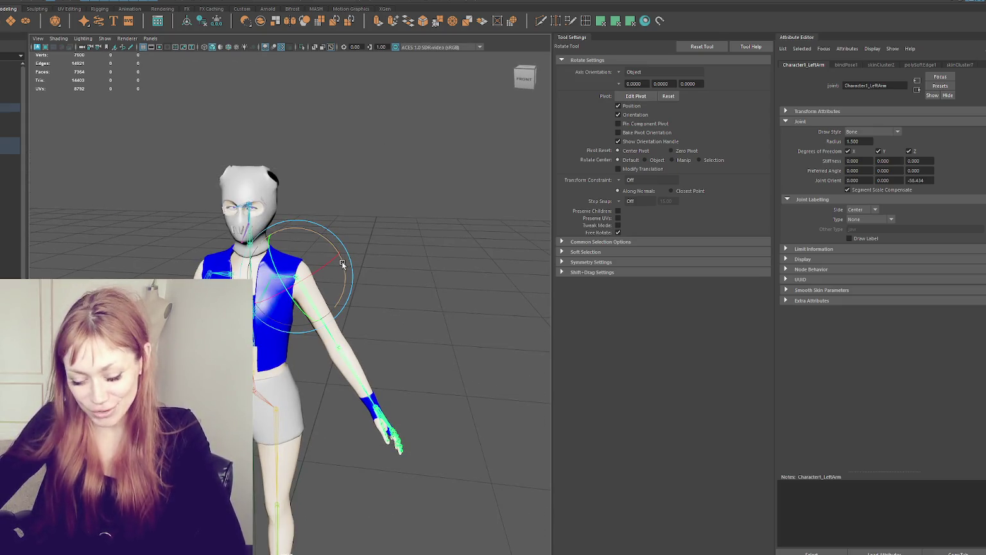
pyautogui.moveTo(342, 263)
pyautogui.mouseDown()
pyautogui.moveTo(340, 291)
pyautogui.moveTo(340, 252)
pyautogui.moveTo(373, 275)
pyautogui.mouseUp()
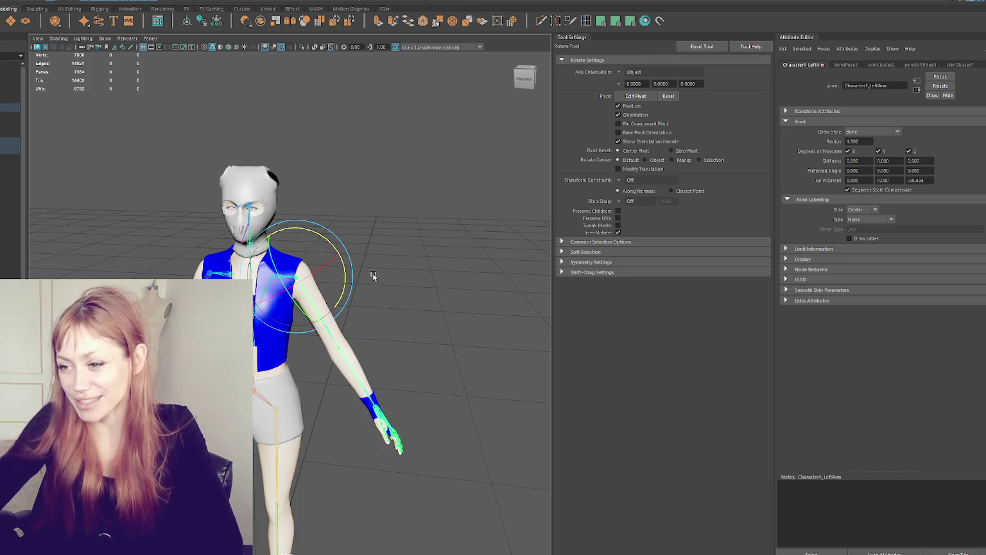
# Return the left arm to a horizontal T-pose and reselect the vest for painting
pyautogui.press('f')
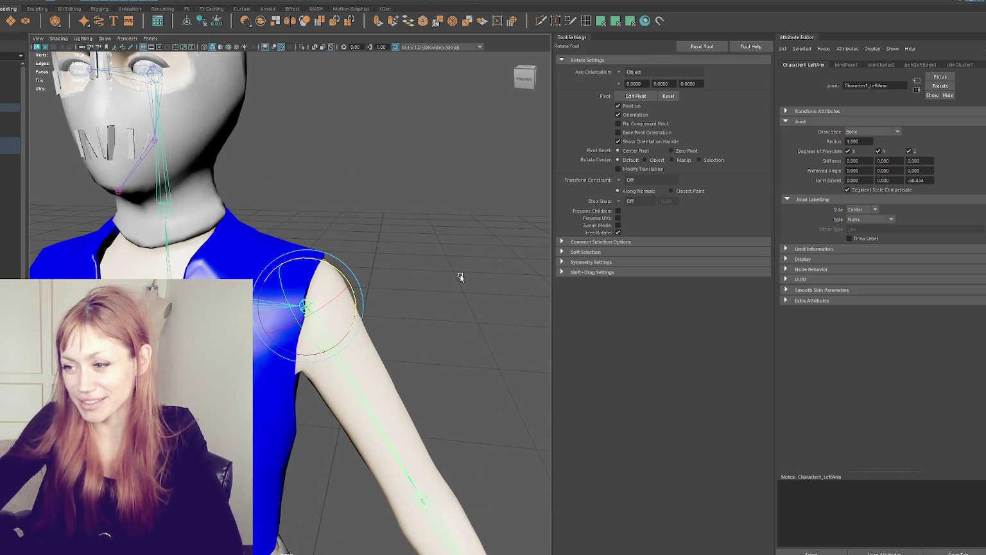
pyautogui.click(461, 276)
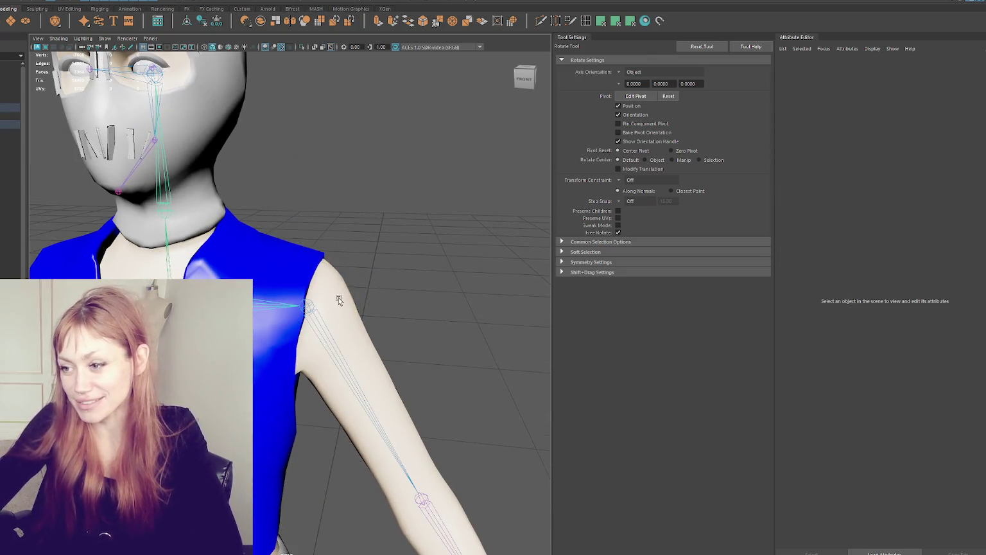
pyautogui.hotkey('ctrl', 'z')
pyautogui.moveTo(355, 309); pyautogui.dragTo(341, 266)
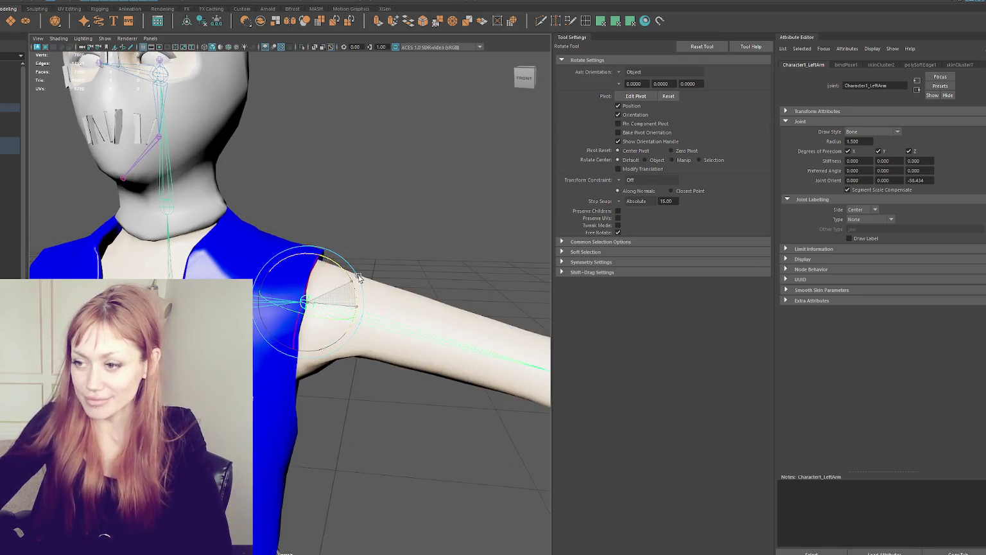
pyautogui.moveTo(323, 306); pyautogui.dragTo(401, 207, button='right')
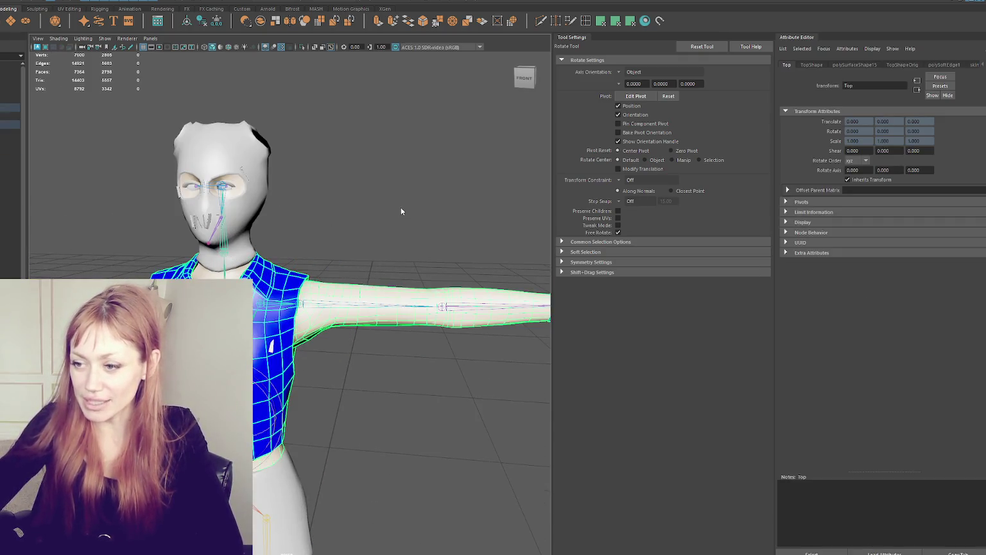
pyautogui.scroll(2, 355, 189)
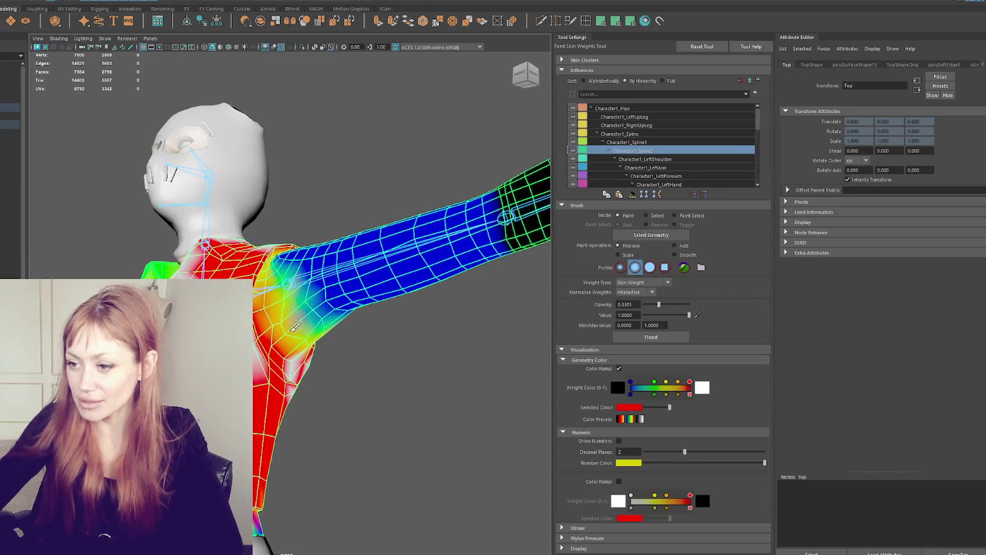
# Blend Spine2 weights around the left shoulder while viewing the raised arm
pyautogui.moveTo(289, 319)
pyautogui.mouseDown()
pyautogui.moveTo(289, 329)
pyautogui.moveTo(292, 308)
pyautogui.mouseUp()
pyautogui.moveTo(345, 327)
pyautogui.keyDown('alt'); pyautogui.mouseDown()
pyautogui.moveTo(304, 311)
pyautogui.moveTo(292, 339)
pyautogui.moveTo(265, 299)
pyautogui.mouseUp(); pyautogui.keyUp('alt')
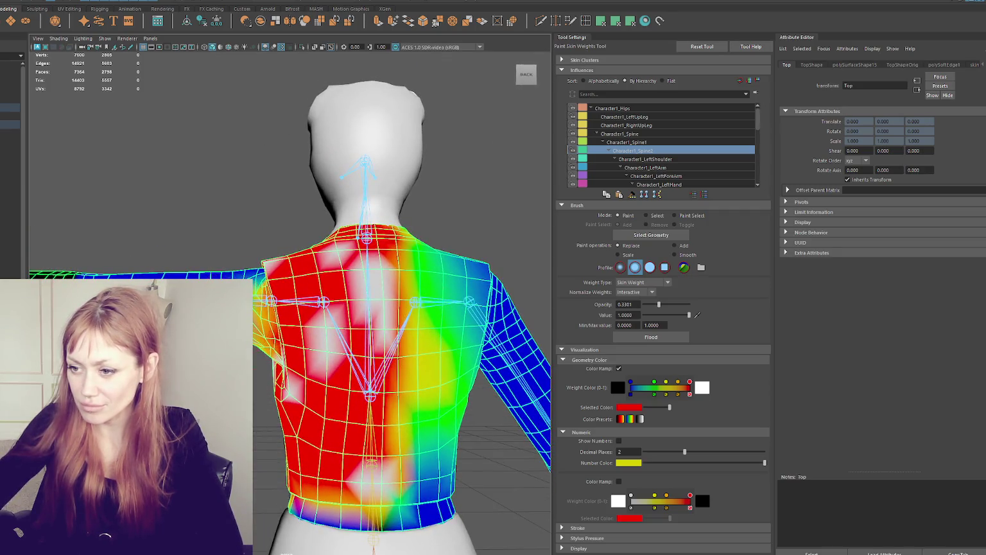
pyautogui.keyDown('alt'); pyautogui.moveTo(276, 297); pyautogui.dragTo(264, 307); pyautogui.keyUp('alt')
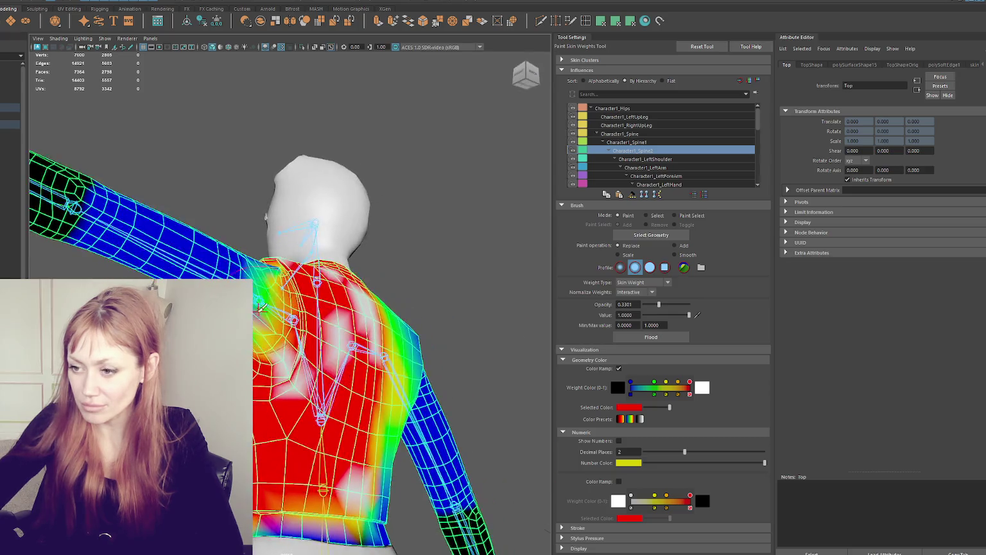
pyautogui.keyDown('alt'); pyautogui.moveTo(263, 254); pyautogui.dragTo(302, 252); pyautogui.keyUp('alt')
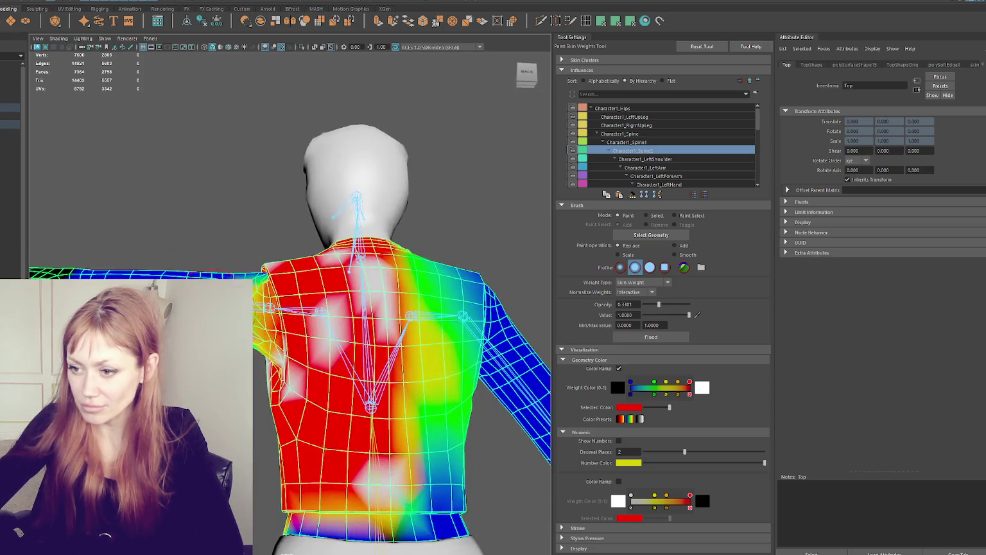
# Lower the brush opacity to 0.0388, then set it to 0.01
pyautogui.moveTo(659, 304); pyautogui.dragTo(646, 303)
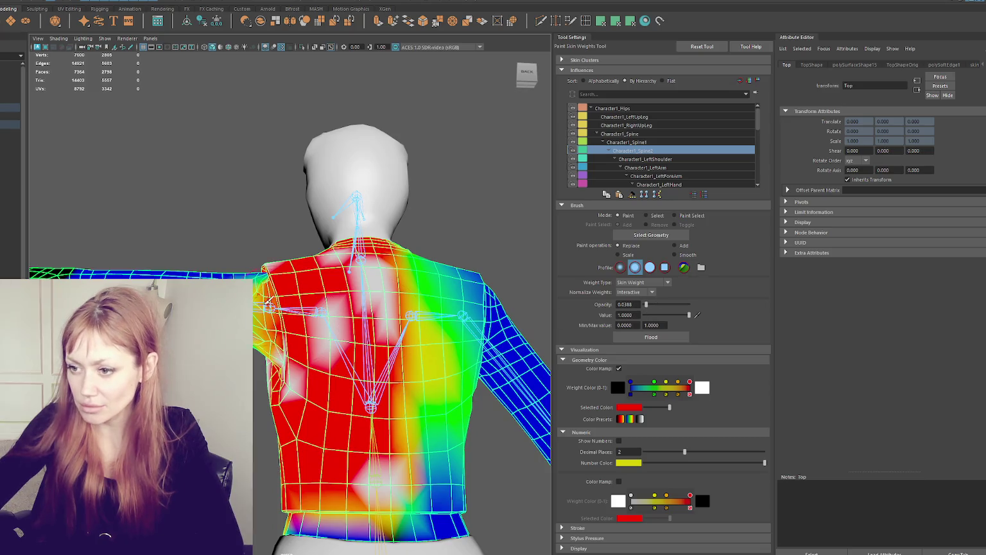
pyautogui.moveTo(235, 267)
pyautogui.keyDown('alt'); pyautogui.mouseDown()
pyautogui.moveTo(202, 266)
pyautogui.moveTo(367, 302)
pyautogui.moveTo(307, 285)
pyautogui.mouseUp(); pyautogui.keyUp('alt')
pyautogui.scroll(3, 380, 297)
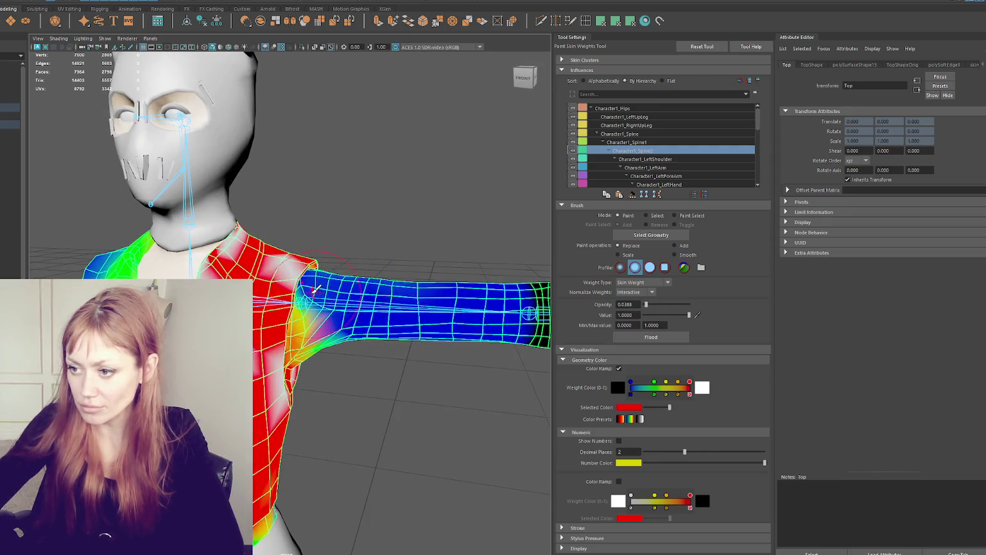
pyautogui.moveTo(374, 296)
pyautogui.keyDown('alt'); pyautogui.mouseDown()
pyautogui.moveTo(307, 283)
pyautogui.moveTo(302, 295)
pyautogui.moveTo(343, 308)
pyautogui.moveTo(187, 264)
pyautogui.moveTo(449, 314)
pyautogui.moveTo(463, 329)
pyautogui.moveTo(435, 303)
pyautogui.mouseUp(); pyautogui.keyUp('alt')
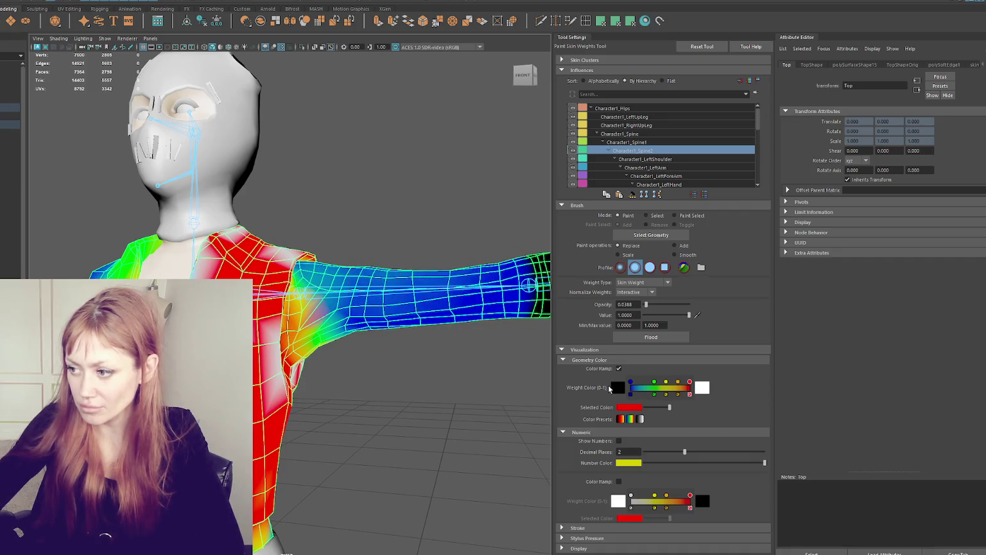
pyautogui.click(623, 305)
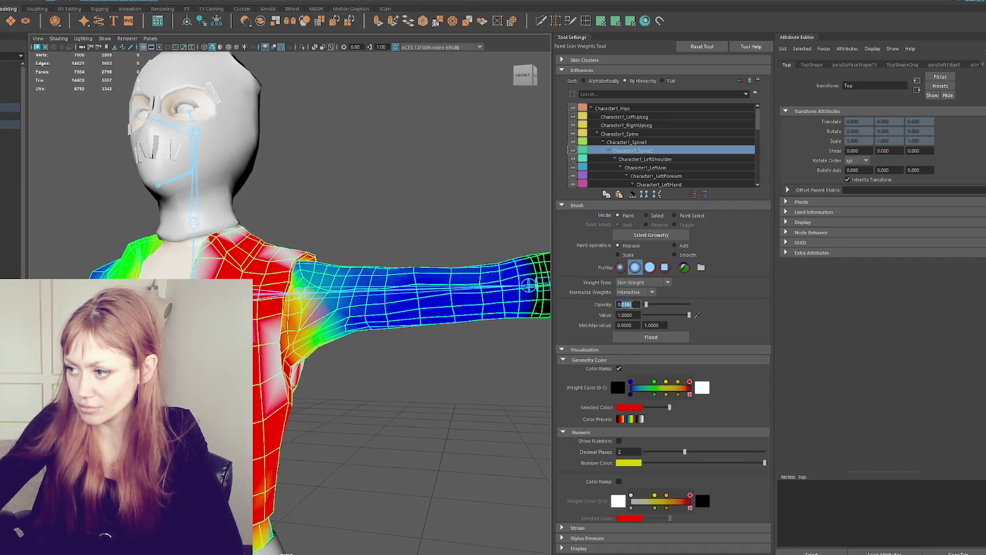
pyautogui.write('0.01')
pyautogui.press('Return')
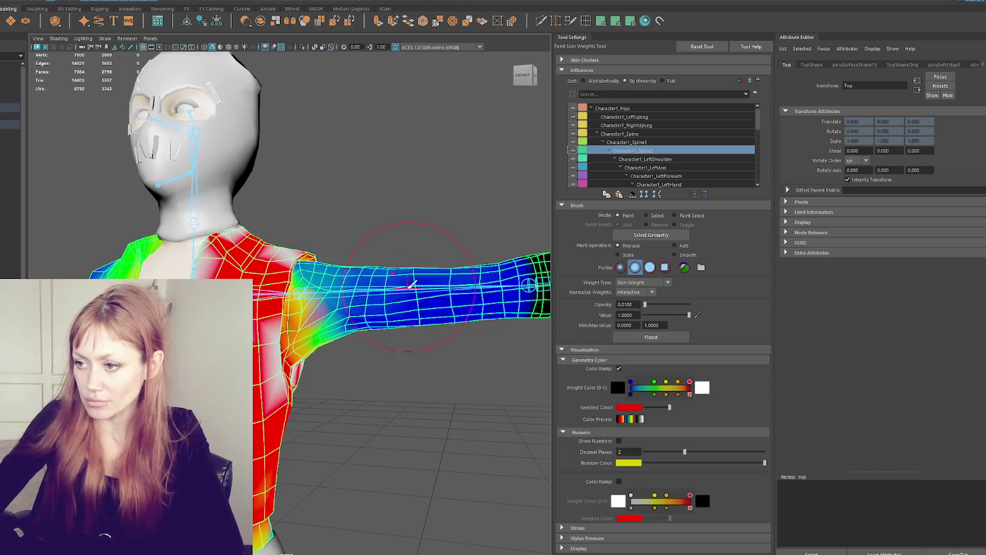
# Raise the brush opacity back to 1.0 and select the Character1_LeftArm influence
pyautogui.scroll(-5, 411, 283)
pyautogui.keyDown('alt'); pyautogui.moveTo(411, 289); pyautogui.dragTo(244, 302); pyautogui.keyUp('alt')
pyautogui.scroll(5, 411, 289)
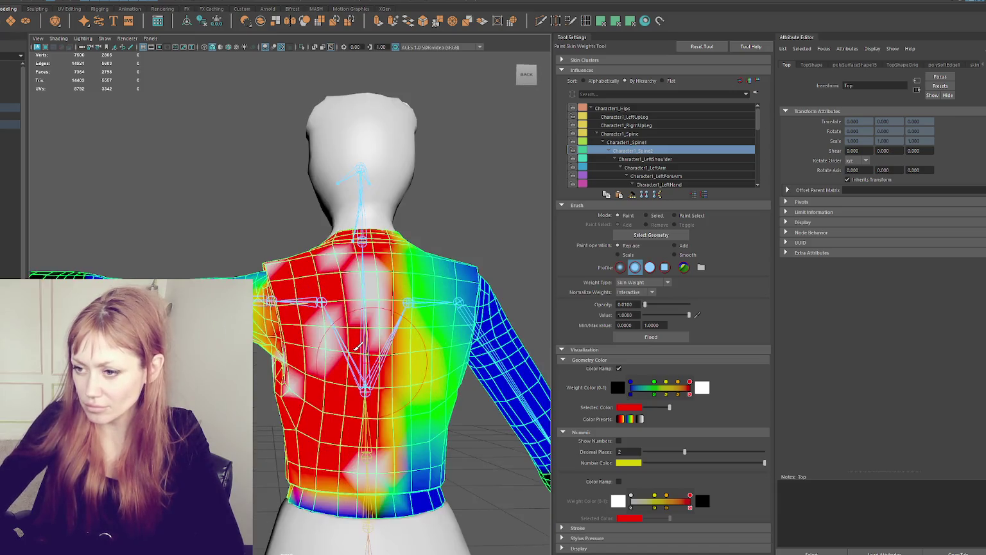
pyautogui.moveTo(645, 304); pyautogui.dragTo(724, 309)
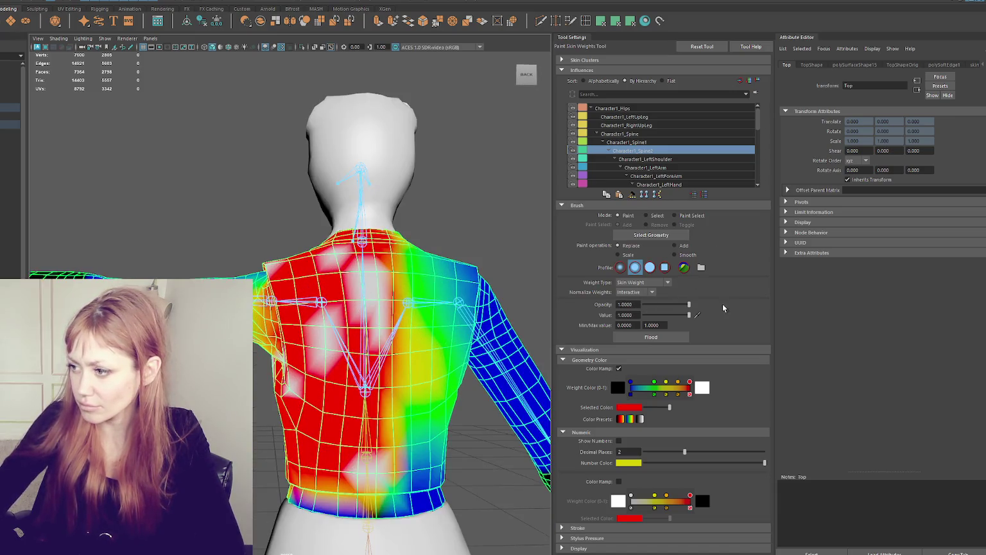
pyautogui.click(660, 168)
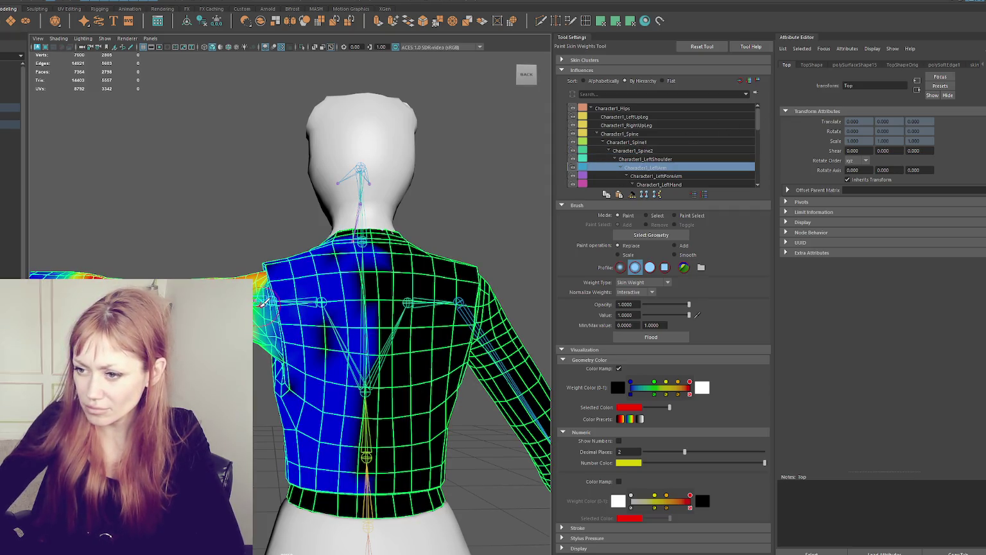
# Paint Character1_LeftArm weight onto the left shoulder and into the armpit at 0.1359 opacity
pyautogui.keyDown('alt'); pyautogui.moveTo(263, 303); pyautogui.dragTo(289, 303); pyautogui.keyUp('alt')
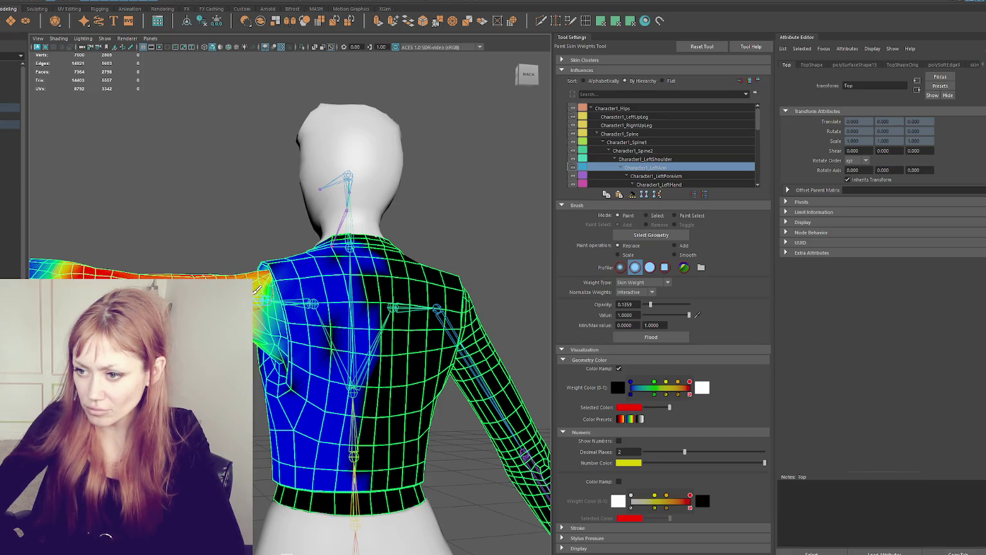
pyautogui.moveTo(264, 295); pyautogui.dragTo(260, 299)
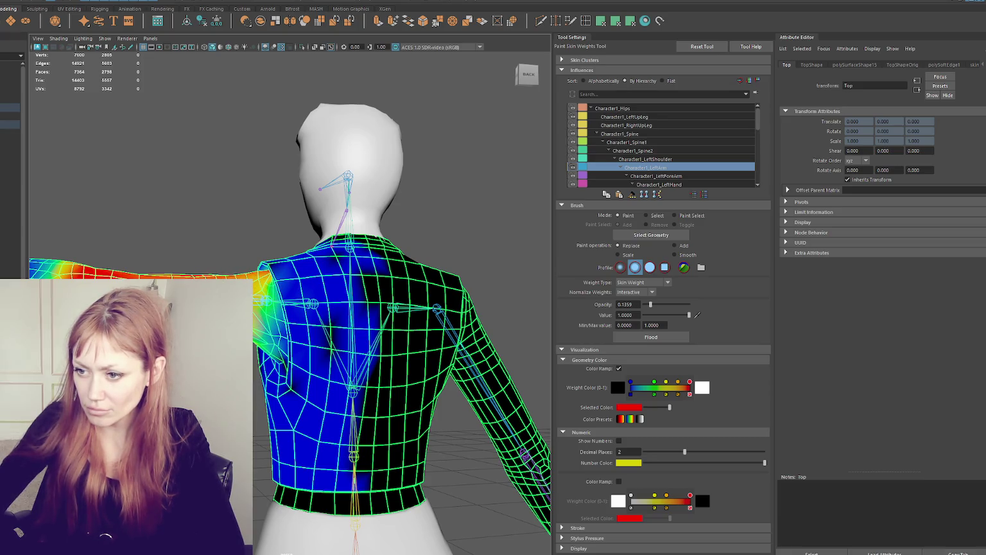
pyautogui.keyDown('alt'); pyautogui.moveTo(326, 350); pyautogui.dragTo(502, 353); pyautogui.keyUp('alt')
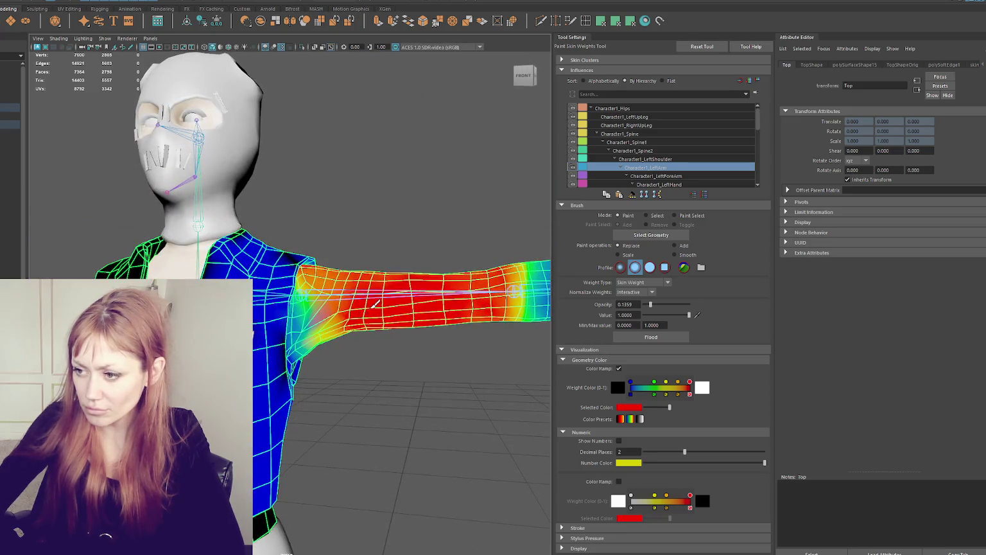
pyautogui.moveTo(332, 309)
pyautogui.mouseDown()
pyautogui.moveTo(311, 313)
pyautogui.moveTo(338, 318)
pyautogui.moveTo(315, 306)
pyautogui.moveTo(335, 309)
pyautogui.moveTo(330, 267)
pyautogui.moveTo(311, 277)
pyautogui.moveTo(317, 266)
pyautogui.moveTo(330, 319)
pyautogui.moveTo(345, 297)
pyautogui.moveTo(340, 257)
pyautogui.moveTo(318, 259)
pyautogui.mouseUp()
# Raise the left shoulder joint to test deformation, undo it, and resume painting LeftShoulder weights
pyautogui.click(707, 158)
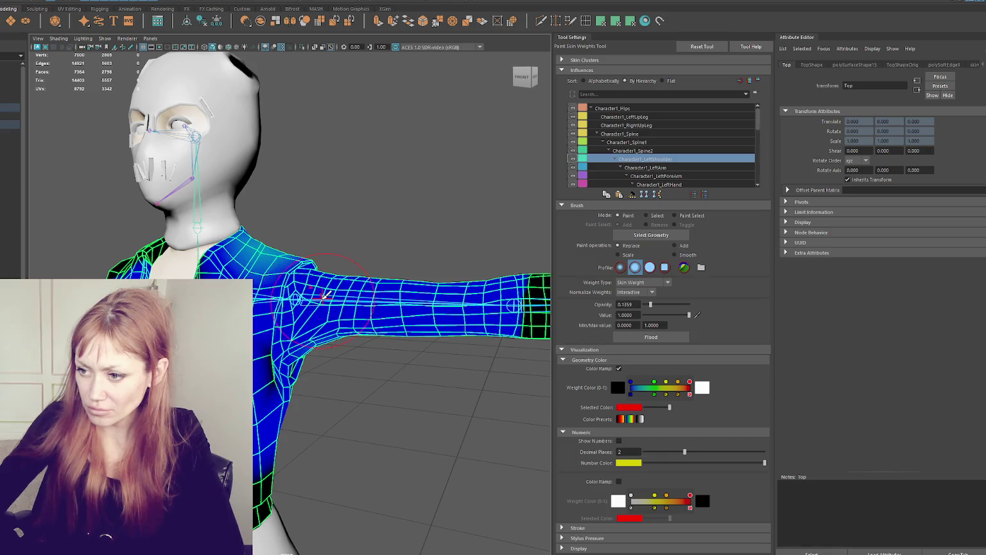
pyautogui.press('e')
pyautogui.click(290, 320)
pyautogui.moveTo(291, 319)
pyautogui.keyDown('alt'); pyautogui.mouseDown()
pyautogui.moveTo(273, 393)
pyautogui.moveTo(214, 163)
pyautogui.mouseUp(); pyautogui.keyUp('alt')
pyautogui.hotkey('ctrl', 'z')
pyautogui.press('y')
pyautogui.rightClick(214, 163)
# Review the back's LeftArm, LeftShoulder and Spine2 weight maps in turn
pyautogui.moveTo(302, 212)
pyautogui.keyDown('alt'); pyautogui.mouseDown()
pyautogui.moveTo(296, 261)
pyautogui.moveTo(278, 252)
pyautogui.moveTo(292, 249)
pyautogui.moveTo(348, 284)
pyautogui.moveTo(352, 272)
pyautogui.moveTo(311, 254)
pyautogui.moveTo(341, 256)
pyautogui.mouseUp(); pyautogui.keyUp('alt')
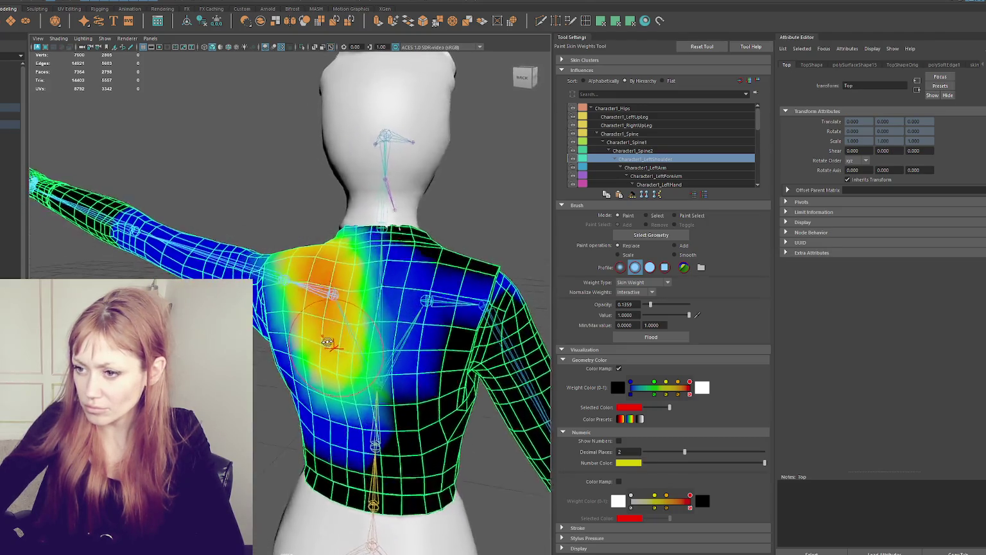
pyautogui.click(645, 168)
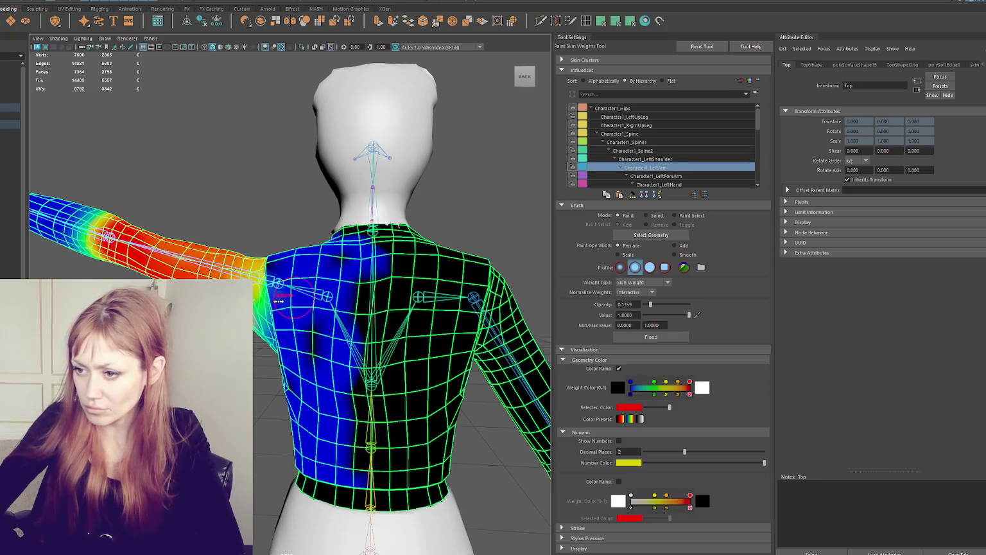
pyautogui.keyDown('alt'); pyautogui.moveTo(276, 296); pyautogui.dragTo(292, 289); pyautogui.keyUp('alt')
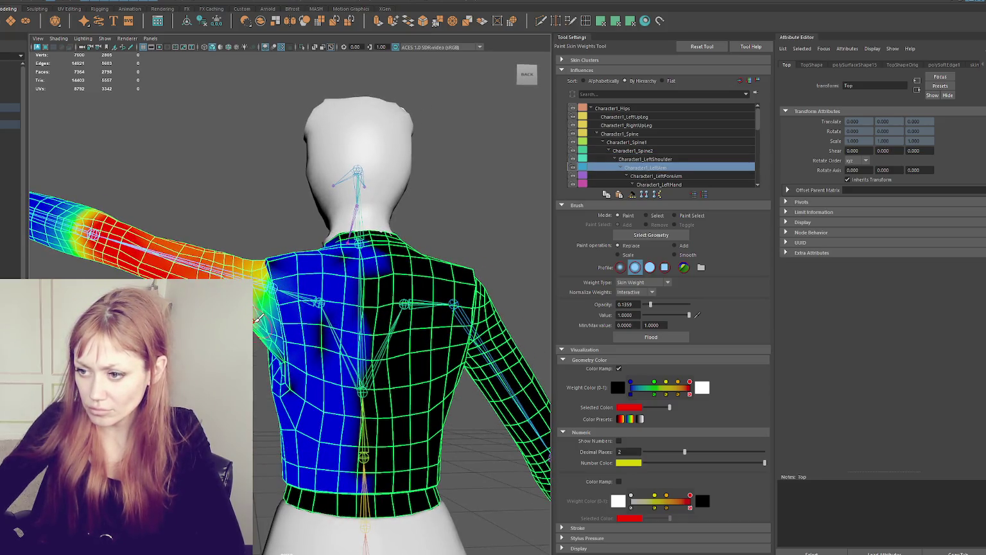
pyautogui.keyDown('alt'); pyautogui.moveTo(235, 275); pyautogui.dragTo(205, 270); pyautogui.keyUp('alt')
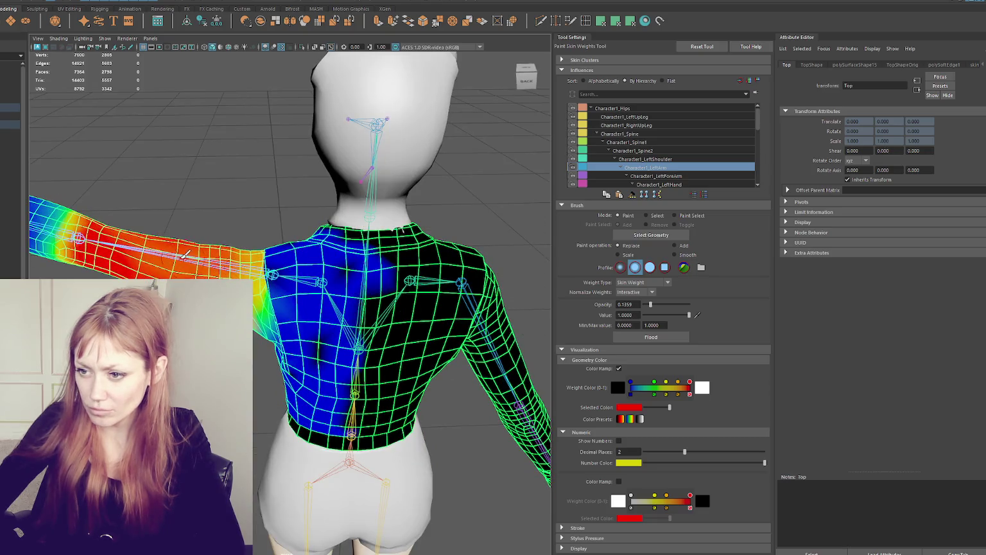
pyautogui.click(651, 160)
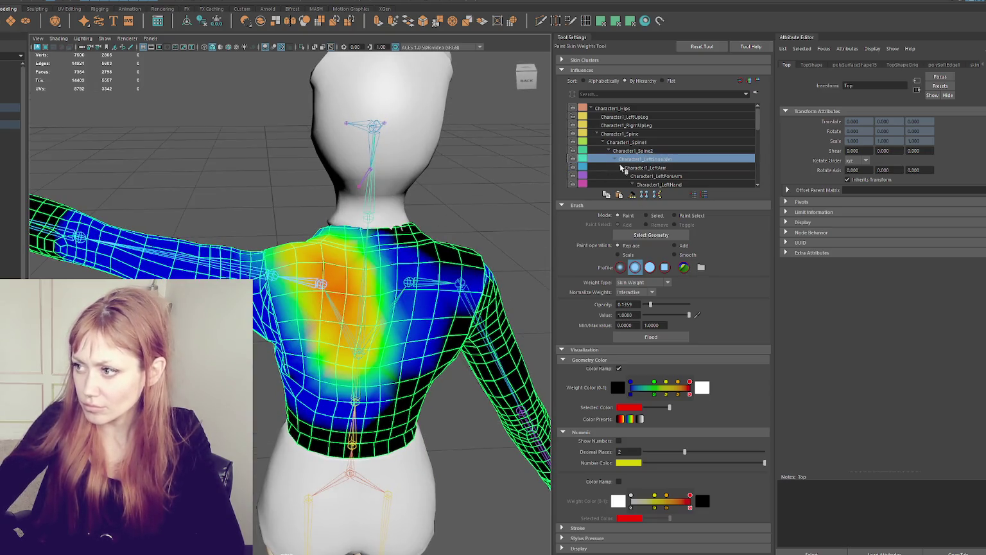
pyautogui.click(632, 151)
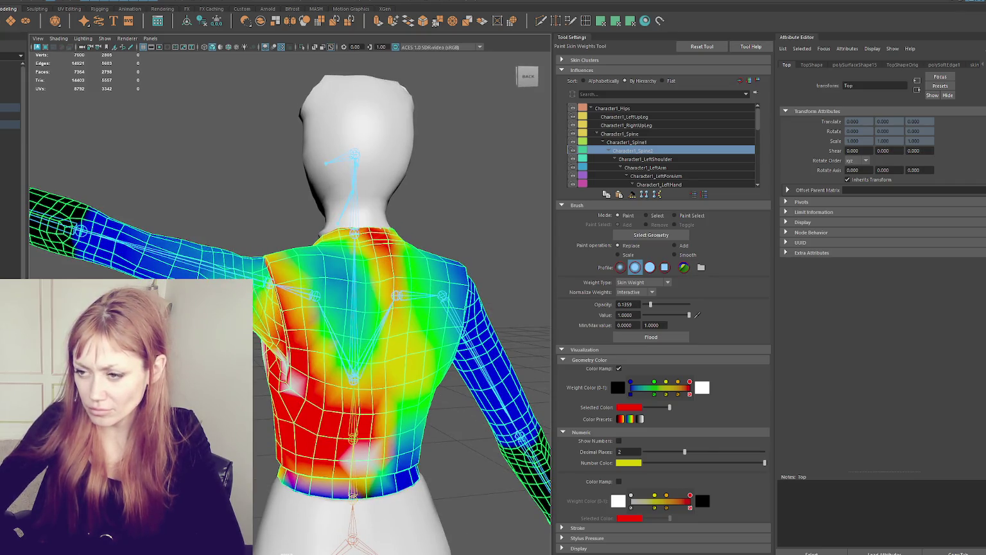
# Set the weight brush opacity to 0.0194 and display the Character1_LeftArm influence
pyautogui.moveTo(210, 275)
pyautogui.keyDown('alt'); pyautogui.mouseDown()
pyautogui.moveTo(265, 317)
pyautogui.moveTo(268, 296)
pyautogui.moveTo(246, 267)
pyautogui.mouseUp(); pyautogui.keyUp('alt')
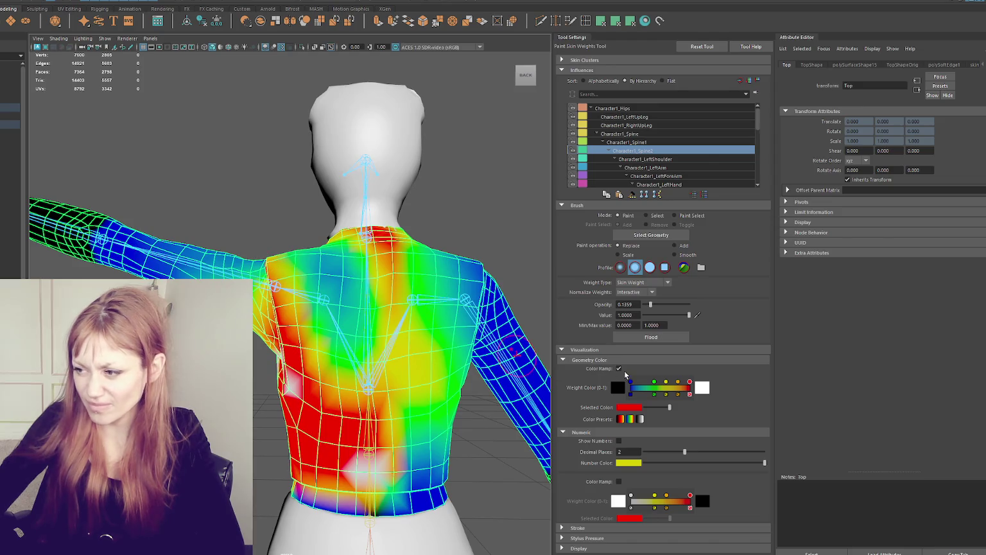
pyautogui.moveTo(649, 304); pyautogui.dragTo(646, 304)
pyautogui.moveTo(309, 289)
pyautogui.keyDown('alt'); pyautogui.mouseDown()
pyautogui.moveTo(218, 251)
pyautogui.moveTo(258, 281)
pyautogui.moveTo(228, 252)
pyautogui.moveTo(507, 260)
pyautogui.mouseUp(); pyautogui.keyUp('alt')
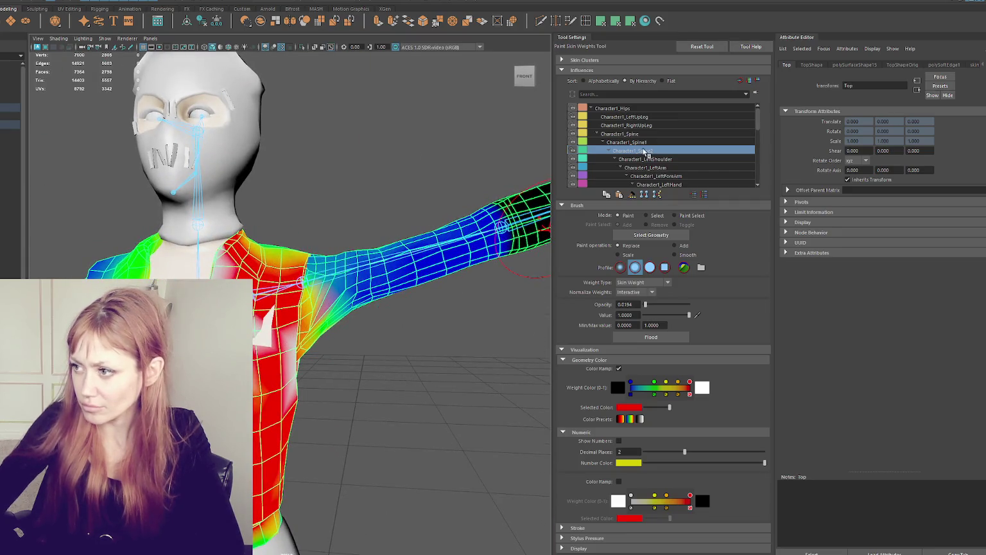
pyautogui.click(644, 168)
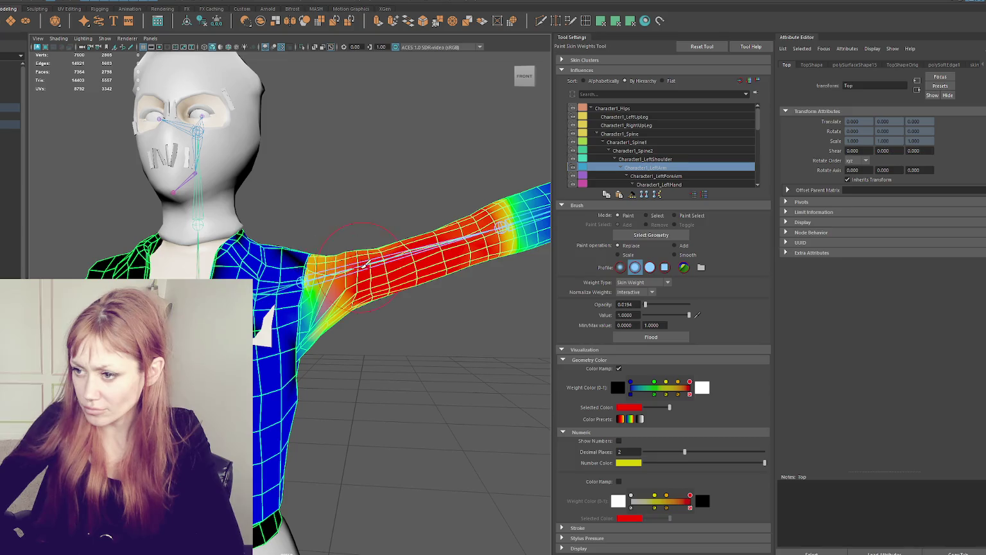
# Paint a Character1_LeftArm stroke on the shoulder, then bring up the shampoo product page in the browser
pyautogui.keyDown('alt'); pyautogui.moveTo(384, 260); pyautogui.dragTo(324, 277); pyautogui.keyUp('alt')
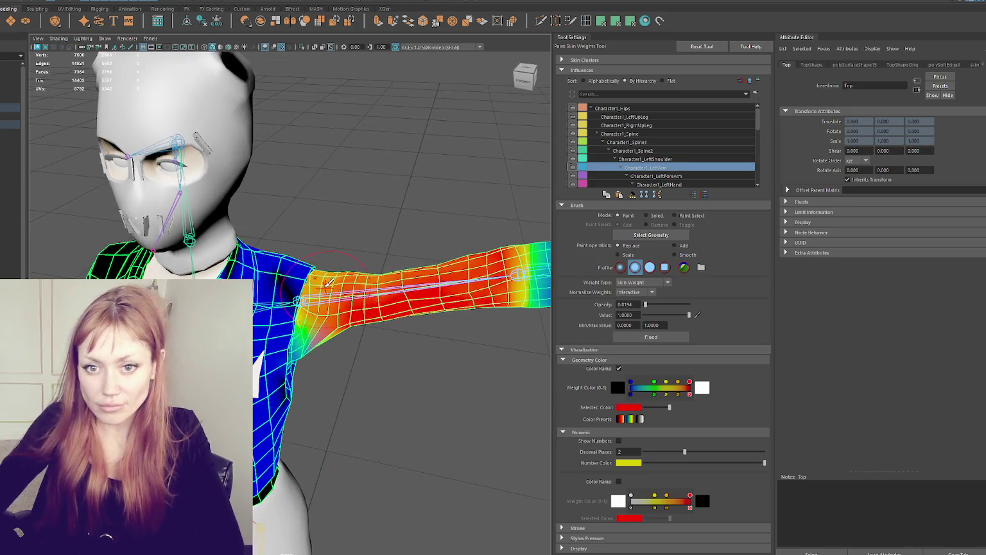
pyautogui.click(324, 279)
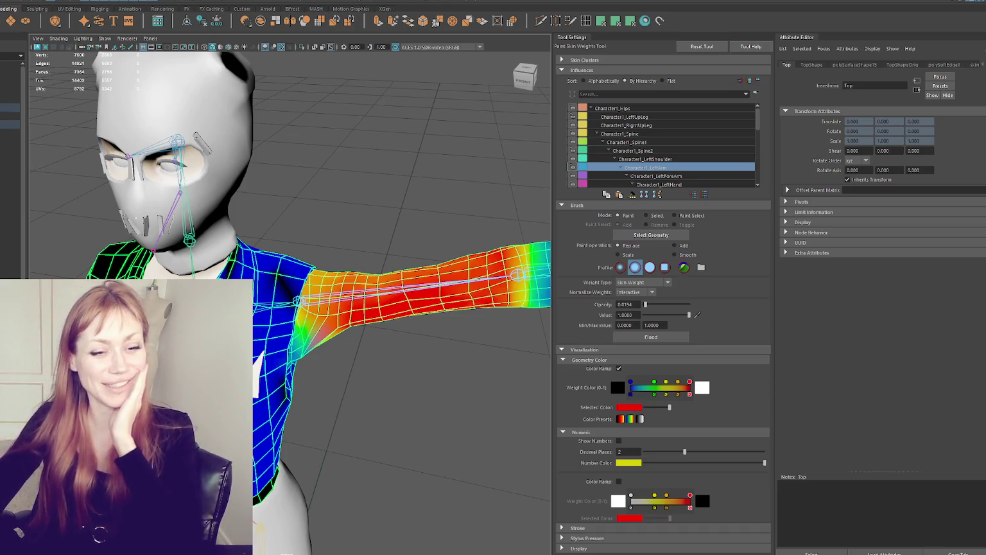
pyautogui.hotkey('alt', 'Tab')
pyautogui.moveTo(513, 44); pyautogui.dragTo(522, 40)
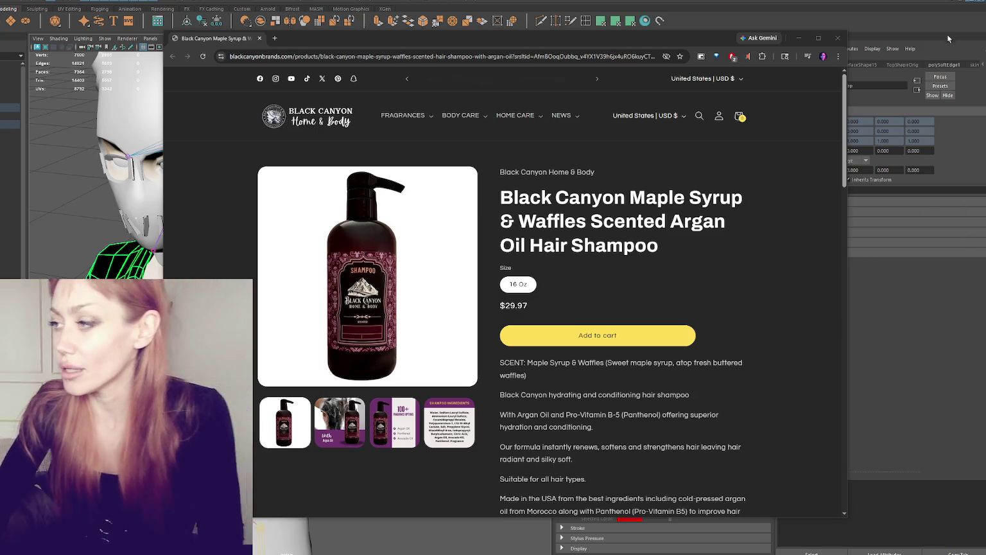
# Close the Black Canyon shampoo page in Chrome to get back to Maya
pyautogui.click(838, 37)
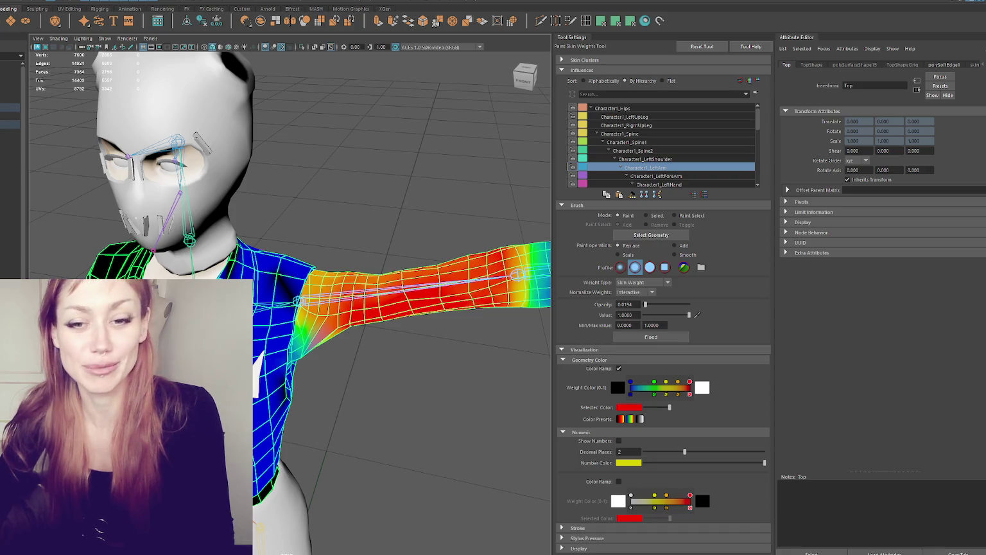
# Inspect the left shoulder weights up close and raise brush opacity to 0.1553
pyautogui.keyDown('alt'); pyautogui.moveTo(540, 178); pyautogui.dragTo(356, 230); pyautogui.keyUp('alt')
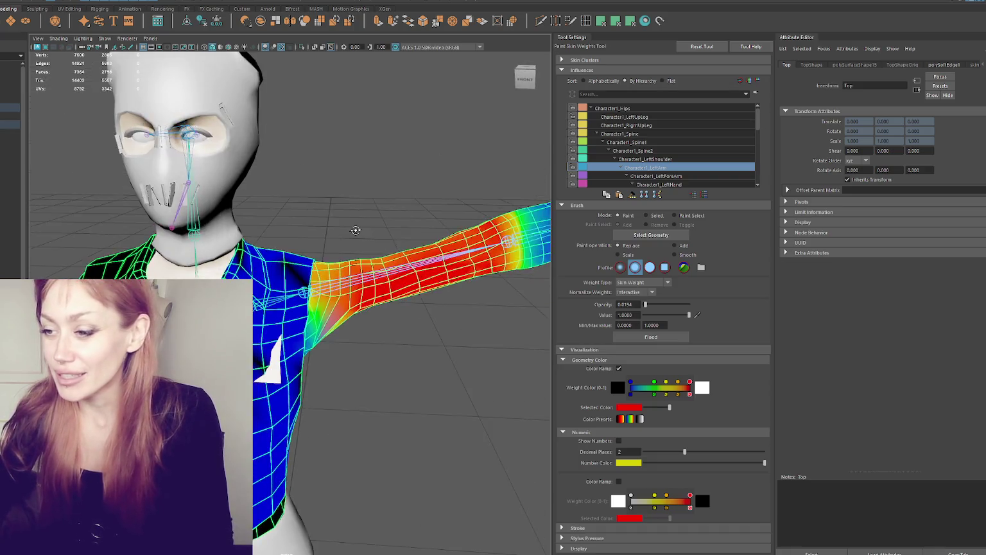
pyautogui.keyDown('alt'); pyautogui.moveTo(355, 230); pyautogui.dragTo(370, 253, button='right'); pyautogui.keyUp('alt')
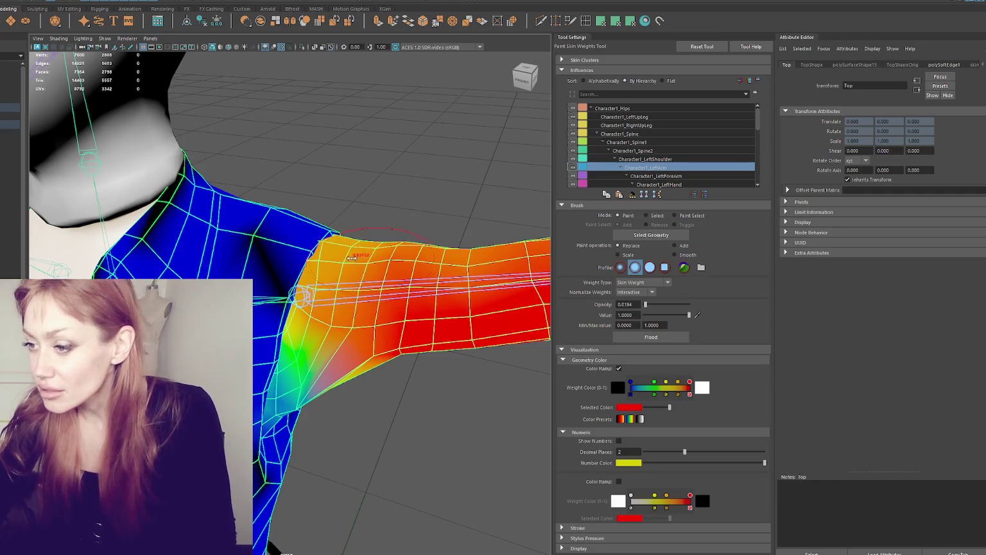
pyautogui.moveTo(353, 257)
pyautogui.keyDown('alt'); pyautogui.mouseDown()
pyautogui.moveTo(365, 307)
pyautogui.moveTo(359, 292)
pyautogui.mouseUp(); pyautogui.keyUp('alt')
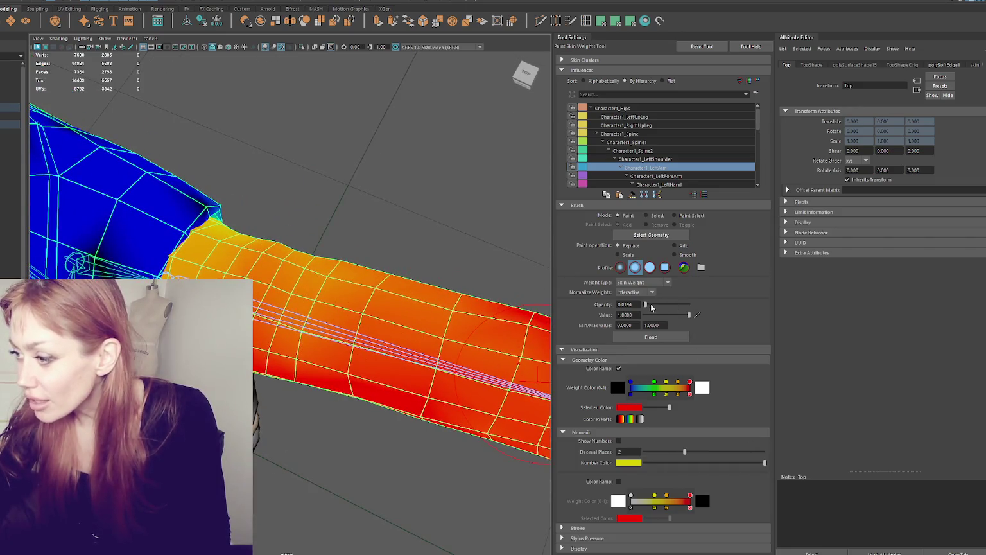
pyautogui.moveTo(645, 304); pyautogui.dragTo(651, 304)
pyautogui.scroll(-5, 441, 330)
pyautogui.moveTo(450, 271)
pyautogui.keyDown('alt'); pyautogui.mouseDown()
pyautogui.moveTo(314, 305)
pyautogui.moveTo(302, 282)
pyautogui.moveTo(221, 265)
pyautogui.moveTo(270, 276)
pyautogui.mouseUp(); pyautogui.keyUp('alt')
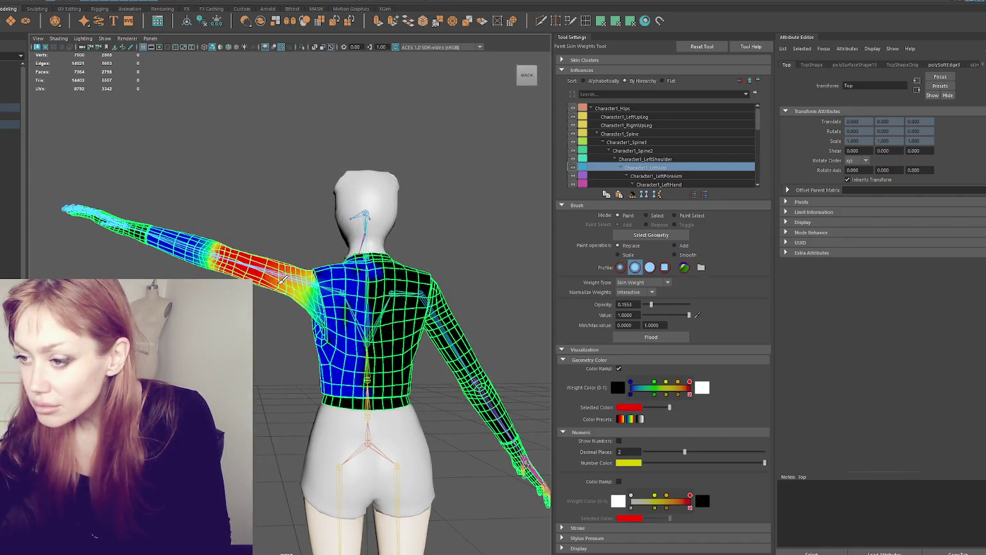
# Rotate Character1_LeftForeArm slightly upward to test the sleeve deformation
pyautogui.press('w')
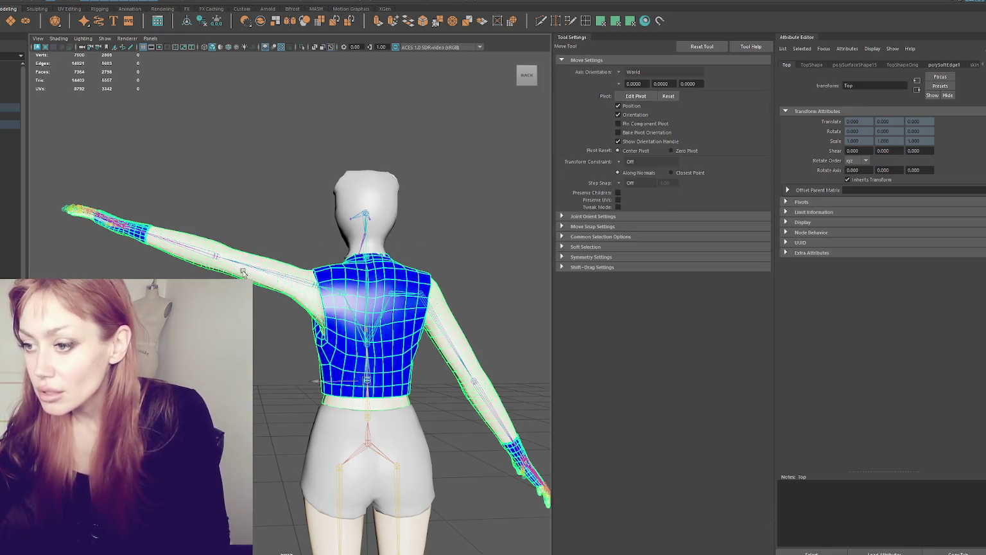
pyautogui.click(214, 257)
pyautogui.press('e')
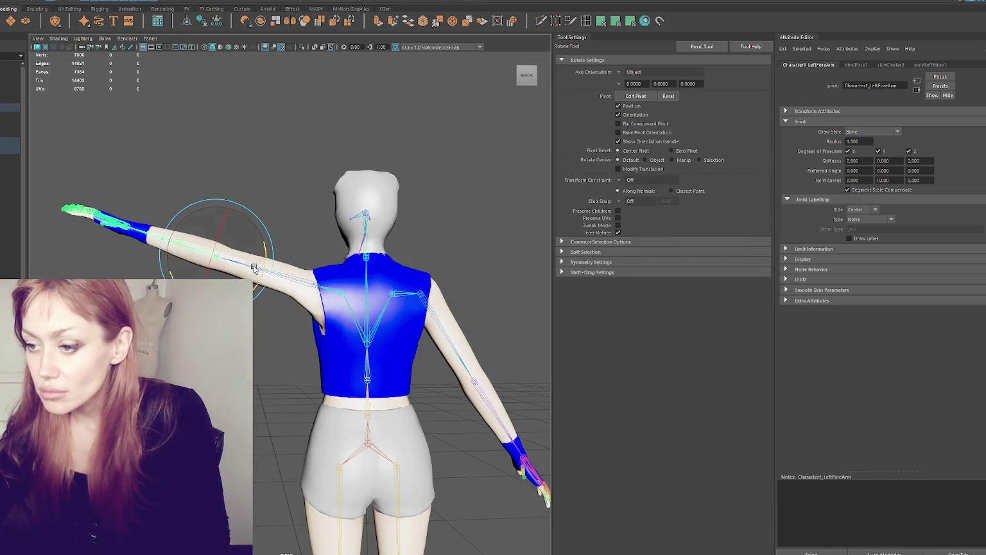
pyautogui.moveTo(232, 258)
pyautogui.mouseDown()
pyautogui.moveTo(323, 274)
pyautogui.moveTo(414, 346)
pyautogui.moveTo(427, 326)
pyautogui.moveTo(379, 303)
pyautogui.moveTo(281, 303)
pyautogui.mouseUp()
# Deselect the joint and reselect the outfit mesh, zooming in close on the arm
pyautogui.scroll(5, 281, 304)
pyautogui.scroll(-5, 225, 261)
pyautogui.keyDown('alt'); pyautogui.moveTo(225, 261); pyautogui.dragTo(316, 203); pyautogui.keyUp('alt')
pyautogui.click(317, 203)
pyautogui.scroll(5, 259, 222)
pyautogui.click(259, 222)
pyautogui.scroll(-5, 324, 158)
pyautogui.moveTo(302, 157)
pyautogui.keyDown('alt'); pyautogui.mouseDown()
pyautogui.moveTo(302, 223)
pyautogui.moveTo(386, 210)
pyautogui.moveTo(440, 220)
pyautogui.moveTo(399, 176)
pyautogui.moveTo(445, 170)
pyautogui.moveTo(324, 169)
pyautogui.moveTo(342, 175)
pyautogui.mouseUp(); pyautogui.keyUp('alt')
pyautogui.scroll(5, 302, 223)
pyautogui.scroll(-3, 441, 221)
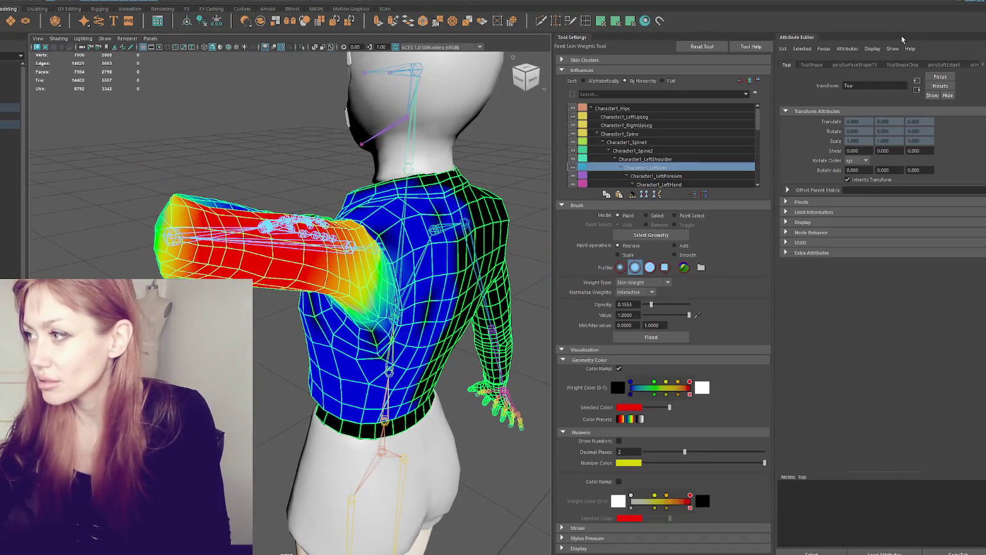
# Hide the Tool Settings and Attribute Editor panels and zoom out to the whole figure
pyautogui.click(983, 3)
pyautogui.click(983, 2)
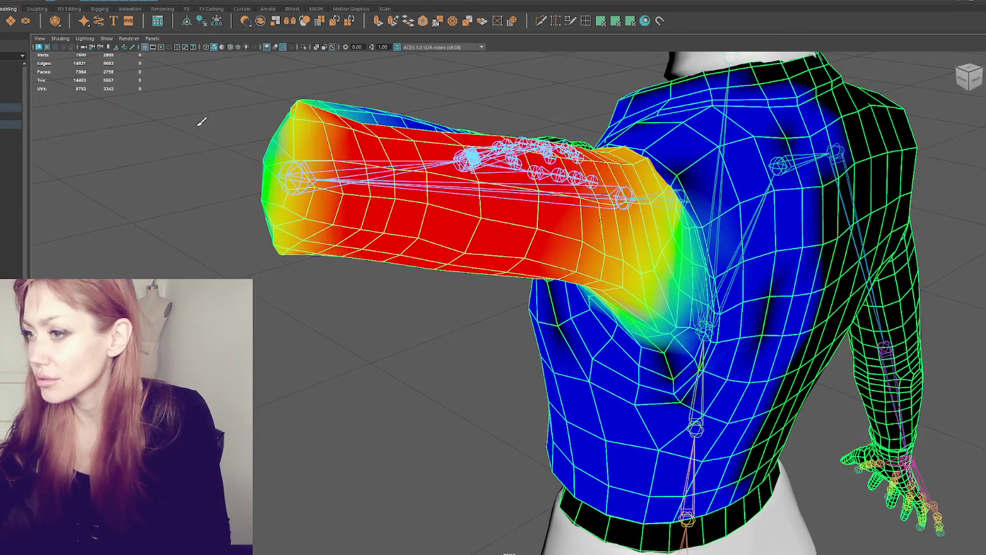
pyautogui.keyDown('alt'); pyautogui.moveTo(276, 143); pyautogui.dragTo(360, 148); pyautogui.keyUp('alt')
pyautogui.keyDown('alt'); pyautogui.moveTo(360, 148); pyautogui.dragTo(444, 200, button='right'); pyautogui.keyUp('alt')
# Reopen the Paint Skin Weights Tool on the mesh and float its settings as a narrower window
pyautogui.rightClick(659, 186)
pyautogui.keyDown('alt'); pyautogui.moveTo(579, 159); pyautogui.dragTo(442, 212); pyautogui.keyUp('alt')
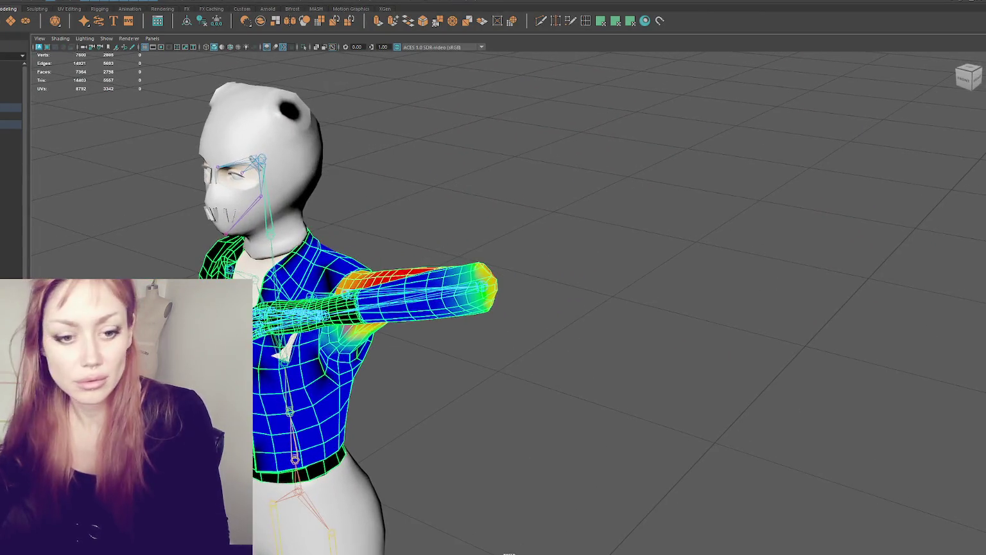
pyautogui.moveTo(578, 201); pyautogui.dragTo(509, 148, button='right')
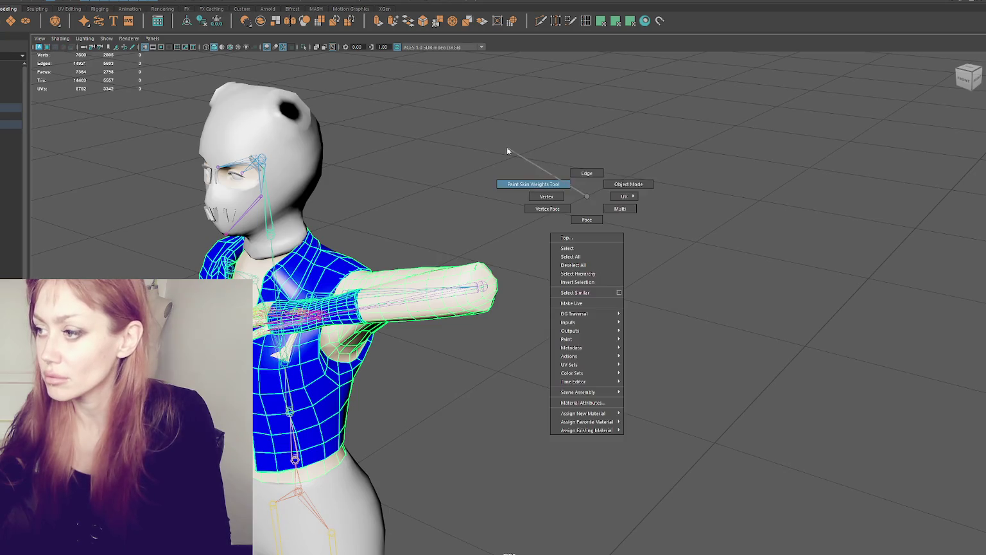
pyautogui.moveTo(807, 40)
pyautogui.mouseDown()
pyautogui.moveTo(536, 96)
pyautogui.moveTo(620, 245)
pyautogui.moveTo(620, 303)
pyautogui.moveTo(606, 88)
pyautogui.mouseUp()
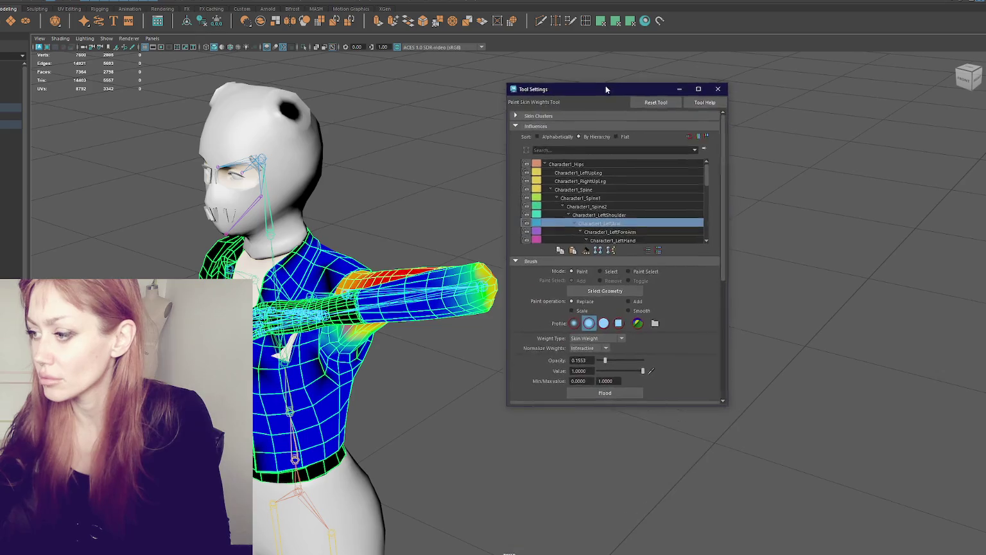
pyautogui.moveTo(724, 204); pyautogui.dragTo(703, 205)
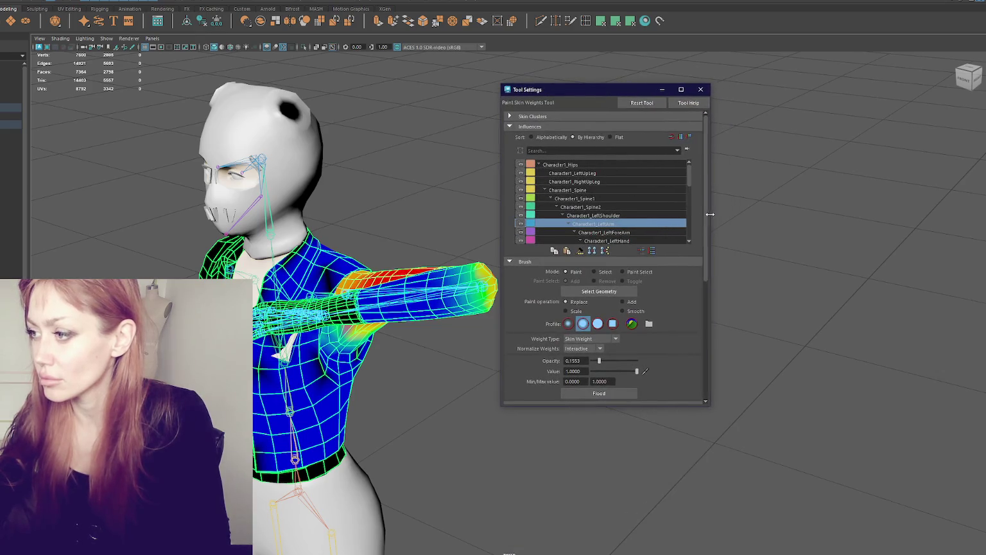
# Lengthen and reposition the floating settings window, with the character viewed side-on
pyautogui.moveTo(652, 405); pyautogui.dragTo(645, 495)
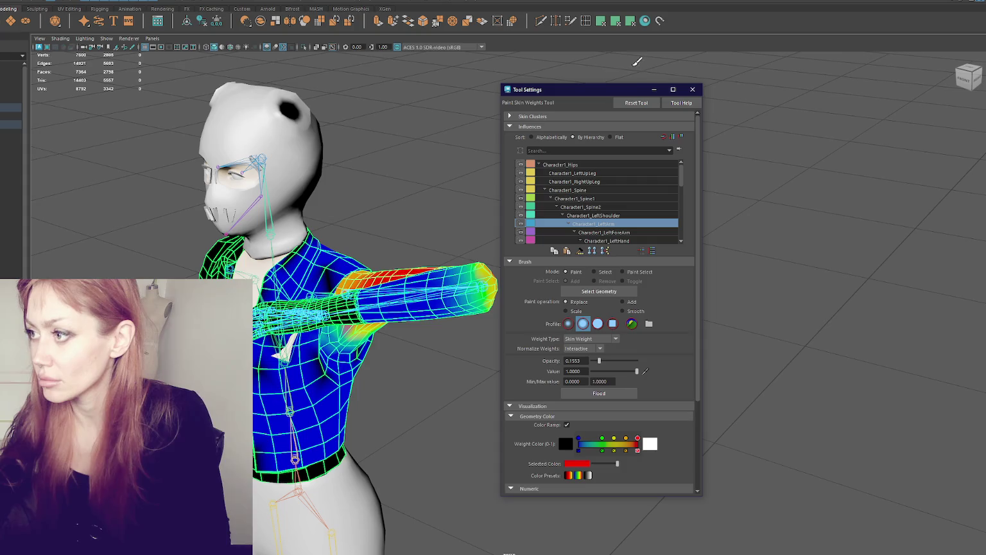
pyautogui.moveTo(606, 89); pyautogui.dragTo(649, 65)
pyautogui.keyDown('alt'); pyautogui.moveTo(527, 147); pyautogui.dragTo(479, 165); pyautogui.keyUp('alt')
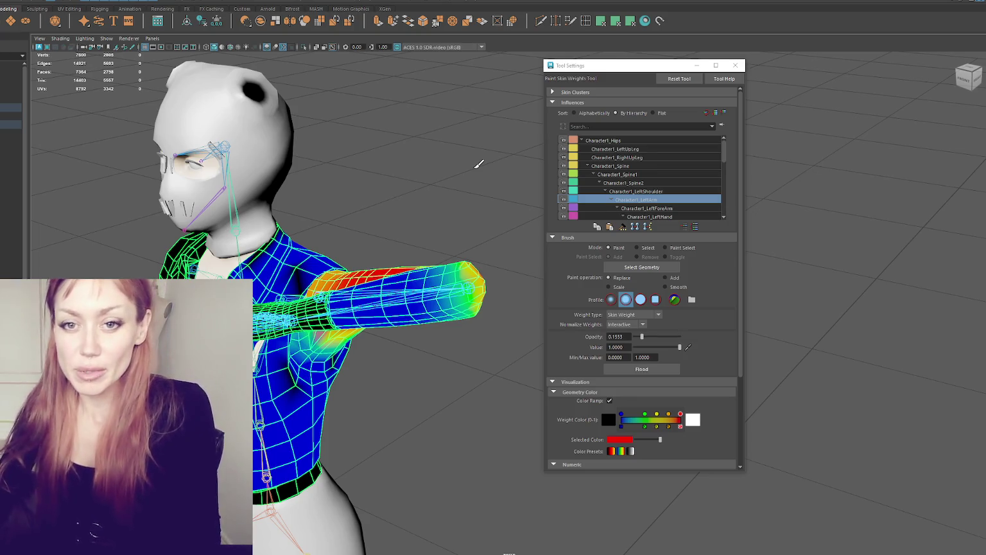
pyautogui.moveTo(372, 200)
pyautogui.keyDown('alt'); pyautogui.mouseDown()
pyautogui.moveTo(401, 174)
pyautogui.moveTo(363, 170)
pyautogui.moveTo(392, 195)
pyautogui.moveTo(392, 185)
pyautogui.moveTo(429, 171)
pyautogui.mouseUp(); pyautogui.keyUp('alt')
# Paint and blend Character1_LeftForeArm weight at the sleeve's forearm tip, undoing one stroke
pyautogui.click(669, 208)
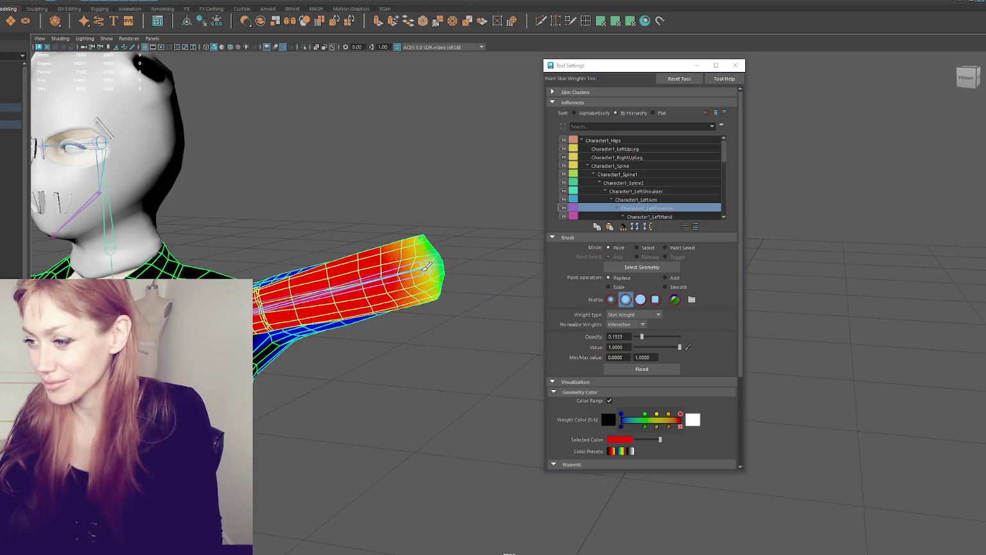
pyautogui.scroll(2, 441, 267)
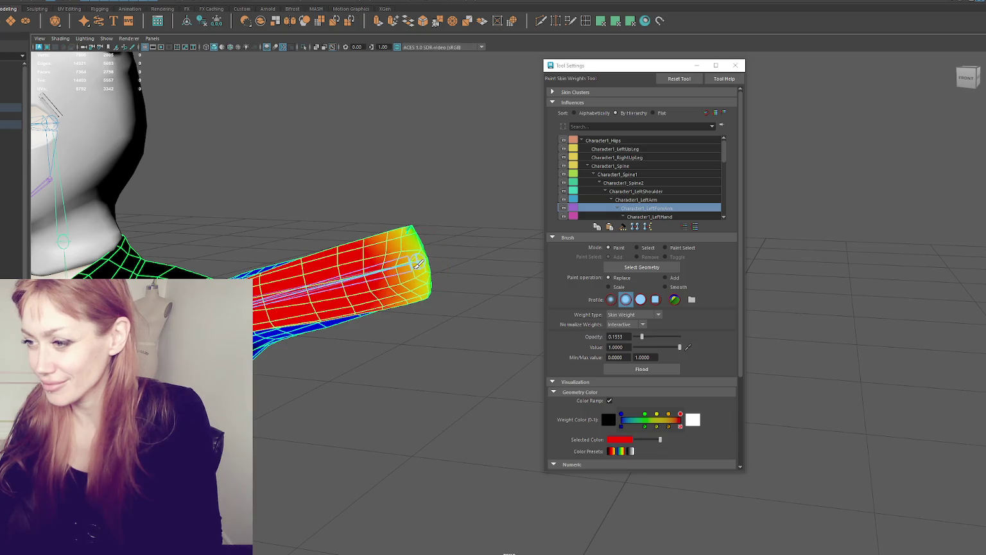
pyautogui.moveTo(363, 278)
pyautogui.keyDown('alt'); pyautogui.mouseDown()
pyautogui.moveTo(397, 248)
pyautogui.moveTo(369, 236)
pyautogui.mouseUp(); pyautogui.keyUp('alt')
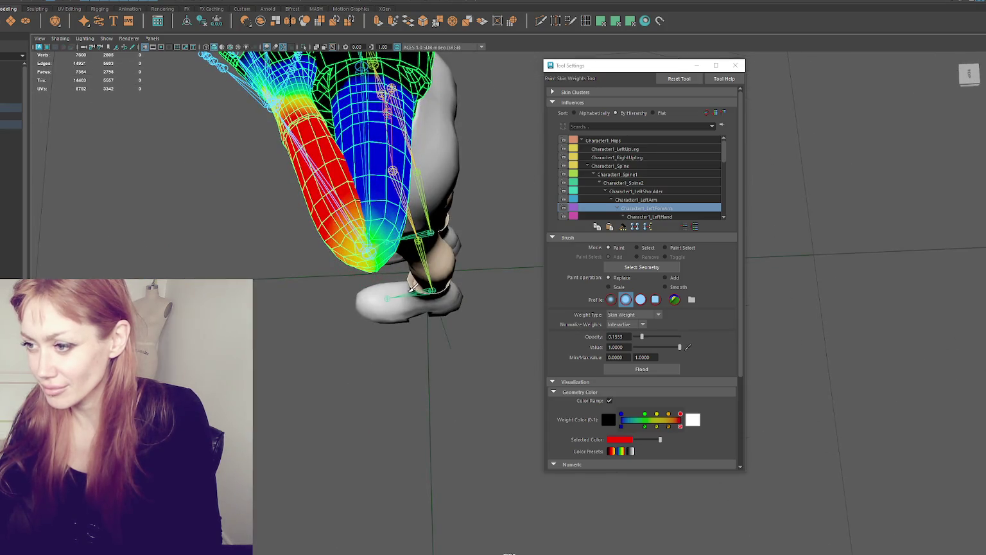
pyautogui.moveTo(355, 229); pyautogui.dragTo(357, 237)
pyautogui.hotkey('ctrl', 'z')
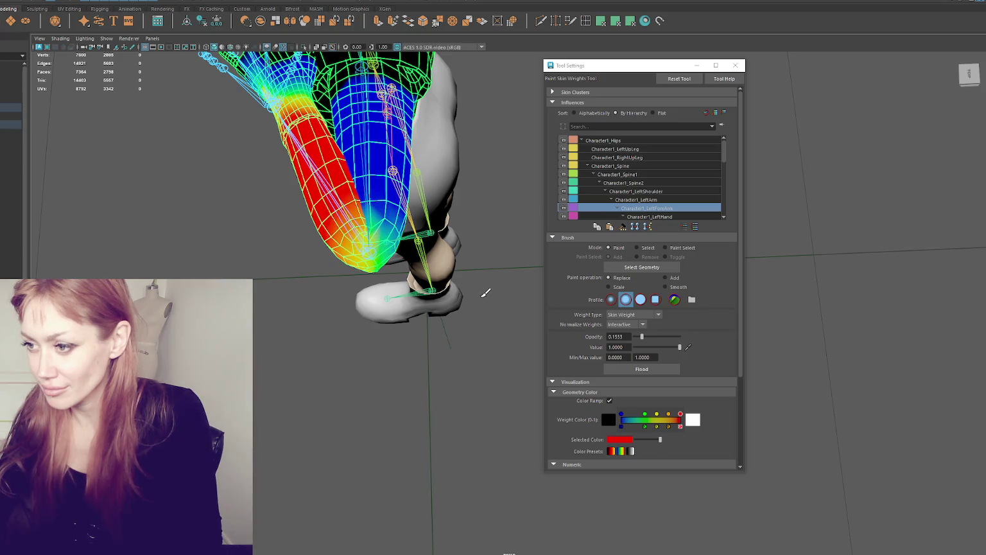
pyautogui.keyDown('alt'); pyautogui.moveTo(451, 271); pyautogui.dragTo(423, 172); pyautogui.keyUp('alt')
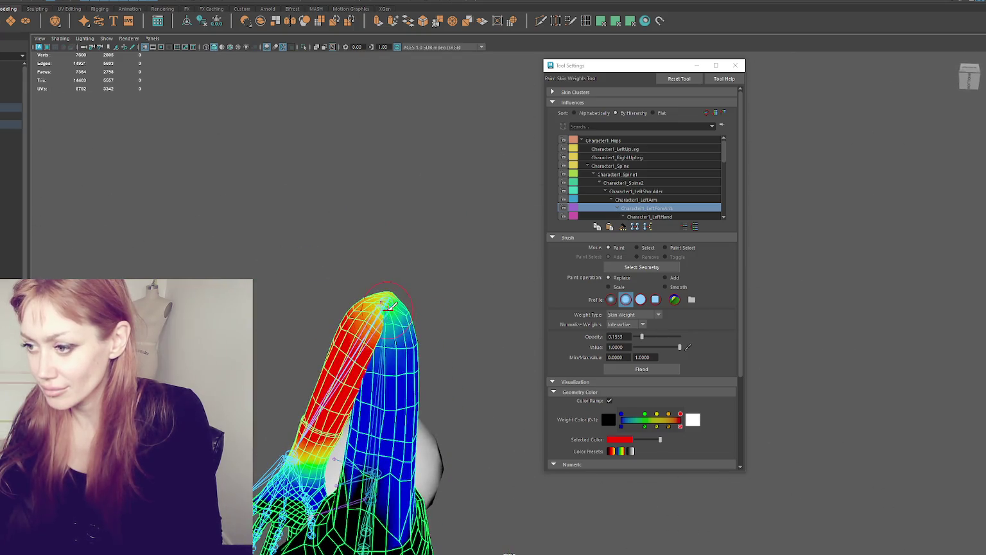
pyautogui.moveTo(391, 306)
pyautogui.mouseDown()
pyautogui.moveTo(387, 319)
pyautogui.moveTo(419, 282)
pyautogui.moveTo(488, 264)
pyautogui.mouseUp()
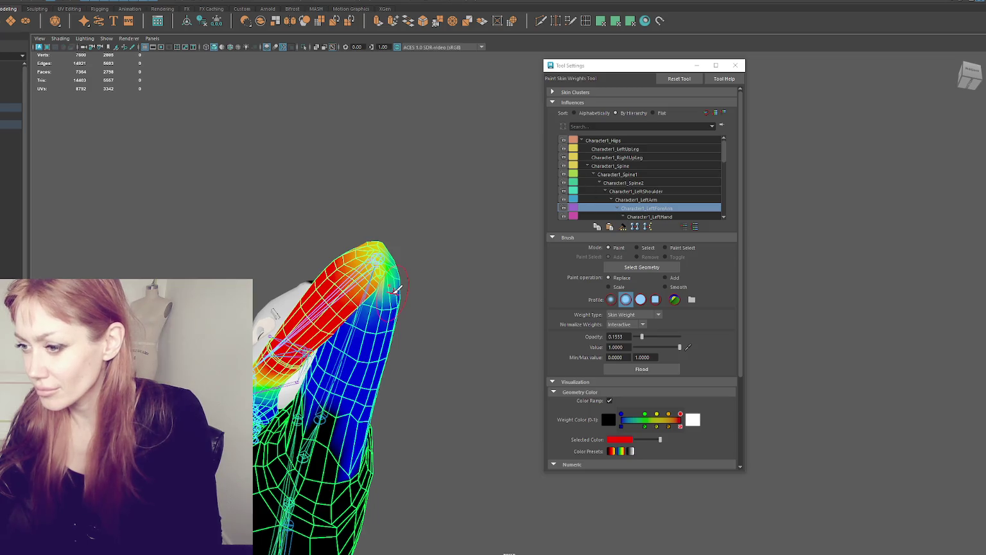
pyautogui.keyDown('alt'); pyautogui.moveTo(418, 275); pyautogui.dragTo(401, 270); pyautogui.keyUp('alt')
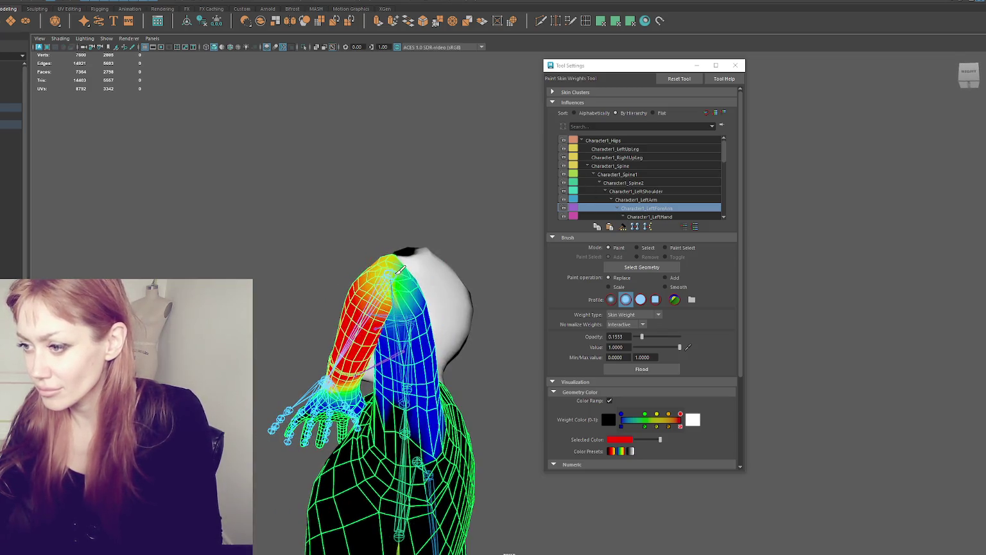
pyautogui.moveTo(463, 214)
pyautogui.keyDown('alt'); pyautogui.mouseDown()
pyautogui.moveTo(371, 250)
pyautogui.moveTo(494, 262)
pyautogui.mouseUp(); pyautogui.keyUp('alt')
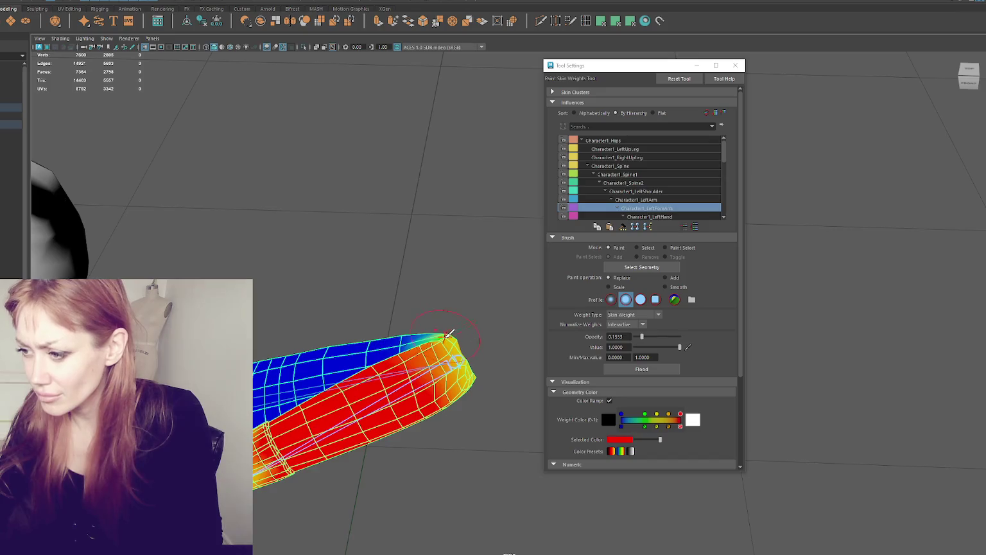
pyautogui.moveTo(453, 331)
pyautogui.keyDown('alt'); pyautogui.mouseDown()
pyautogui.moveTo(462, 334)
pyautogui.moveTo(433, 340)
pyautogui.mouseUp(); pyautogui.keyUp('alt')
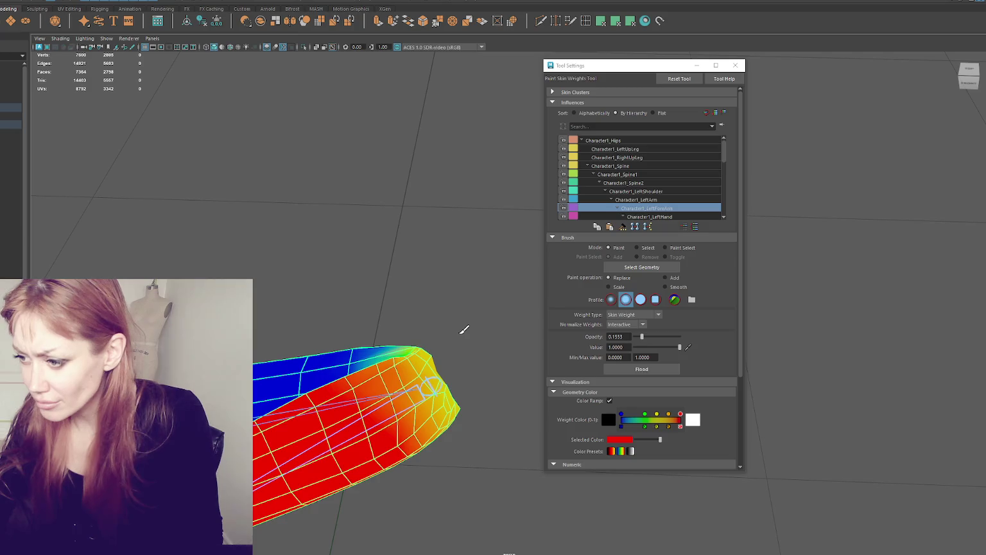
# Paint Character1_LeftArm weight onto the sleeve and blend it along the sleeve's top
pyautogui.click(636, 200)
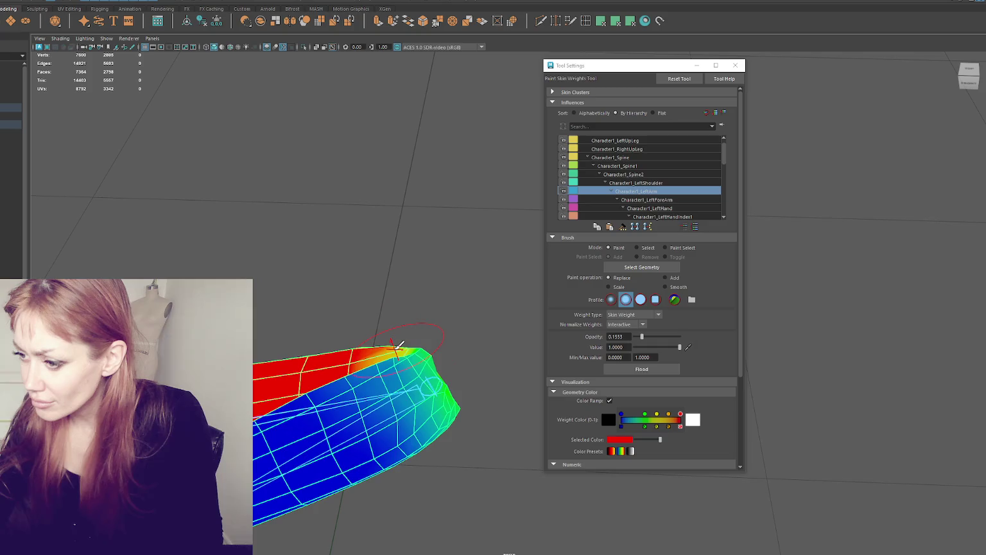
pyautogui.moveTo(447, 314)
pyautogui.keyDown('alt'); pyautogui.mouseDown()
pyautogui.moveTo(363, 330)
pyautogui.moveTo(318, 219)
pyautogui.mouseUp(); pyautogui.keyUp('alt')
pyautogui.moveTo(297, 217)
pyautogui.mouseDown()
pyautogui.moveTo(352, 264)
pyautogui.moveTo(336, 307)
pyautogui.moveTo(433, 338)
pyautogui.mouseUp()
pyautogui.moveTo(323, 309)
pyautogui.mouseDown()
pyautogui.moveTo(361, 308)
pyautogui.moveTo(399, 282)
pyautogui.mouseUp()
pyautogui.moveTo(347, 183)
pyautogui.keyDown('alt'); pyautogui.mouseDown()
pyautogui.moveTo(385, 214)
pyautogui.moveTo(299, 253)
pyautogui.mouseUp(); pyautogui.keyUp('alt')
pyautogui.keyDown('alt'); pyautogui.moveTo(378, 263); pyautogui.dragTo(314, 228); pyautogui.keyUp('alt')
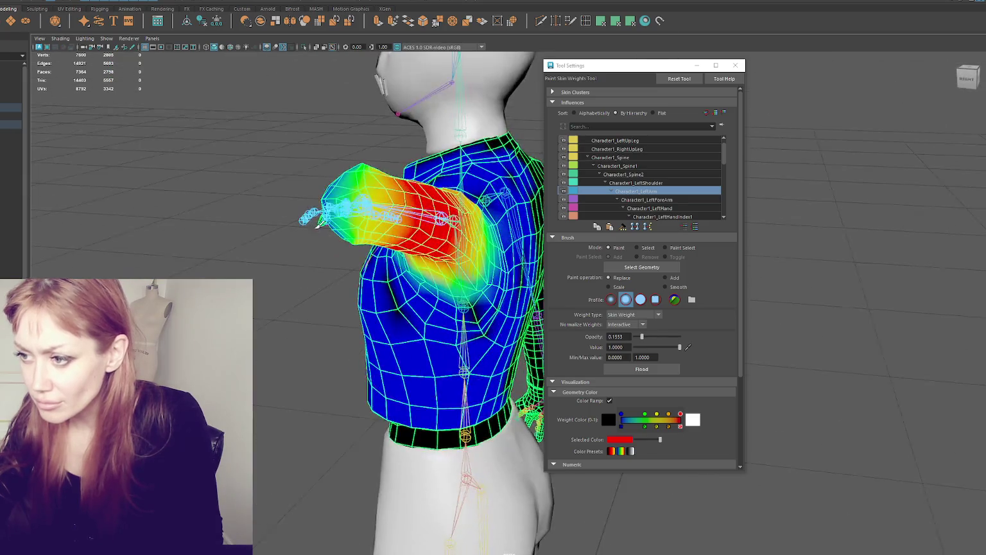
pyautogui.moveTo(352, 198)
pyautogui.keyDown('alt'); pyautogui.mouseDown()
pyautogui.moveTo(370, 214)
pyautogui.moveTo(492, 185)
pyautogui.mouseUp(); pyautogui.keyUp('alt')
# Paint LeftForeArm weight near the sleeve top, then add LeftArm weight at the sleeve tip
pyautogui.press('Up')
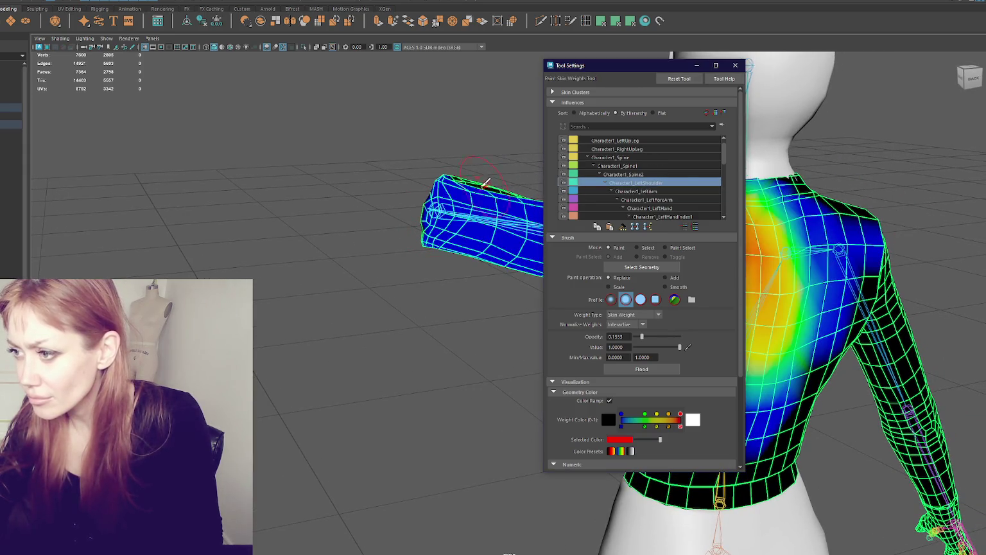
pyautogui.click(675, 200)
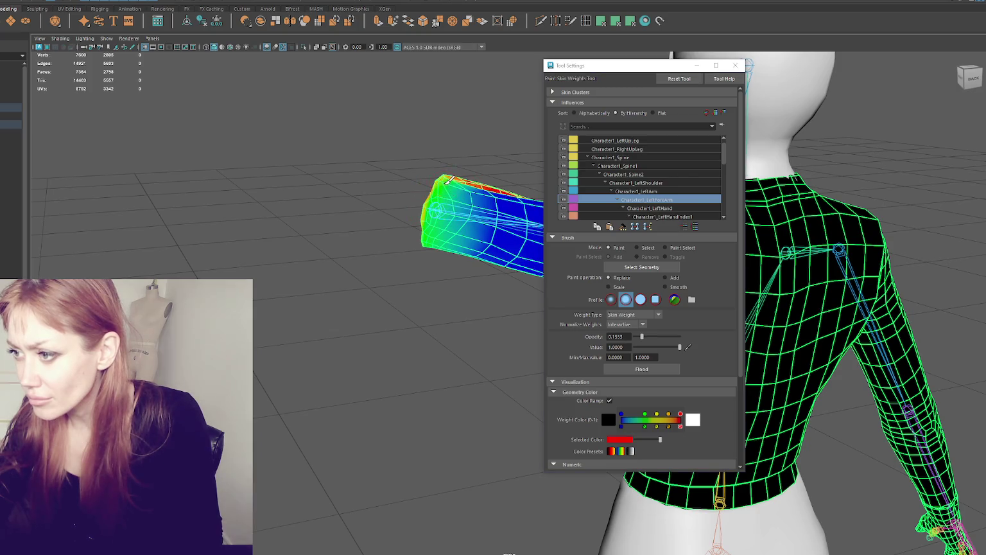
pyautogui.moveTo(476, 201)
pyautogui.mouseDown()
pyautogui.moveTo(350, 216)
pyautogui.moveTo(331, 237)
pyautogui.moveTo(289, 249)
pyautogui.moveTo(363, 260)
pyautogui.moveTo(307, 307)
pyautogui.mouseUp()
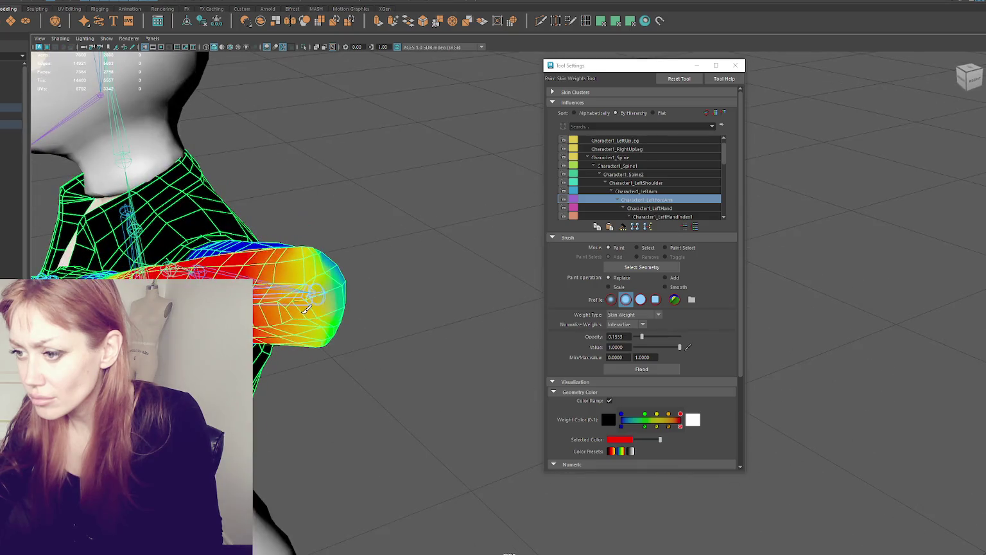
pyautogui.click(633, 191)
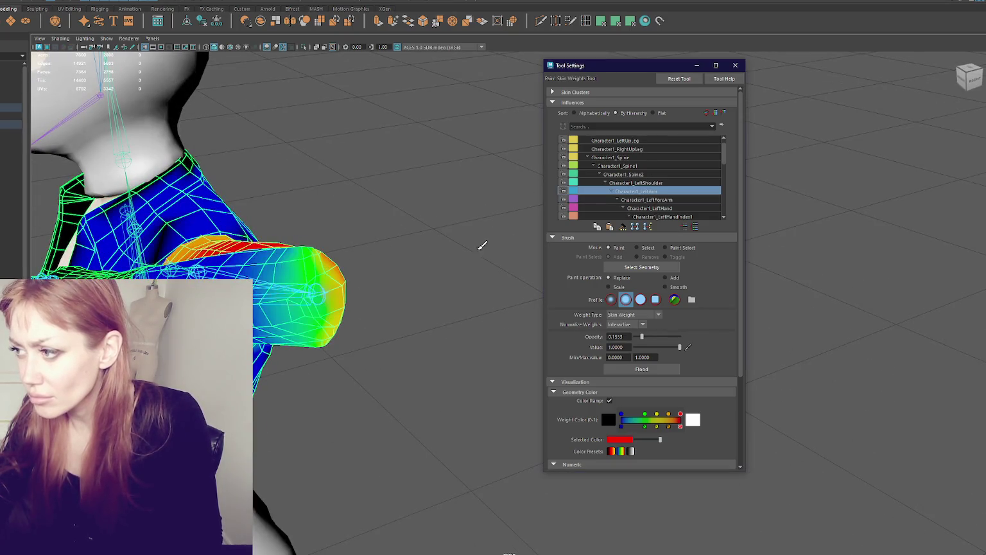
pyautogui.moveTo(318, 303); pyautogui.dragTo(335, 278)
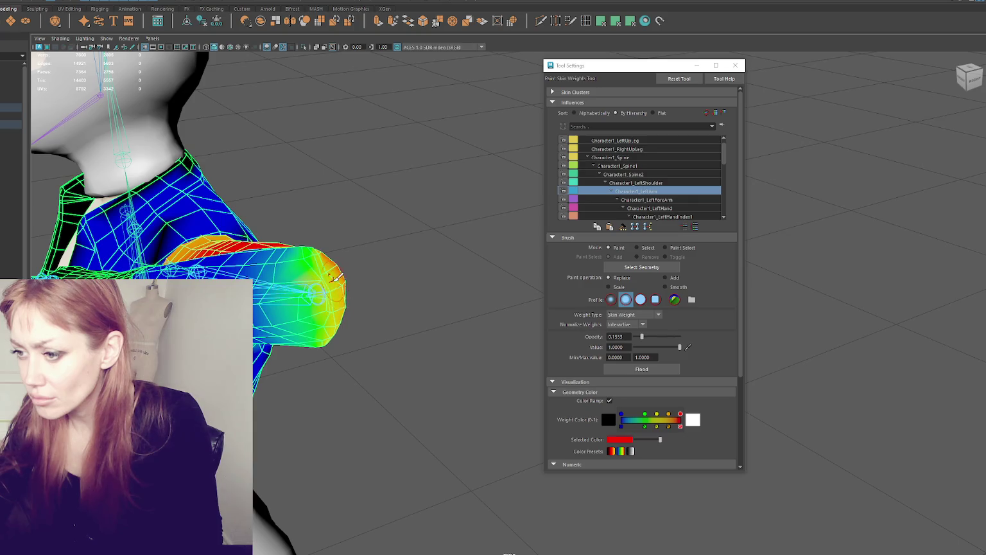
# Check the Character1_LeftShoulder and Character1_LeftForeArm weight maps from behind the arm
pyautogui.moveTo(352, 304)
pyautogui.keyDown('alt'); pyautogui.mouseDown()
pyautogui.moveTo(379, 295)
pyautogui.moveTo(333, 232)
pyautogui.mouseUp(); pyautogui.keyUp('alt')
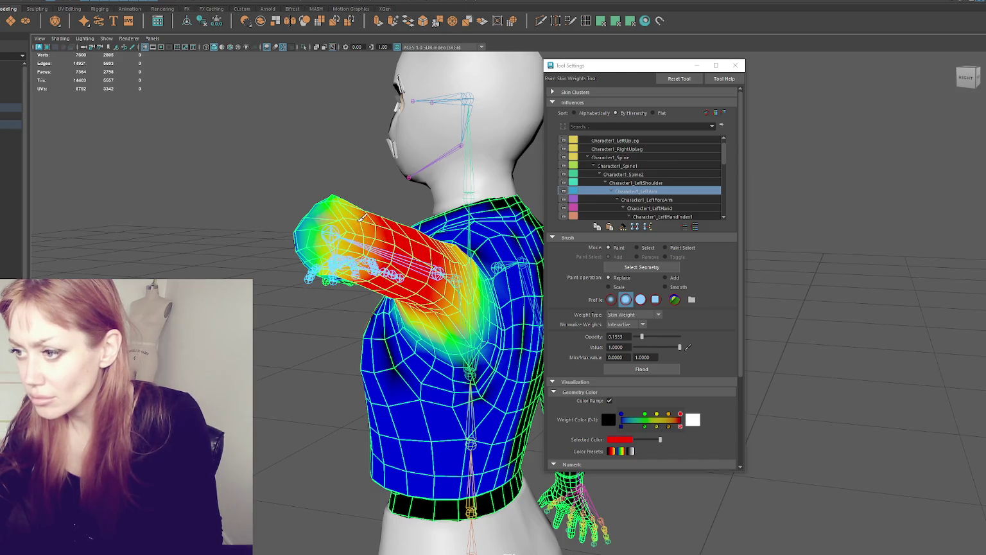
pyautogui.moveTo(360, 217)
pyautogui.keyDown('alt'); pyautogui.mouseDown()
pyautogui.moveTo(341, 243)
pyautogui.moveTo(458, 199)
pyautogui.mouseUp(); pyautogui.keyUp('alt')
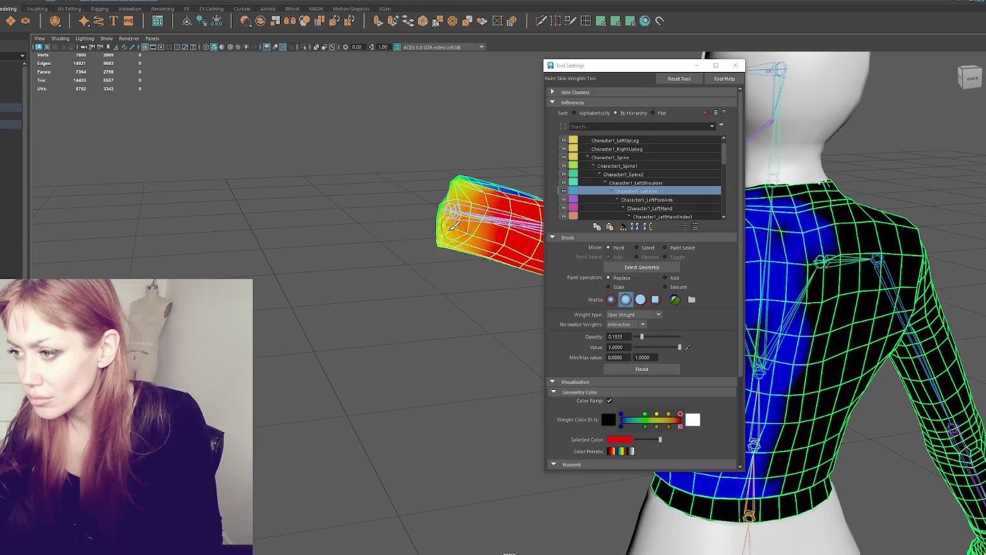
pyautogui.click(636, 182)
pyautogui.click(641, 200)
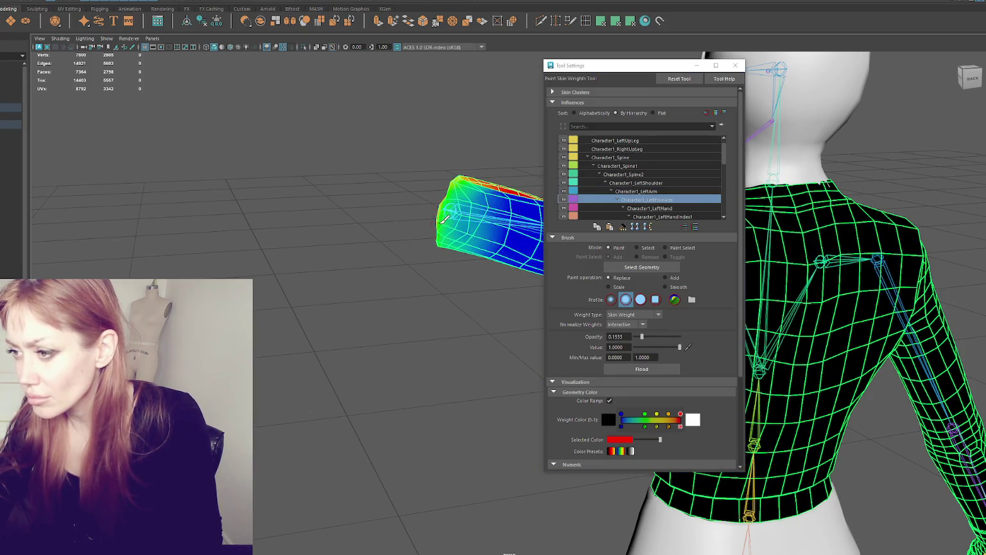
pyautogui.keyDown('alt'); pyautogui.moveTo(448, 207); pyautogui.dragTo(336, 257); pyautogui.keyUp('alt')
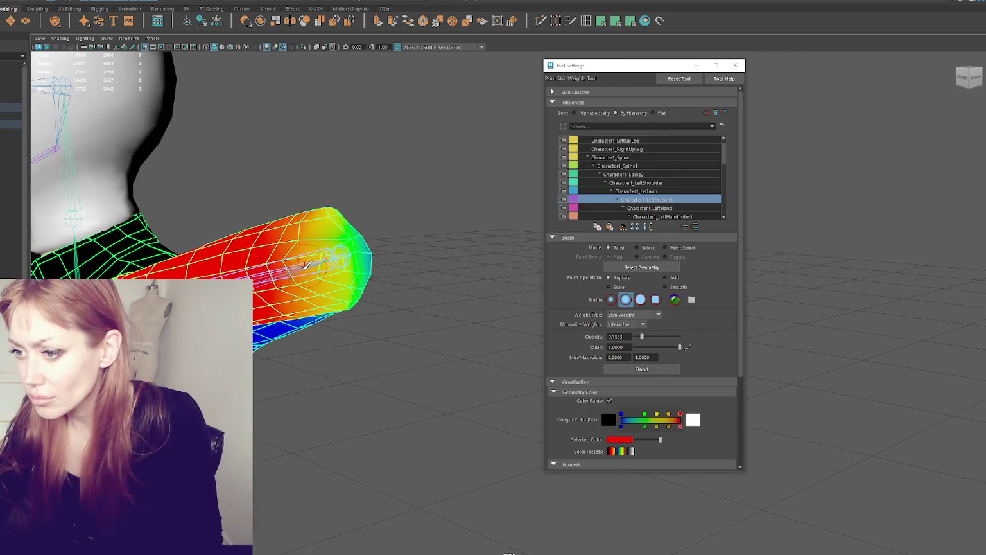
pyautogui.moveTo(333, 269)
pyautogui.keyDown('alt'); pyautogui.mouseDown()
pyautogui.moveTo(434, 229)
pyautogui.moveTo(432, 242)
pyautogui.moveTo(467, 248)
pyautogui.moveTo(477, 287)
pyautogui.moveTo(442, 305)
pyautogui.moveTo(419, 249)
pyautogui.mouseUp(); pyautogui.keyUp('alt')
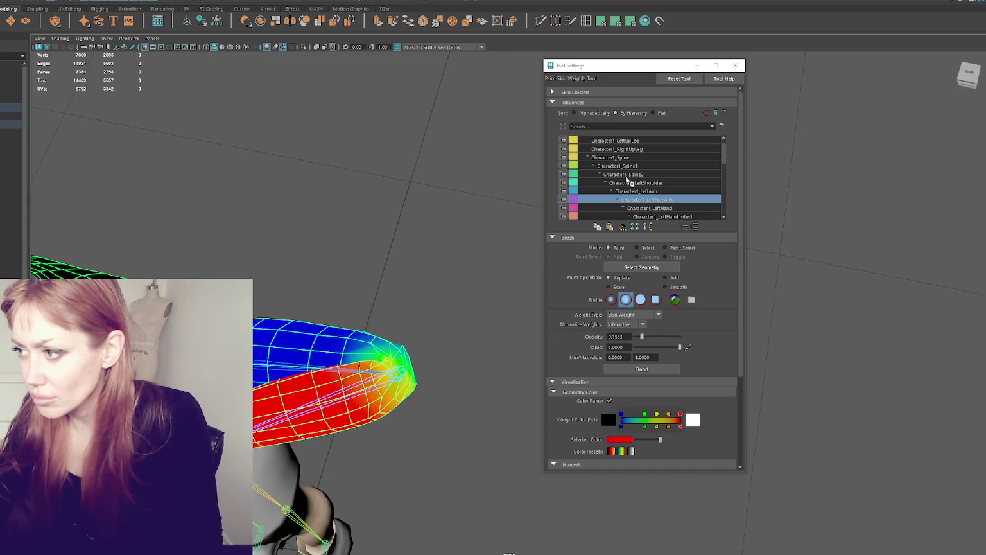
# Paint Character1_LeftArm weight on the sleeve and frame the view on the arm
pyautogui.click(630, 191)
pyautogui.moveTo(385, 361)
pyautogui.mouseDown()
pyautogui.moveTo(418, 324)
pyautogui.moveTo(269, 247)
pyautogui.moveTo(370, 251)
pyautogui.moveTo(388, 238)
pyautogui.mouseUp()
pyautogui.moveTo(409, 302)
pyautogui.keyDown('alt'); pyautogui.mouseDown()
pyautogui.moveTo(398, 298)
pyautogui.moveTo(514, 310)
pyautogui.moveTo(421, 309)
pyautogui.moveTo(377, 281)
pyautogui.moveTo(369, 285)
pyautogui.mouseUp(); pyautogui.keyUp('alt')
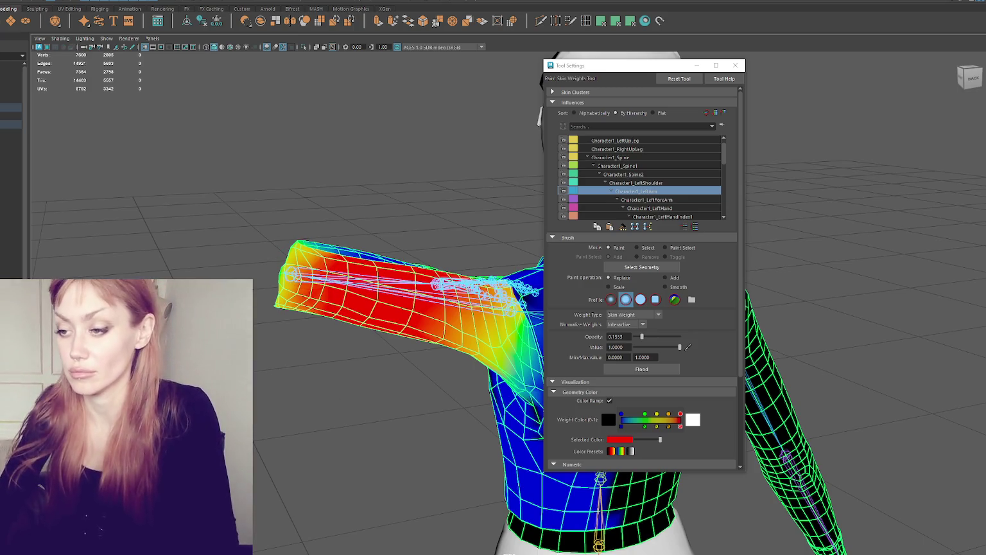
pyautogui.press('f')
pyautogui.moveTo(267, 249)
pyautogui.keyDown('alt'); pyautogui.mouseDown()
pyautogui.moveTo(358, 265)
pyautogui.moveTo(337, 176)
pyautogui.moveTo(396, 191)
pyautogui.mouseUp(); pyautogui.keyUp('alt')
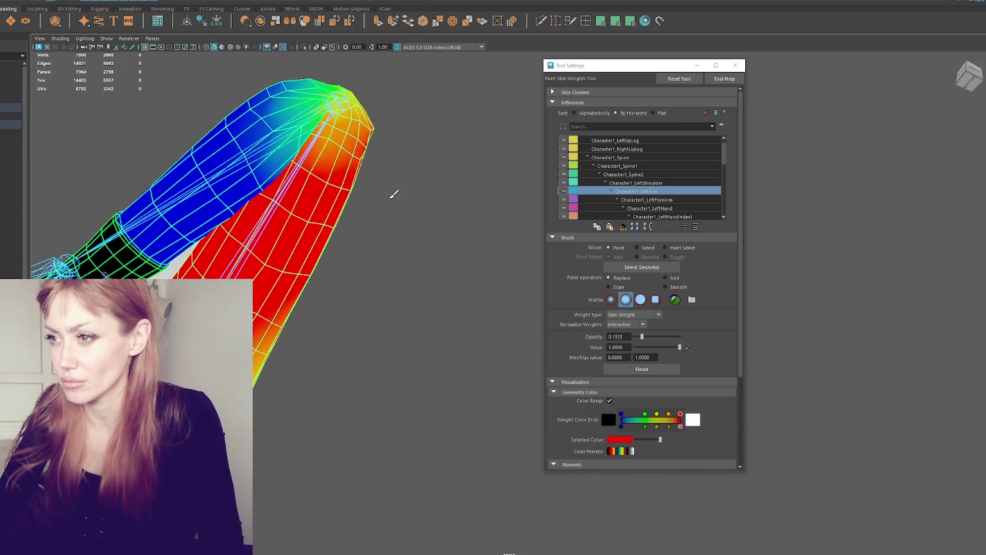
# Check LeftShoulder's weights, then extend Character1_LeftForeArm weight toward the sleeve tip
pyautogui.click(646, 182)
pyautogui.click(658, 200)
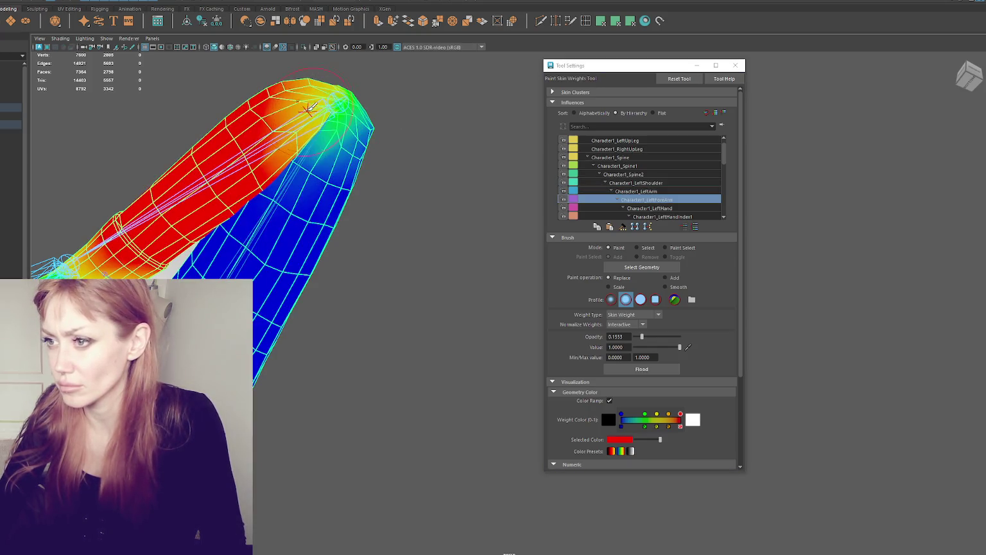
pyautogui.moveTo(311, 113)
pyautogui.mouseDown()
pyautogui.moveTo(289, 125)
pyautogui.moveTo(287, 247)
pyautogui.mouseUp()
pyautogui.keyDown('alt'); pyautogui.moveTo(339, 271); pyautogui.dragTo(255, 280); pyautogui.keyUp('alt')
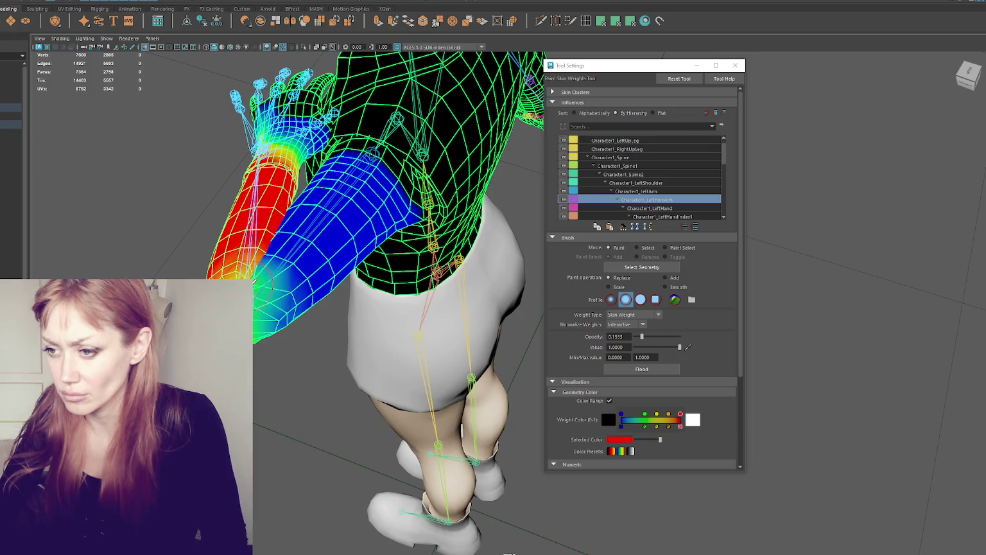
pyautogui.keyDown('alt'); pyautogui.moveTo(257, 274); pyautogui.dragTo(281, 241); pyautogui.keyUp('alt')
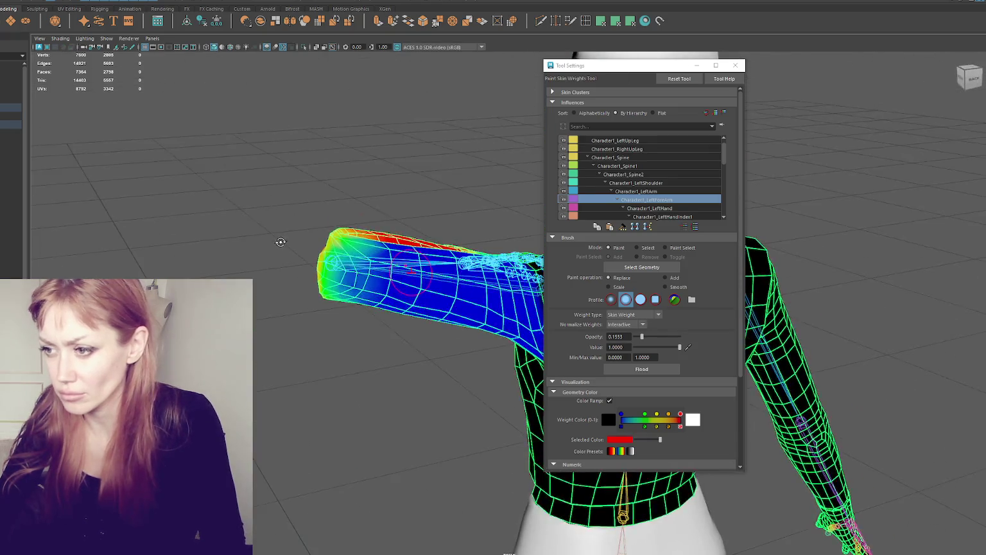
pyautogui.scroll(2, 337, 234)
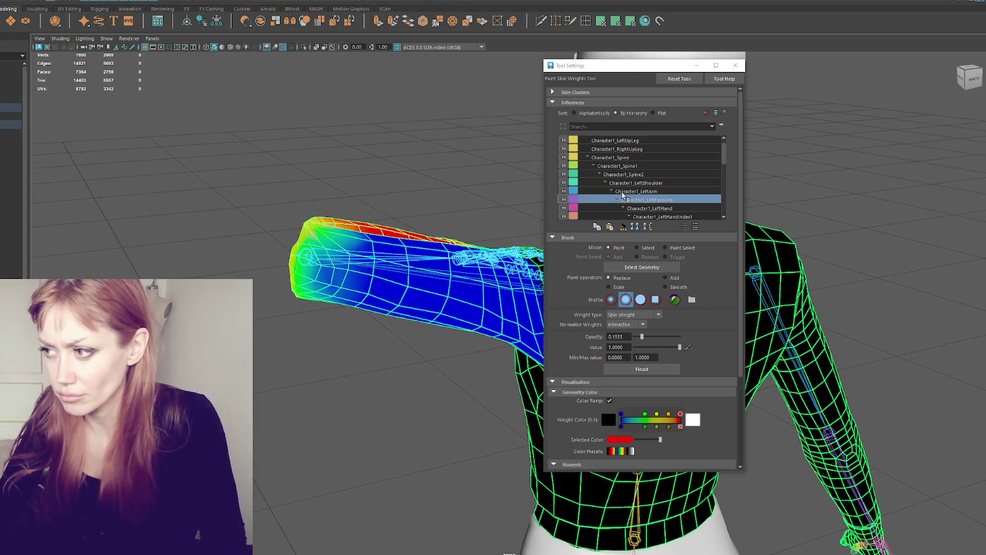
# Paint Character1_LeftHand weight at the sleeve tip, then review Character1_LeftArm's map
pyautogui.press('Down')
pyautogui.moveTo(318, 221); pyautogui.dragTo(312, 223)
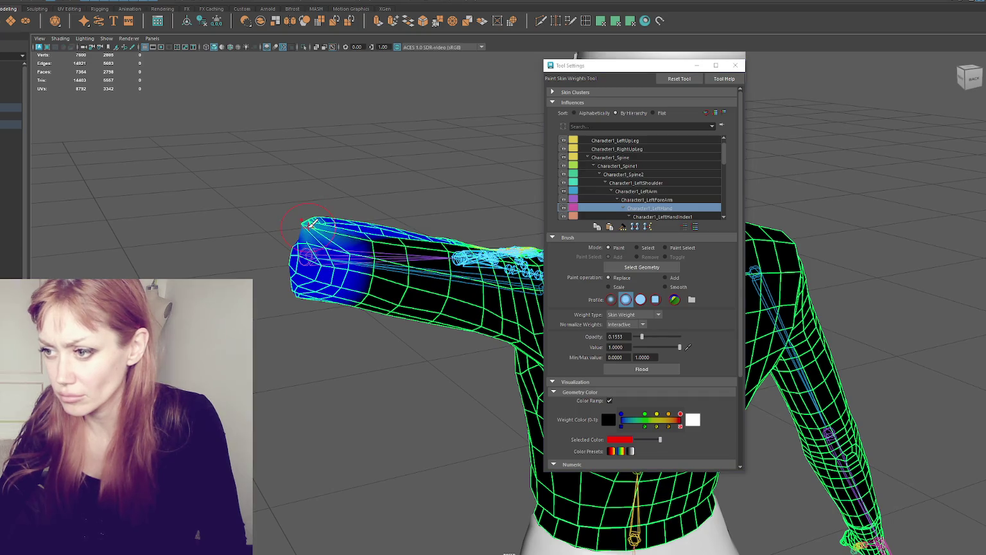
pyautogui.click(675, 195)
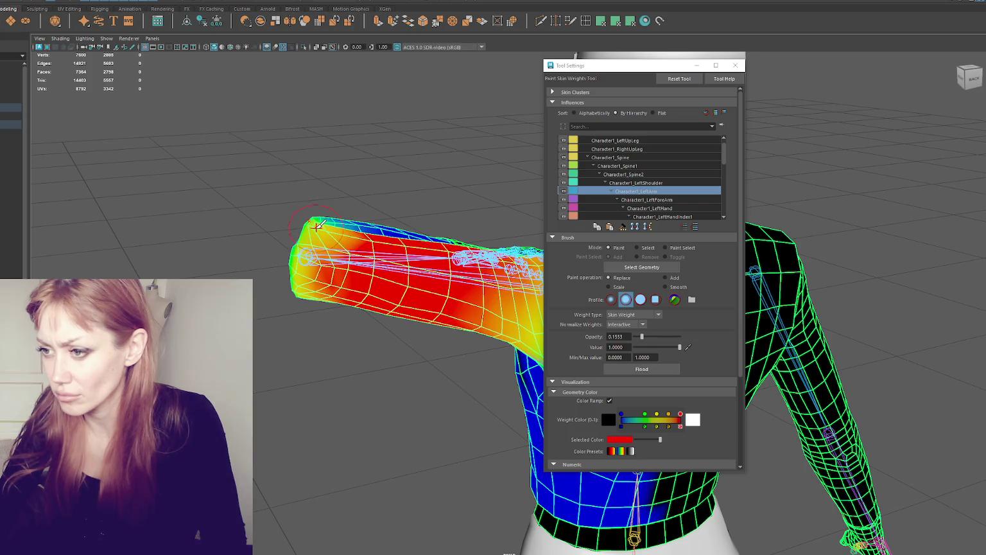
pyautogui.keyDown('alt'); pyautogui.moveTo(315, 223); pyautogui.dragTo(440, 227); pyautogui.keyUp('alt')
pyautogui.moveTo(300, 330)
pyautogui.keyDown('alt'); pyautogui.mouseDown()
pyautogui.moveTo(349, 331)
pyautogui.moveTo(442, 285)
pyautogui.mouseUp(); pyautogui.keyUp('alt')
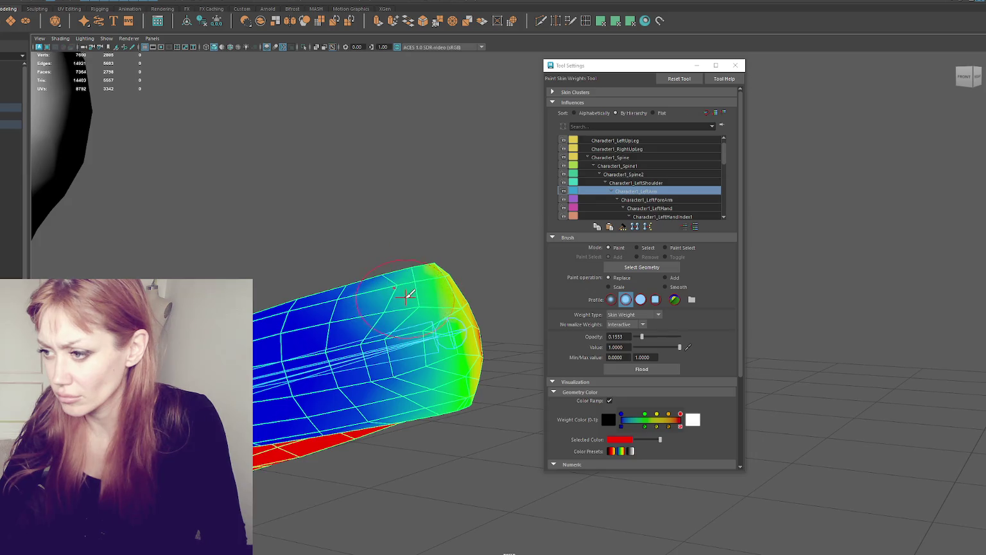
# Paint more Character1_LeftForeArm weight onto the lower arm
pyautogui.click(641, 200)
pyautogui.moveTo(398, 273)
pyautogui.mouseDown()
pyautogui.moveTo(438, 276)
pyautogui.moveTo(405, 309)
pyautogui.moveTo(378, 306)
pyautogui.mouseUp()
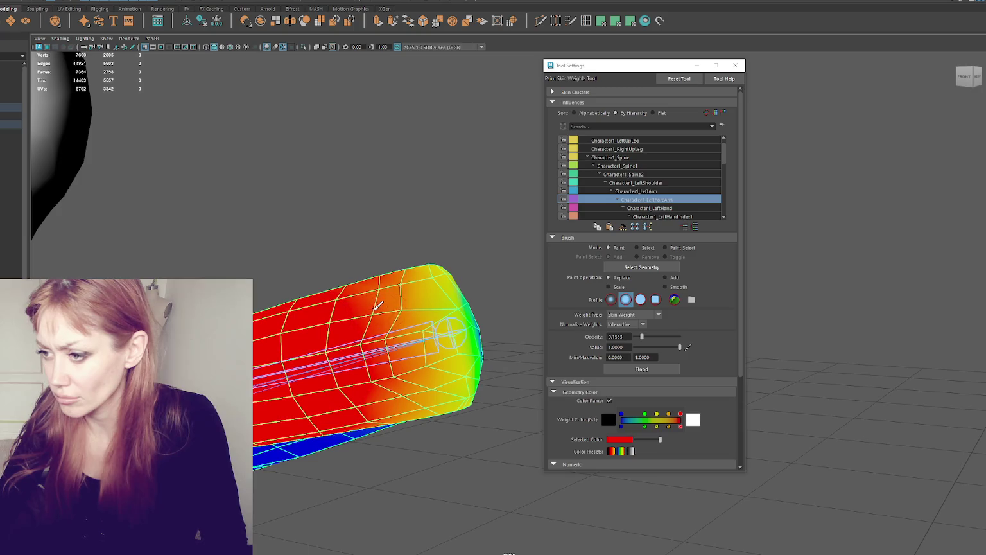
pyautogui.moveTo(441, 272)
pyautogui.keyDown('alt'); pyautogui.mouseDown()
pyautogui.moveTo(507, 345)
pyautogui.moveTo(425, 333)
pyautogui.moveTo(422, 347)
pyautogui.mouseUp(); pyautogui.keyUp('alt')
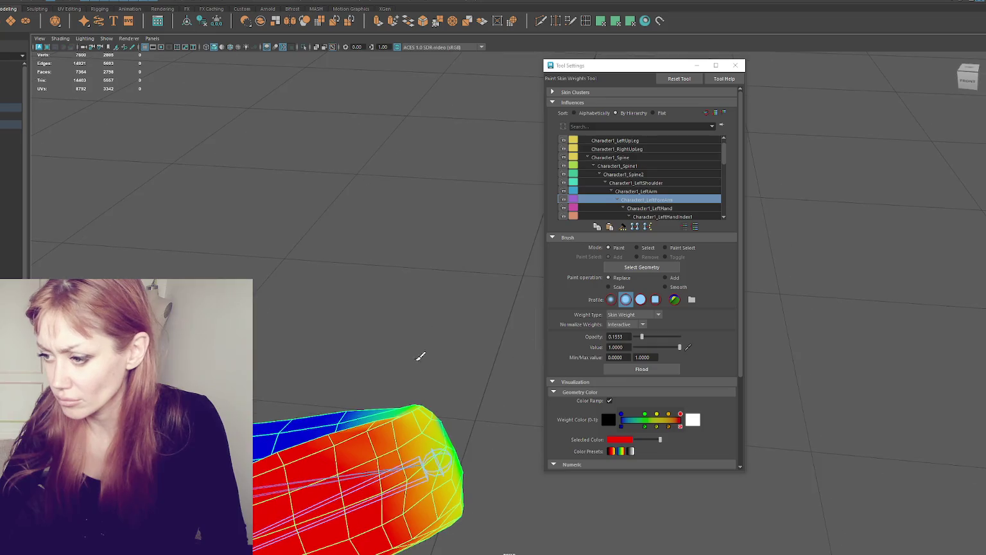
pyautogui.moveTo(431, 394)
pyautogui.keyDown('alt'); pyautogui.mouseDown()
pyautogui.moveTo(410, 346)
pyautogui.moveTo(340, 310)
pyautogui.moveTo(331, 154)
pyautogui.moveTo(366, 262)
pyautogui.moveTo(302, 257)
pyautogui.moveTo(324, 323)
pyautogui.moveTo(460, 392)
pyautogui.moveTo(473, 257)
pyautogui.mouseUp(); pyautogui.keyUp('alt')
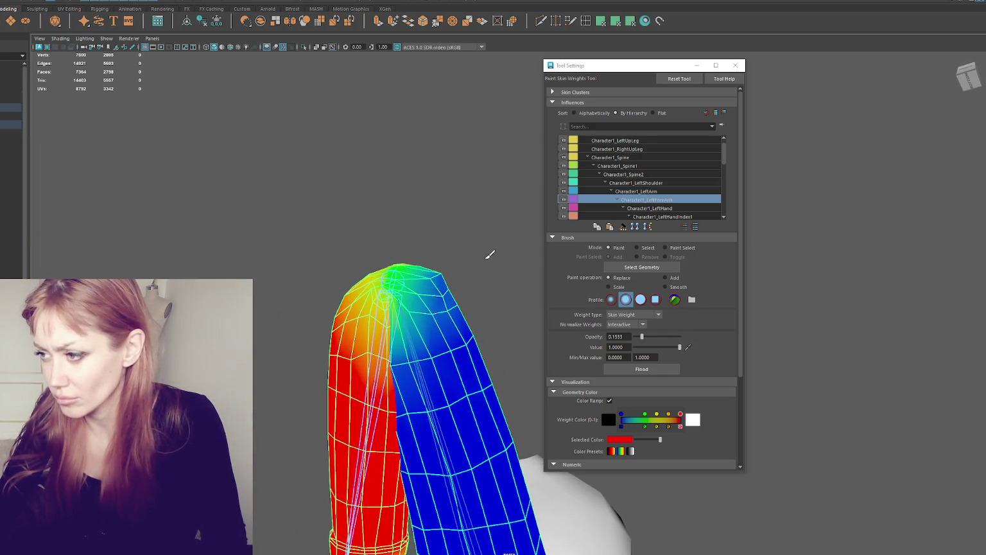
# Dab a little LeftArm weight on the arm, then switch to LeftForeArm at opacity 0.0777
pyautogui.click(647, 191)
pyautogui.click(447, 293)
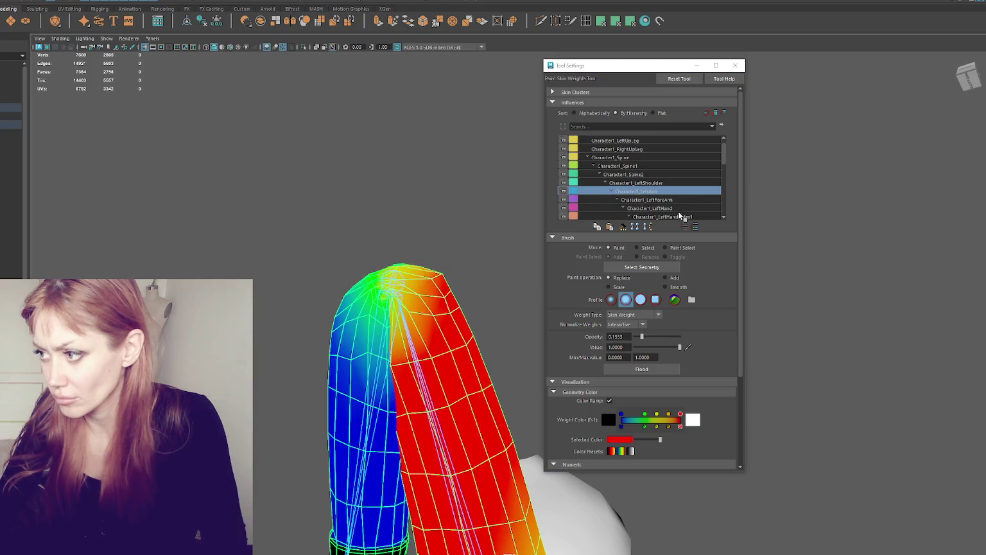
pyautogui.click(661, 200)
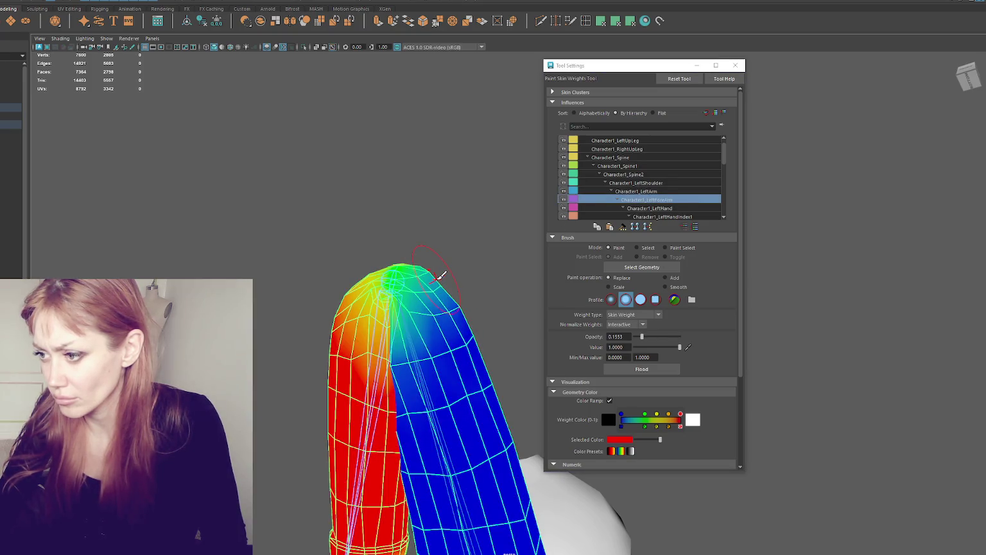
pyautogui.moveTo(640, 337); pyautogui.dragTo(638, 338)
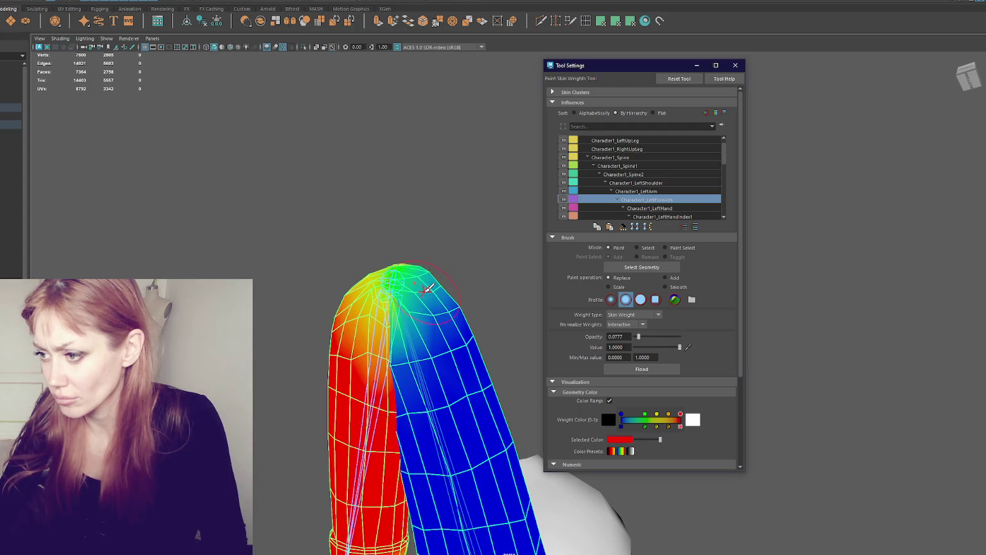
# Lightly paint forearm weight around the arm tip and check the Character1_LeftArm map
pyautogui.keyDown('alt'); pyautogui.moveTo(427, 268); pyautogui.dragTo(394, 360); pyautogui.keyUp('alt')
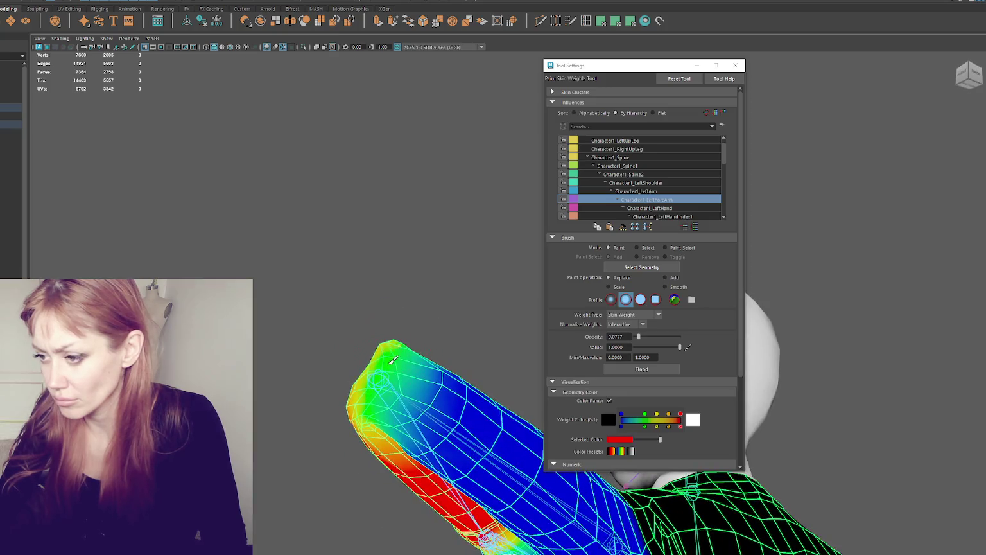
pyautogui.moveTo(461, 374)
pyautogui.keyDown('alt'); pyautogui.mouseDown()
pyautogui.moveTo(421, 381)
pyautogui.moveTo(424, 419)
pyautogui.mouseUp(); pyautogui.keyUp('alt')
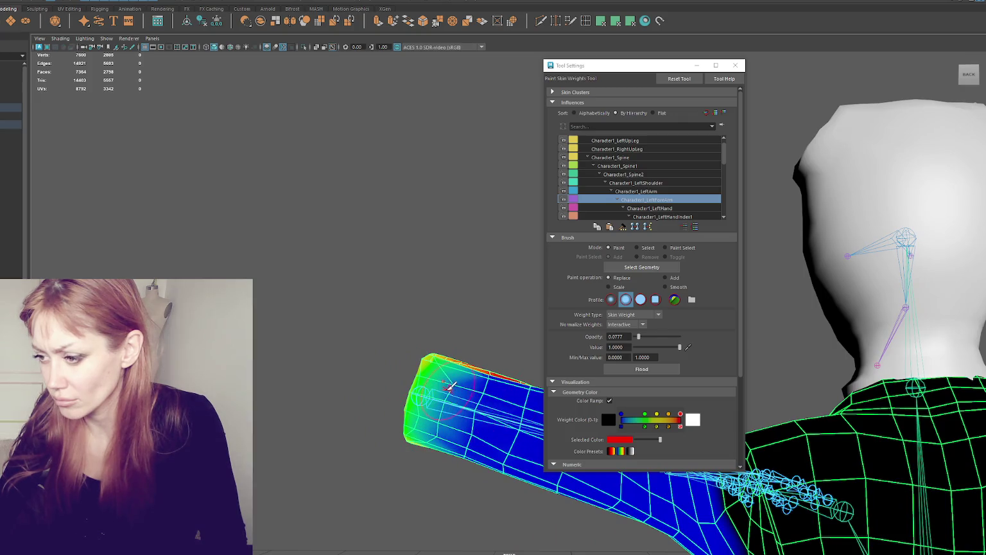
pyautogui.moveTo(461, 381)
pyautogui.mouseDown()
pyautogui.moveTo(441, 418)
pyautogui.moveTo(451, 392)
pyautogui.moveTo(430, 407)
pyautogui.moveTo(435, 427)
pyautogui.moveTo(470, 298)
pyautogui.mouseUp()
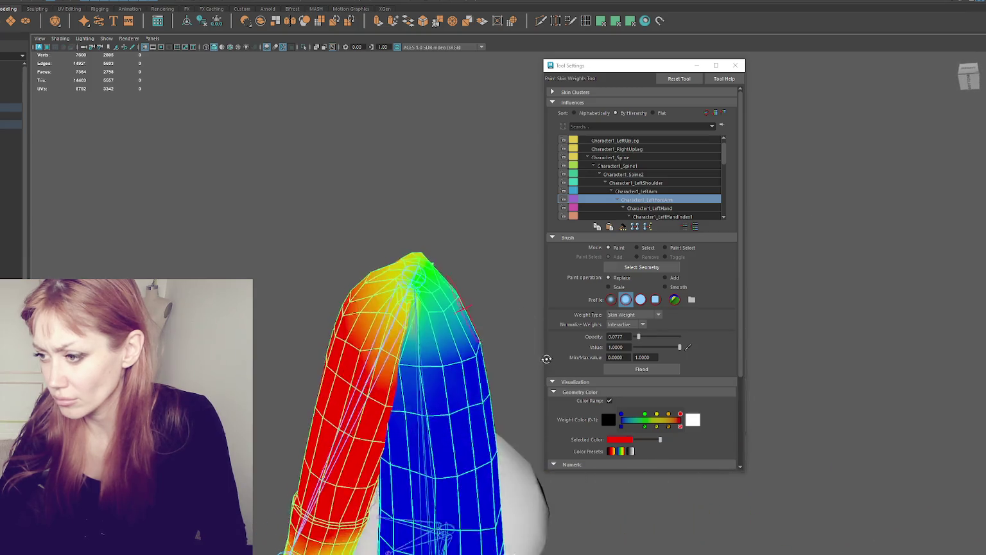
pyautogui.keyDown('alt'); pyautogui.moveTo(418, 259); pyautogui.dragTo(432, 373); pyautogui.keyUp('alt')
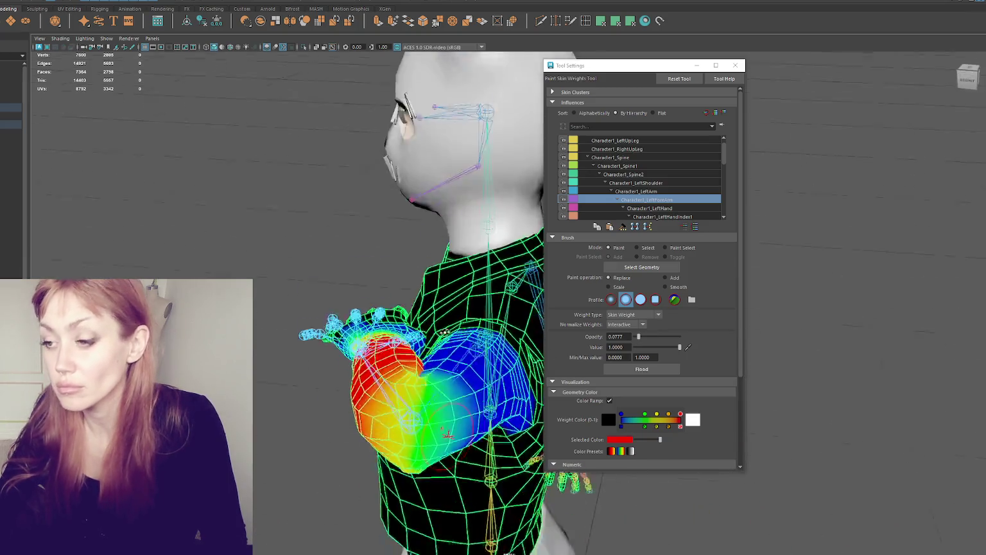
pyautogui.click(657, 192)
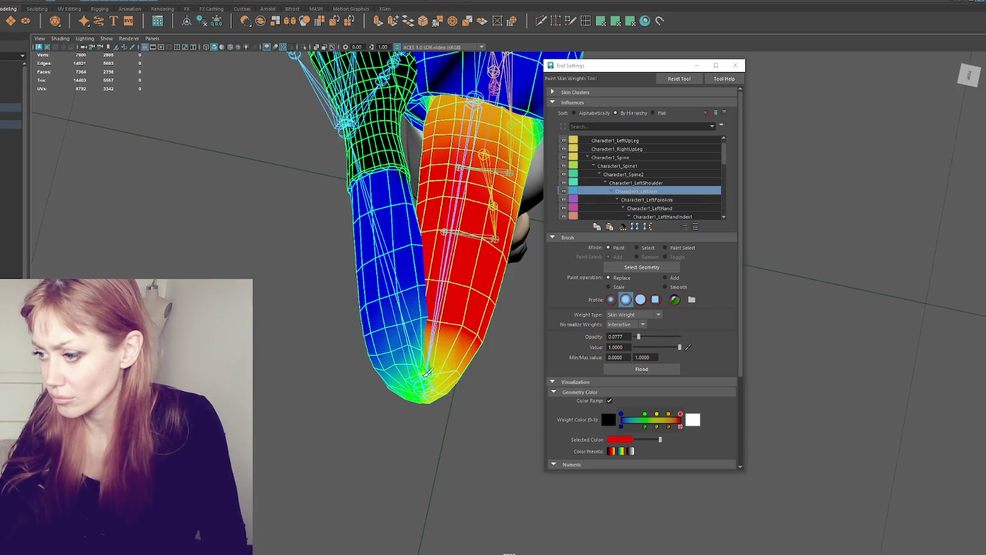
pyautogui.moveTo(424, 365)
pyautogui.keyDown('alt'); pyautogui.mouseDown()
pyautogui.moveTo(448, 228)
pyautogui.moveTo(532, 380)
pyautogui.moveTo(434, 341)
pyautogui.moveTo(370, 273)
pyautogui.moveTo(375, 322)
pyautogui.mouseUp(); pyautogui.keyUp('alt')
# Select the left wrist joint and rotate it to test the hand deformation
pyautogui.press('w')
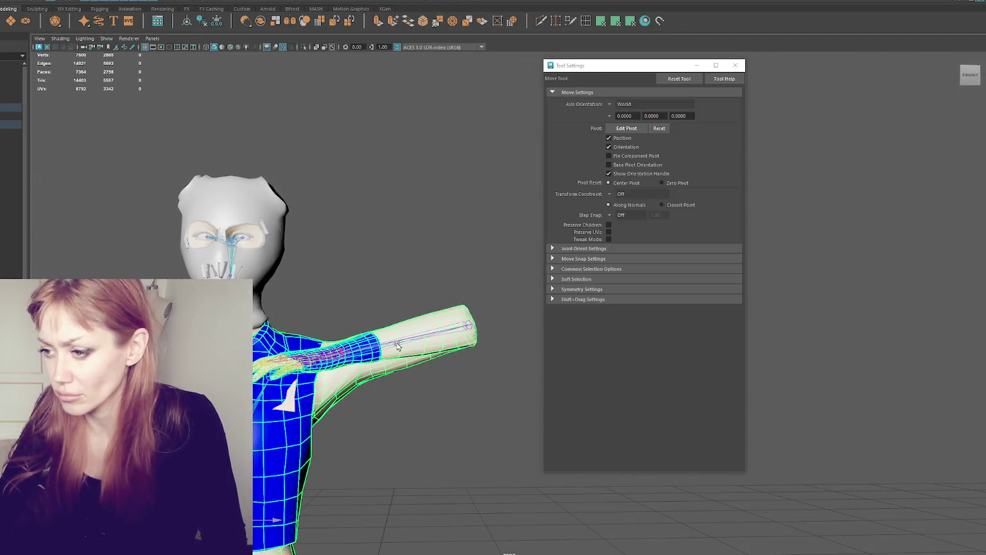
pyautogui.click(451, 333)
pyautogui.press('e')
pyautogui.moveTo(451, 333)
pyautogui.mouseDown()
pyautogui.moveTo(482, 350)
pyautogui.moveTo(386, 299)
pyautogui.moveTo(401, 302)
pyautogui.mouseUp()
# Rotate the elbow joint to bend the left forearm sharply
pyautogui.scroll(3, 400, 302)
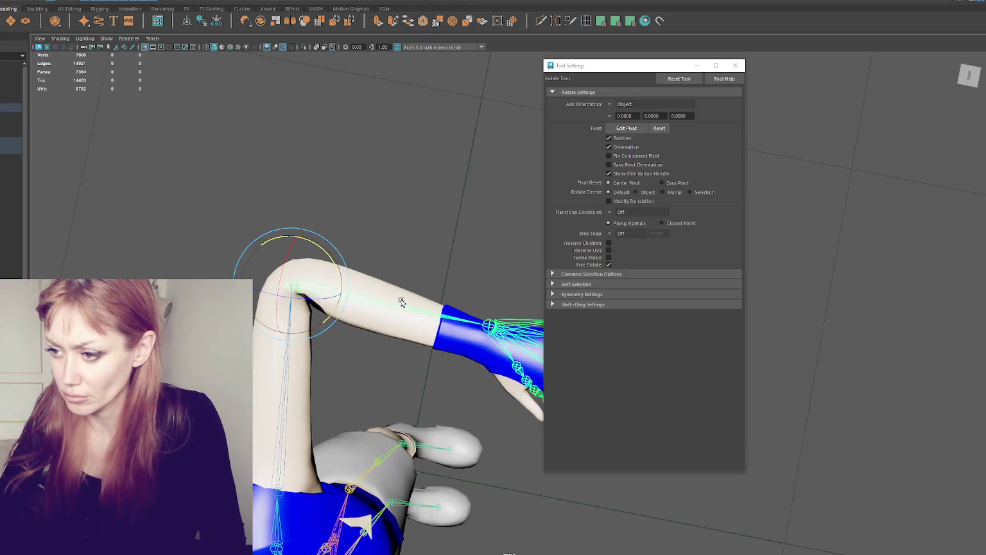
pyautogui.moveTo(401, 299); pyautogui.dragTo(380, 224, button='right')
pyautogui.press('q')
pyautogui.moveTo(381, 223)
pyautogui.keyDown('alt'); pyautogui.mouseDown()
pyautogui.moveTo(411, 256)
pyautogui.moveTo(421, 245)
pyautogui.mouseUp(); pyautogui.keyUp('alt')
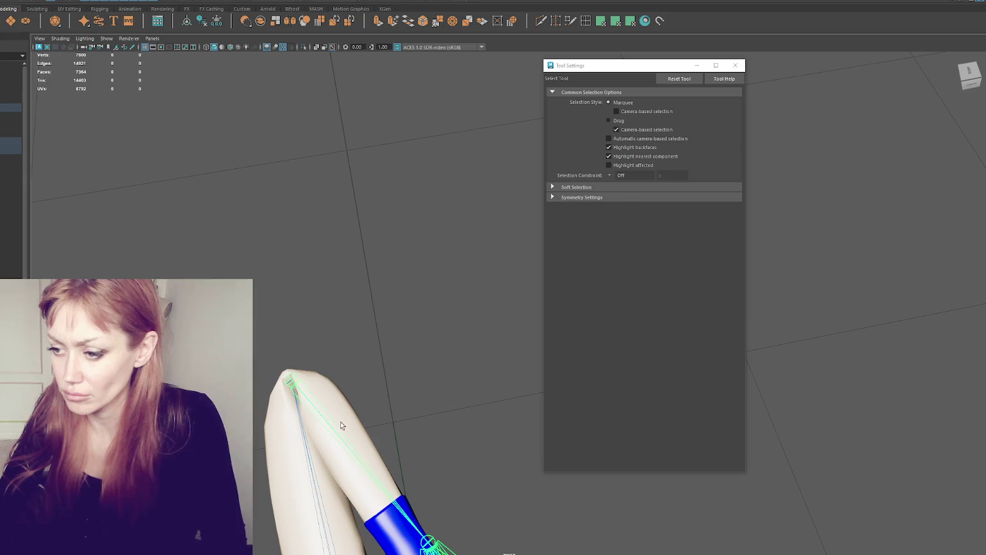
pyautogui.press('e')
pyautogui.moveTo(349, 421)
pyautogui.mouseDown()
pyautogui.moveTo(402, 309)
pyautogui.moveTo(474, 295)
pyautogui.moveTo(487, 238)
pyautogui.moveTo(258, 268)
pyautogui.moveTo(405, 208)
pyautogui.mouseUp()
# Reselect the arm mesh and resume painting Character1_LeftForeArm skin weights
pyautogui.click(354, 205)
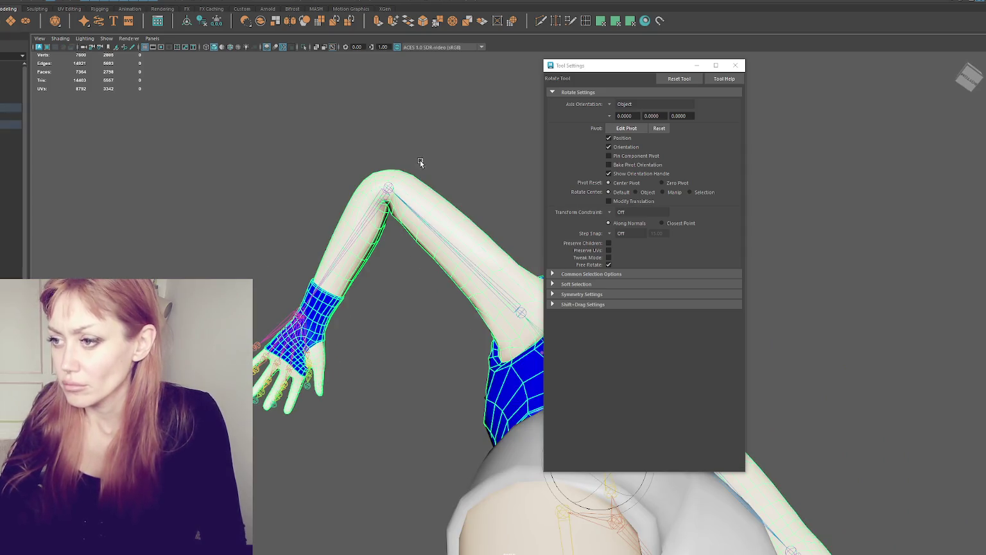
pyautogui.moveTo(430, 141); pyautogui.dragTo(443, 257, button='right')
pyautogui.click(648, 200)
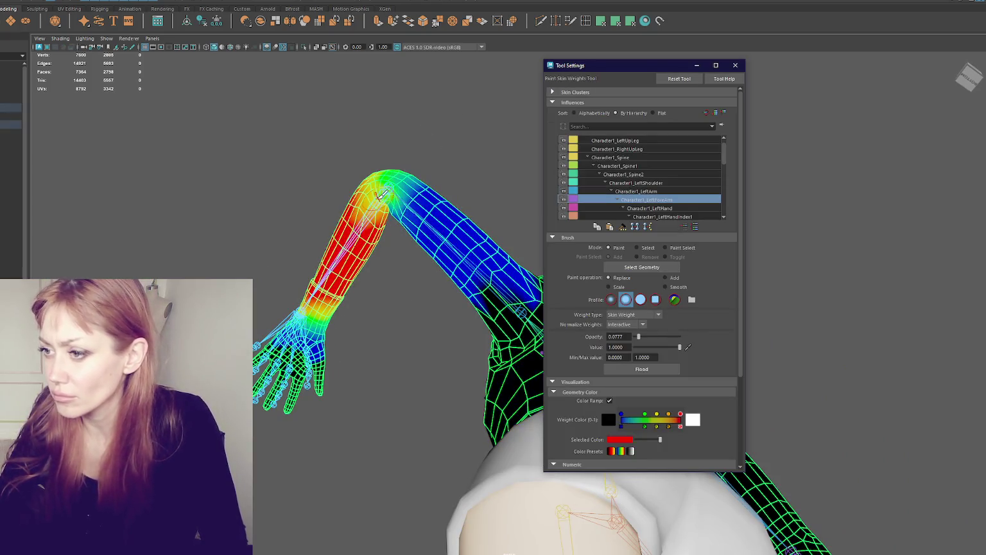
# Raise opacity to 1.0, lower it to 0.1942, and blend forearm weight across the elbow
pyautogui.keyDown('alt'); pyautogui.moveTo(378, 193); pyautogui.dragTo(388, 193); pyautogui.keyUp('alt')
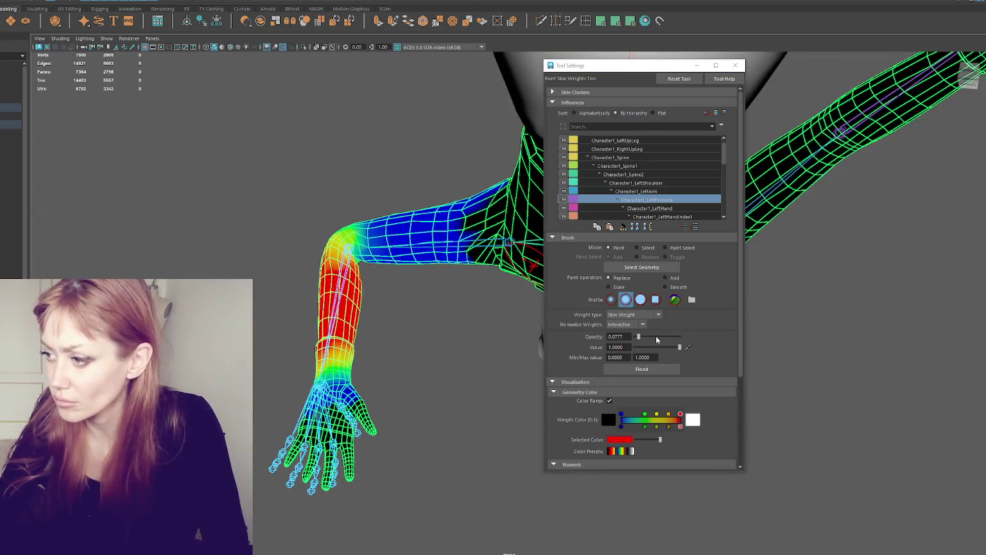
pyautogui.moveTo(656, 336); pyautogui.dragTo(679, 336)
pyautogui.moveTo(407, 257)
pyautogui.keyDown('alt'); pyautogui.mouseDown()
pyautogui.moveTo(473, 246)
pyautogui.moveTo(455, 283)
pyautogui.mouseUp(); pyautogui.keyUp('alt')
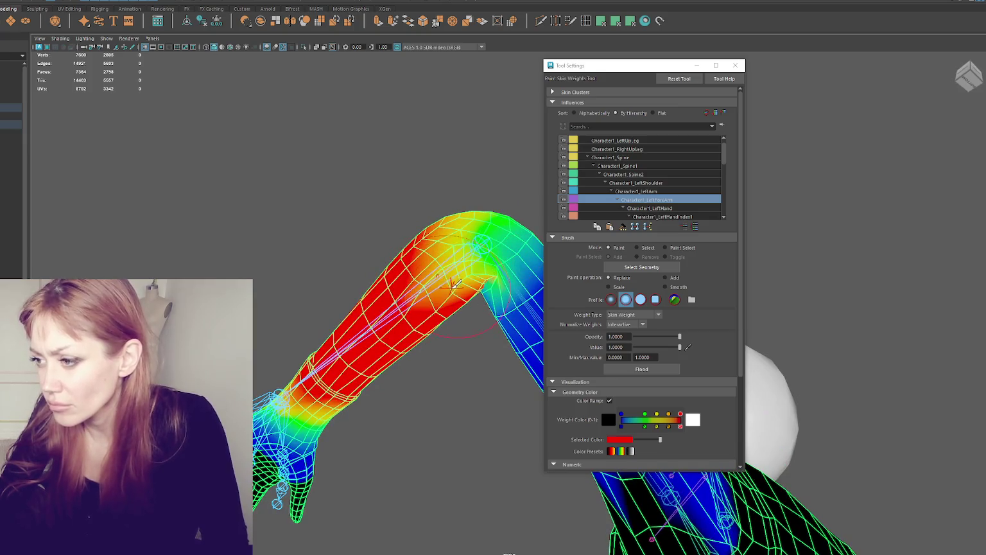
pyautogui.keyDown('alt'); pyautogui.moveTo(504, 302); pyautogui.dragTo(476, 314); pyautogui.keyUp('alt')
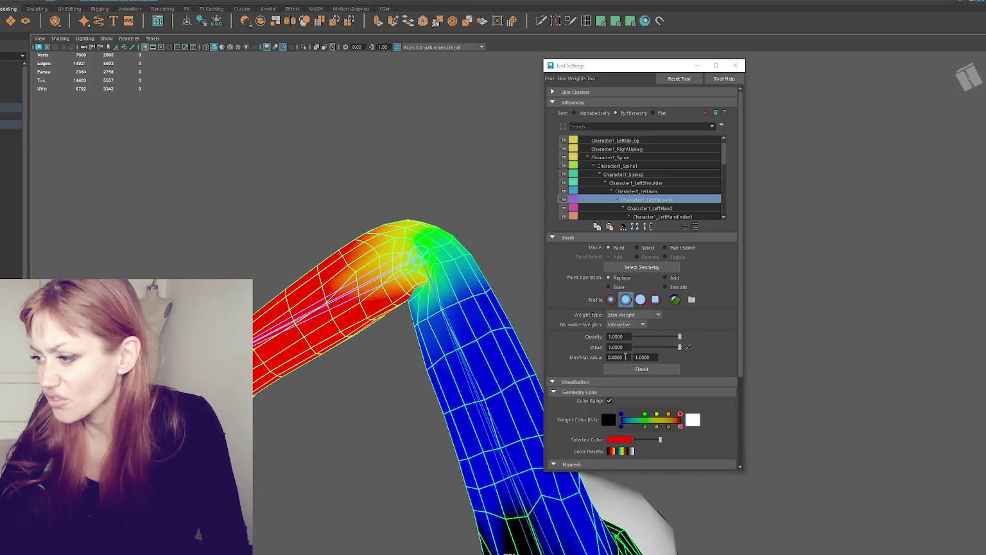
pyautogui.moveTo(679, 336); pyautogui.dragTo(654, 338)
pyautogui.moveTo(440, 291)
pyautogui.mouseDown()
pyautogui.moveTo(379, 270)
pyautogui.moveTo(398, 257)
pyautogui.moveTo(410, 284)
pyautogui.moveTo(475, 292)
pyautogui.mouseUp()
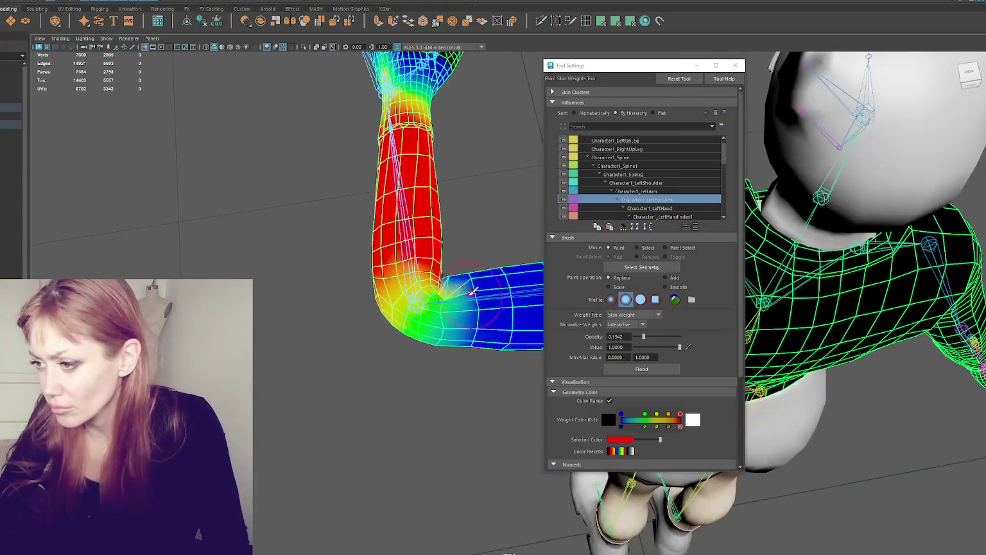
# Inspect the LeftArm, LeftShoulder, LeftForeArm and LeftHand weight maps around the bent elbow
pyautogui.click(632, 191)
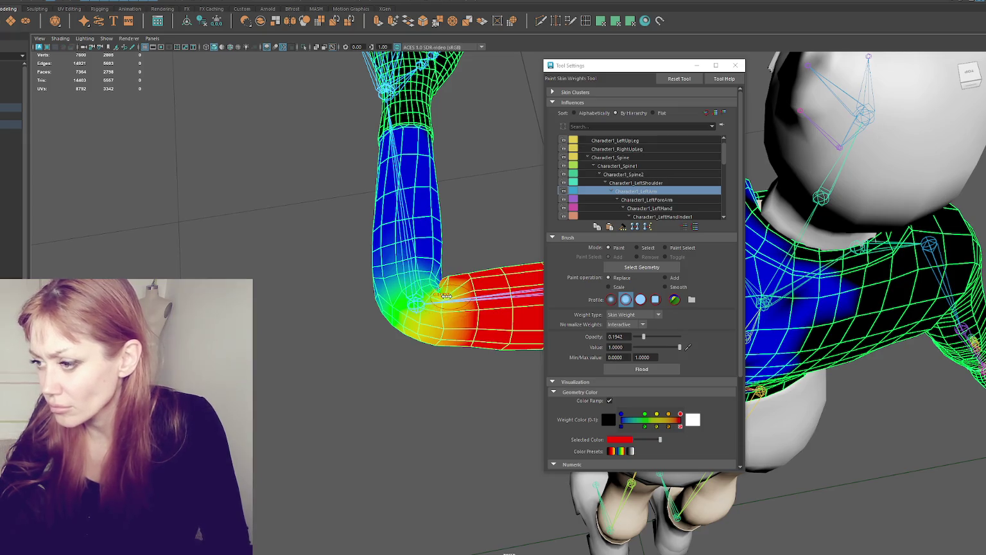
pyautogui.keyDown('alt'); pyautogui.moveTo(469, 281); pyautogui.dragTo(473, 252); pyautogui.keyUp('alt')
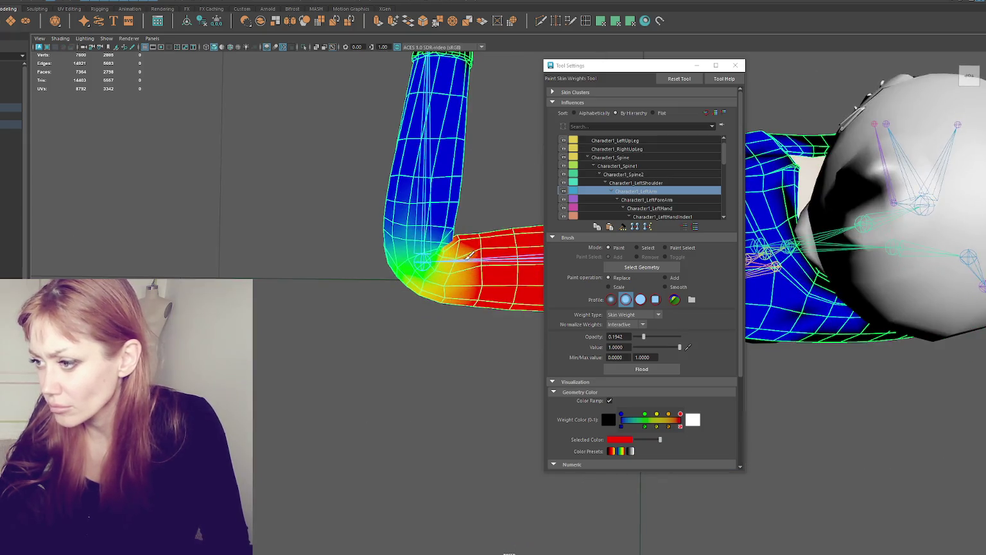
pyautogui.click(628, 184)
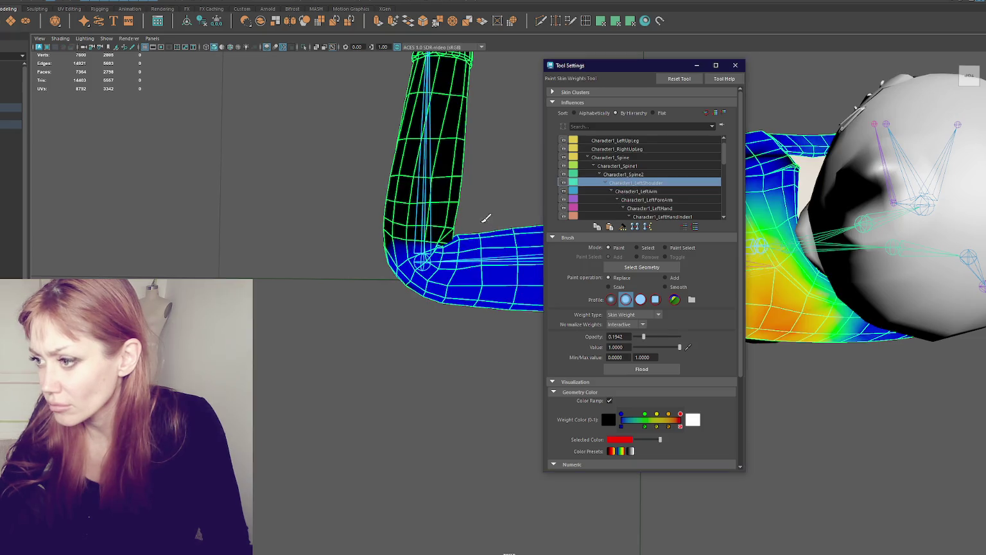
pyautogui.click(623, 191)
pyautogui.click(631, 201)
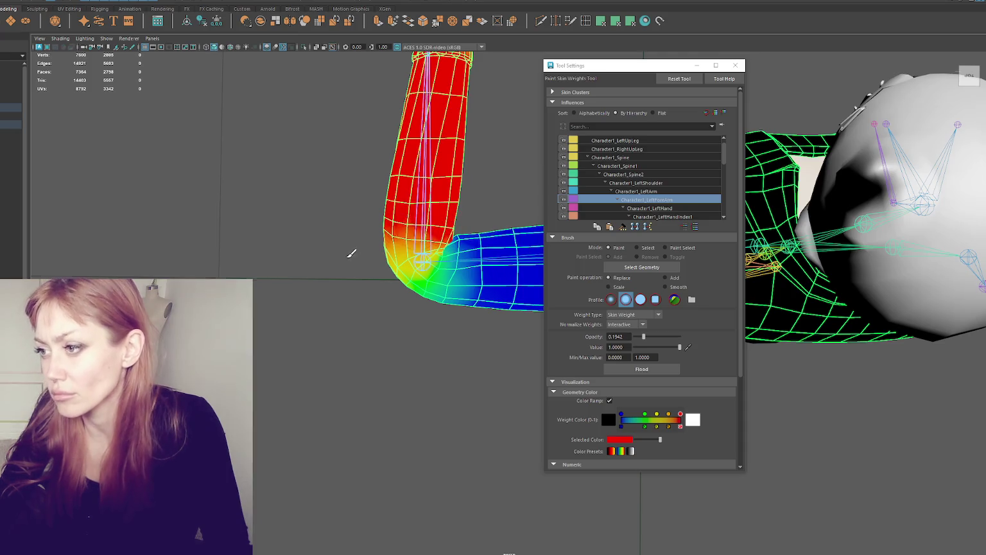
pyautogui.keyDown('alt'); pyautogui.moveTo(345, 253); pyautogui.dragTo(447, 202); pyautogui.keyUp('alt')
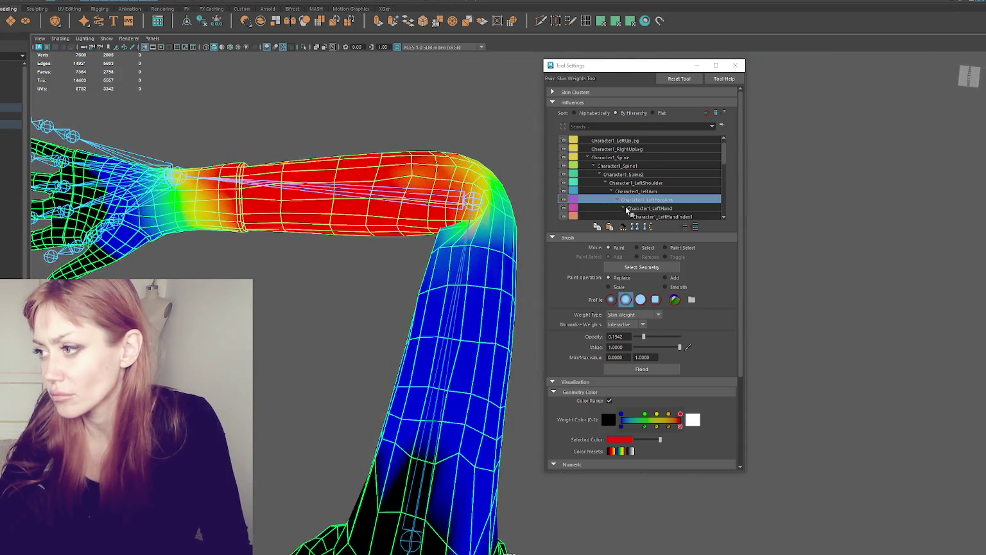
pyautogui.click(623, 208)
pyautogui.click(632, 192)
pyautogui.moveTo(450, 244)
pyautogui.keyDown('alt'); pyautogui.mouseDown()
pyautogui.moveTo(486, 247)
pyautogui.moveTo(486, 275)
pyautogui.moveTo(406, 365)
pyautogui.mouseUp(); pyautogui.keyUp('alt')
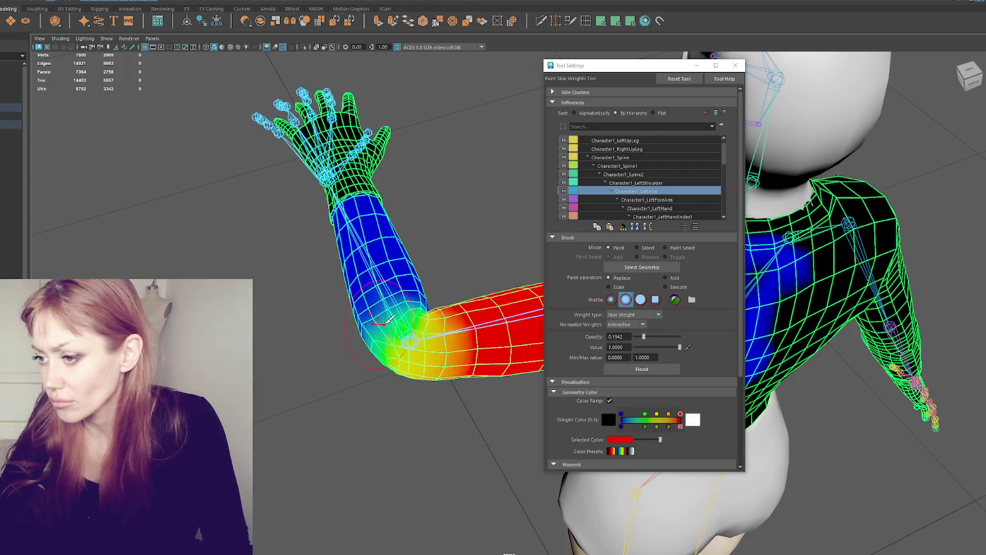
# Review LeftForeArm, LeftArm and LeftHand weights from behind, then switch to the Select Tool
pyautogui.keyDown('alt'); pyautogui.moveTo(382, 321); pyautogui.dragTo(353, 348); pyautogui.keyUp('alt')
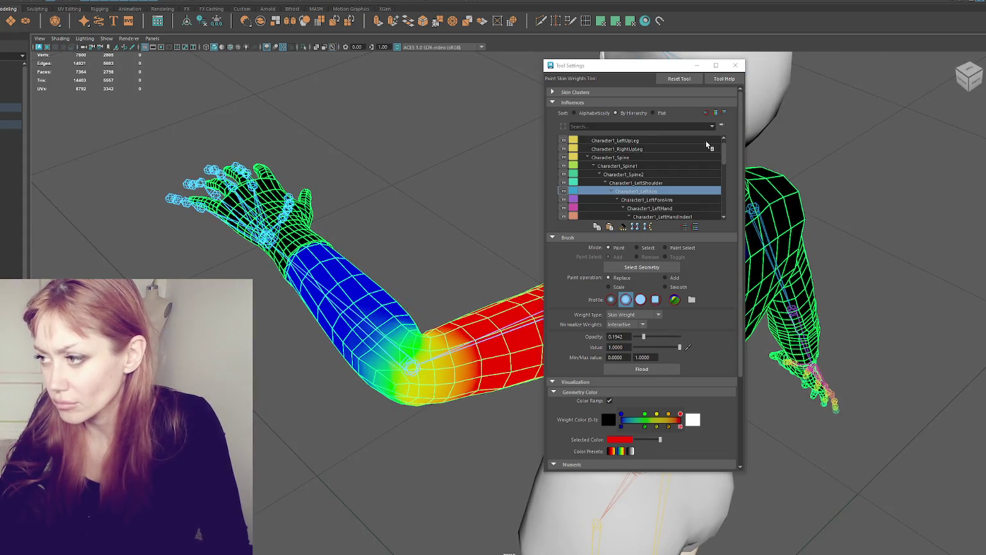
pyautogui.click(662, 200)
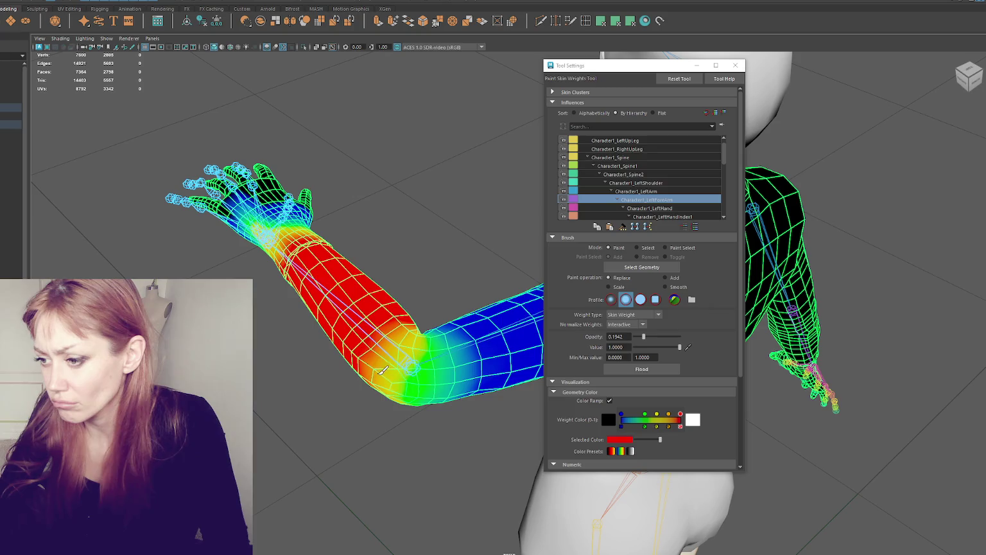
pyautogui.moveTo(425, 374)
pyautogui.keyDown('alt'); pyautogui.mouseDown()
pyautogui.moveTo(356, 350)
pyautogui.moveTo(426, 377)
pyautogui.mouseUp(); pyautogui.keyUp('alt')
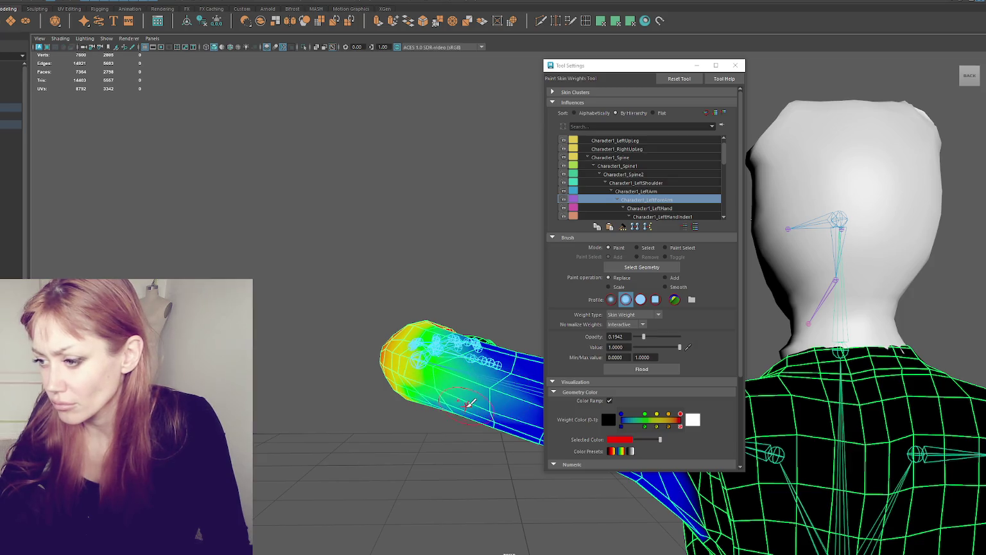
pyautogui.keyDown('alt'); pyautogui.moveTo(425, 378); pyautogui.dragTo(450, 366); pyautogui.keyUp('alt')
pyautogui.click(659, 192)
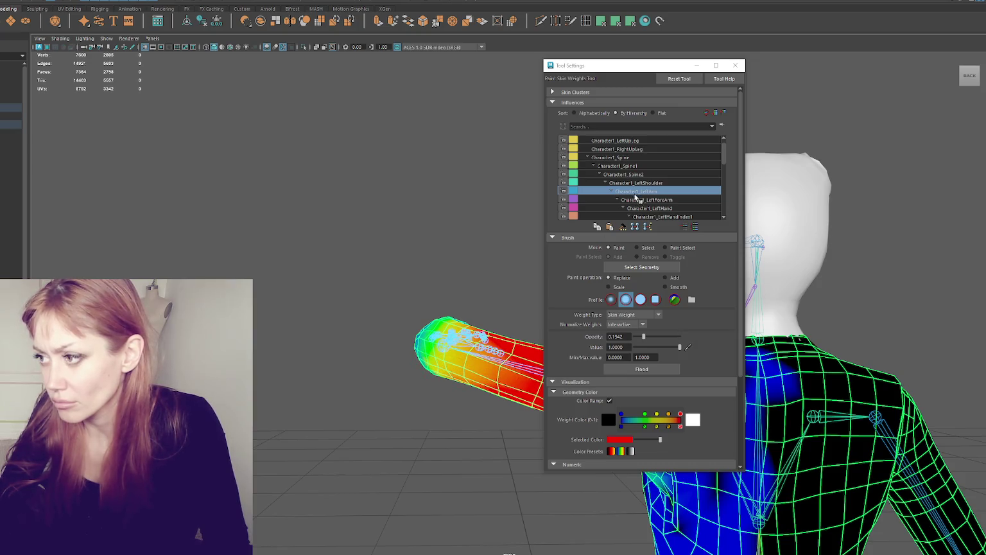
pyautogui.press('Down')
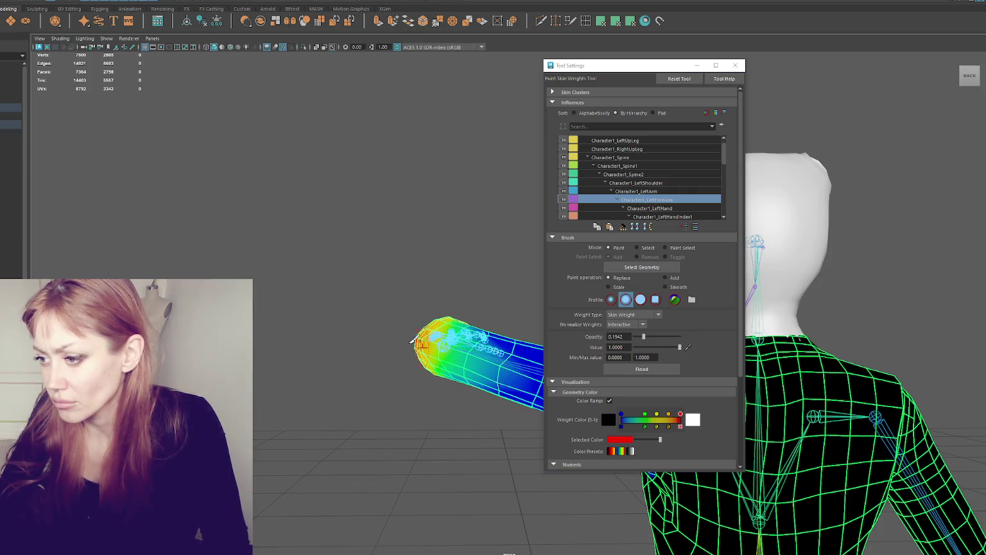
pyautogui.press('Down')
pyautogui.click(662, 192)
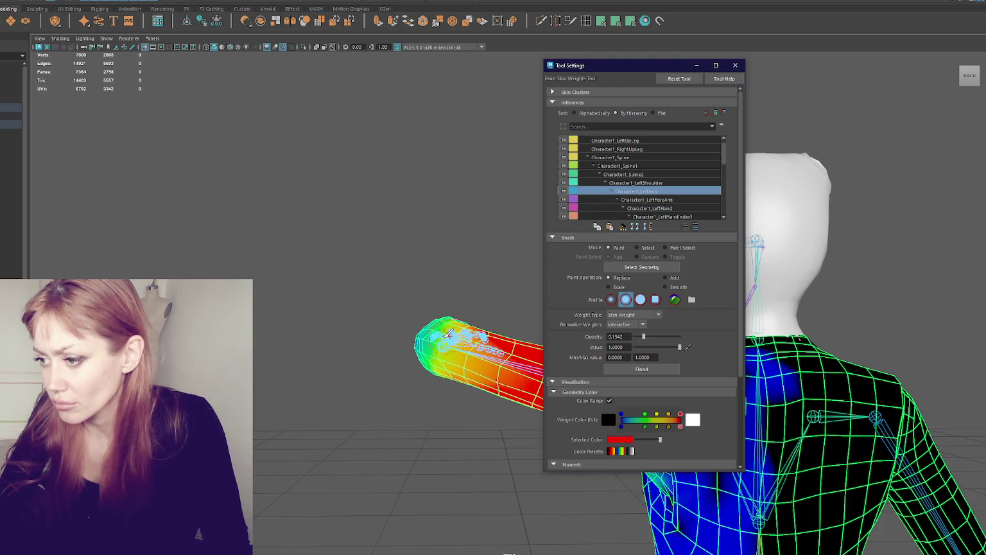
pyautogui.press('q')
pyautogui.moveTo(418, 268)
pyautogui.keyDown('alt'); pyautogui.mouseDown()
pyautogui.moveTo(408, 269)
pyautogui.moveTo(595, 242)
pyautogui.mouseUp(); pyautogui.keyUp('alt')
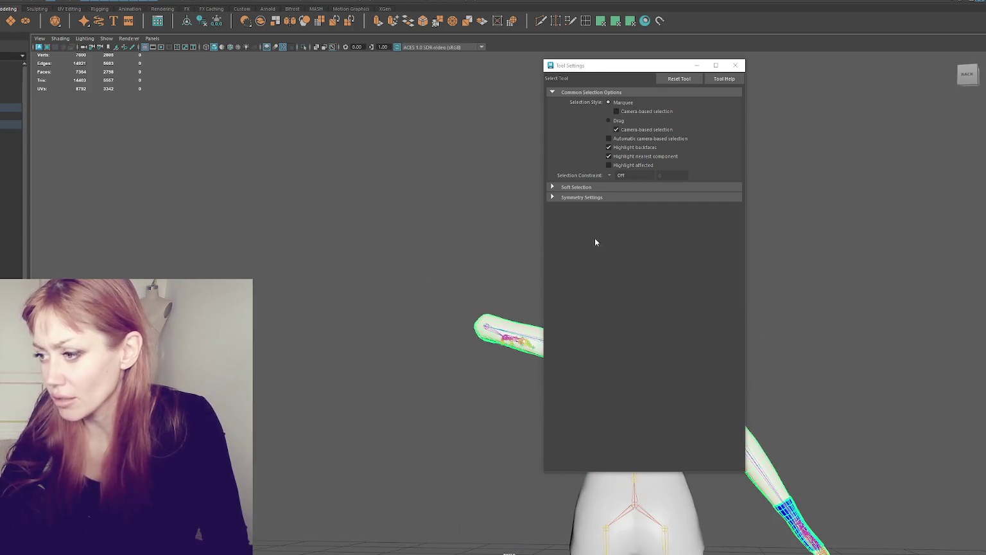
# Close the Tool Settings window and select the left elbow joint with the Rotate tool
pyautogui.click(736, 65)
pyautogui.moveTo(736, 65)
pyautogui.keyDown('alt'); pyautogui.mouseDown()
pyautogui.moveTo(903, 227)
pyautogui.moveTo(910, 273)
pyautogui.moveTo(921, 248)
pyautogui.moveTo(951, 227)
pyautogui.moveTo(952, 263)
pyautogui.mouseUp(); pyautogui.keyUp('alt')
pyautogui.scroll(1, 552, 284)
pyautogui.scroll(2, 551, 284)
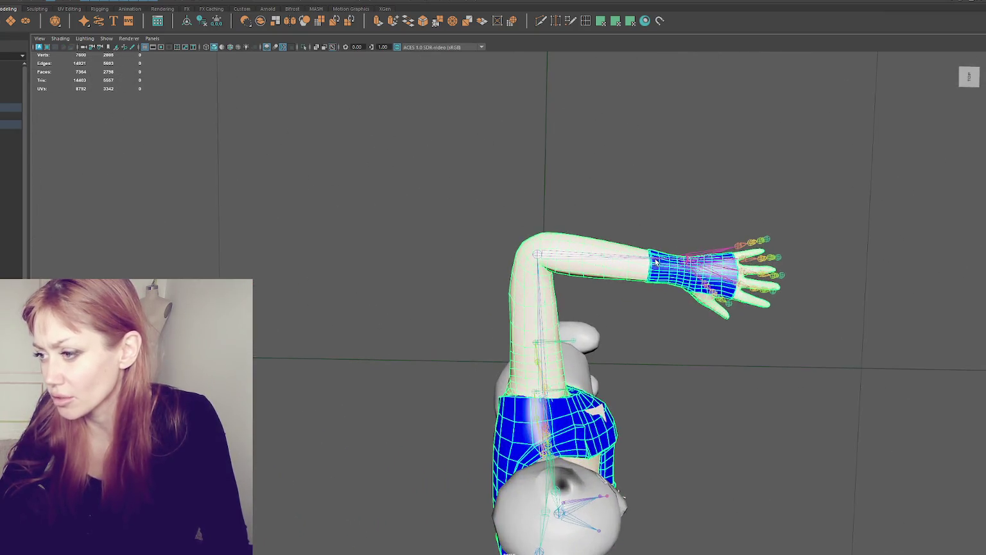
pyautogui.scroll(2, 552, 284)
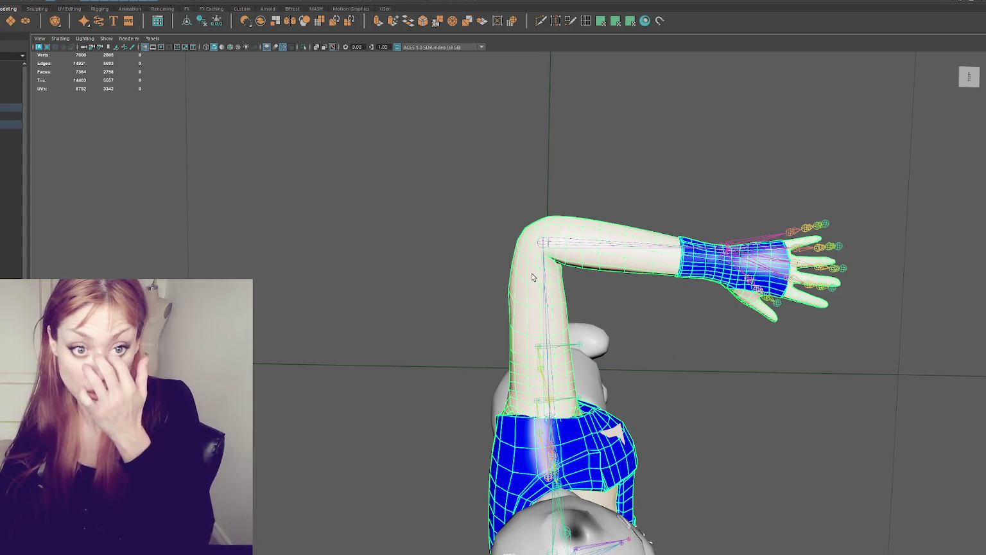
pyautogui.moveTo(552, 284)
pyautogui.keyDown('alt'); pyautogui.mouseDown()
pyautogui.moveTo(654, 301)
pyautogui.moveTo(761, 245)
pyautogui.moveTo(566, 358)
pyautogui.moveTo(521, 357)
pyautogui.moveTo(649, 344)
pyautogui.moveTo(426, 335)
pyautogui.moveTo(433, 297)
pyautogui.moveTo(547, 260)
pyautogui.moveTo(381, 261)
pyautogui.moveTo(621, 266)
pyautogui.mouseUp(); pyautogui.keyUp('alt')
pyautogui.click(539, 357)
pyautogui.press('e')
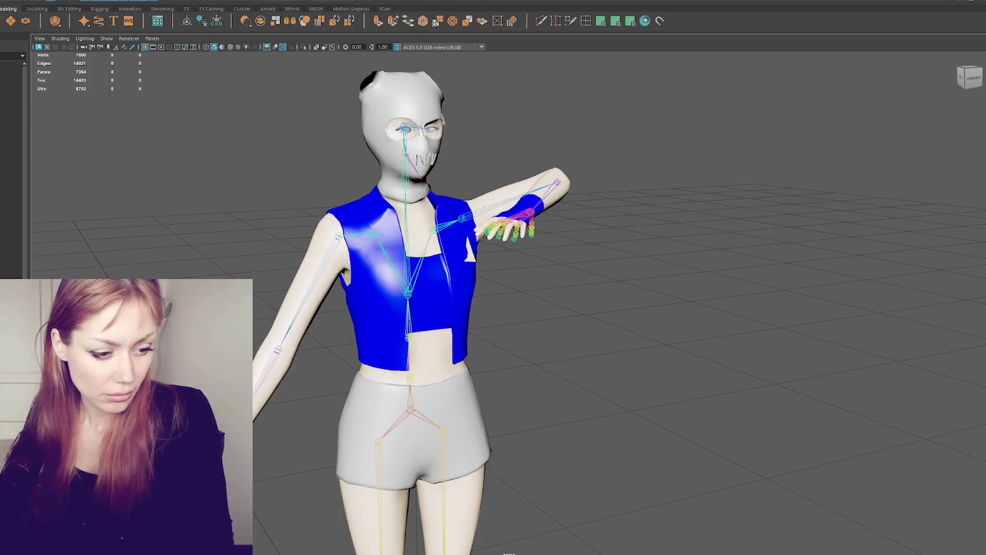
# Select the shoulder joint for rotation, then bend the left knee to lift the lower leg back
pyautogui.moveTo(602, 317)
pyautogui.keyDown('alt'); pyautogui.mouseDown()
pyautogui.moveTo(536, 309)
pyautogui.moveTo(628, 305)
pyautogui.moveTo(612, 316)
pyautogui.mouseUp(); pyautogui.keyUp('alt')
pyautogui.keyDown('alt'); pyautogui.moveTo(496, 204); pyautogui.dragTo(474, 172); pyautogui.keyUp('alt')
pyautogui.click(441, 228)
pyautogui.press('e')
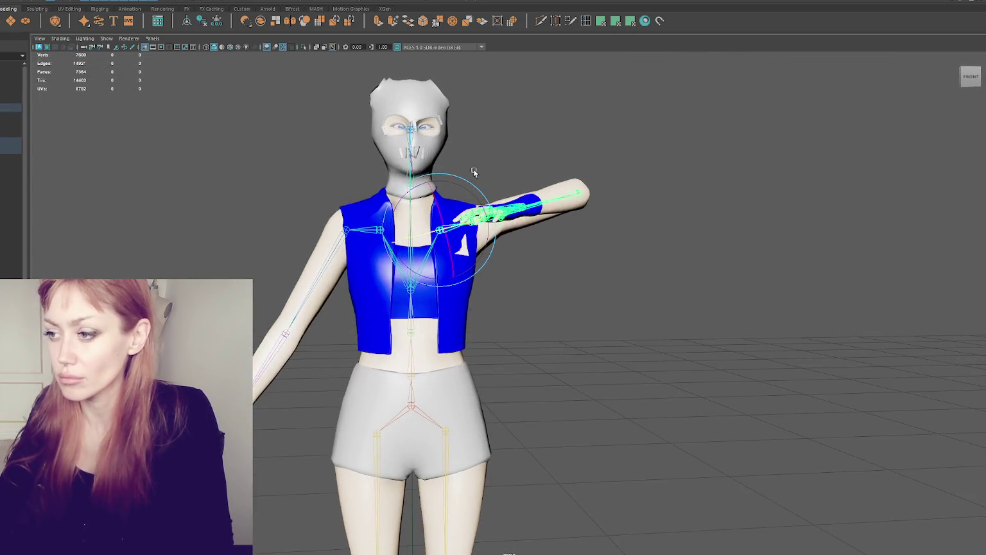
pyautogui.moveTo(448, 338)
pyautogui.keyDown('alt'); pyautogui.mouseDown()
pyautogui.moveTo(514, 325)
pyautogui.moveTo(396, 330)
pyautogui.mouseUp(); pyautogui.keyUp('alt')
pyautogui.keyDown('alt'); pyautogui.moveTo(396, 330); pyautogui.dragTo(421, 169, button='middle'); pyautogui.keyUp('alt')
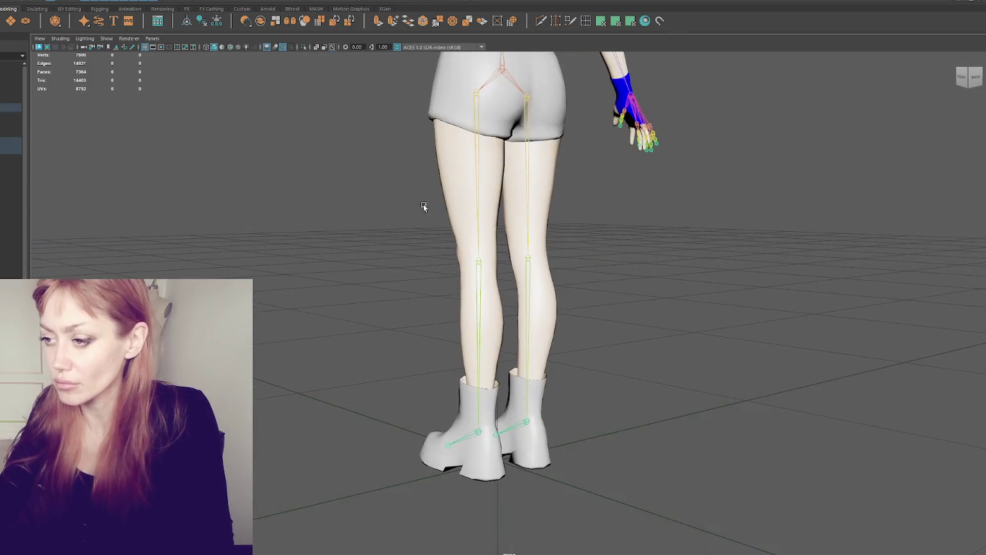
pyautogui.click(475, 295)
pyautogui.moveTo(478, 298)
pyautogui.mouseDown()
pyautogui.moveTo(524, 217)
pyautogui.moveTo(572, 269)
pyautogui.moveTo(608, 260)
pyautogui.moveTo(617, 273)
pyautogui.moveTo(510, 273)
pyautogui.moveTo(539, 257)
pyautogui.moveTo(519, 269)
pyautogui.moveTo(522, 252)
pyautogui.moveTo(766, 253)
pyautogui.moveTo(596, 233)
pyautogui.moveTo(542, 248)
pyautogui.moveTo(631, 247)
pyautogui.moveTo(450, 259)
pyautogui.moveTo(296, 197)
pyautogui.moveTo(260, 199)
pyautogui.moveTo(478, 212)
pyautogui.mouseUp()
# Rotate the left hip joint to raise the thigh high
pyautogui.click(469, 341)
pyautogui.click(468, 347)
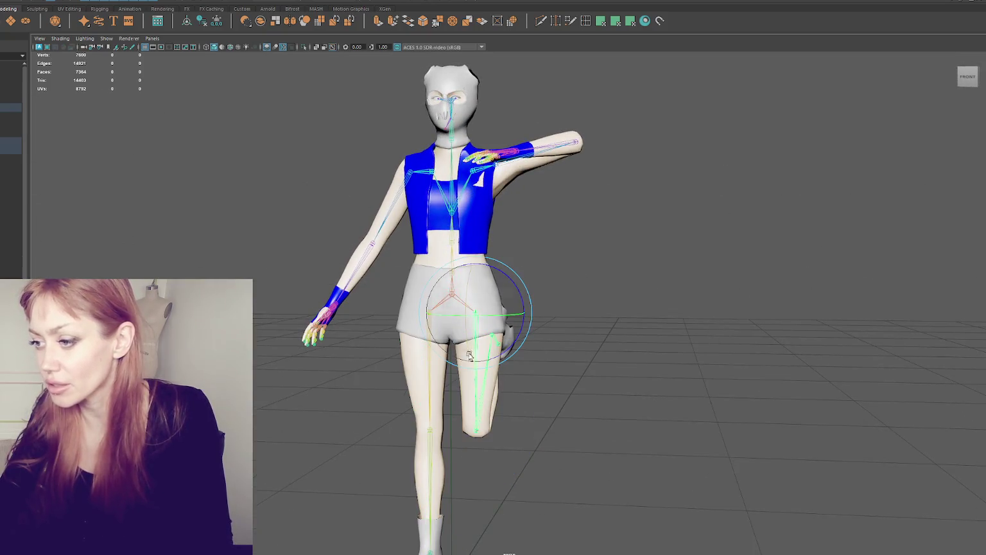
pyautogui.moveTo(469, 347)
pyautogui.mouseDown()
pyautogui.moveTo(464, 286)
pyautogui.moveTo(547, 290)
pyautogui.moveTo(623, 269)
pyautogui.moveTo(405, 264)
pyautogui.moveTo(537, 262)
pyautogui.mouseUp()
pyautogui.scroll(5, 547, 290)
# Select the shorts mesh and bring up its marking menu
pyautogui.moveTo(638, 236)
pyautogui.mouseDown(button='right')
pyautogui.moveTo(558, 188)
pyautogui.moveTo(598, 236)
pyautogui.mouseUp(button='right')
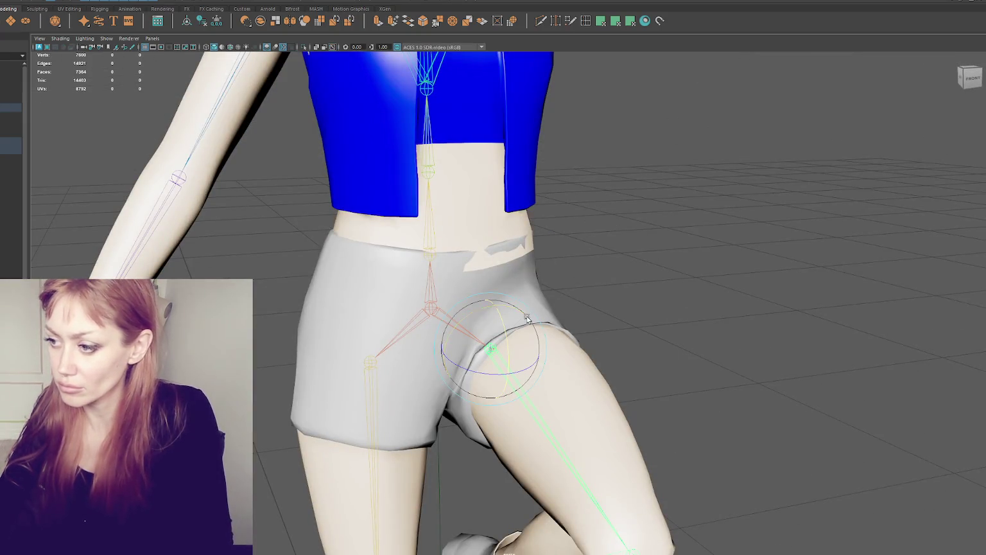
pyautogui.click(535, 279)
pyautogui.moveTo(627, 218); pyautogui.dragTo(561, 186, button='right')
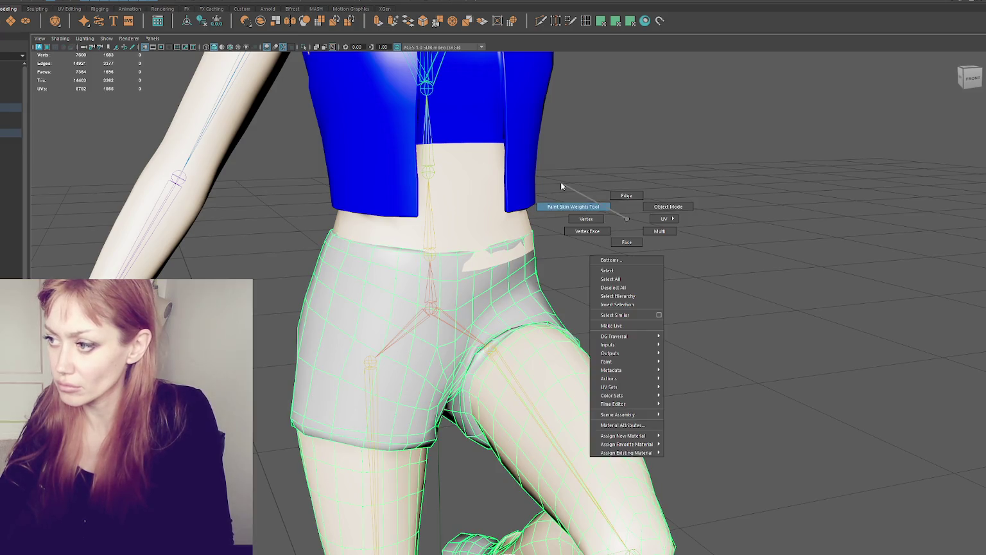
# Start the Paint Skin Weights Tool and paint more Character1_Hips weight over the shorts' left hip
pyautogui.moveTo(578, 66); pyautogui.dragTo(688, 65)
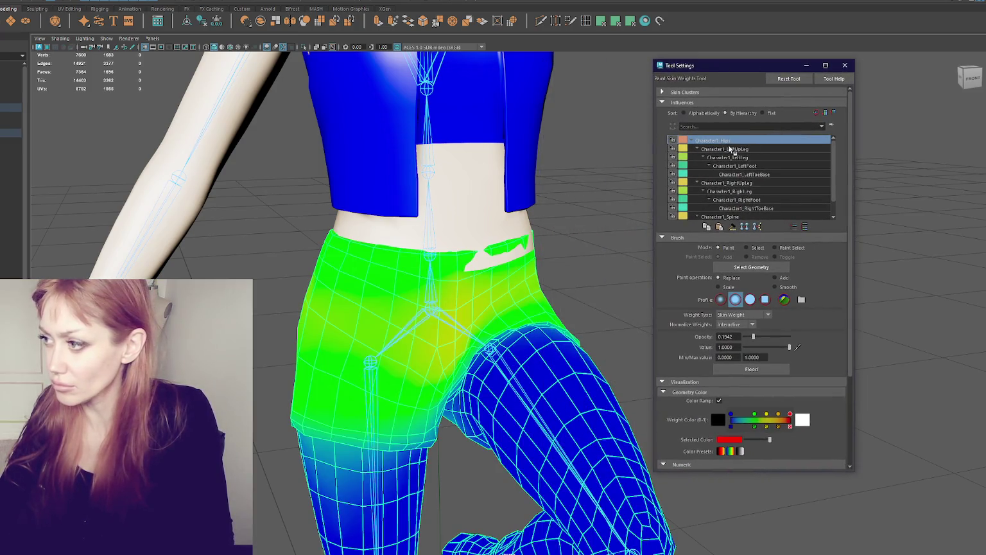
pyautogui.moveTo(522, 278)
pyautogui.keyDown('alt'); pyautogui.mouseDown()
pyautogui.moveTo(386, 282)
pyautogui.moveTo(334, 302)
pyautogui.mouseUp(); pyautogui.keyUp('alt')
pyautogui.moveTo(402, 291)
pyautogui.keyDown('alt'); pyautogui.mouseDown()
pyautogui.moveTo(368, 274)
pyautogui.moveTo(414, 272)
pyautogui.mouseUp(); pyautogui.keyUp('alt')
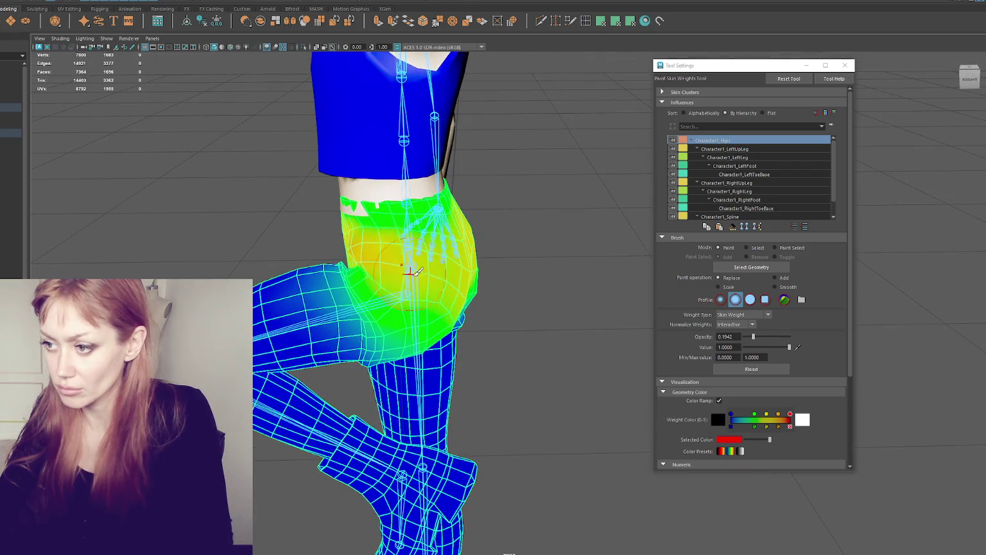
pyautogui.moveTo(371, 224)
pyautogui.mouseDown()
pyautogui.moveTo(408, 232)
pyautogui.moveTo(385, 218)
pyautogui.moveTo(309, 263)
pyautogui.mouseUp()
pyautogui.keyDown('alt'); pyautogui.moveTo(308, 263); pyautogui.dragTo(420, 249, button='right'); pyautogui.keyUp('alt')
pyautogui.moveTo(341, 257)
pyautogui.mouseDown()
pyautogui.moveTo(289, 244)
pyautogui.moveTo(342, 262)
pyautogui.mouseUp()
pyautogui.moveTo(290, 221)
pyautogui.mouseDown()
pyautogui.moveTo(334, 257)
pyautogui.moveTo(324, 259)
pyautogui.moveTo(411, 244)
pyautogui.mouseUp()
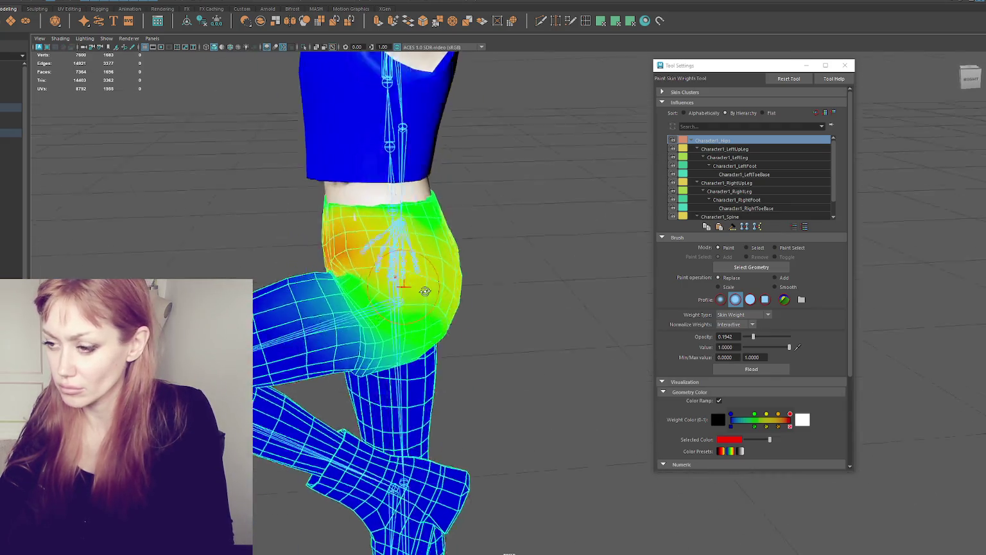
# Lower the brush opacity to 0.1262 and switch to the Character1_LeftUpLeg influence
pyautogui.keyDown('alt'); pyautogui.moveTo(411, 244); pyautogui.dragTo(522, 182, button='right'); pyautogui.keyUp('alt')
pyautogui.keyDown('alt'); pyautogui.moveTo(522, 181); pyautogui.dragTo(488, 206, button='middle'); pyautogui.keyUp('alt')
pyautogui.moveTo(488, 205)
pyautogui.keyDown('alt'); pyautogui.mouseDown()
pyautogui.moveTo(434, 228)
pyautogui.moveTo(442, 267)
pyautogui.moveTo(411, 276)
pyautogui.mouseUp(); pyautogui.keyUp('alt')
pyautogui.keyDown('alt'); pyautogui.moveTo(411, 276); pyautogui.dragTo(375, 292, button='right'); pyautogui.keyUp('alt')
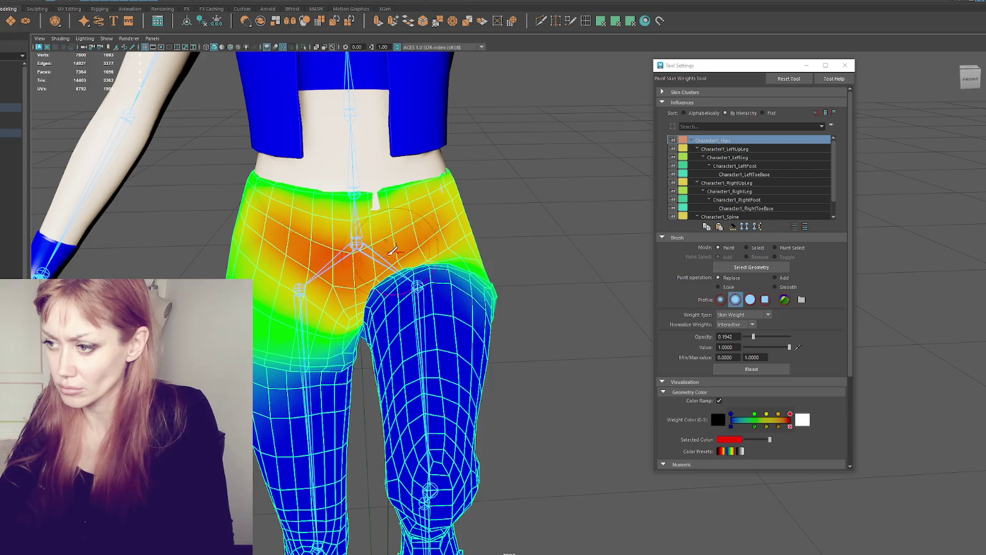
pyautogui.moveTo(472, 266)
pyautogui.keyDown('alt'); pyautogui.mouseDown()
pyautogui.moveTo(425, 225)
pyautogui.moveTo(384, 222)
pyautogui.mouseUp(); pyautogui.keyUp('alt')
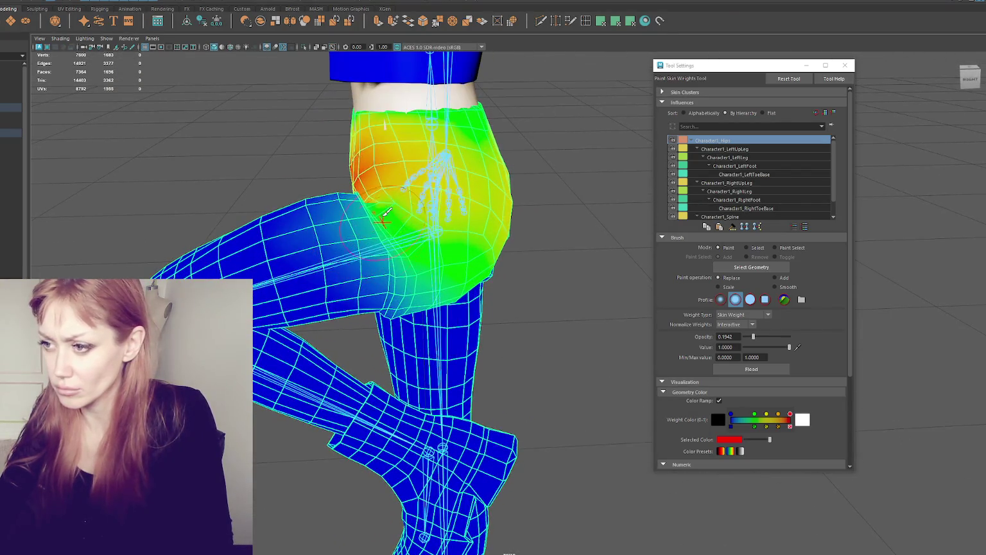
pyautogui.moveTo(753, 338); pyautogui.dragTo(751, 337)
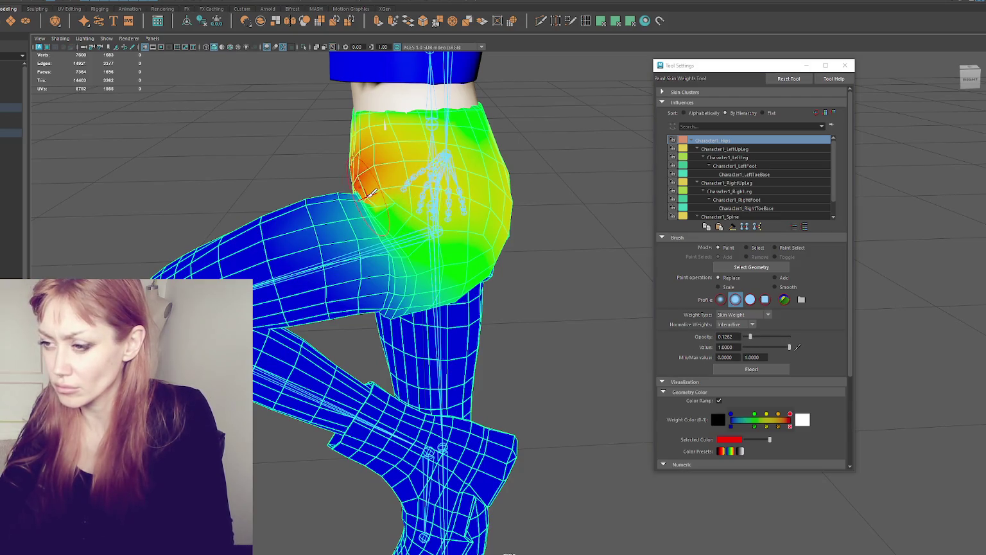
pyautogui.click(750, 149)
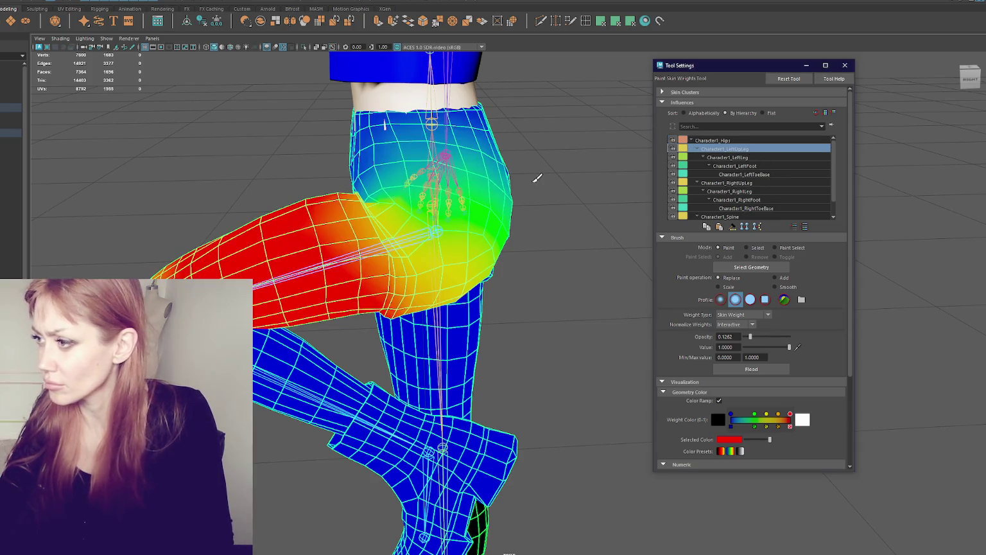
# Paint stronger Character1_LeftUpLeg weight near the hip joint and set brush opacity to 0.1845
pyautogui.moveTo(373, 201)
pyautogui.keyDown('alt'); pyautogui.mouseDown()
pyautogui.moveTo(333, 221)
pyautogui.moveTo(337, 234)
pyautogui.moveTo(398, 193)
pyautogui.mouseUp(); pyautogui.keyUp('alt')
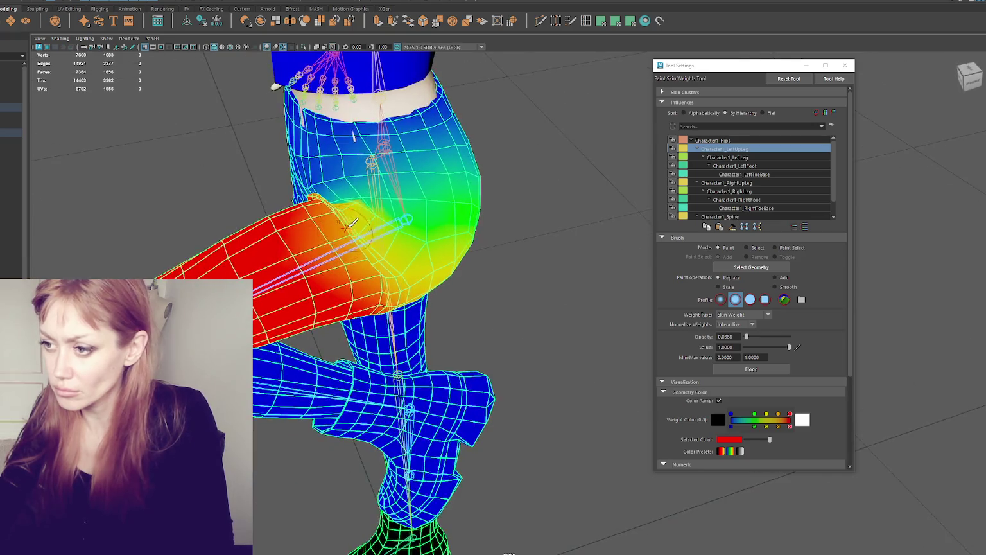
pyautogui.moveTo(747, 337); pyautogui.dragTo(791, 342)
pyautogui.moveTo(392, 244)
pyautogui.mouseDown()
pyautogui.moveTo(369, 271)
pyautogui.moveTo(289, 257)
pyautogui.moveTo(379, 286)
pyautogui.moveTo(396, 270)
pyautogui.moveTo(447, 298)
pyautogui.moveTo(425, 373)
pyautogui.moveTo(445, 352)
pyautogui.moveTo(395, 398)
pyautogui.mouseUp()
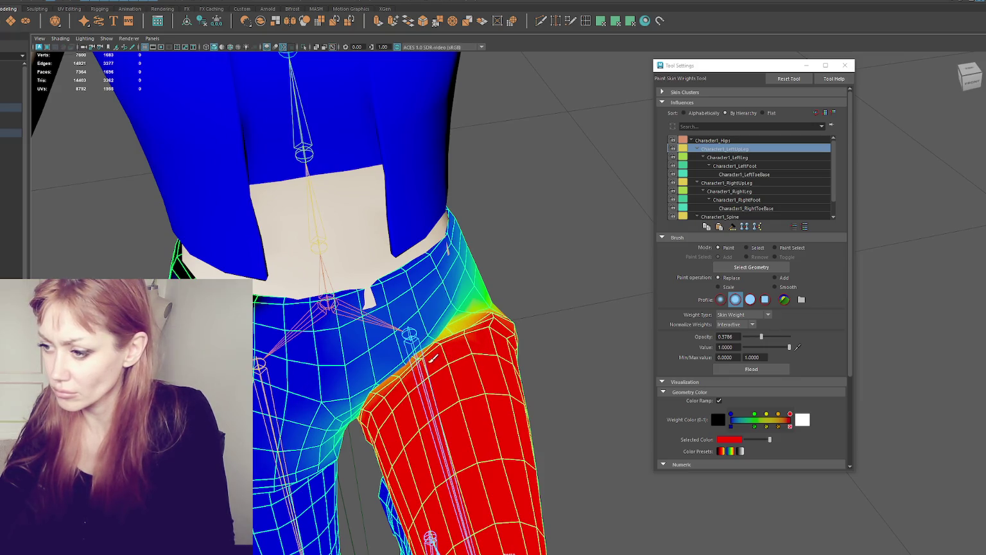
pyautogui.keyDown('alt'); pyautogui.moveTo(467, 347); pyautogui.dragTo(414, 308); pyautogui.keyUp('alt')
pyautogui.moveTo(761, 336); pyautogui.dragTo(753, 337)
pyautogui.keyDown('alt'); pyautogui.moveTo(386, 221); pyautogui.dragTo(429, 275); pyautogui.keyUp('alt')
pyautogui.keyDown('alt'); pyautogui.moveTo(418, 326); pyautogui.dragTo(439, 317); pyautogui.keyUp('alt')
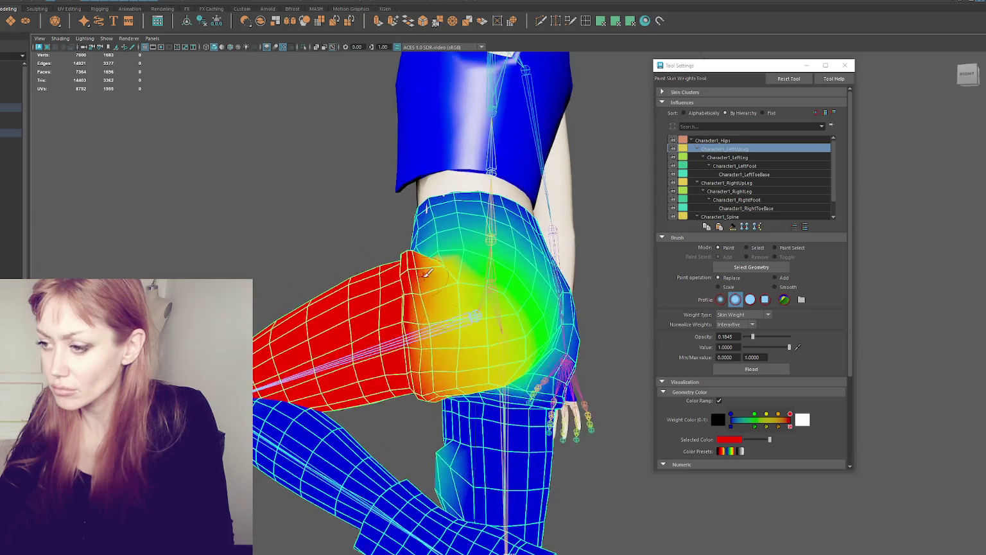
pyautogui.keyDown('alt'); pyautogui.moveTo(420, 361); pyautogui.dragTo(451, 381); pyautogui.keyUp('alt')
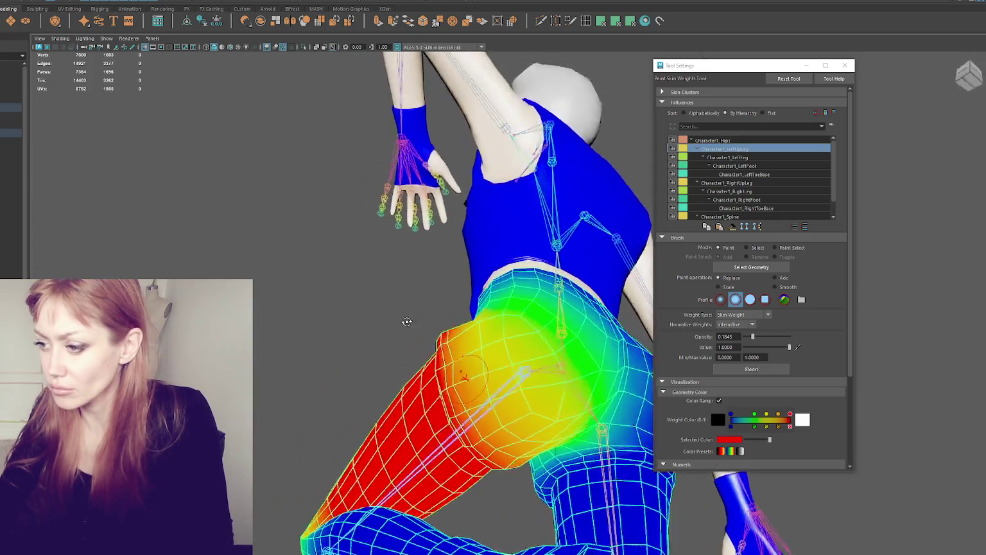